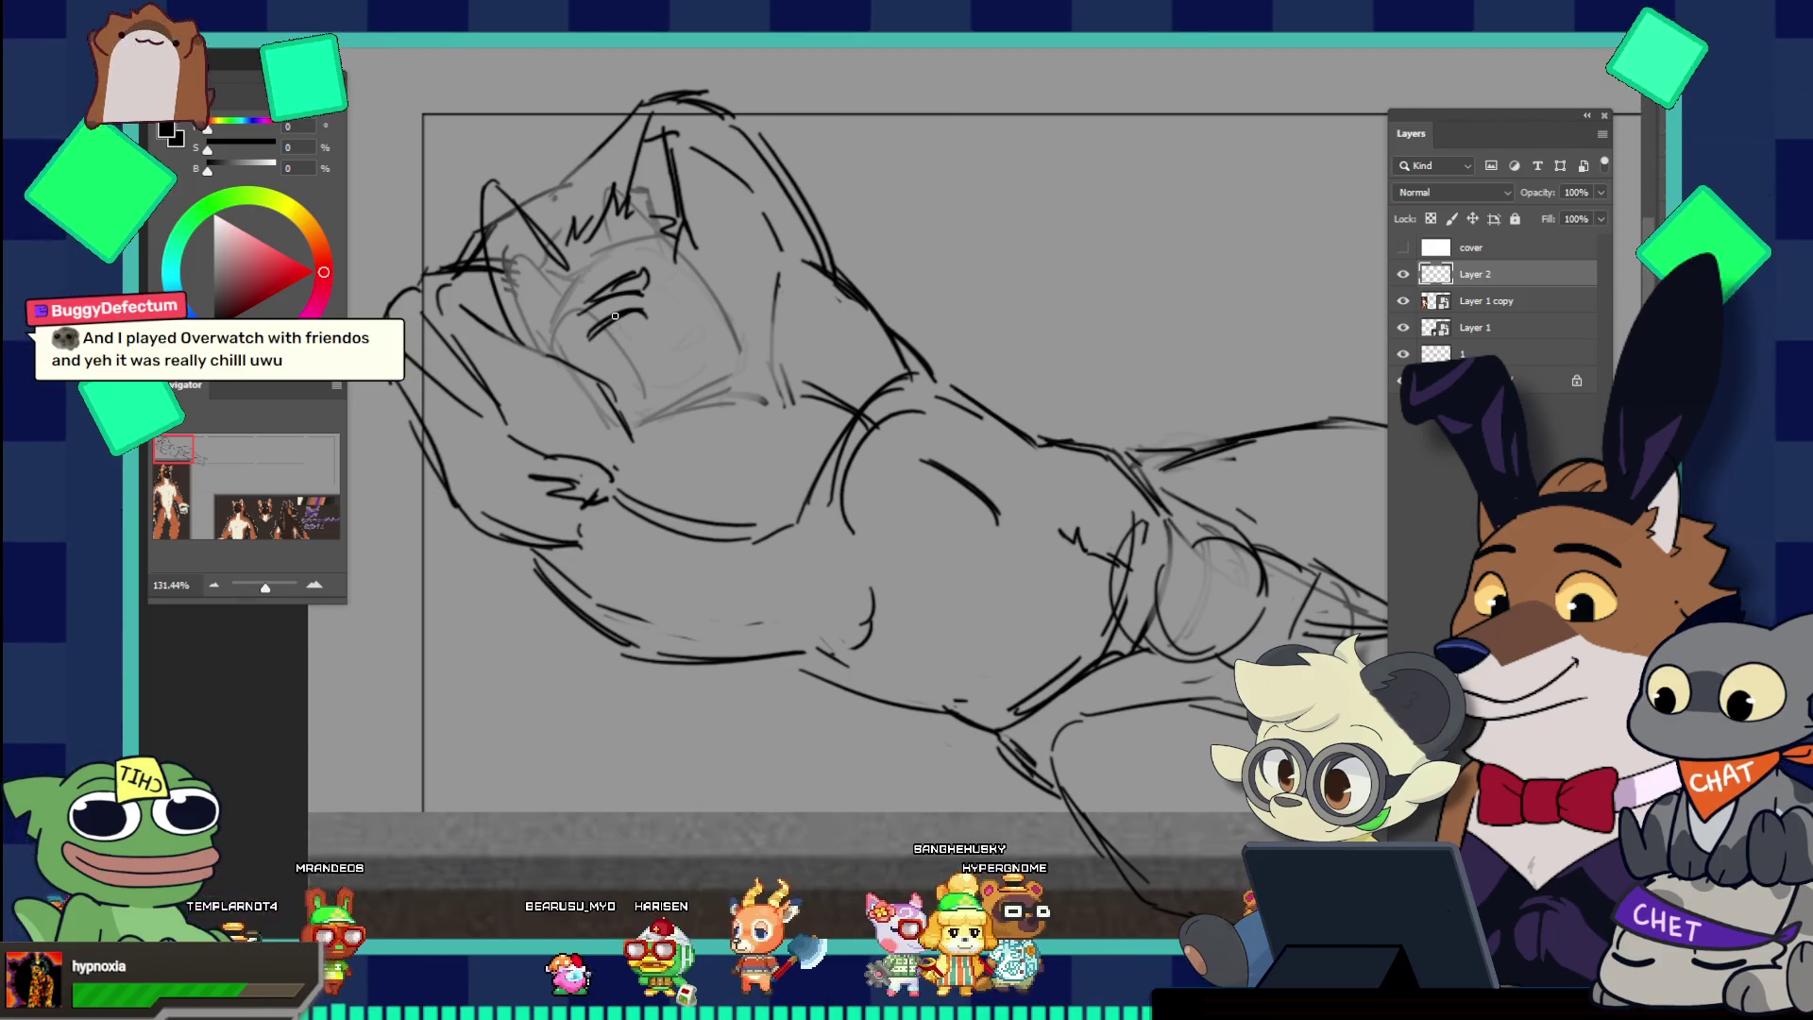
# Step: Set the brush to a fine point for drawing the eye and brow
pyautogui.press('e')
pyautogui.press('[')
pyautogui.press('[')
pyautogui.press('[')
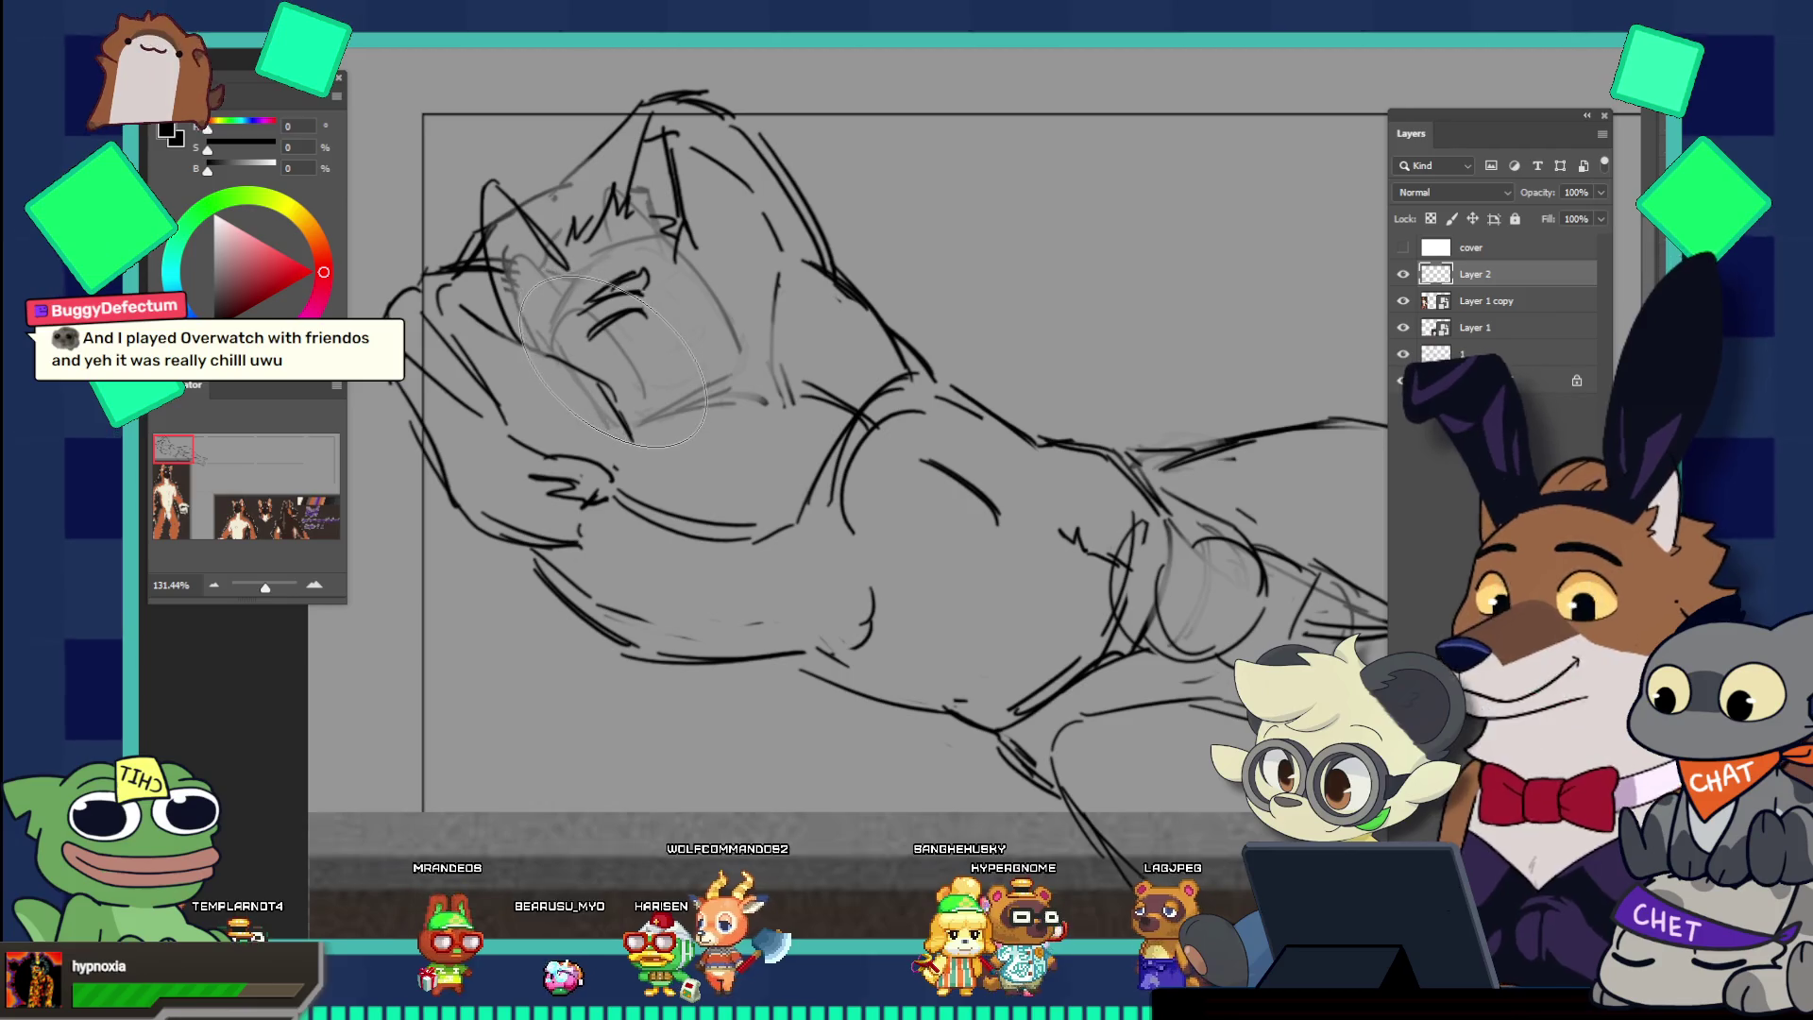
pyautogui.press('[')
pyautogui.press('[')
pyautogui.press('[')
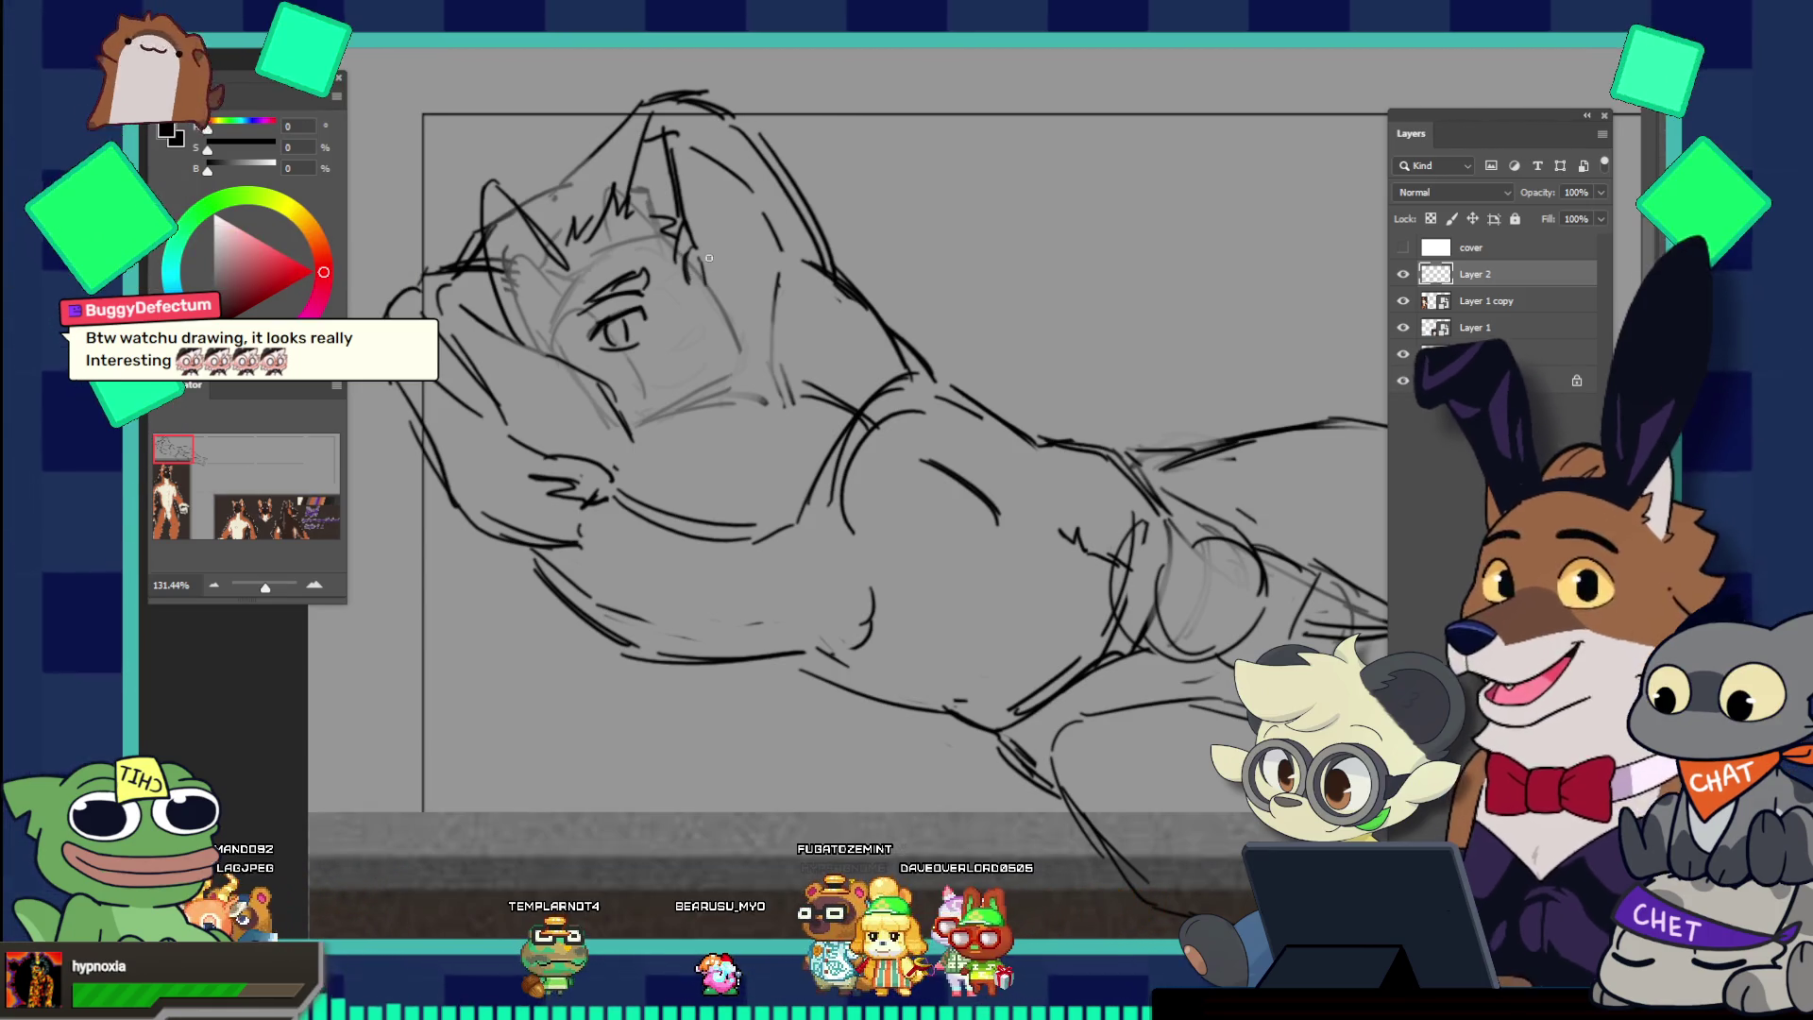
pyautogui.scroll(-5, 950, 283)
pyautogui.scroll(3, 736, 269)
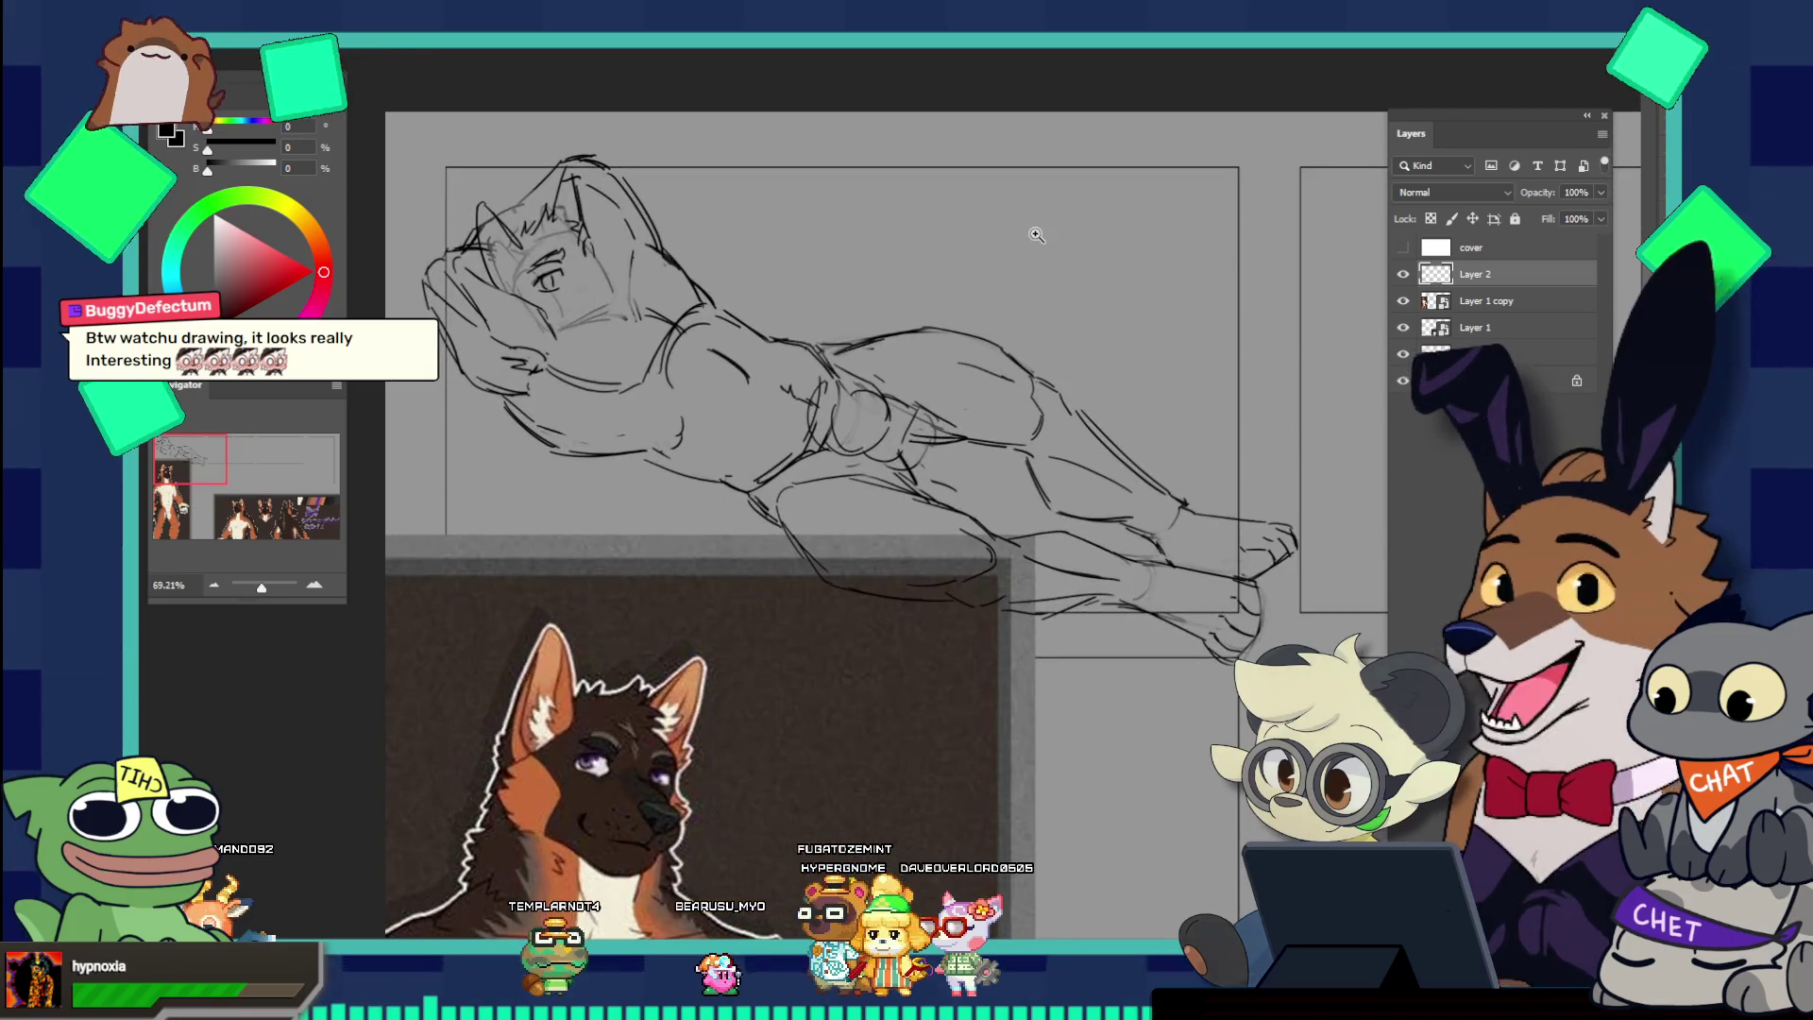
pyautogui.scroll(2, 675, 271)
pyautogui.scroll(-4, 676, 271)
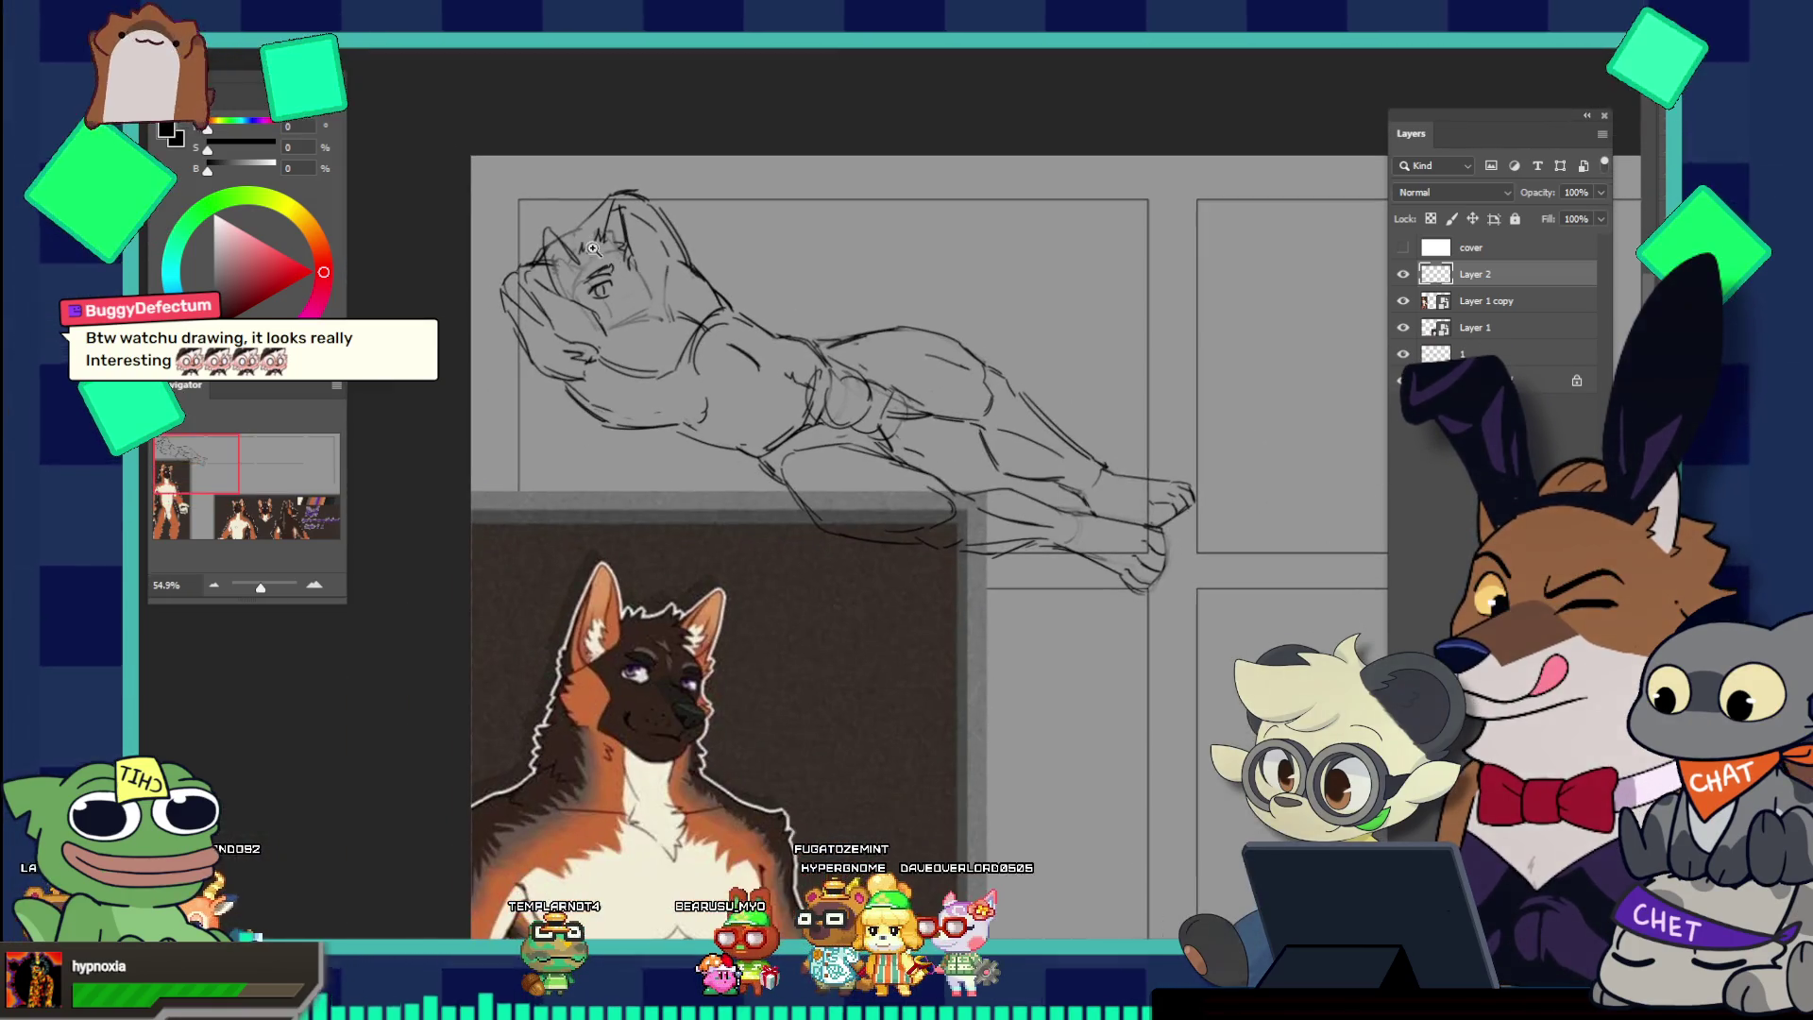
pyautogui.scroll(1, 636, 286)
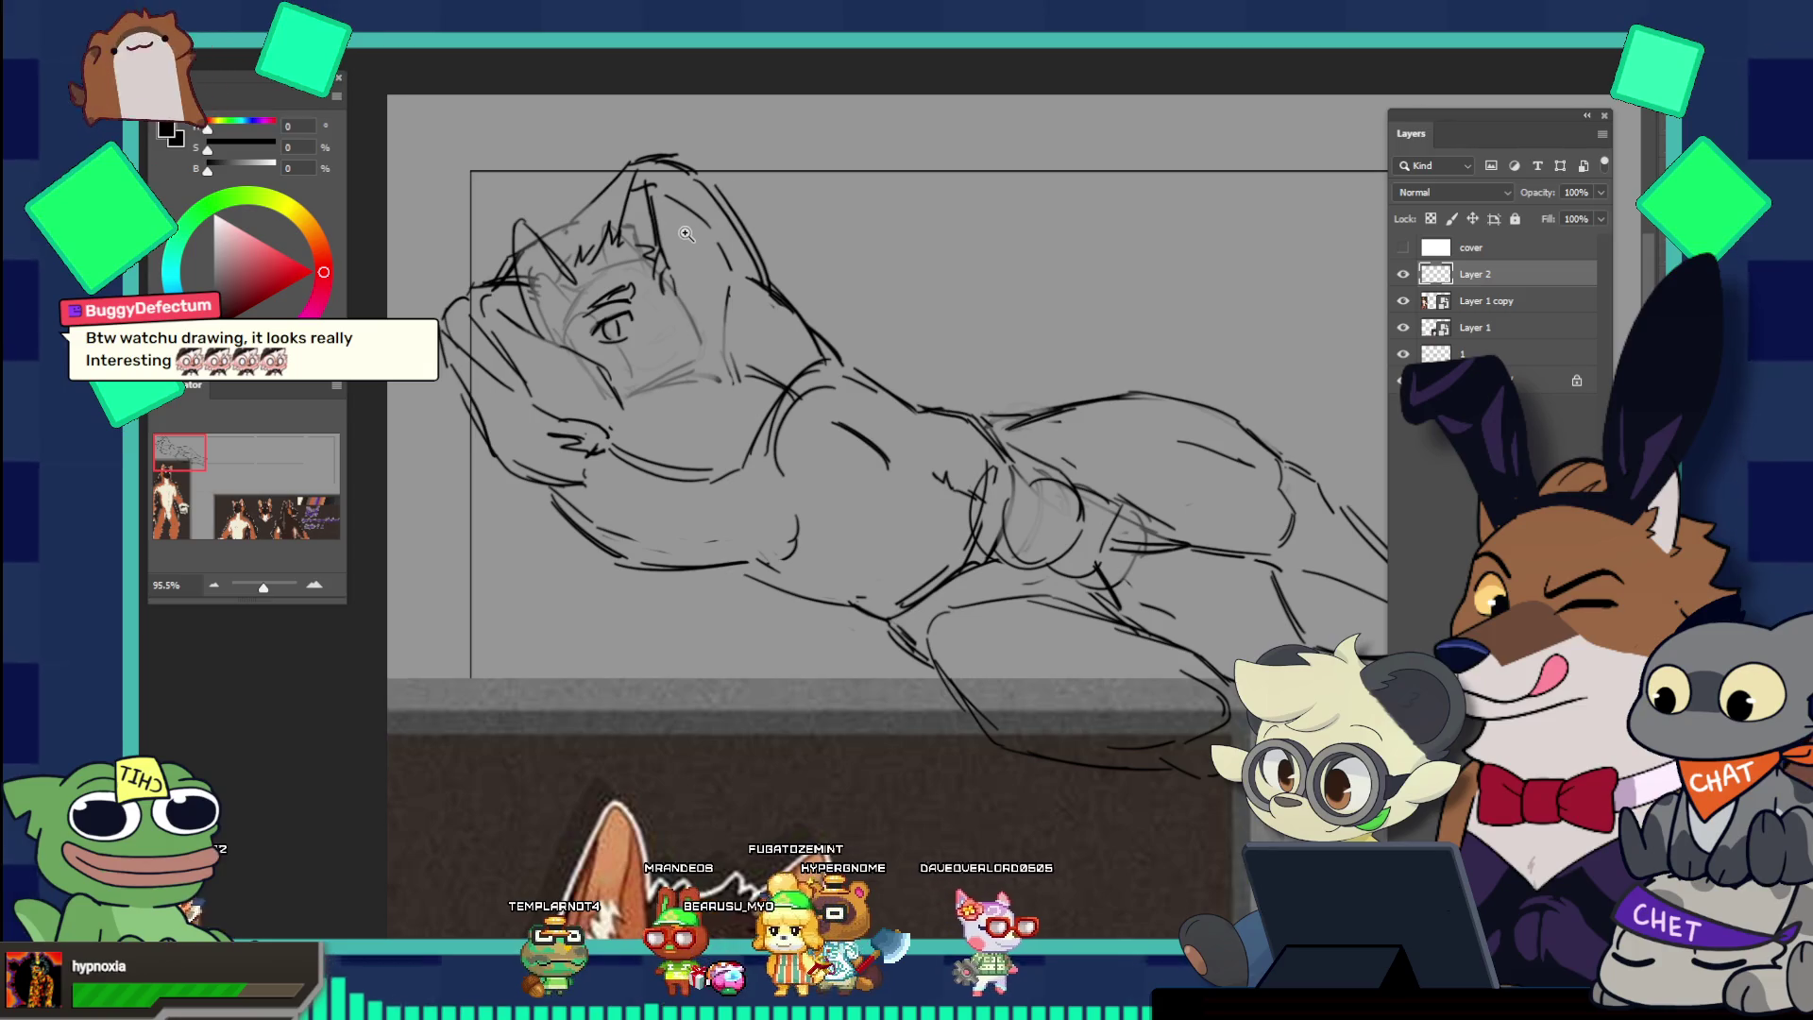
pyautogui.scroll(-2, 694, 283)
pyautogui.scroll(1, 704, 325)
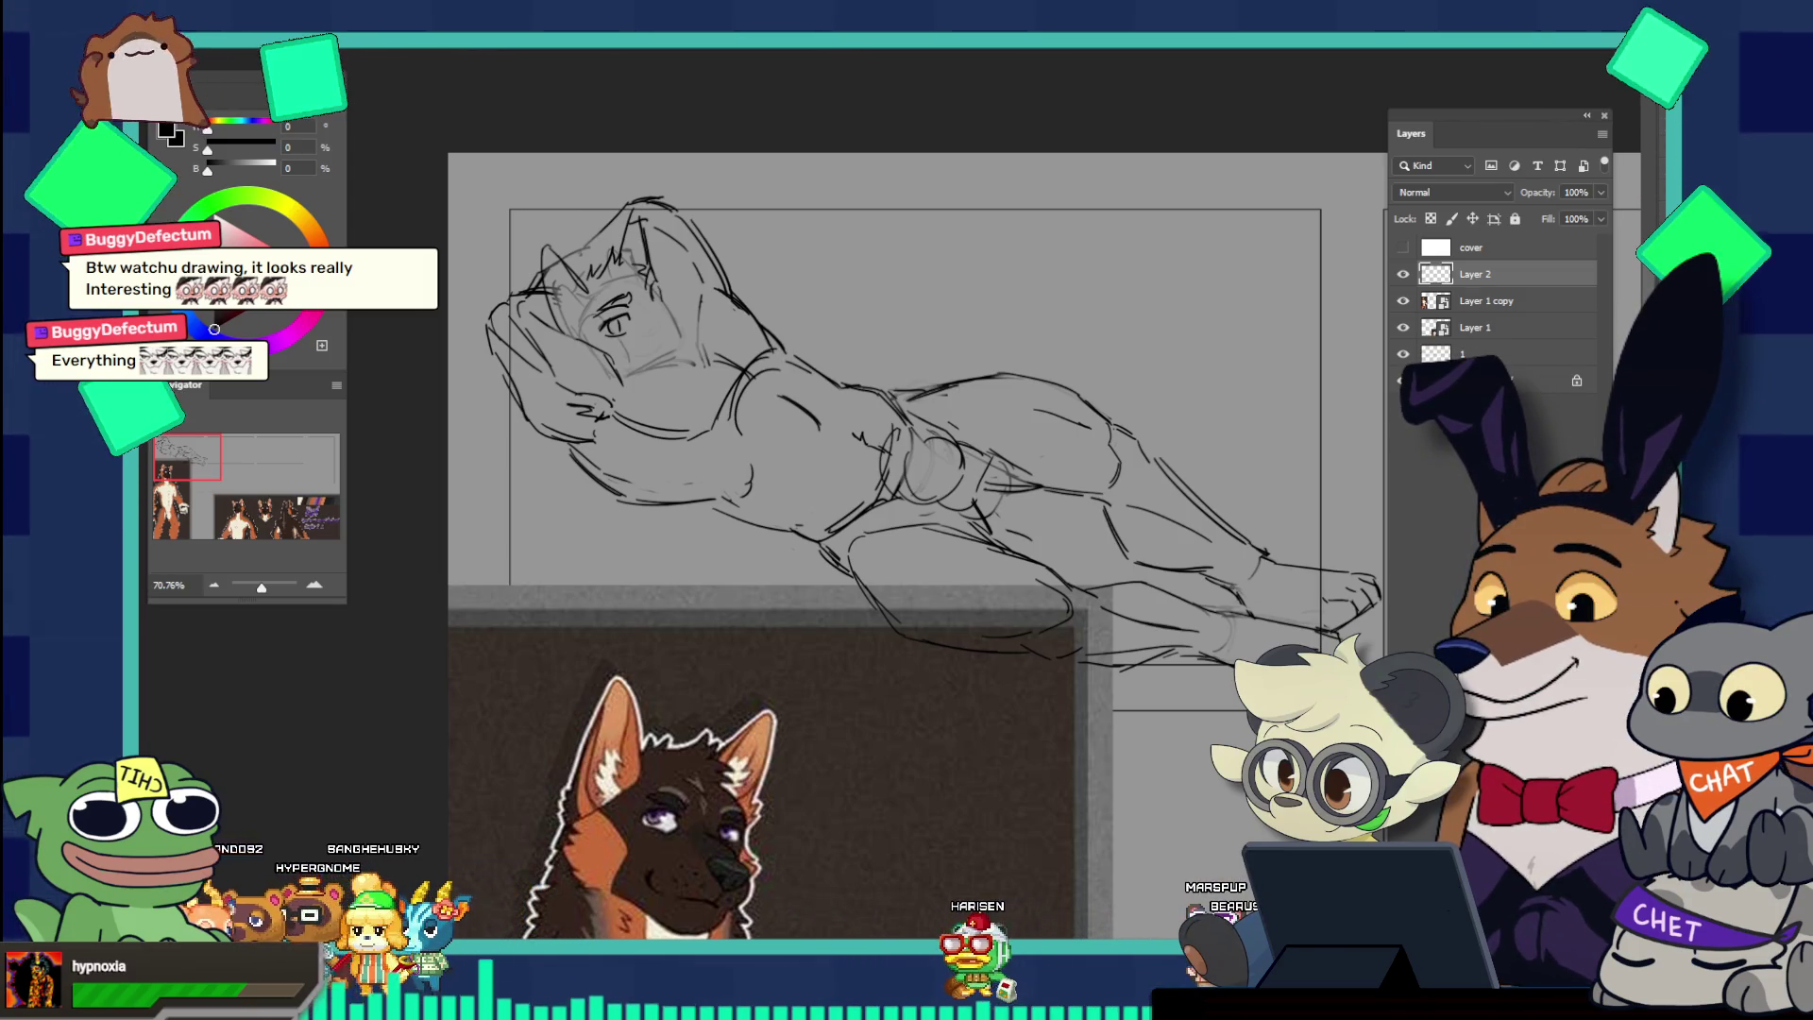
pyautogui.moveTo(630, 359); pyautogui.dragTo(655, 325)
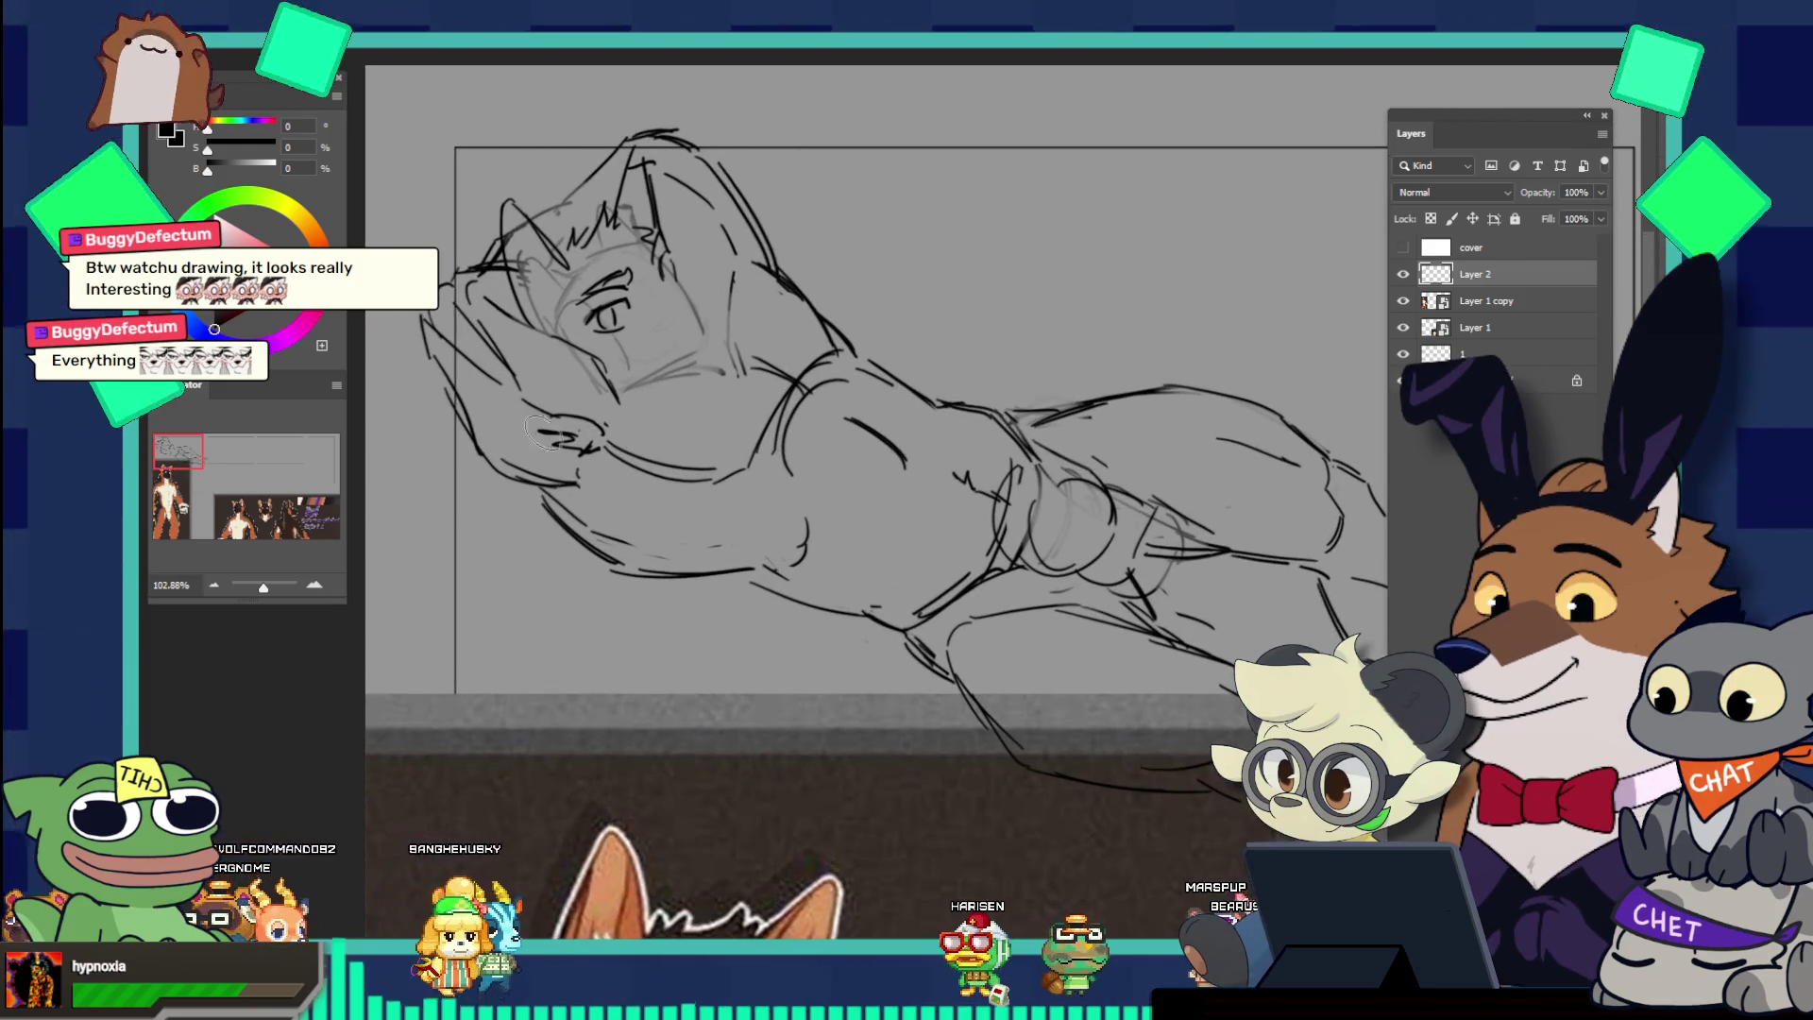
# Step: Sketch fine strokes around the jaw and draw a line from the jaw down the neck
pyautogui.press('b')
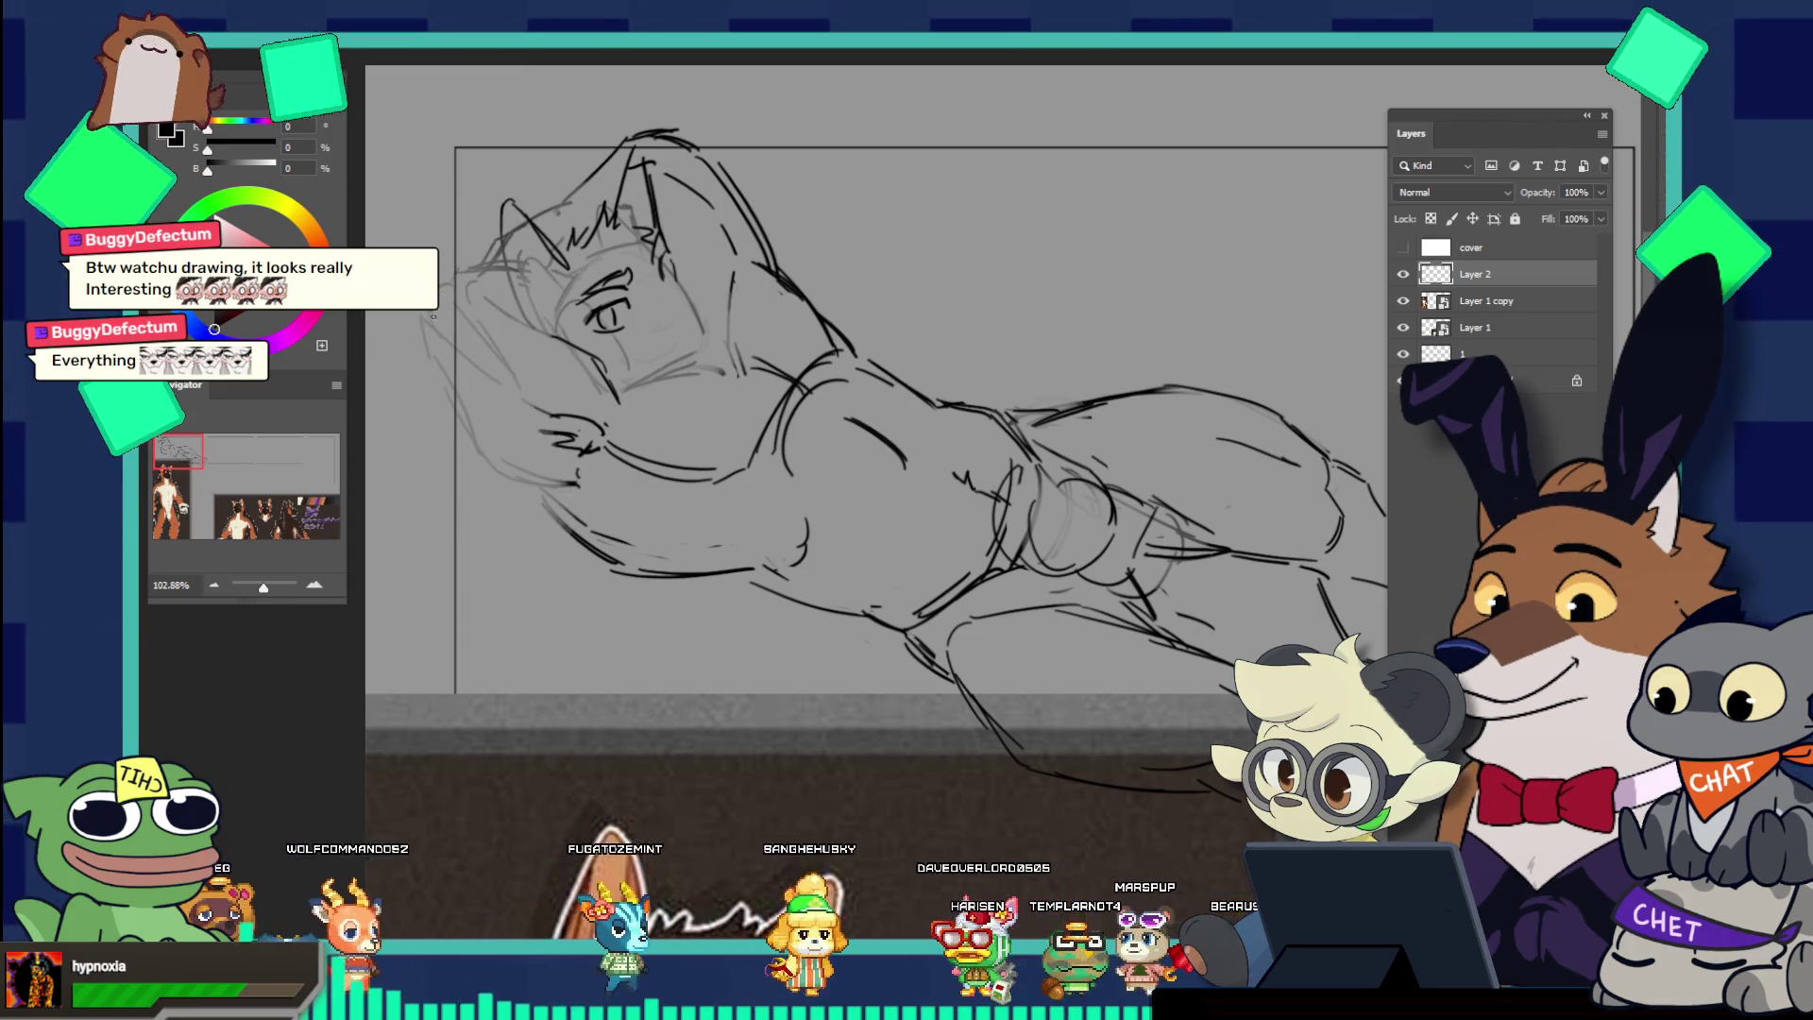
pyautogui.moveTo(423, 285); pyautogui.dragTo(416, 319)
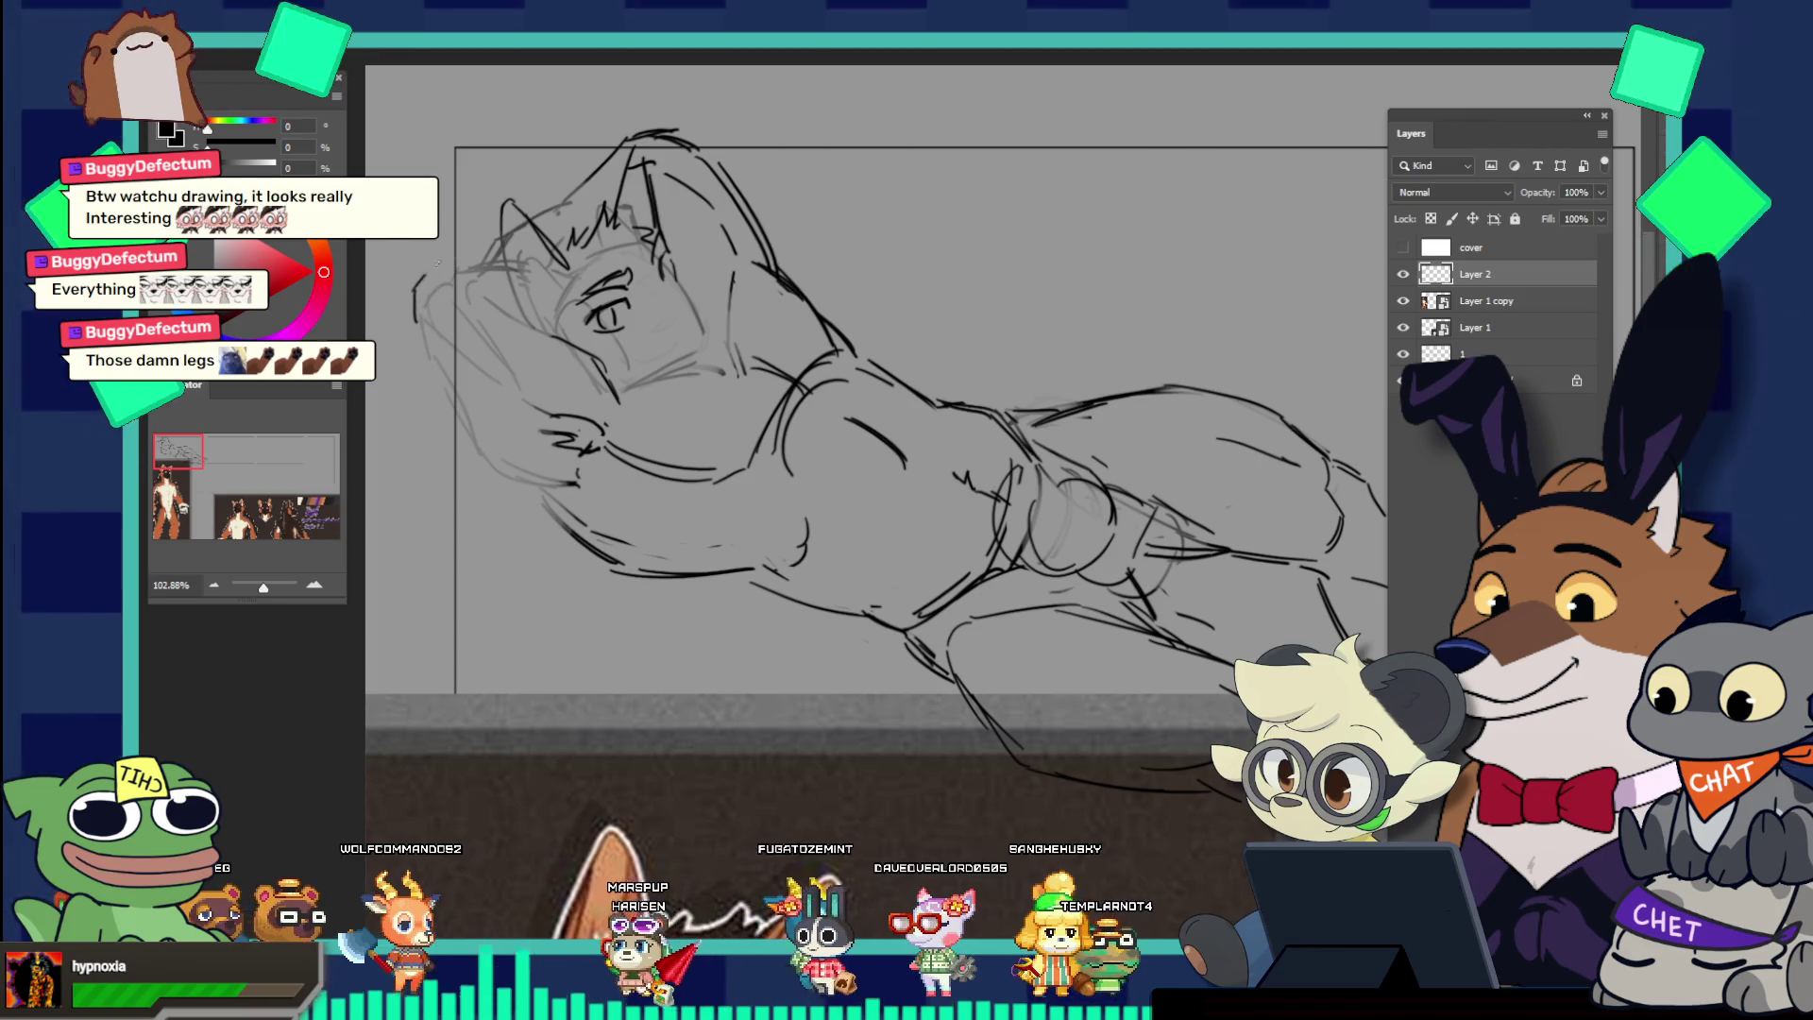
pyautogui.moveTo(440, 259); pyautogui.dragTo(515, 257)
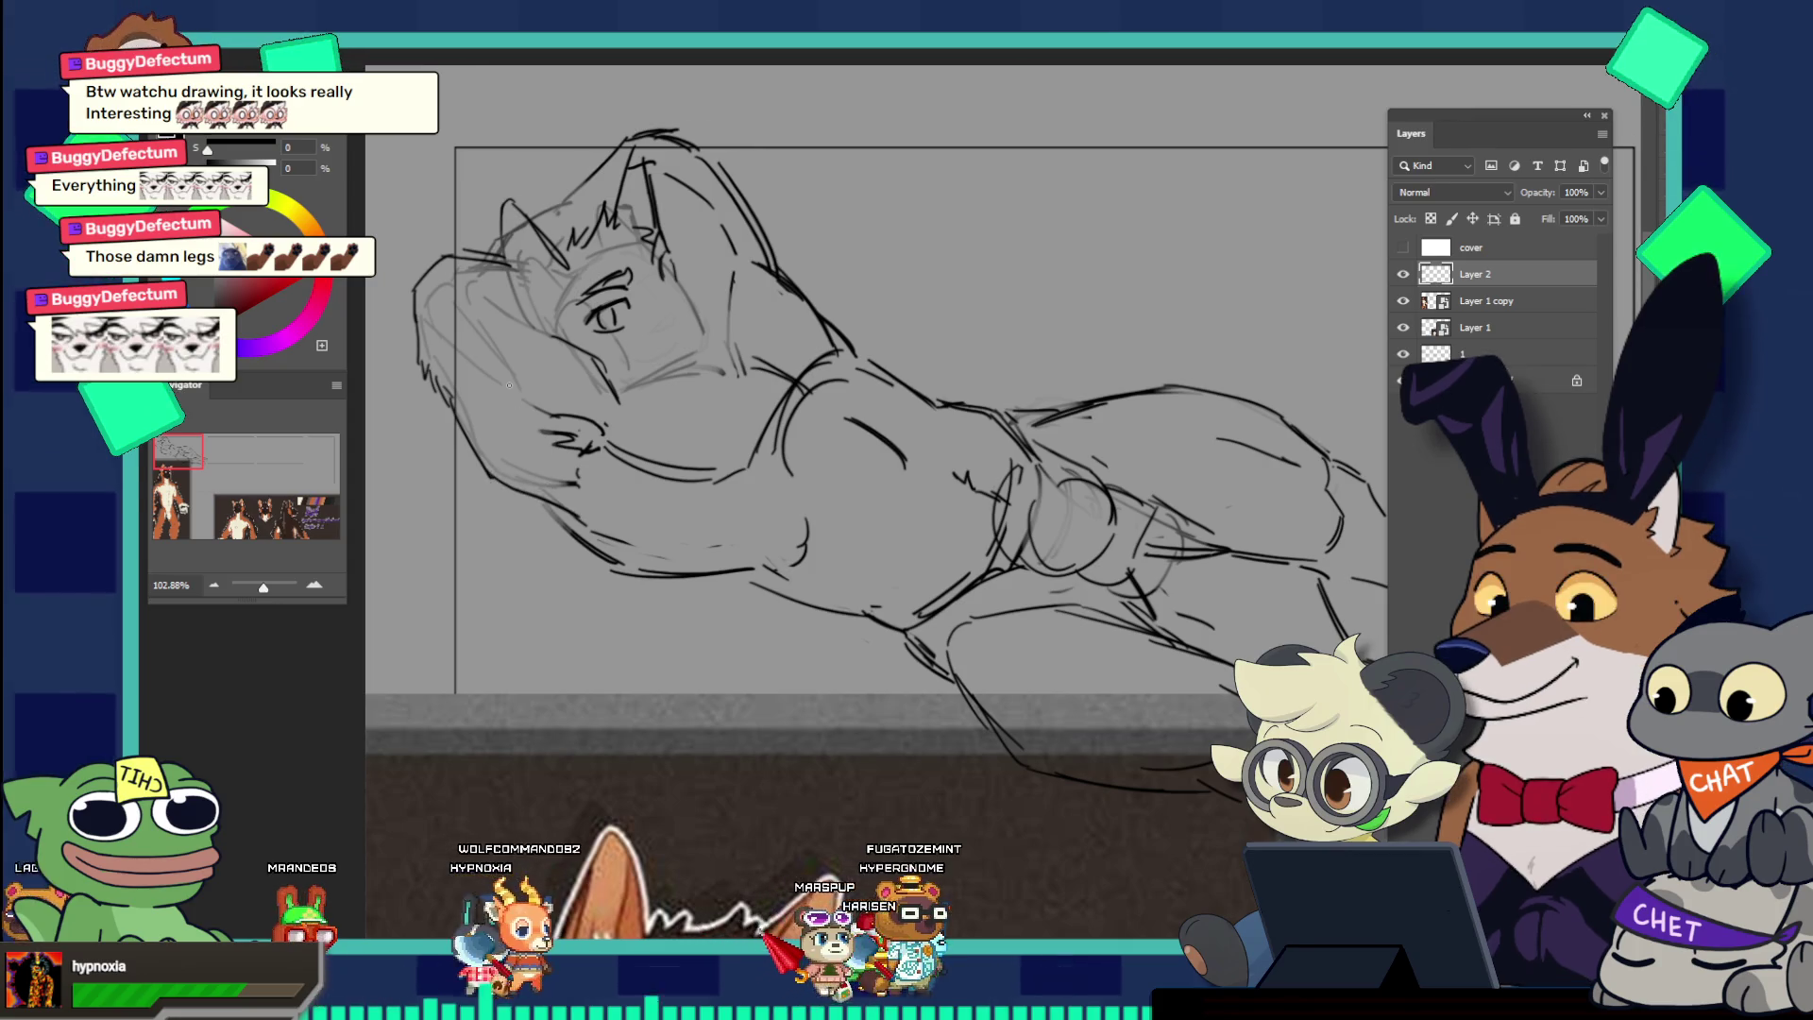
pyautogui.moveTo(487, 462); pyautogui.dragTo(558, 498)
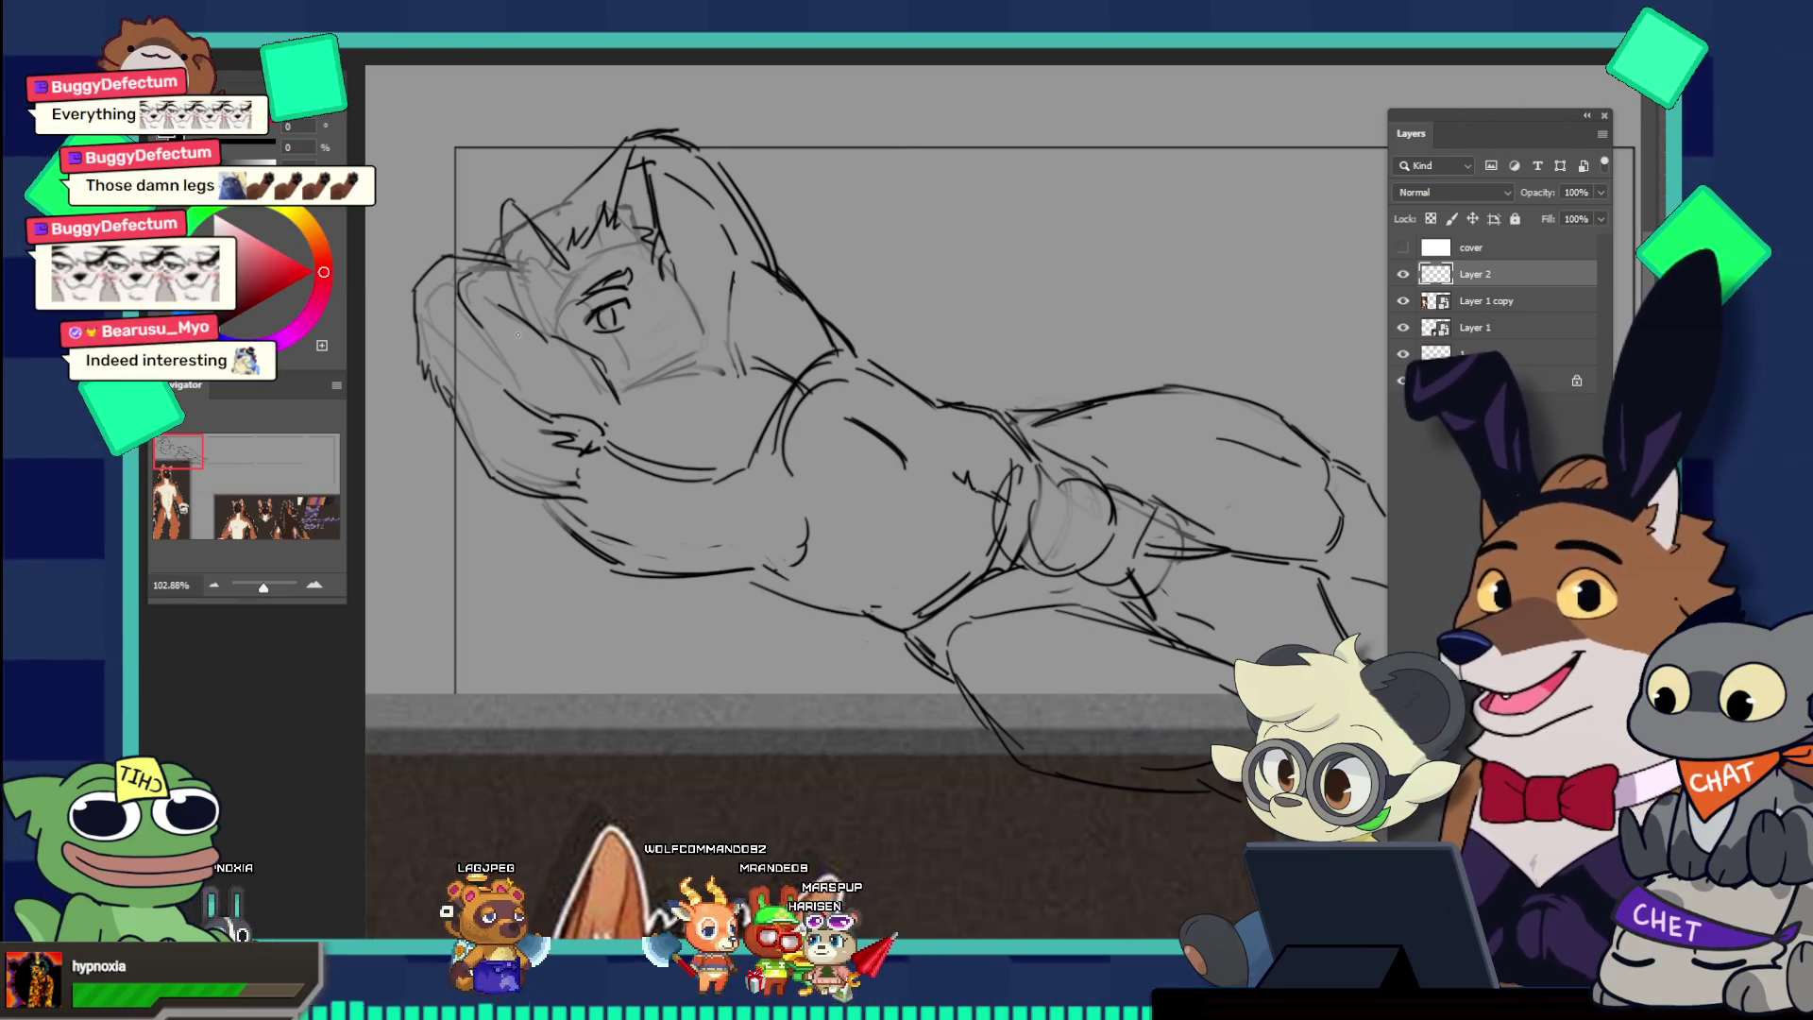
pyautogui.moveTo(682, 289); pyautogui.dragTo(583, 271)
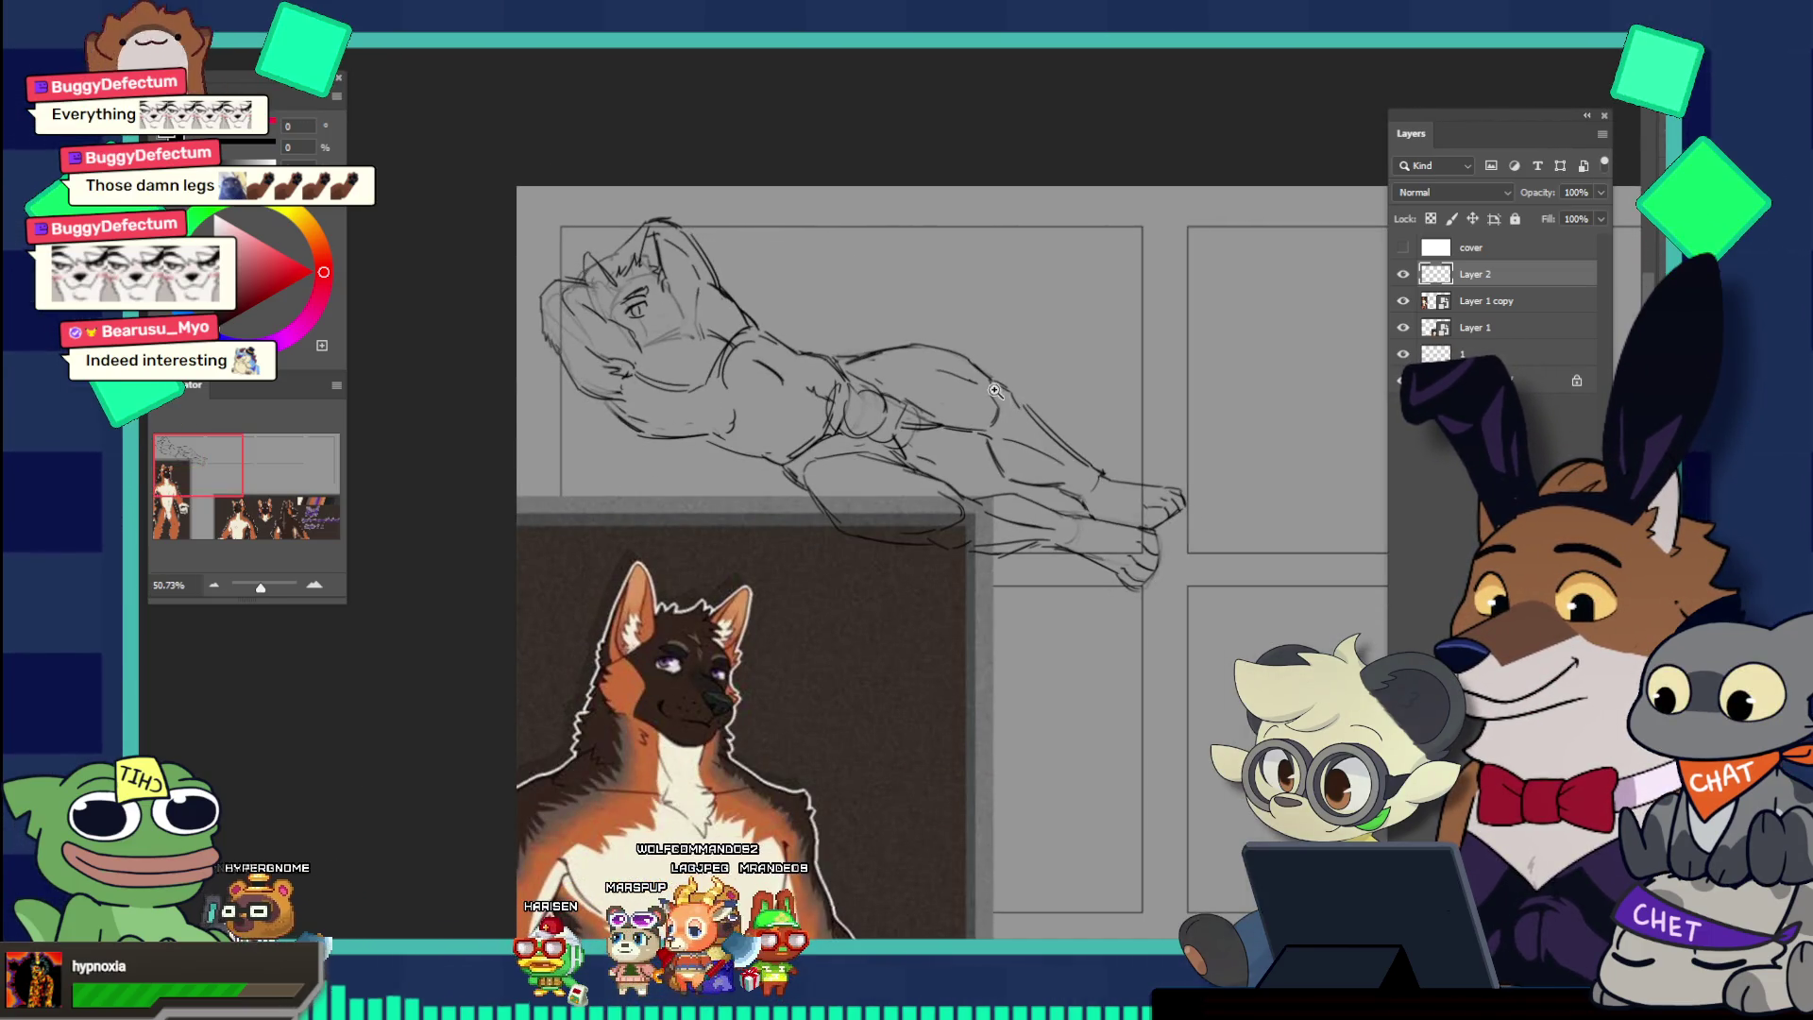
# Step: Zoom in on the head and paint the eye's pupil in dark
pyautogui.moveTo(654, 264)
pyautogui.mouseDown()
pyautogui.moveTo(702, 390)
pyautogui.moveTo(689, 298)
pyautogui.mouseUp()
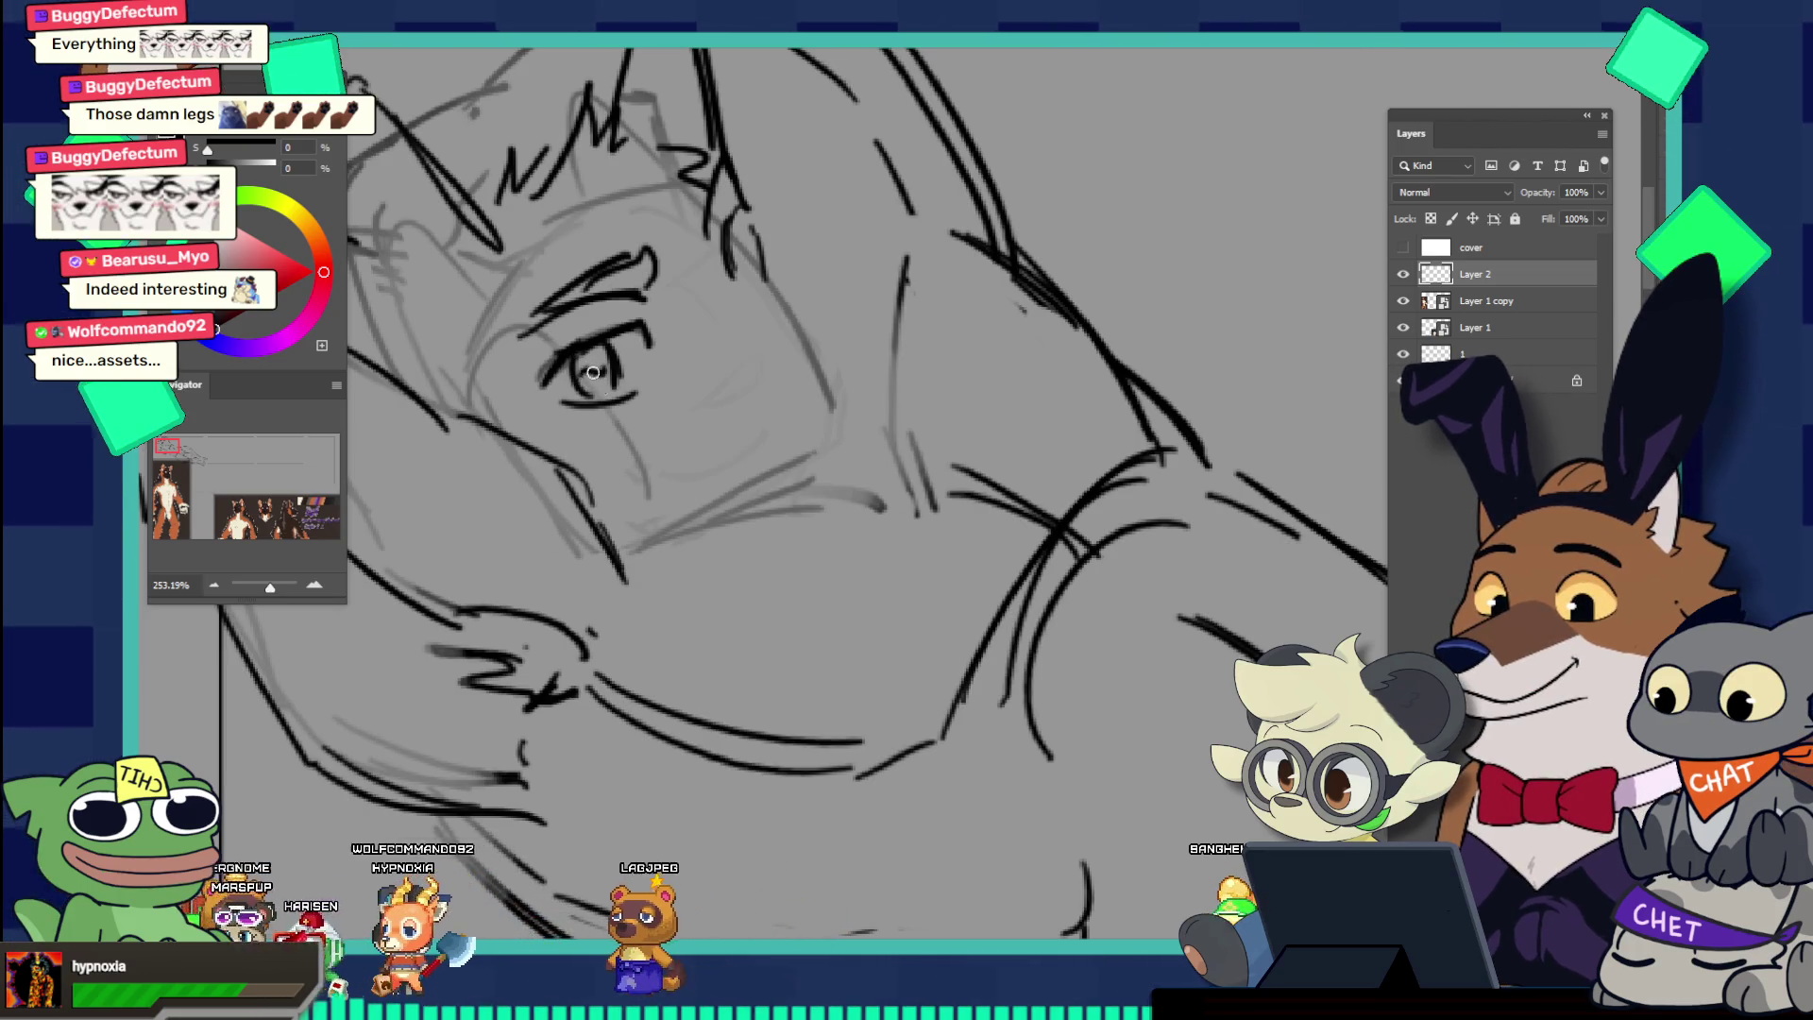
pyautogui.moveTo(593, 366); pyautogui.dragTo(491, 199)
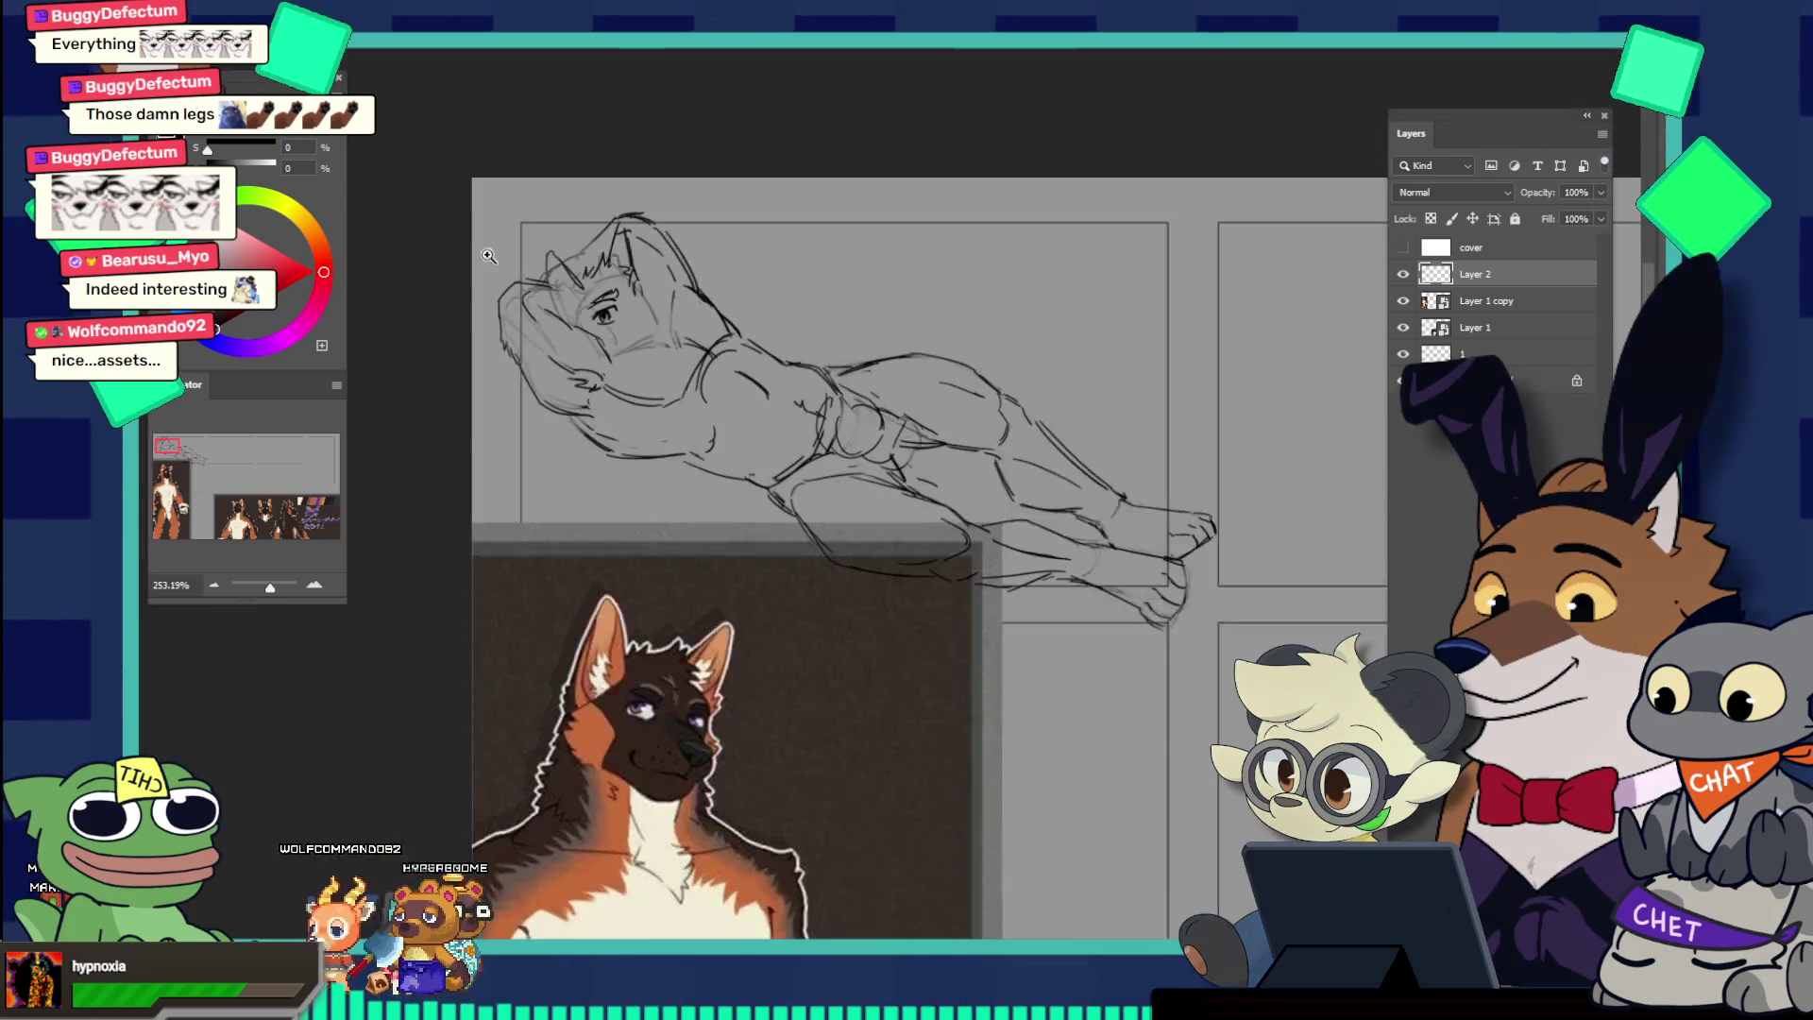
pyautogui.moveTo(632, 288)
pyautogui.mouseDown()
pyautogui.moveTo(697, 282)
pyautogui.moveTo(676, 310)
pyautogui.mouseUp()
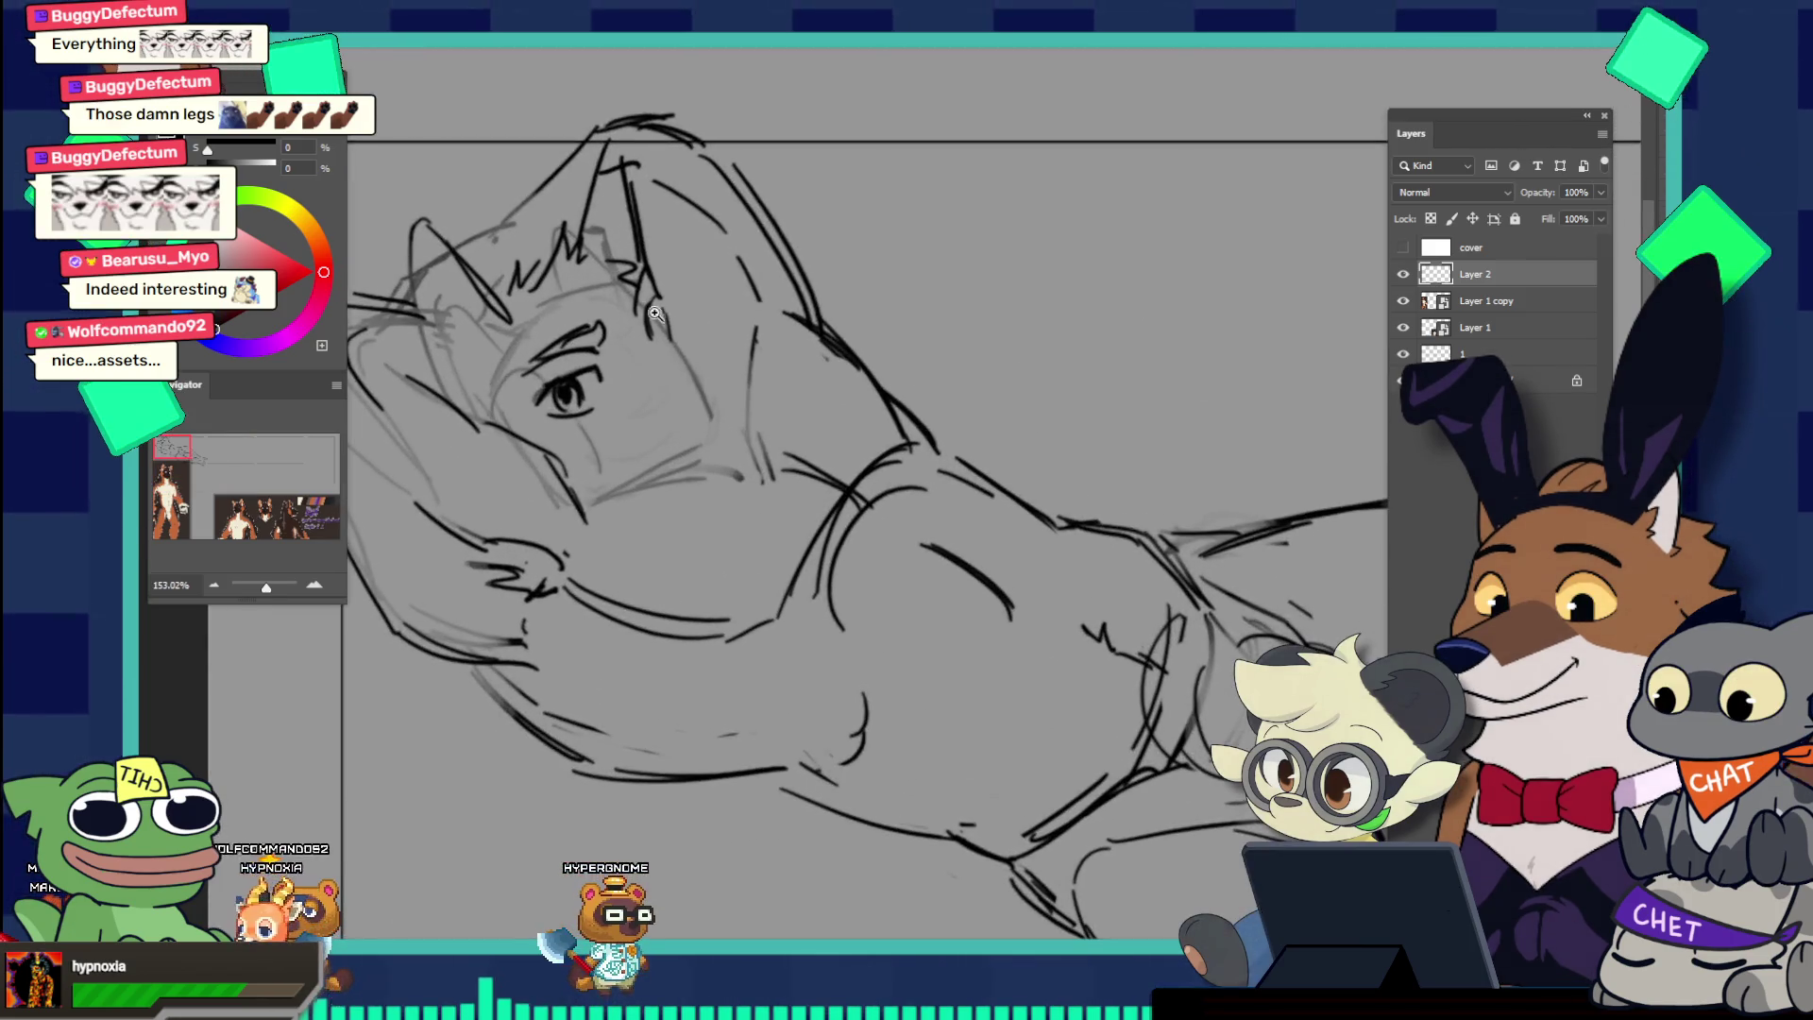
# Step: Return to the Brush tool to repaint the eye and brow lines
pyautogui.press('b')
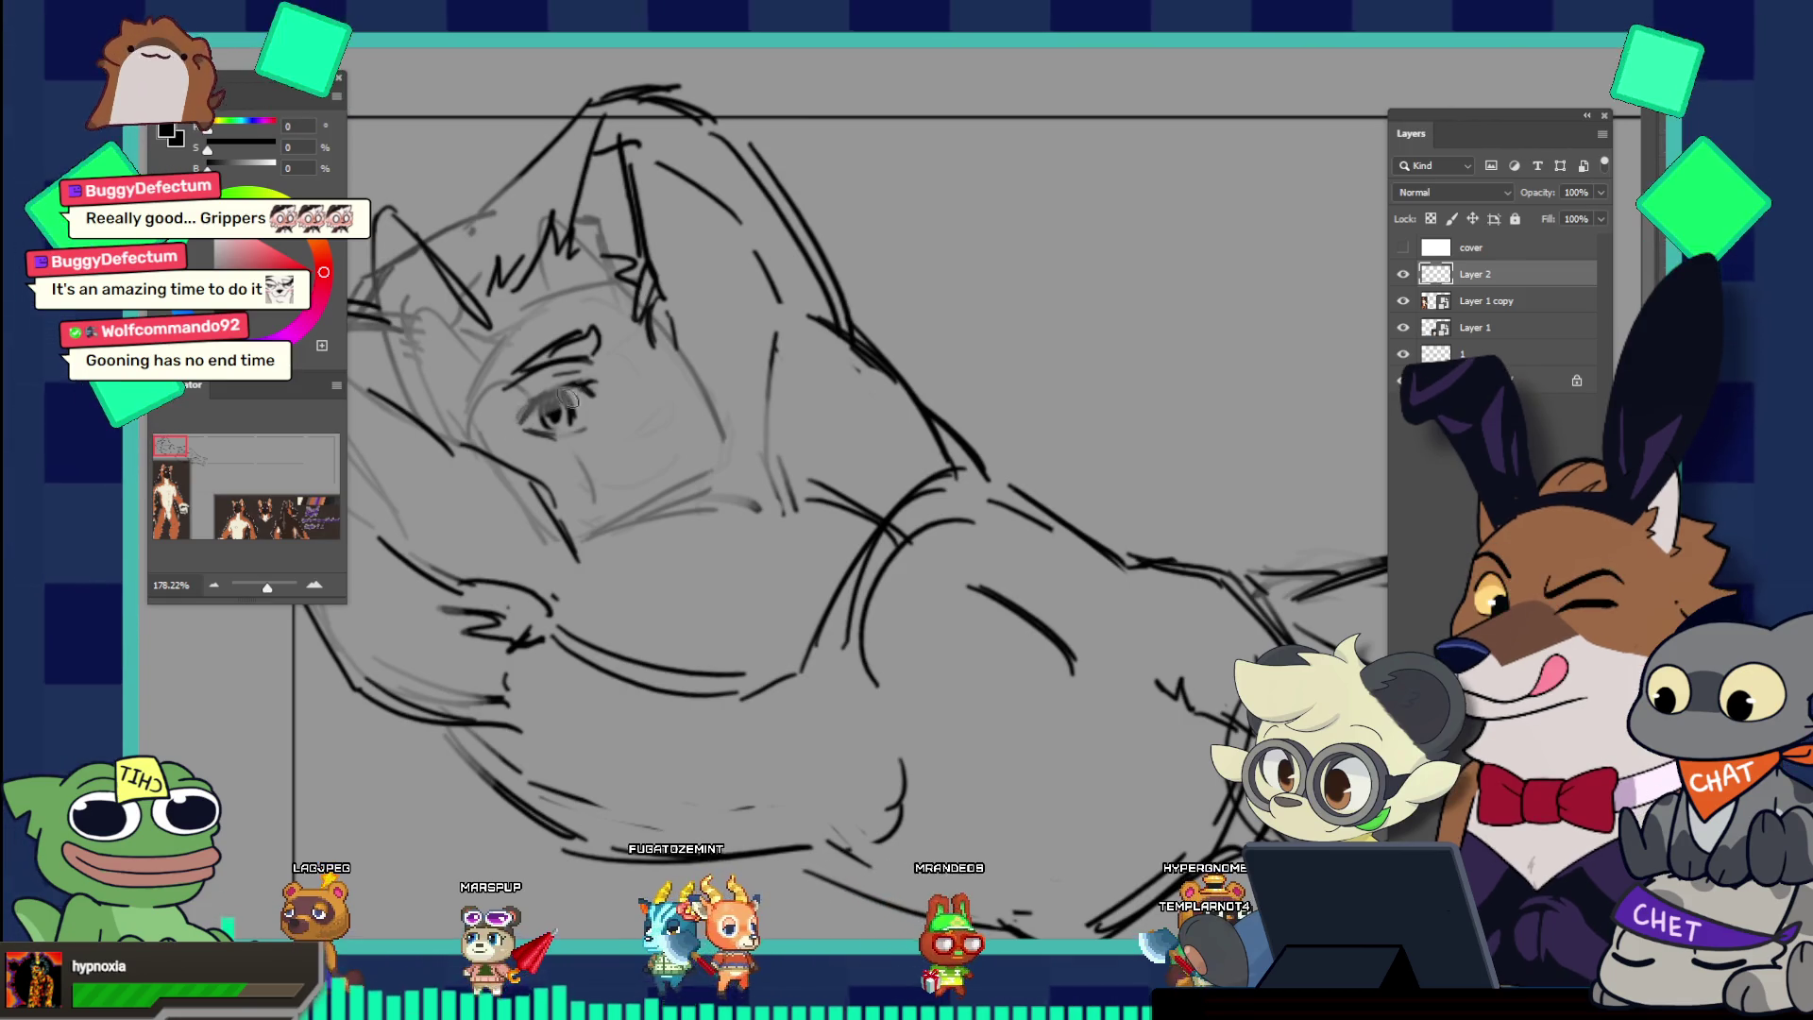
# Step: Undo the bold eye stroke and darken the brow mark near the eye
pyautogui.hotkey('ctrl', 'z')
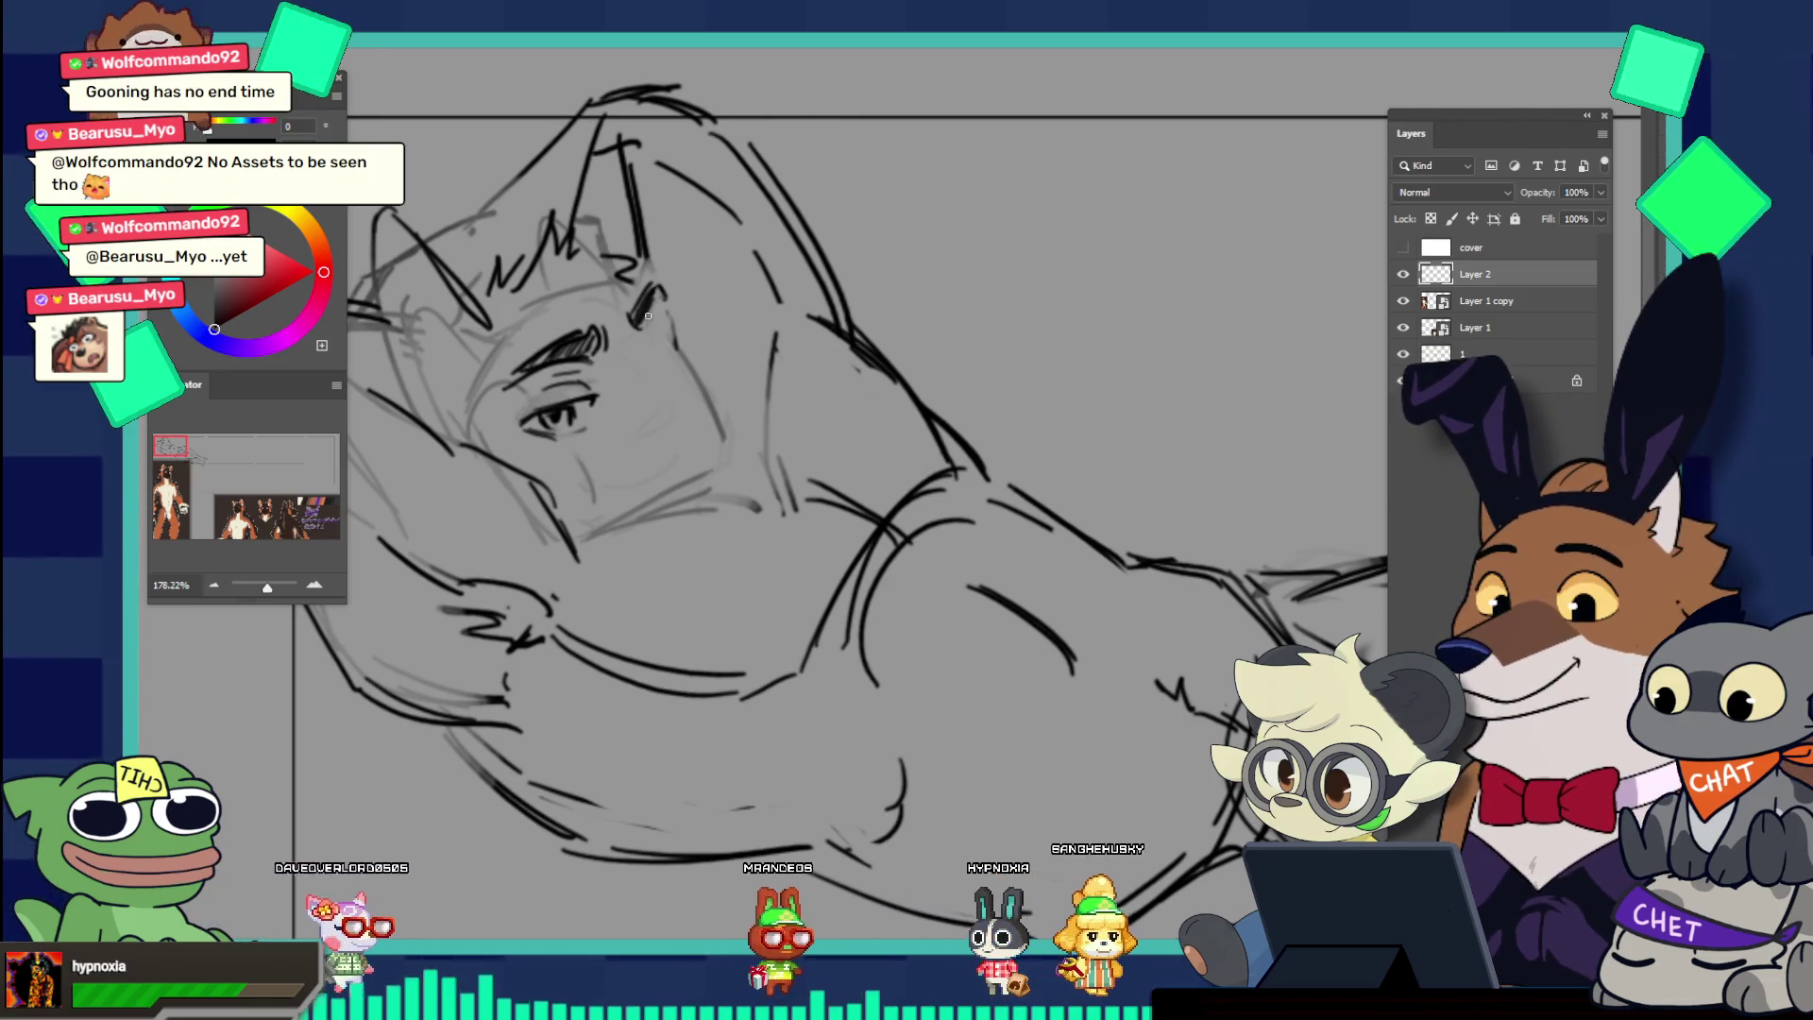
pyautogui.moveTo(655, 305); pyautogui.dragTo(635, 319)
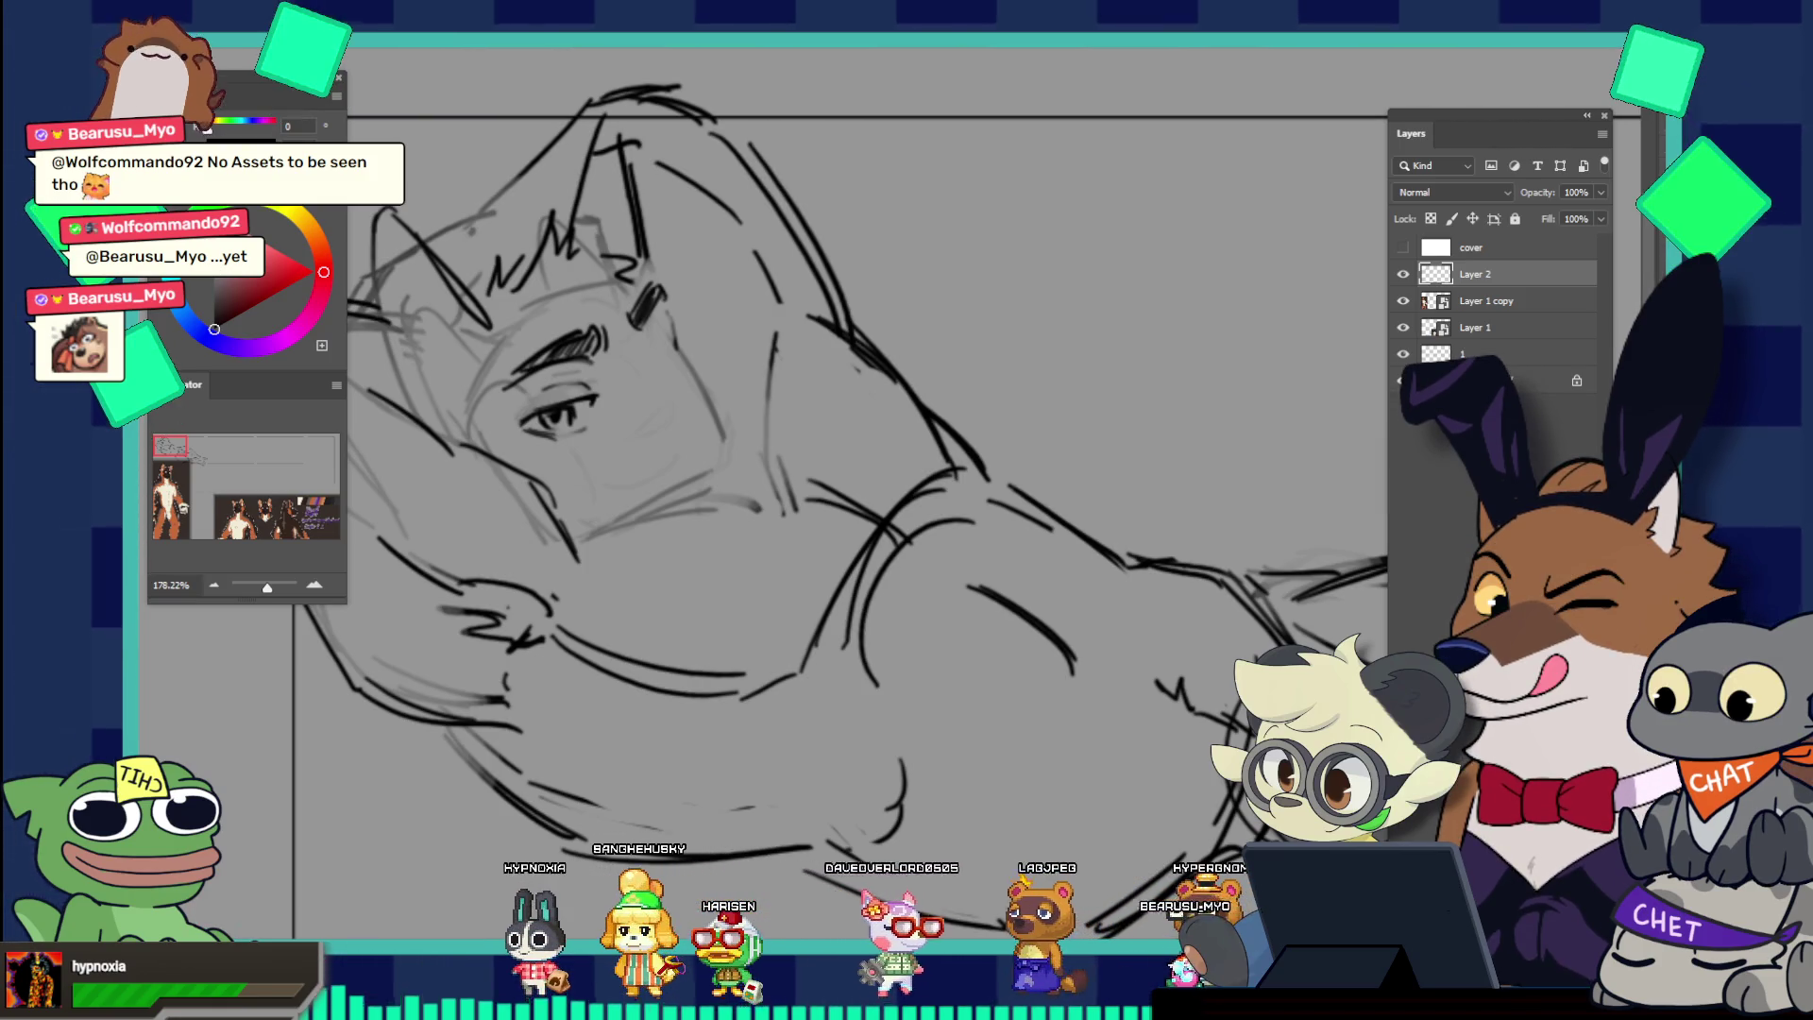
# Step: Add an eyebrow curve, nudge the eye and brow left and down, and sketch a nose line
pyautogui.moveTo(557, 320)
pyautogui.mouseDown()
pyautogui.moveTo(515, 423)
pyautogui.moveTo(638, 378)
pyautogui.mouseUp()
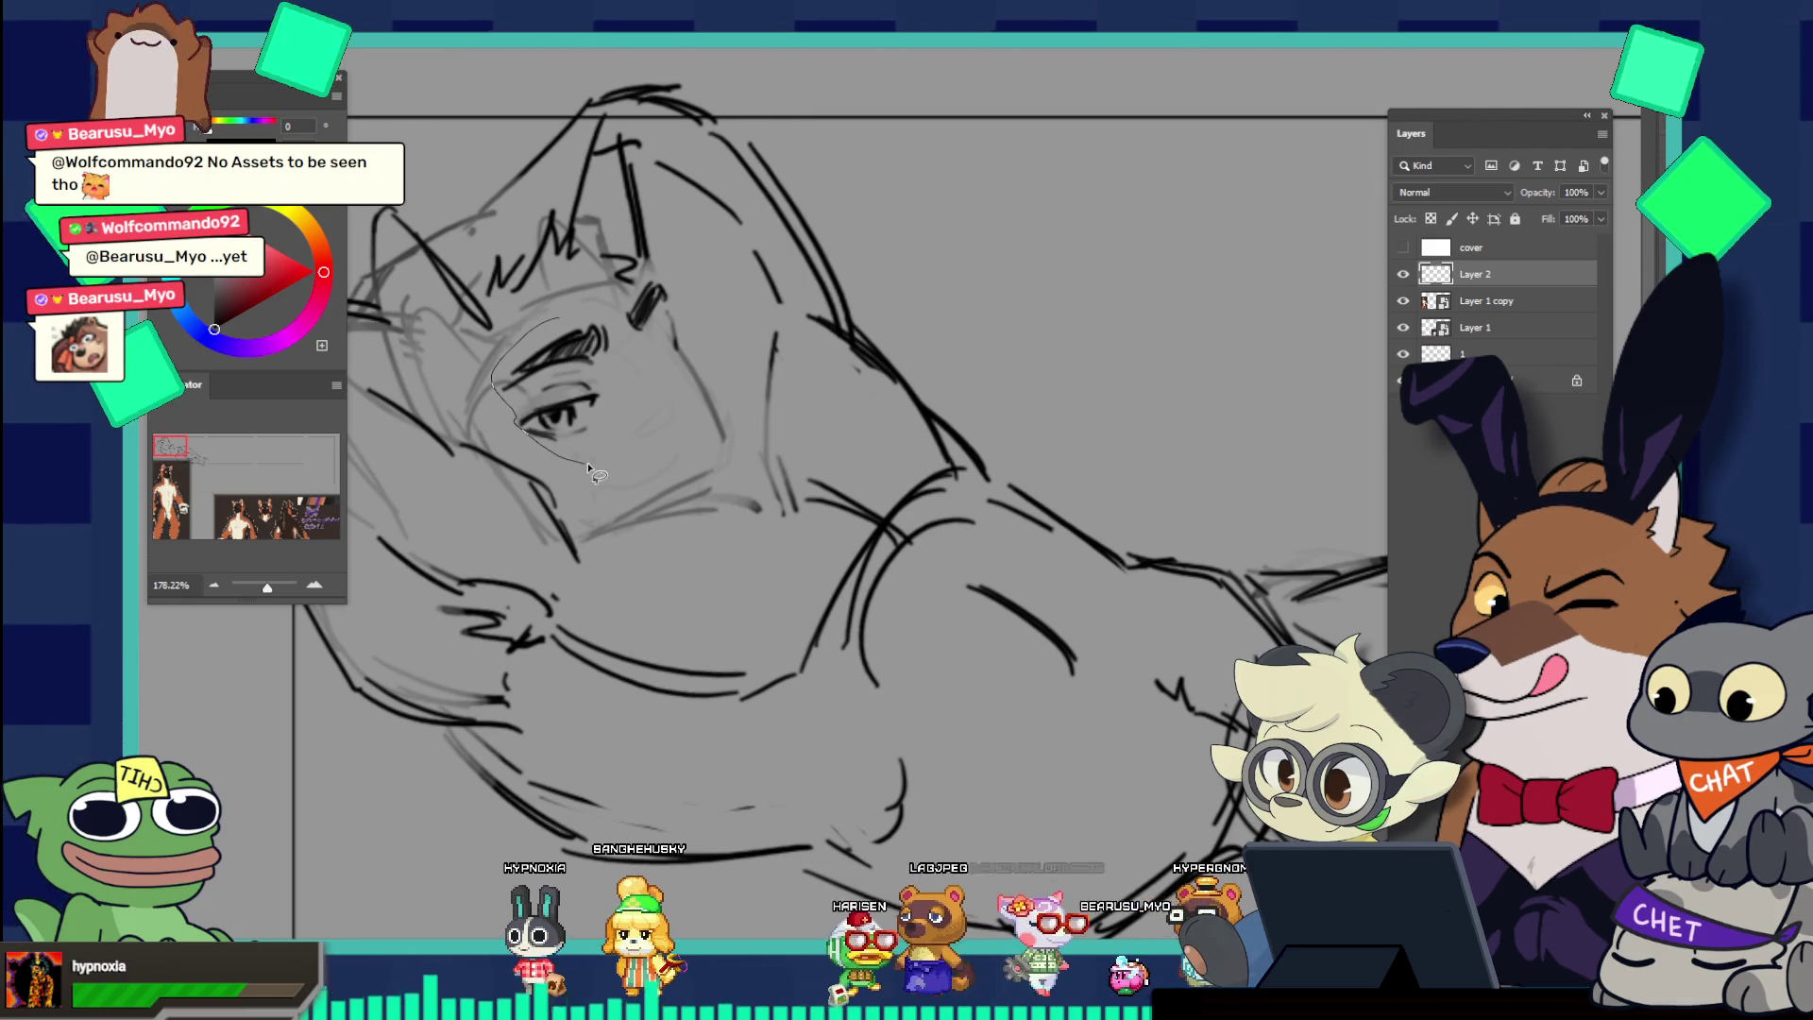
pyautogui.moveTo(520, 415); pyautogui.dragTo(569, 423)
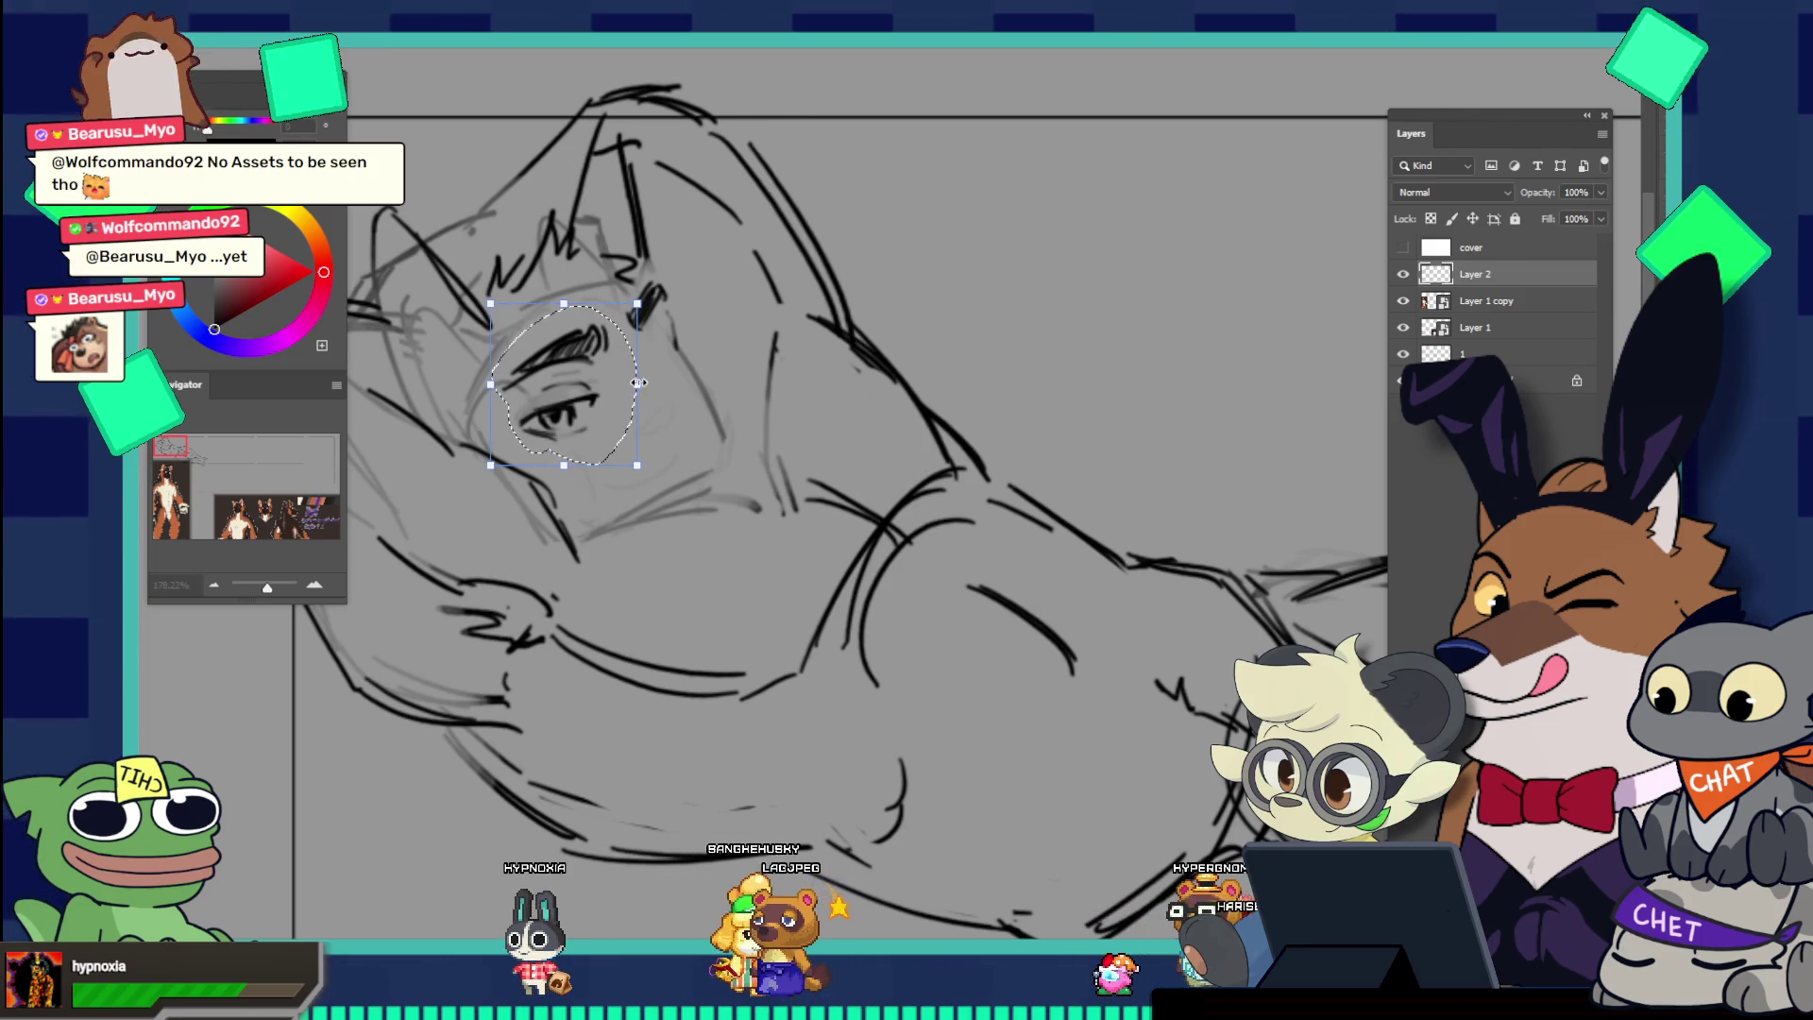
pyautogui.hotkey('ctrl', 't')
pyautogui.moveTo(597, 381); pyautogui.dragTo(587, 389)
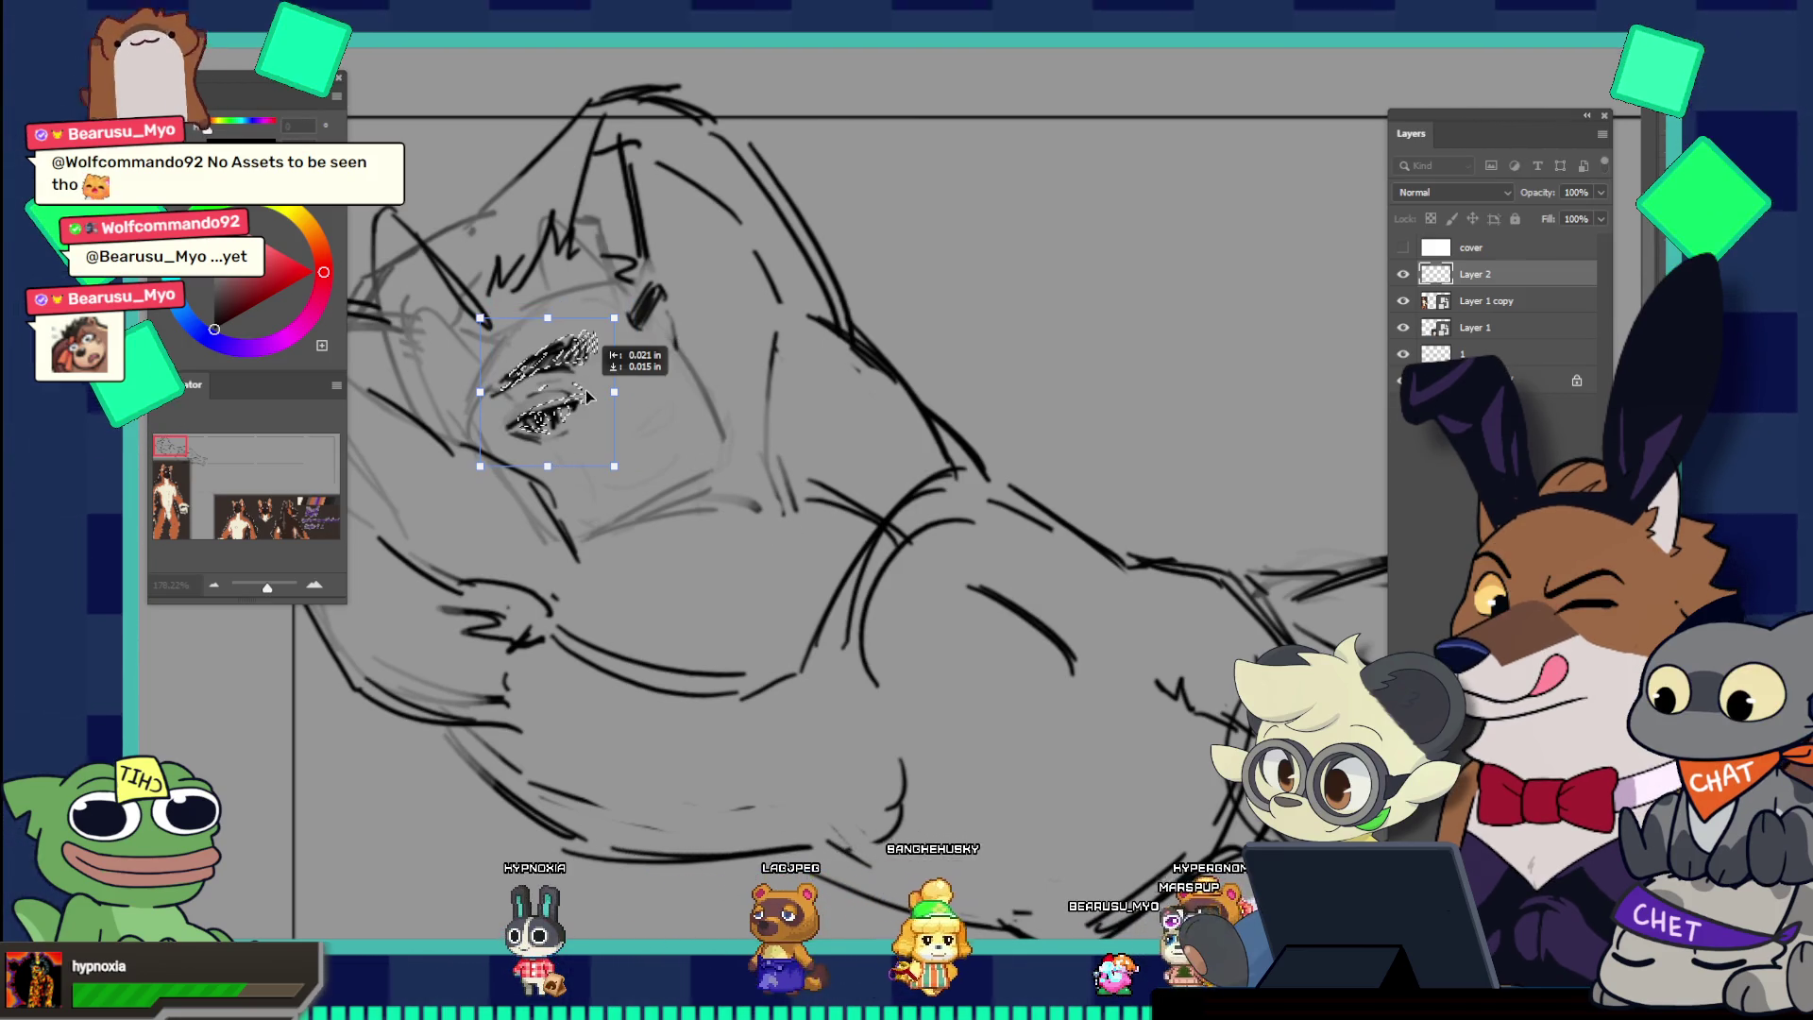
pyautogui.press('Return')
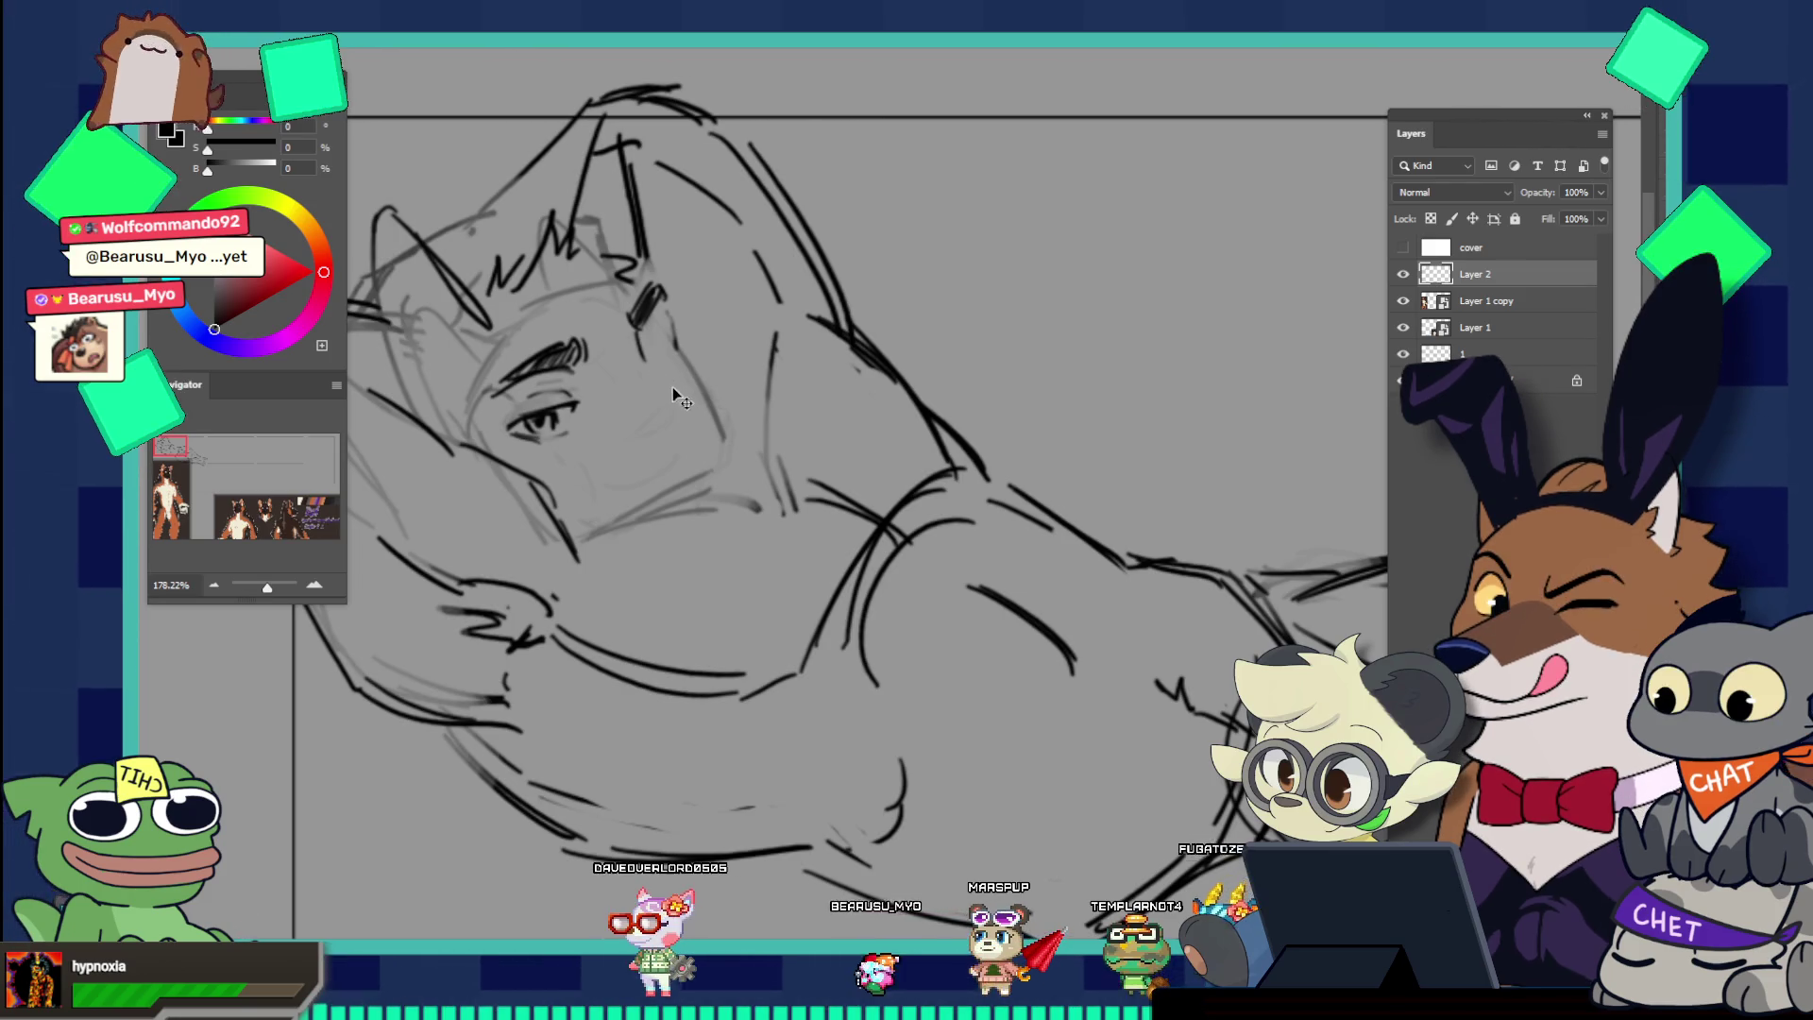
pyautogui.moveTo(640, 356); pyautogui.dragTo(666, 375)
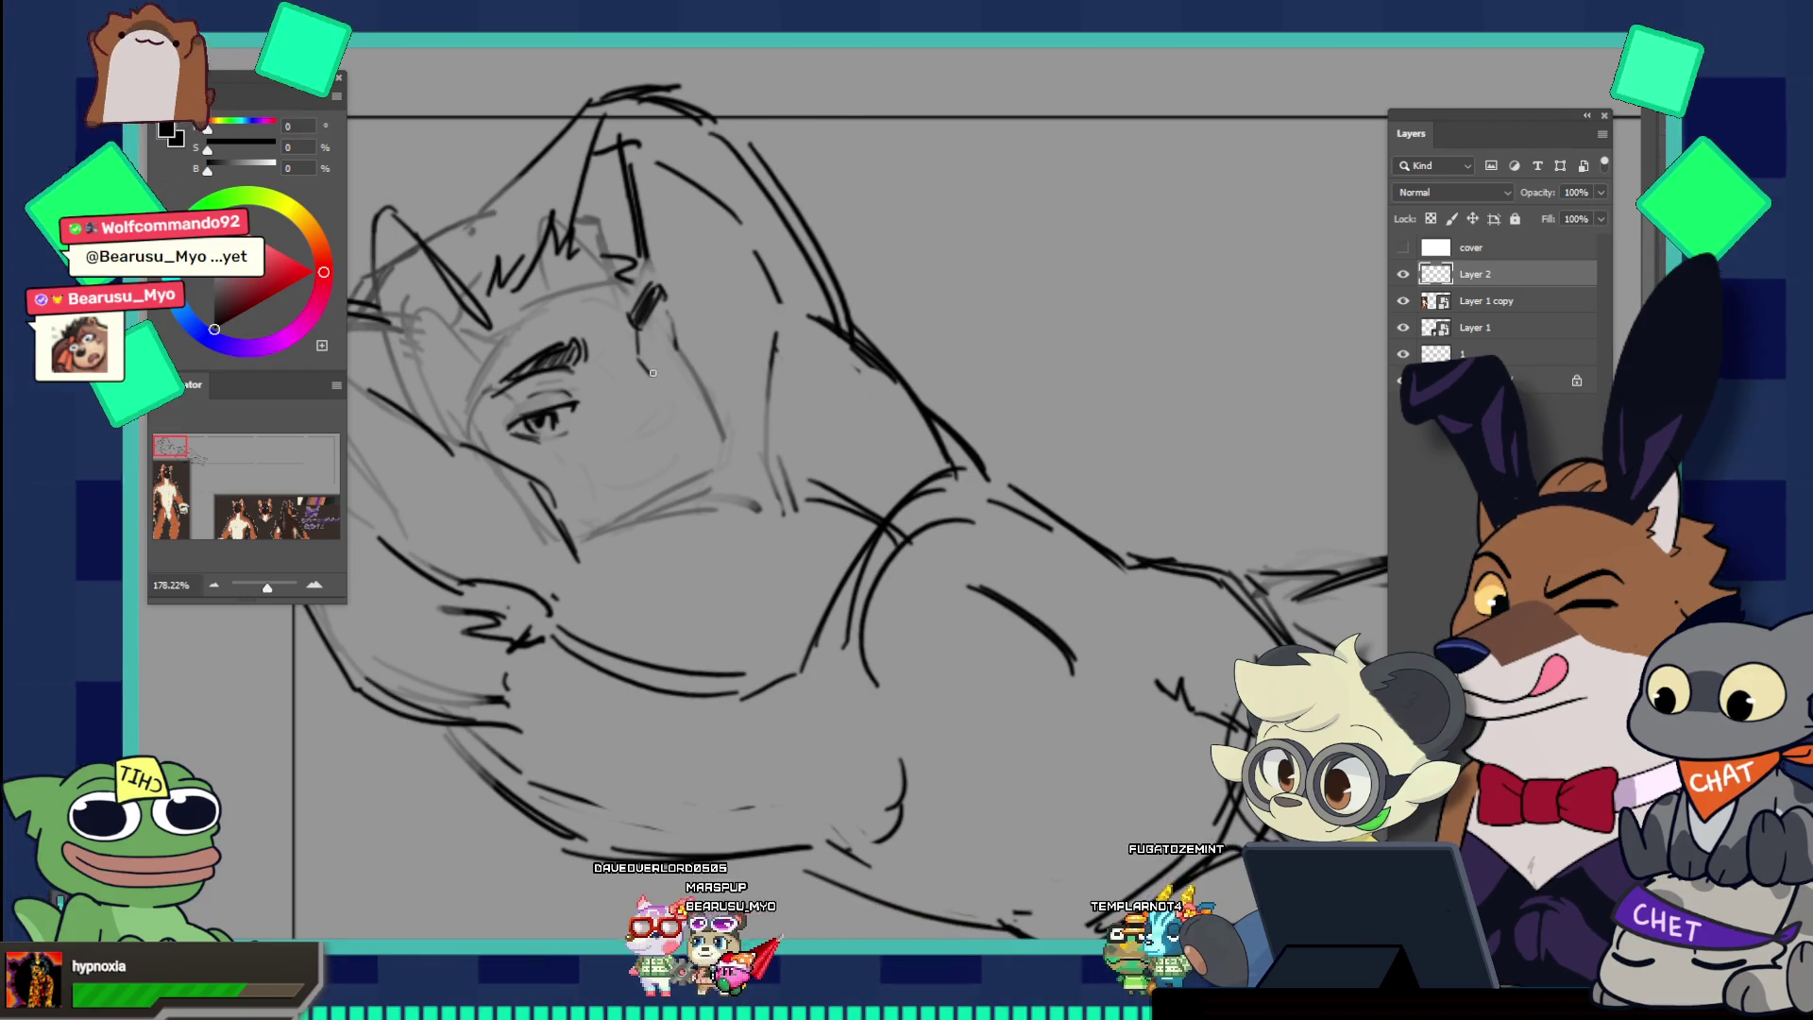
# Step: Draw a mouth line running out from the nose after discarding a stray nose stroke
pyautogui.moveTo(661, 375); pyautogui.dragTo(701, 393)
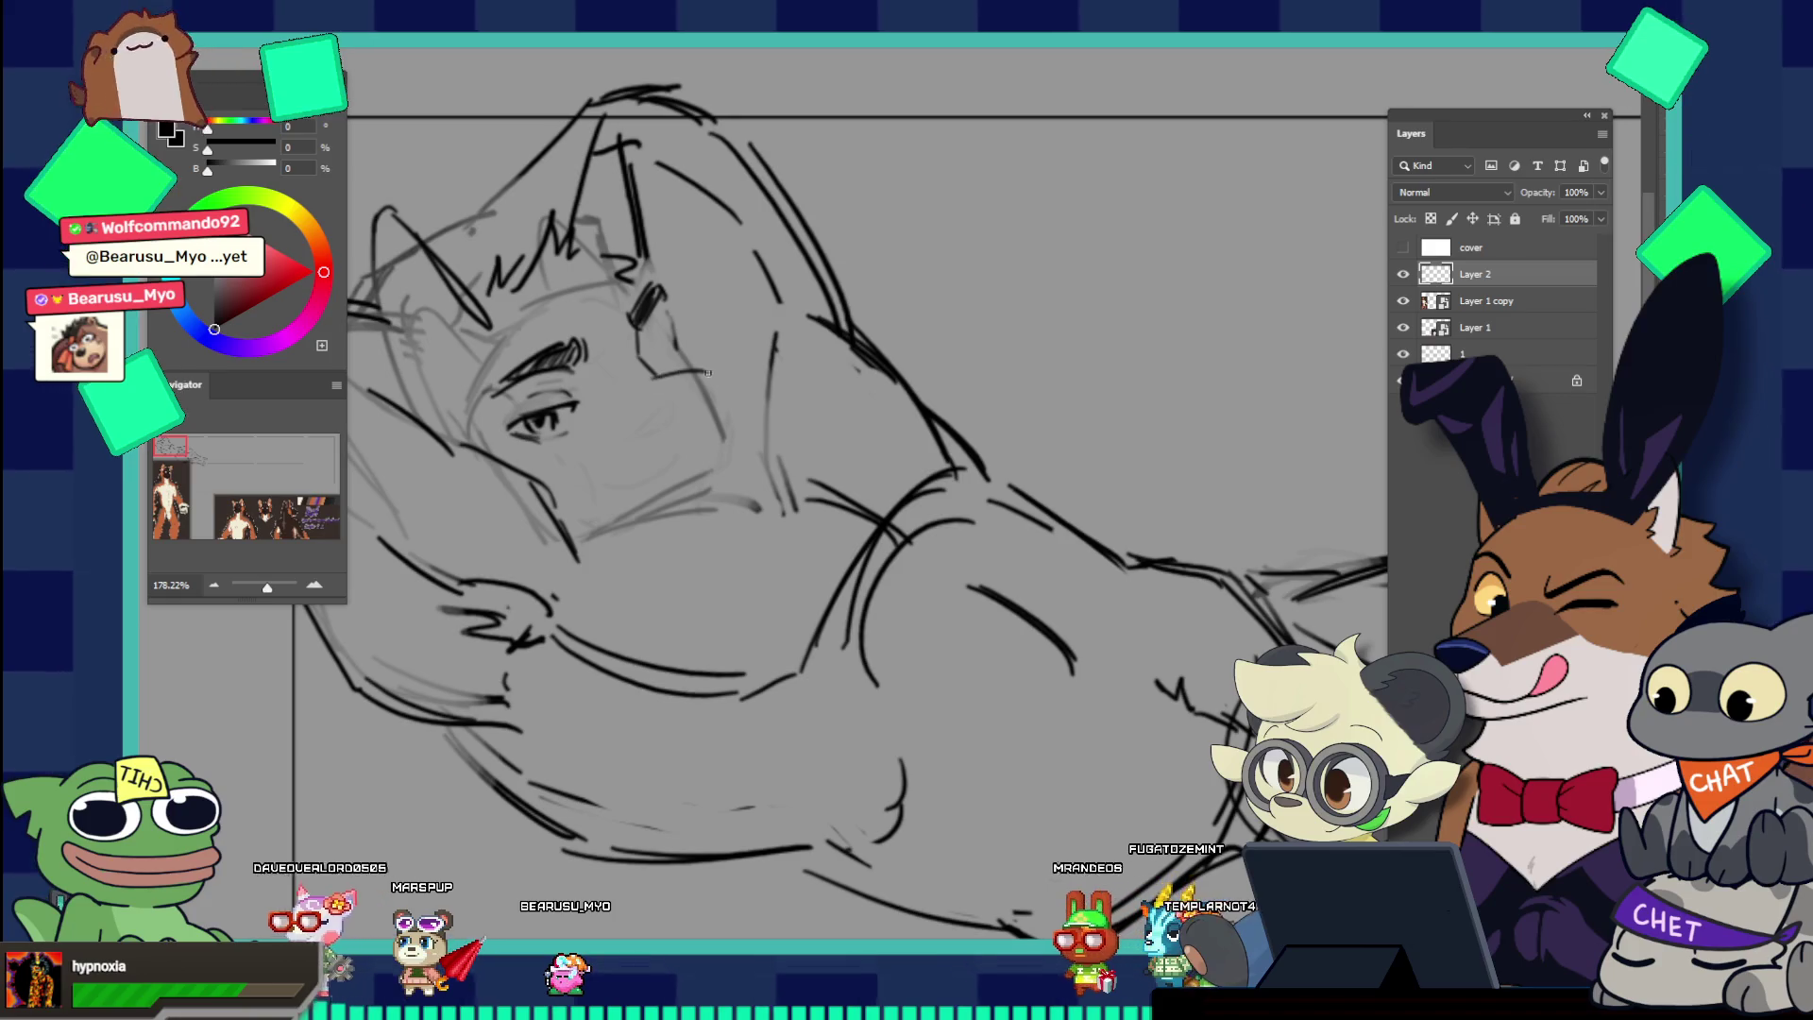
pyautogui.moveTo(707, 374); pyautogui.dragTo(744, 410)
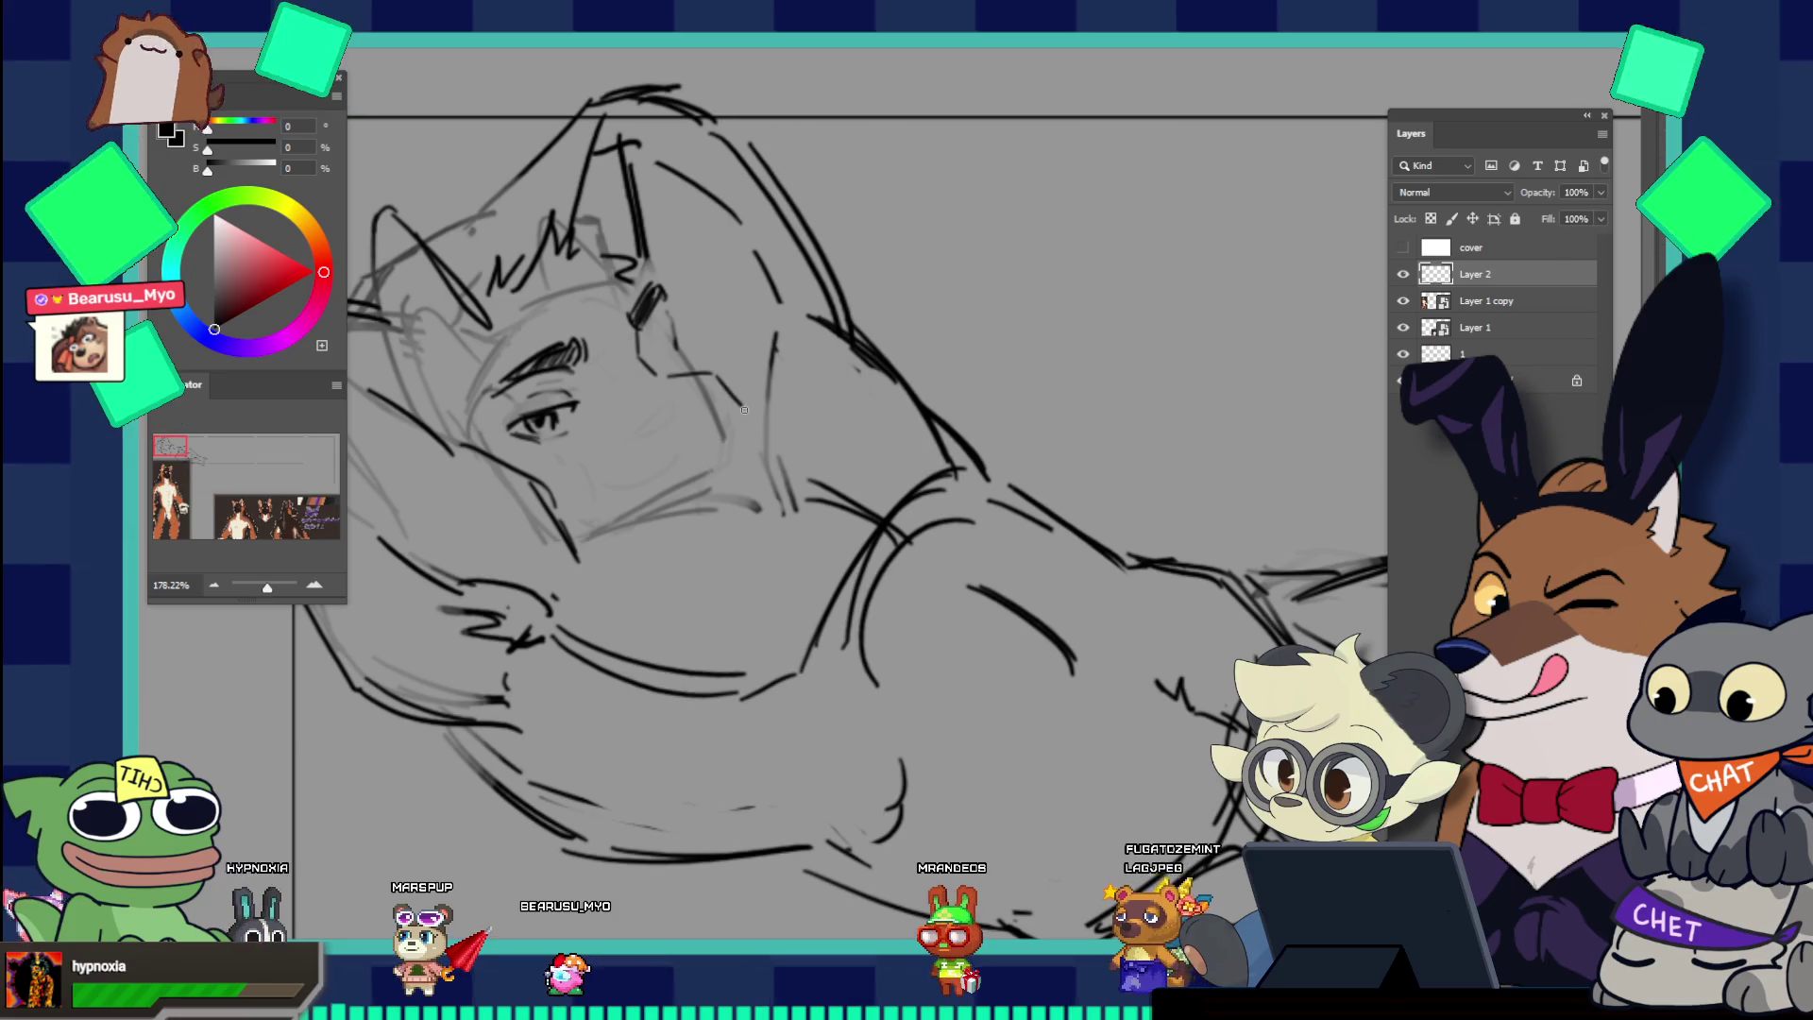
pyautogui.hotkey('ctrl', 'z')
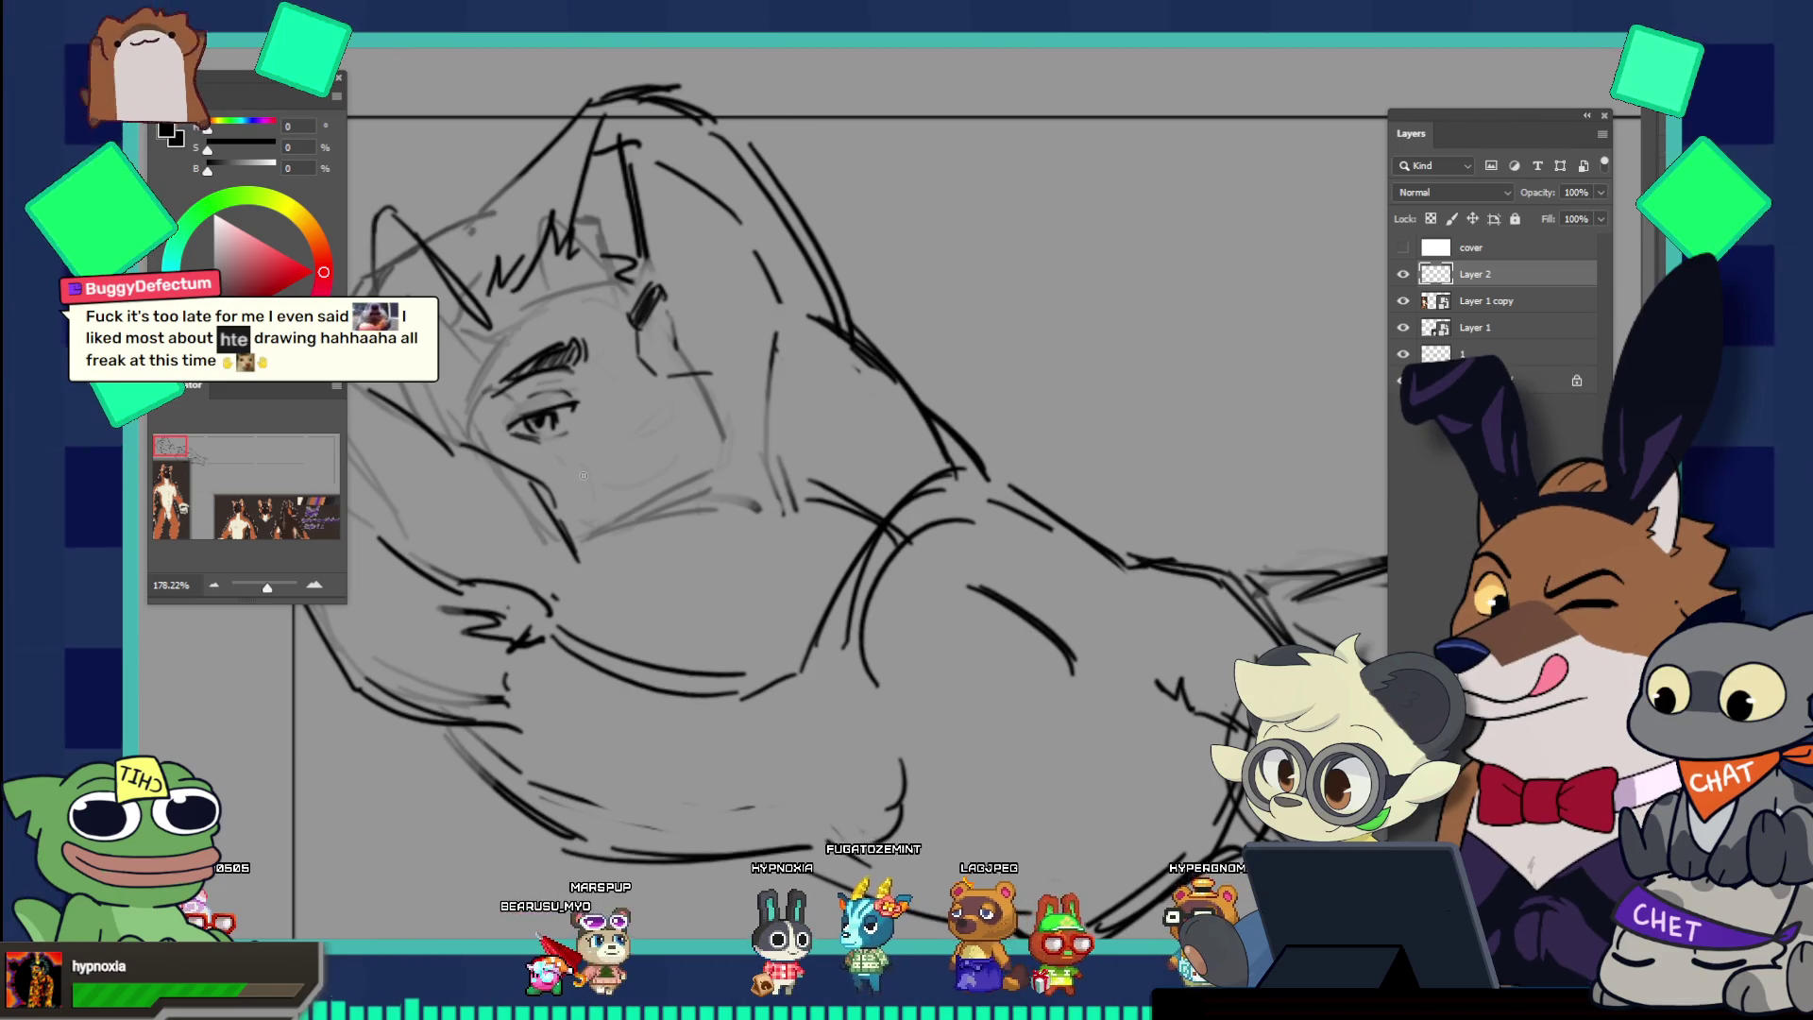
pyautogui.press('v')
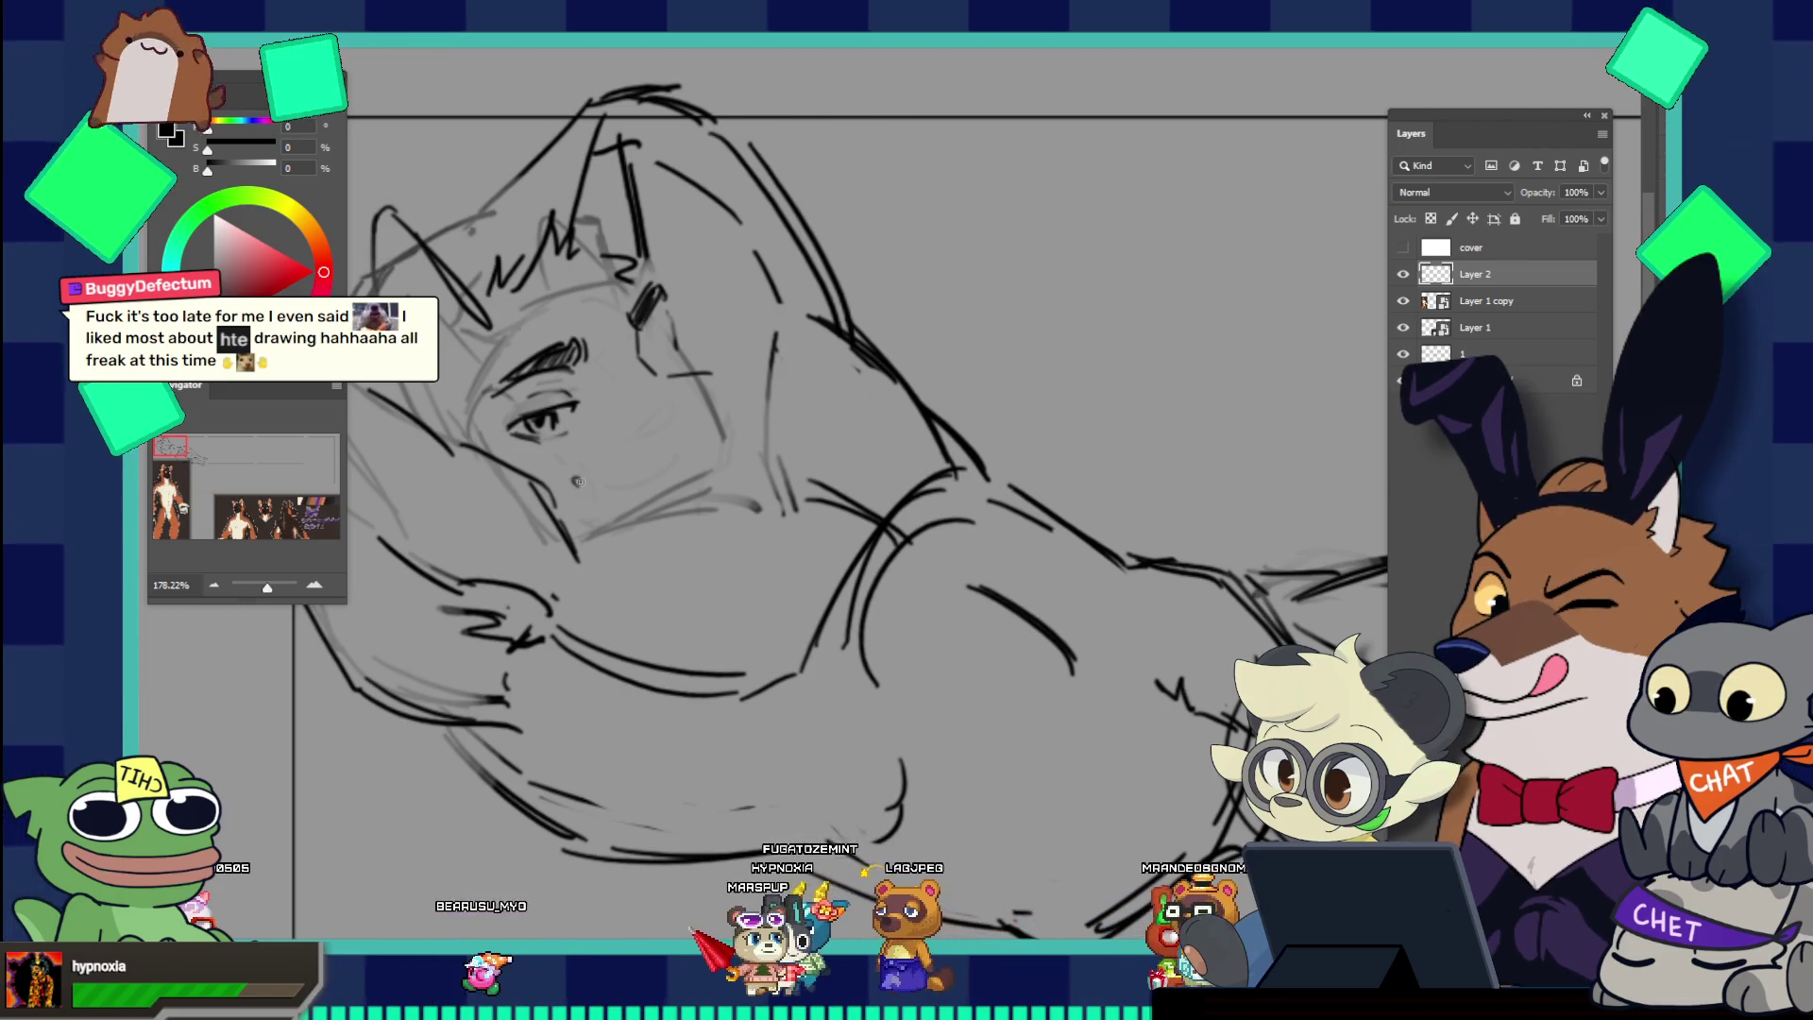
pyautogui.moveTo(577, 481); pyautogui.dragTo(642, 499)
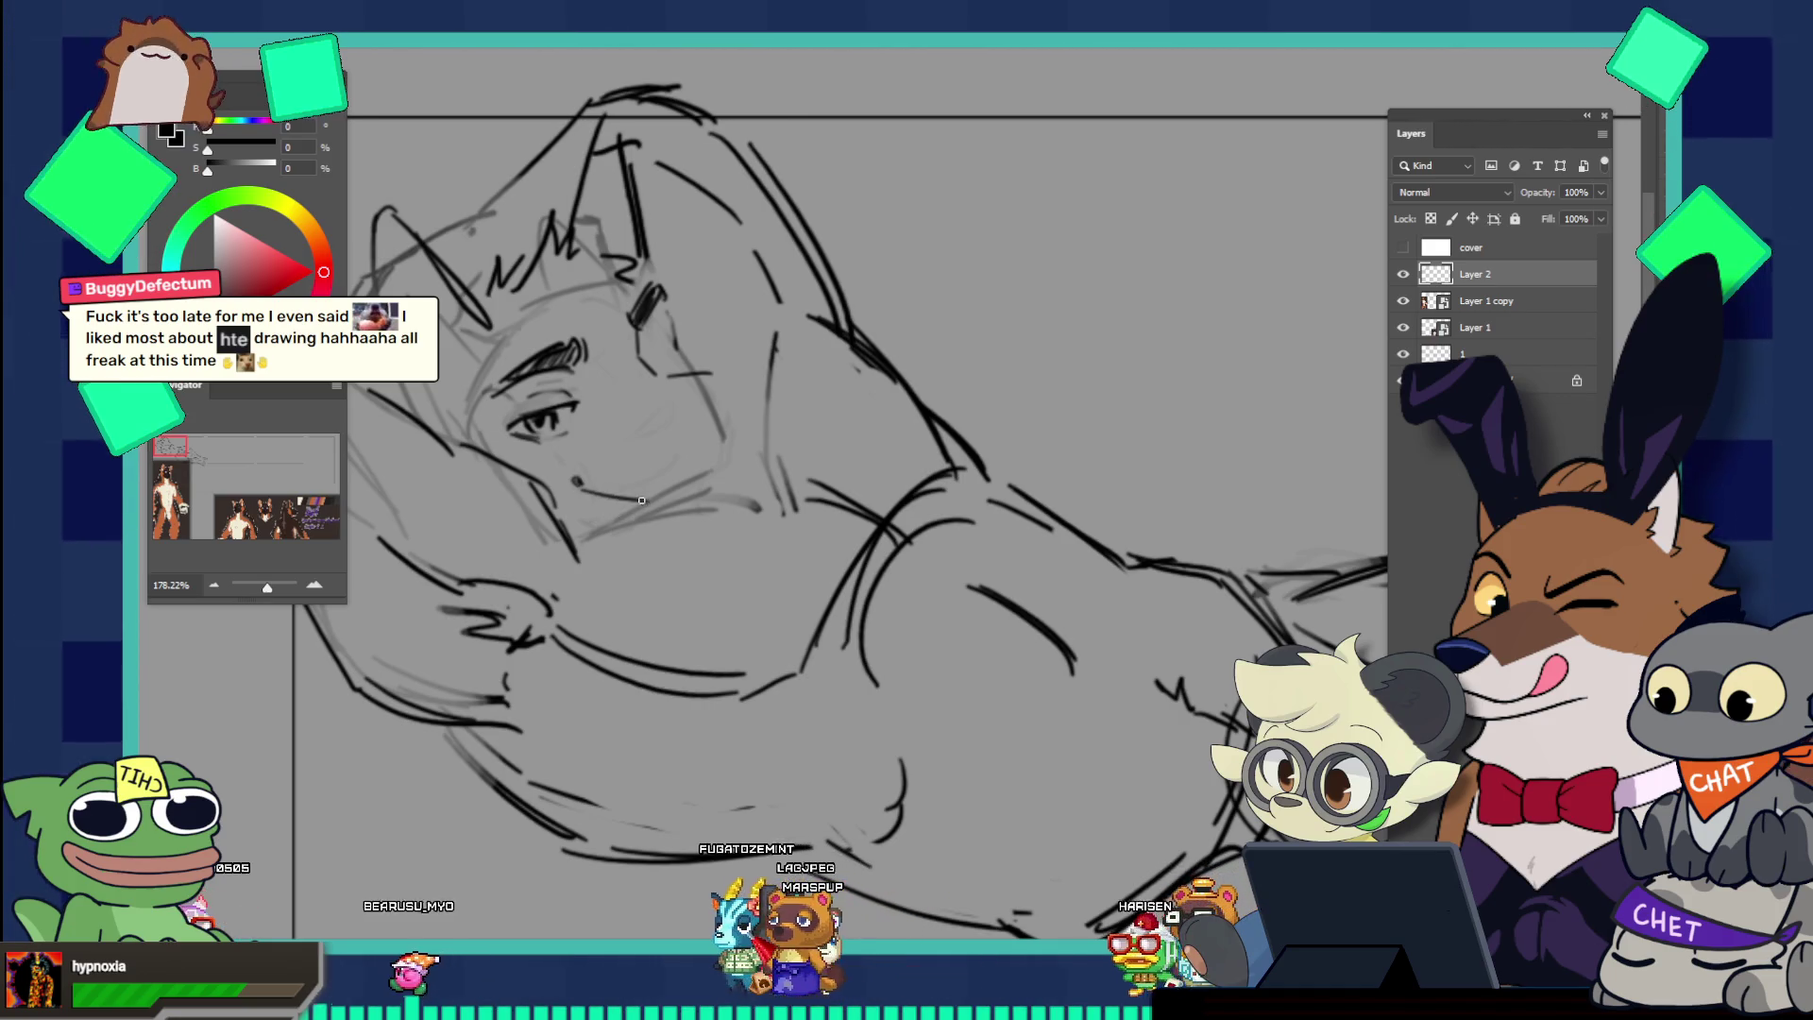
pyautogui.hotkey('ctrl', 'z')
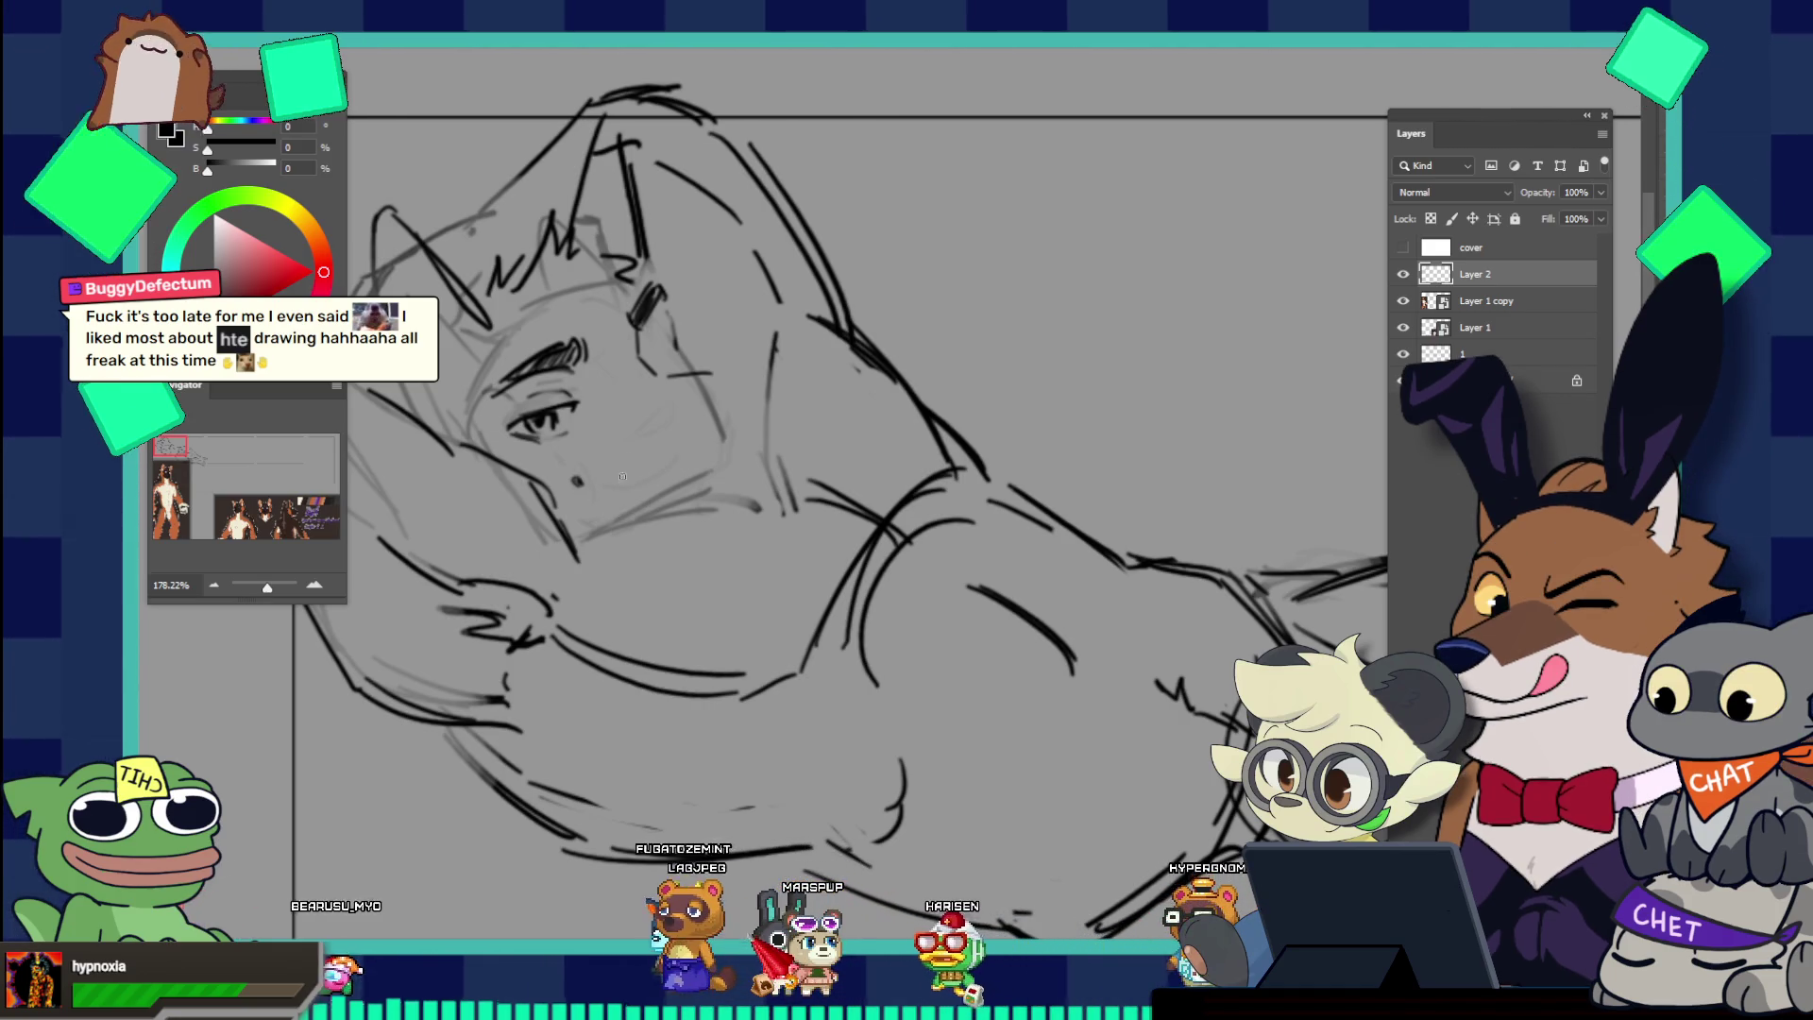
pyautogui.moveTo(576, 481); pyautogui.dragTo(639, 485)
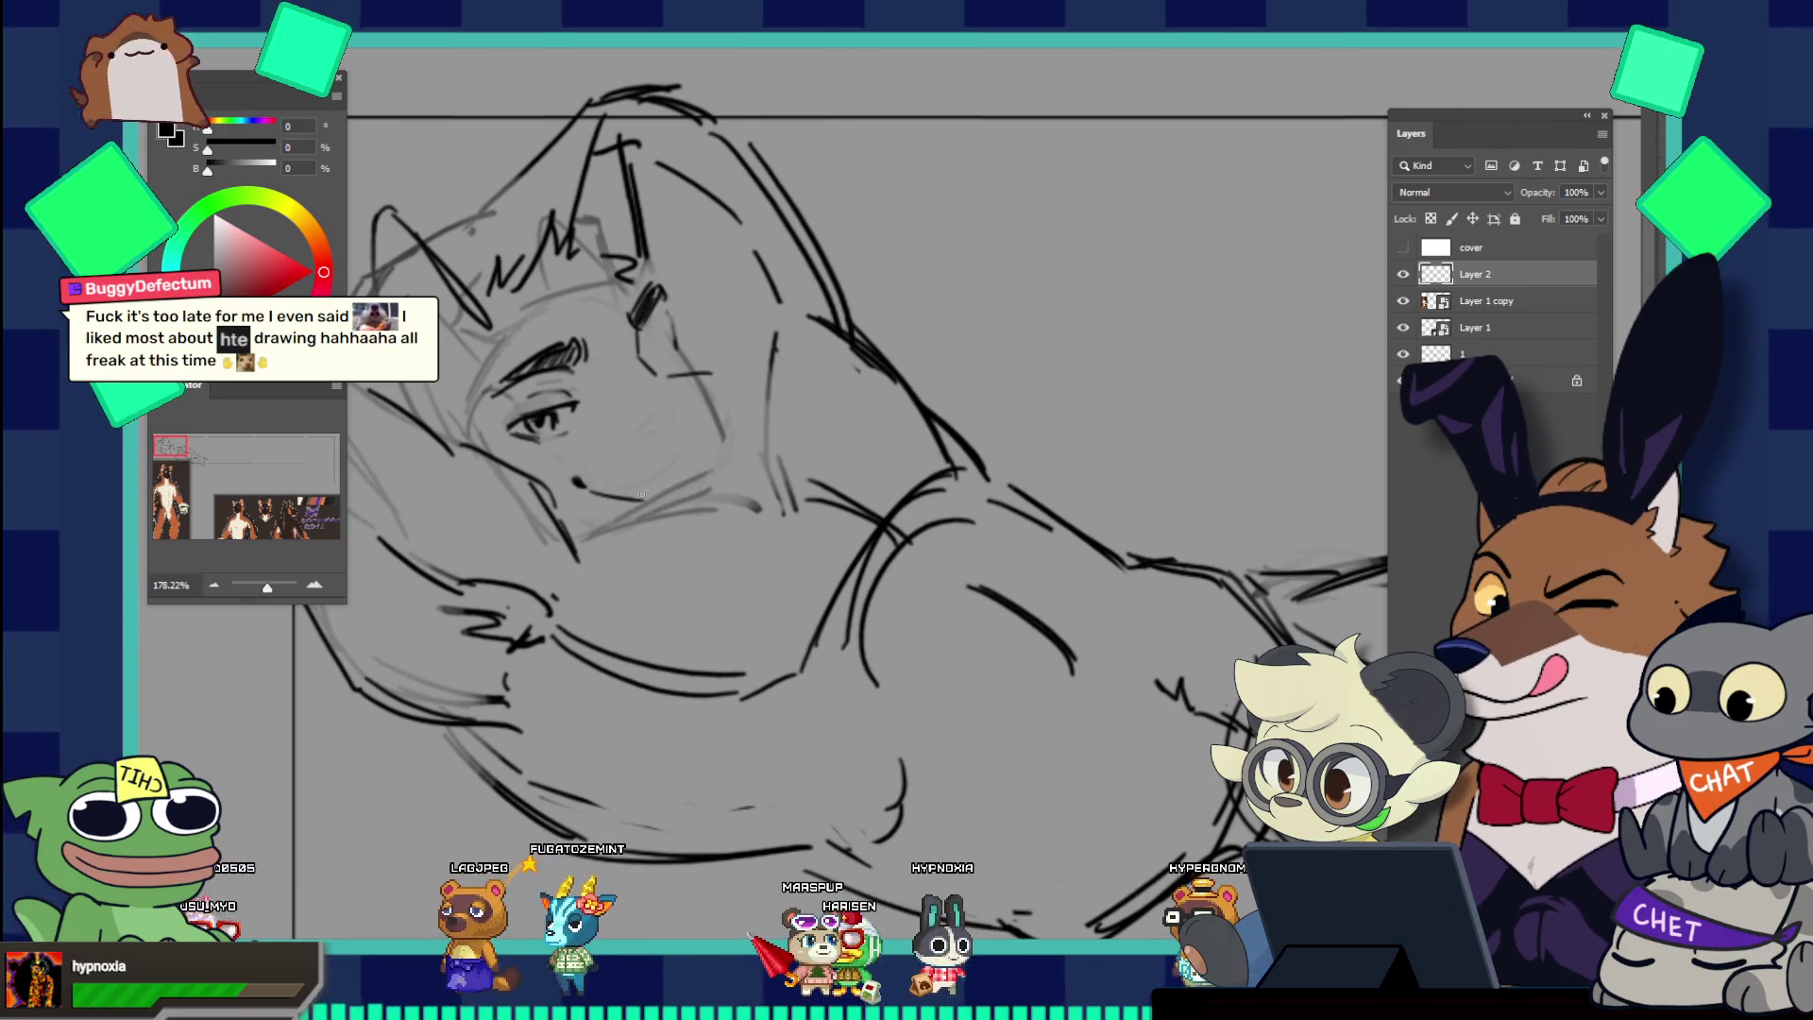
pyautogui.moveTo(578, 482)
pyautogui.mouseDown()
pyautogui.moveTo(620, 502)
pyautogui.moveTo(707, 479)
pyautogui.moveTo(739, 380)
pyautogui.mouseUp()
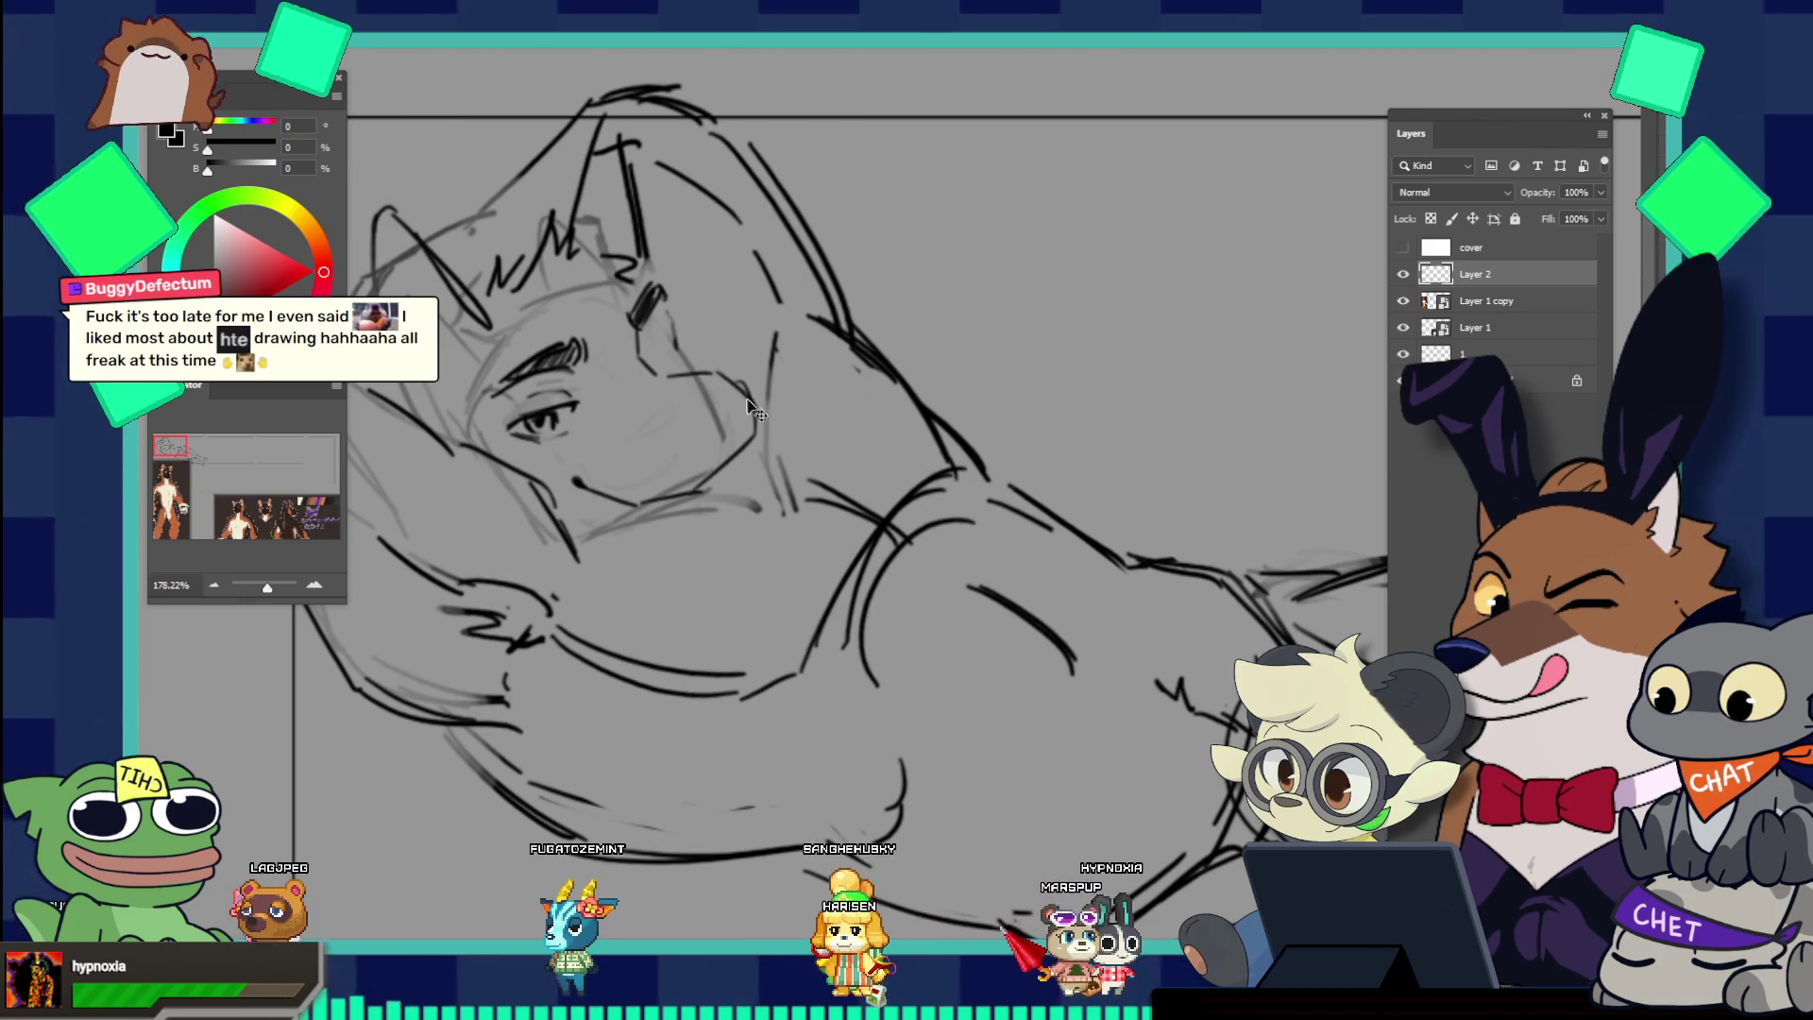
# Step: Shape the cheek contour and draw a lower lid under the far eye
pyautogui.moveTo(734, 376); pyautogui.dragTo(744, 427)
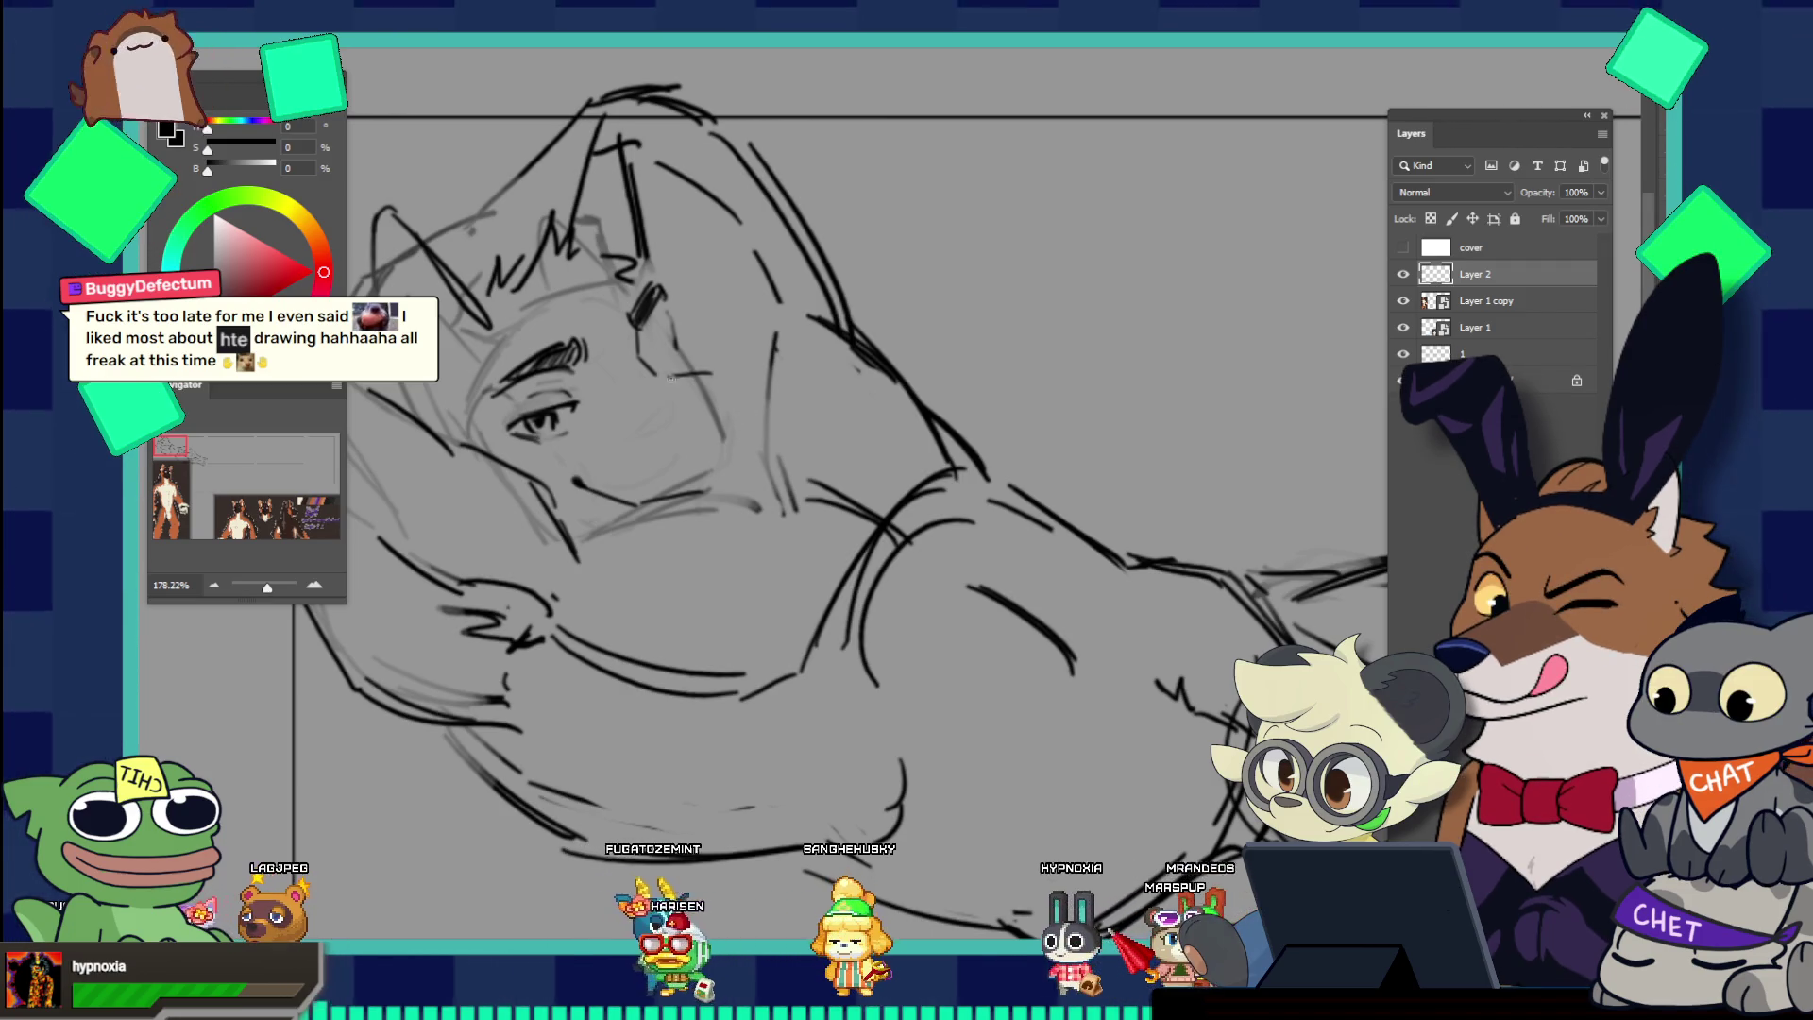
pyautogui.moveTo(775, 332)
pyautogui.mouseDown()
pyautogui.moveTo(767, 406)
pyautogui.moveTo(745, 393)
pyautogui.mouseUp()
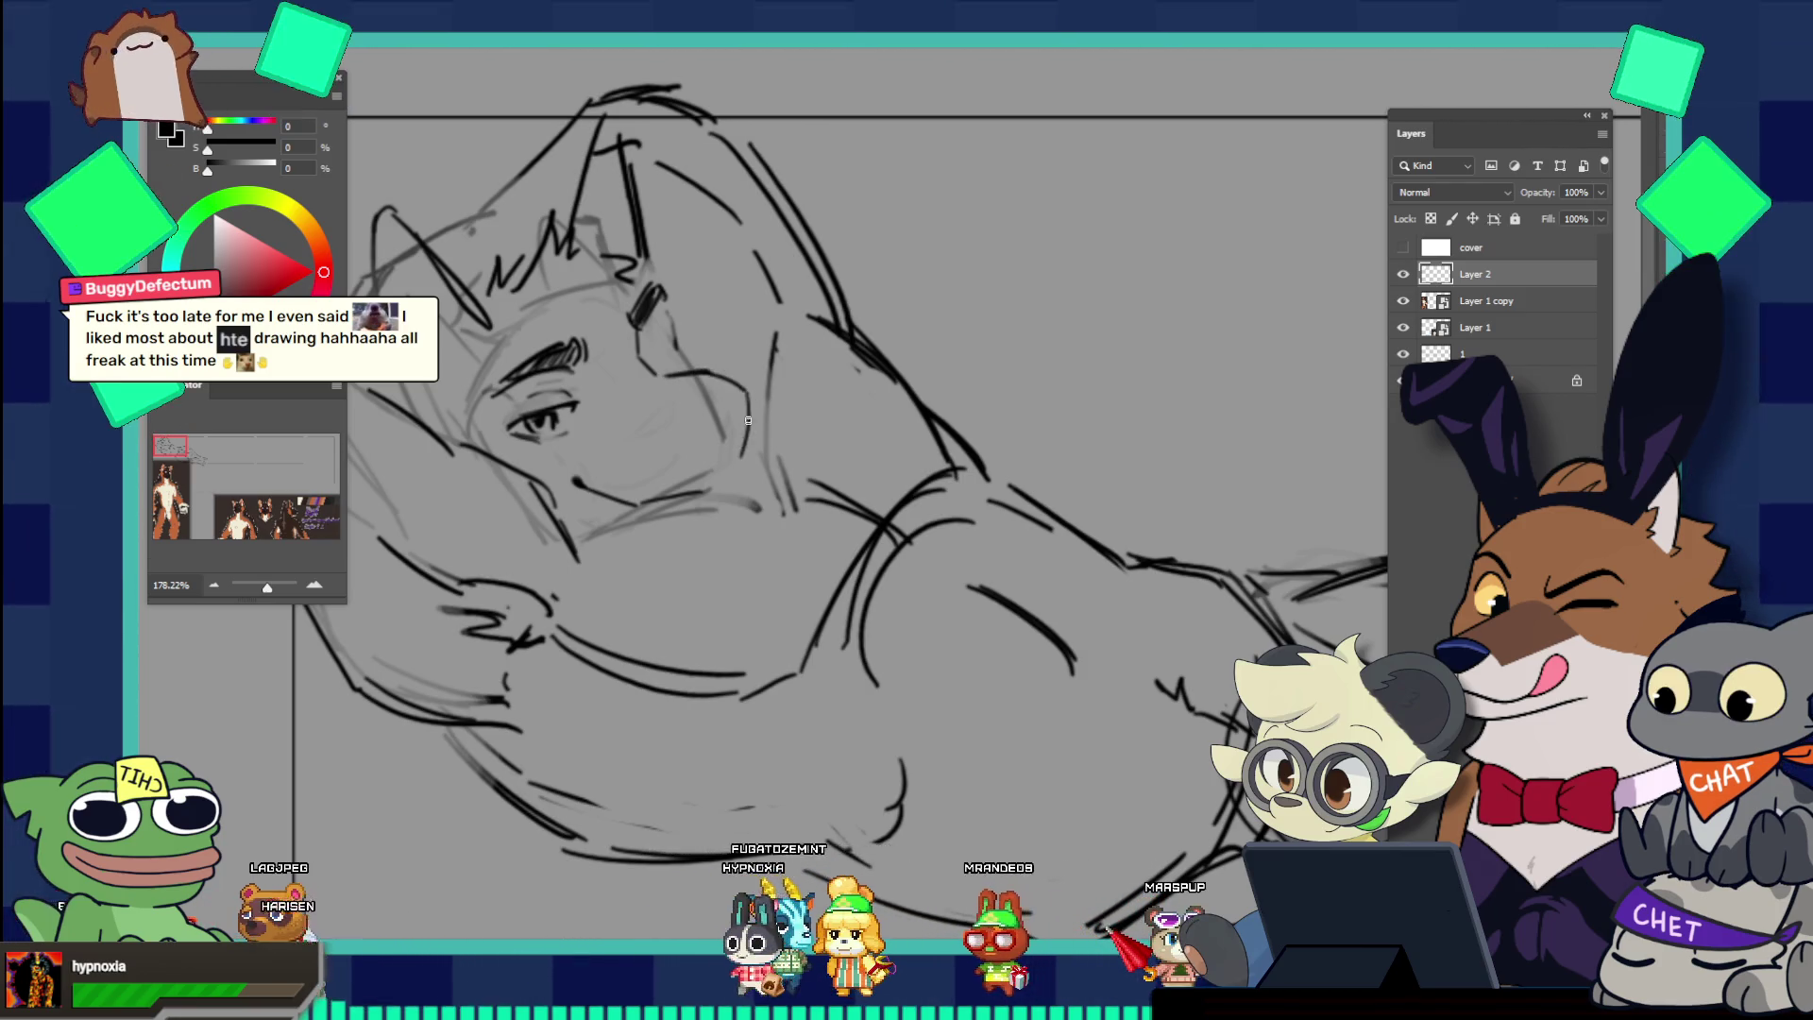
pyautogui.moveTo(737, 456); pyautogui.dragTo(742, 399)
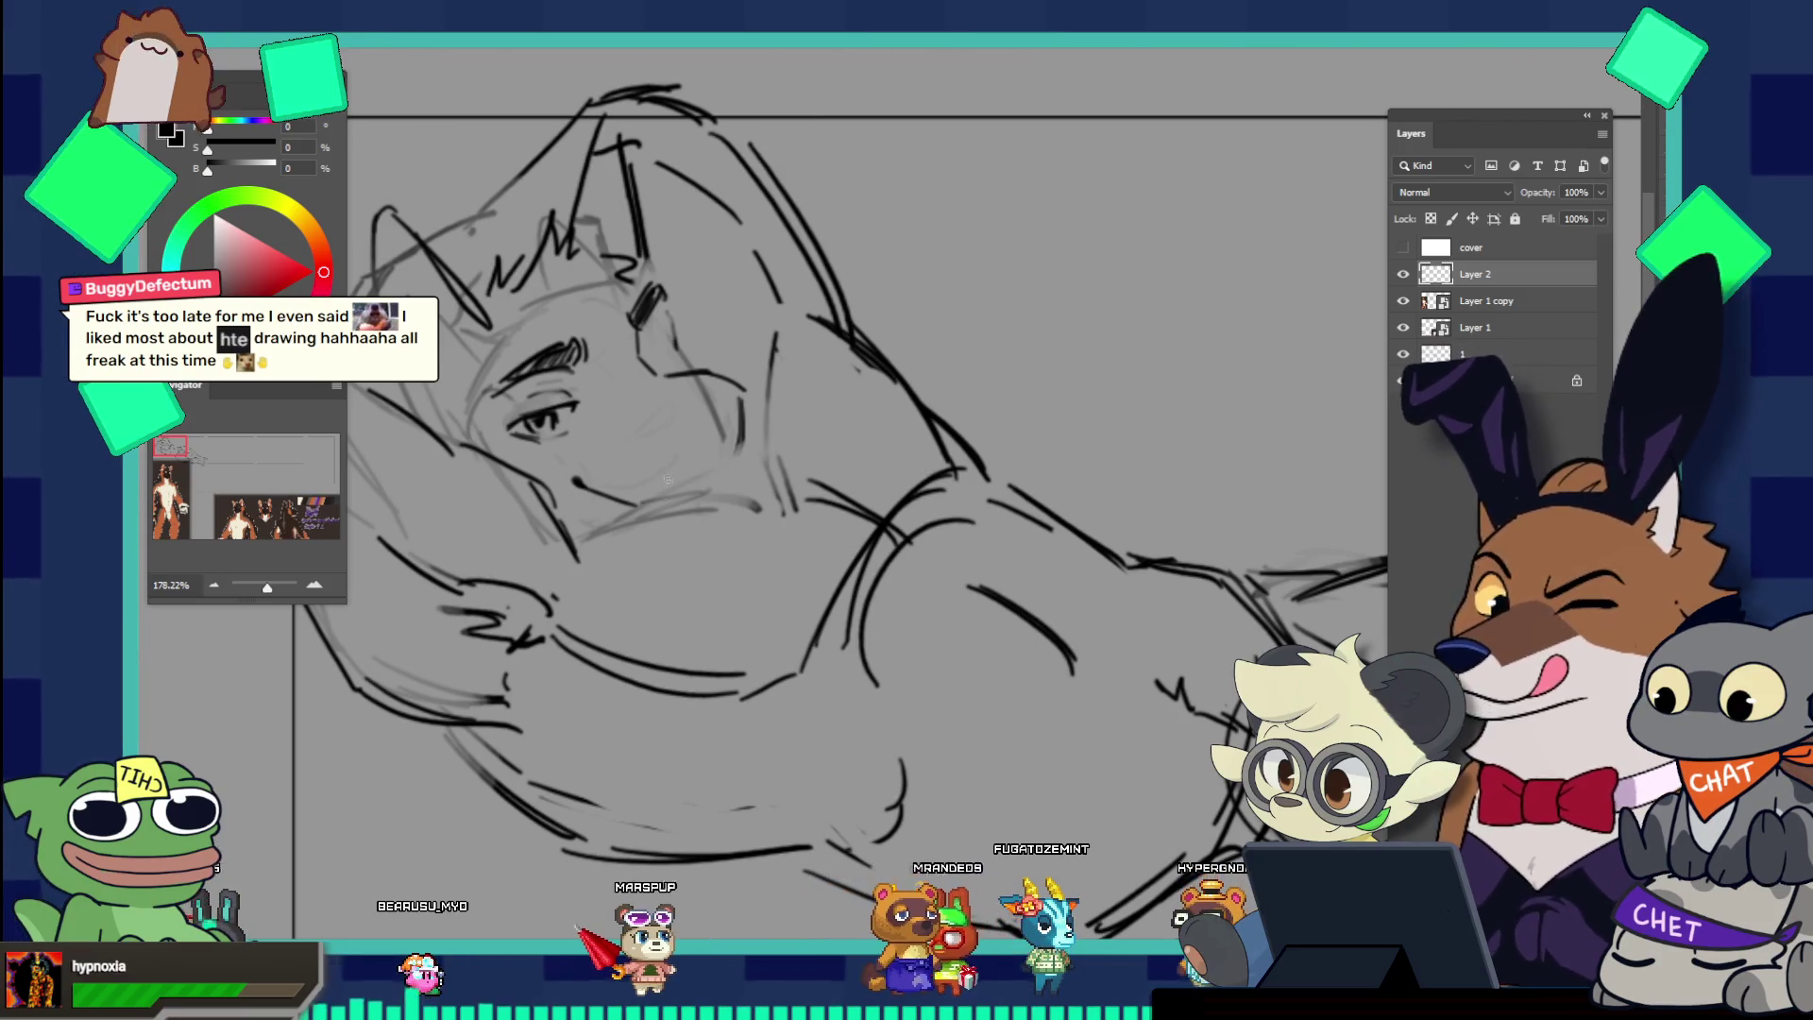
pyautogui.moveTo(661, 427); pyautogui.dragTo(692, 413)
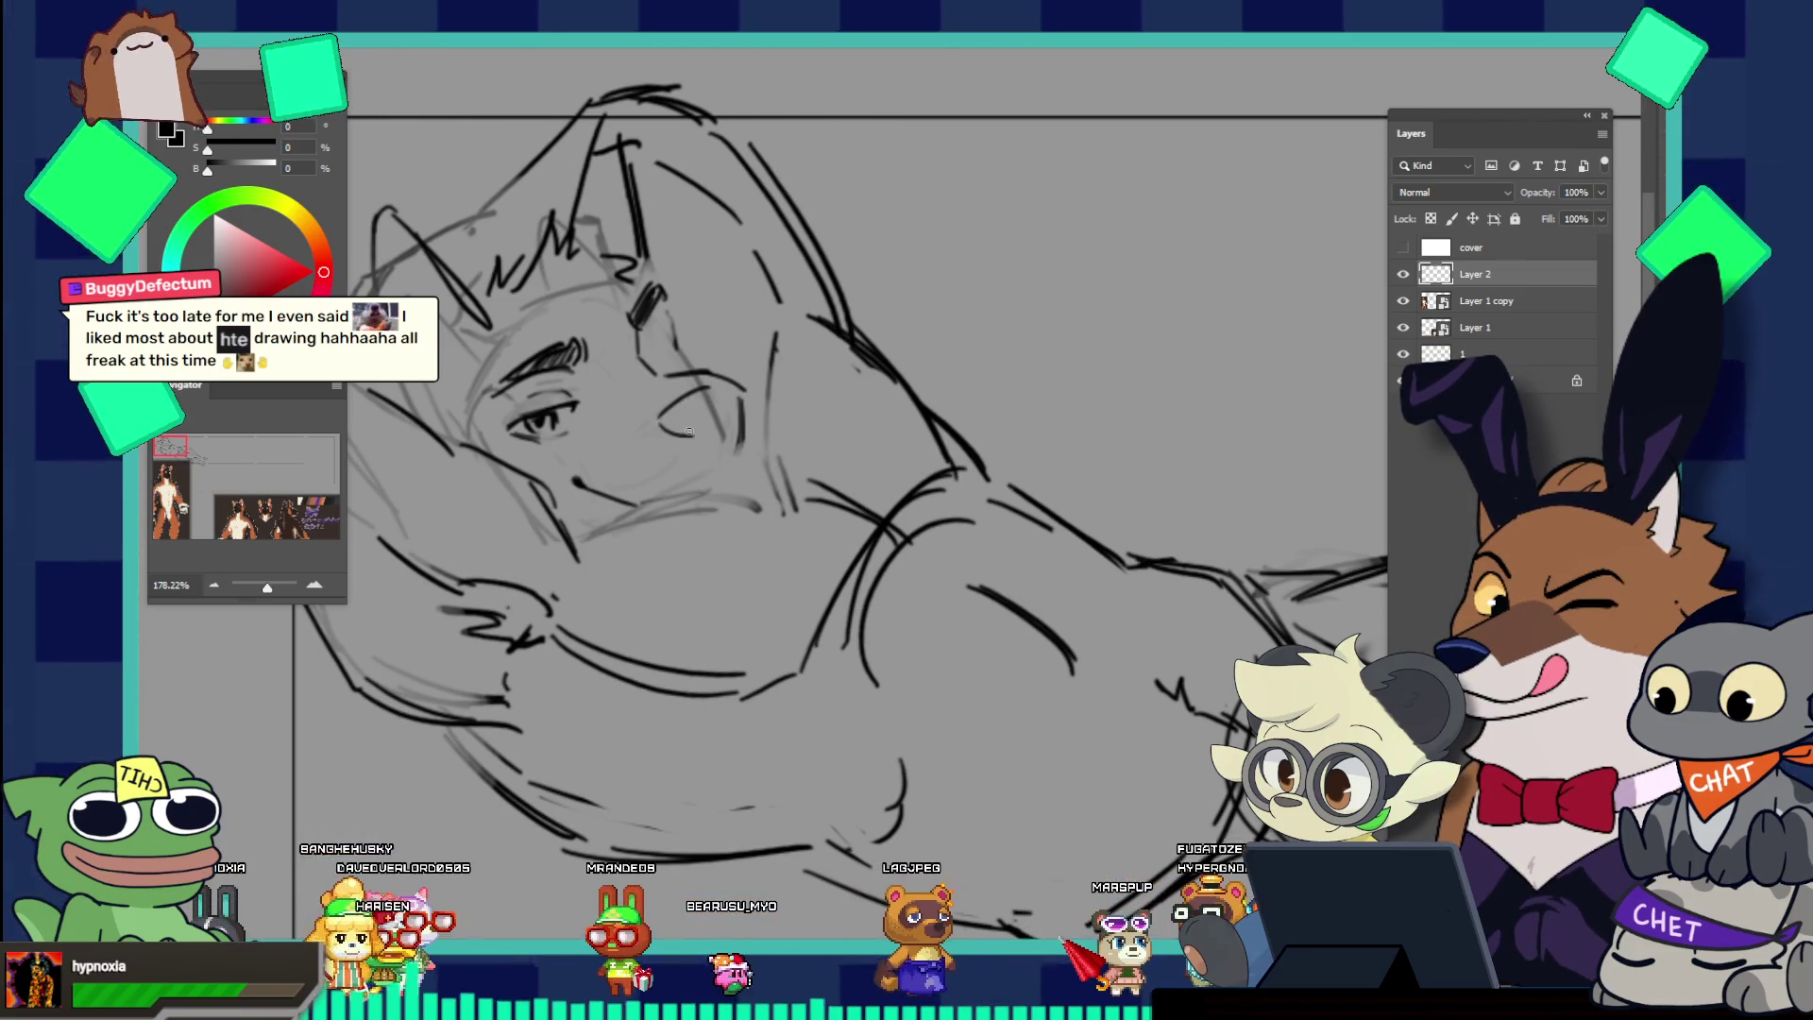
pyautogui.moveTo(663, 421); pyautogui.dragTo(700, 430)
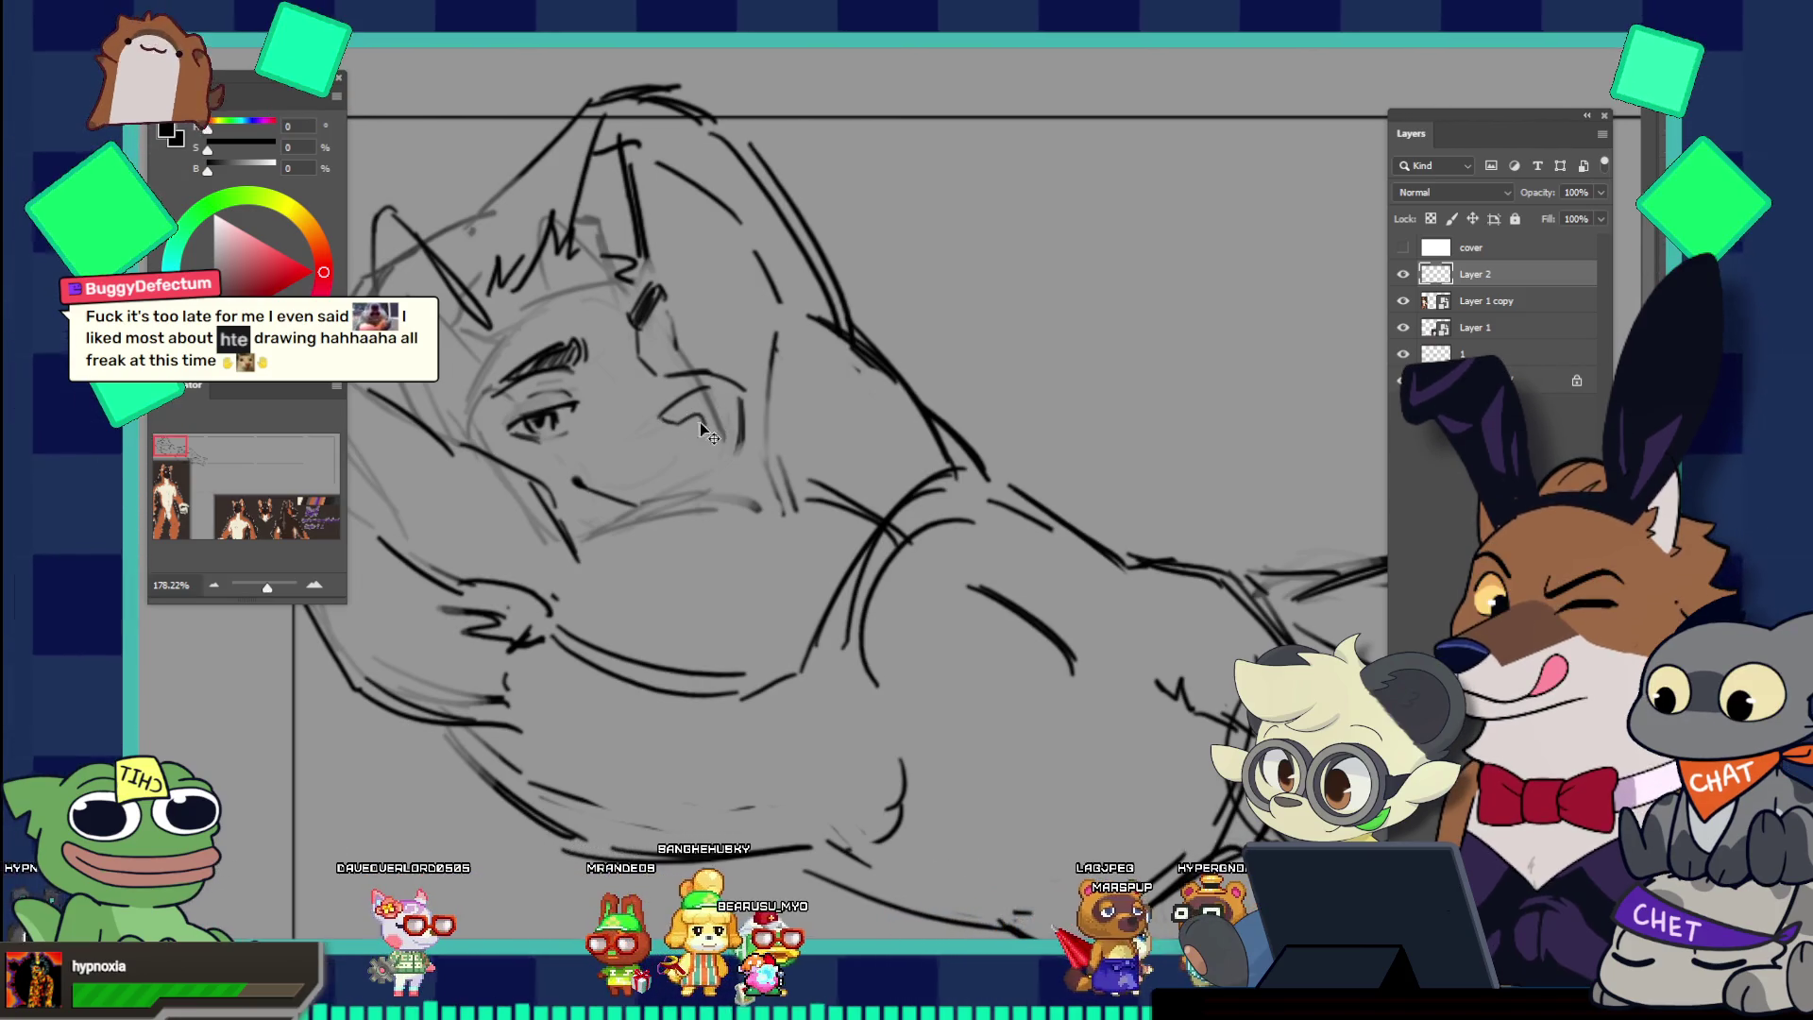
pyautogui.scroll(-5, 718, 406)
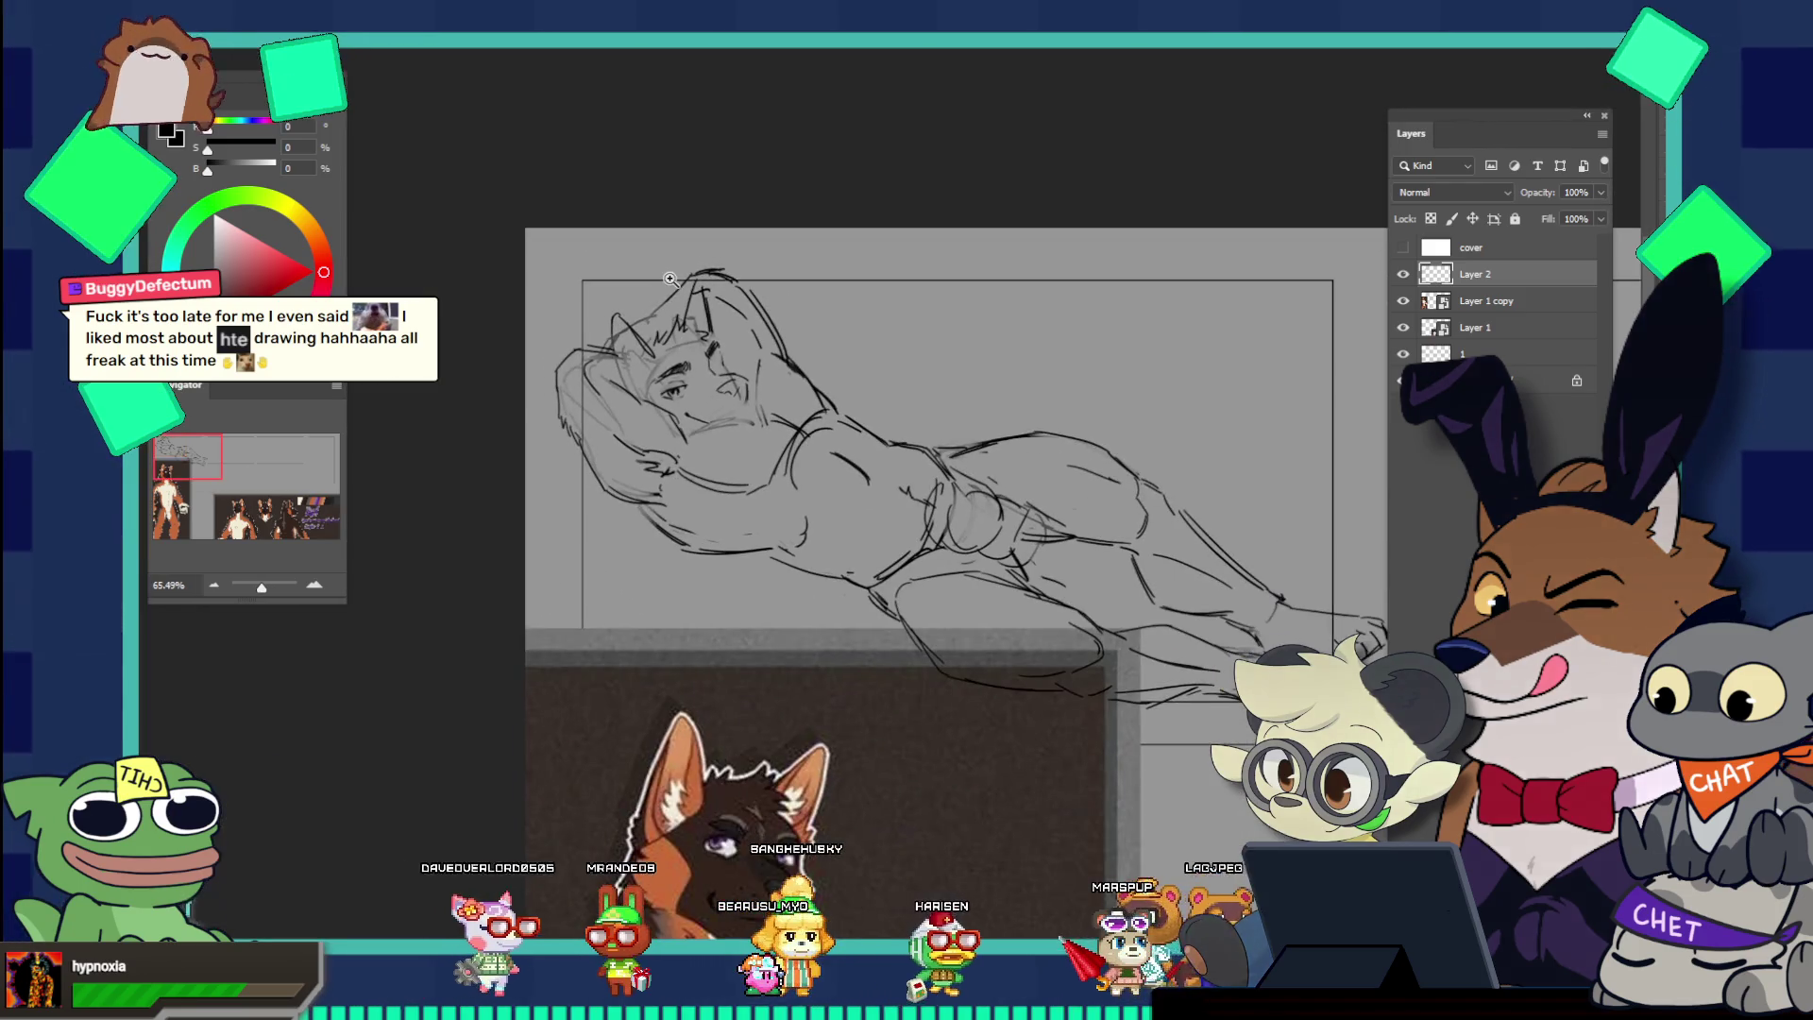
pyautogui.scroll(3, 813, 377)
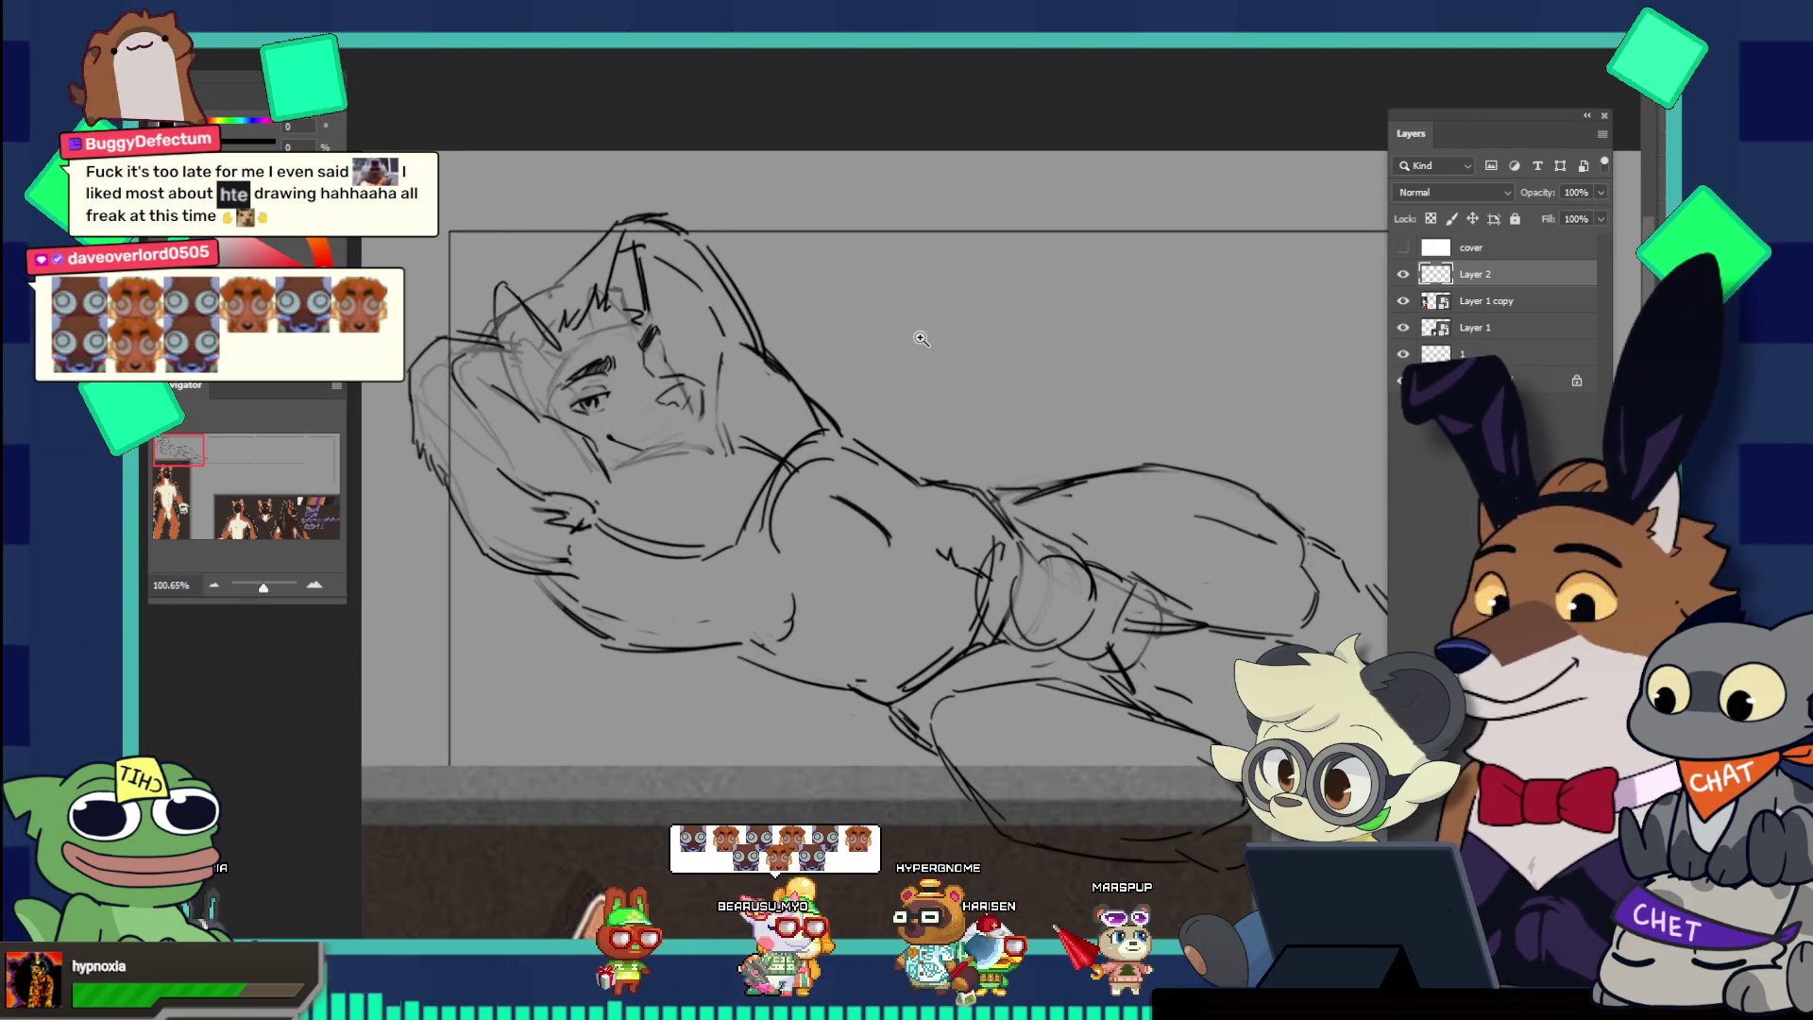
pyautogui.scroll(1, 756, 392)
pyautogui.scroll(3, 761, 399)
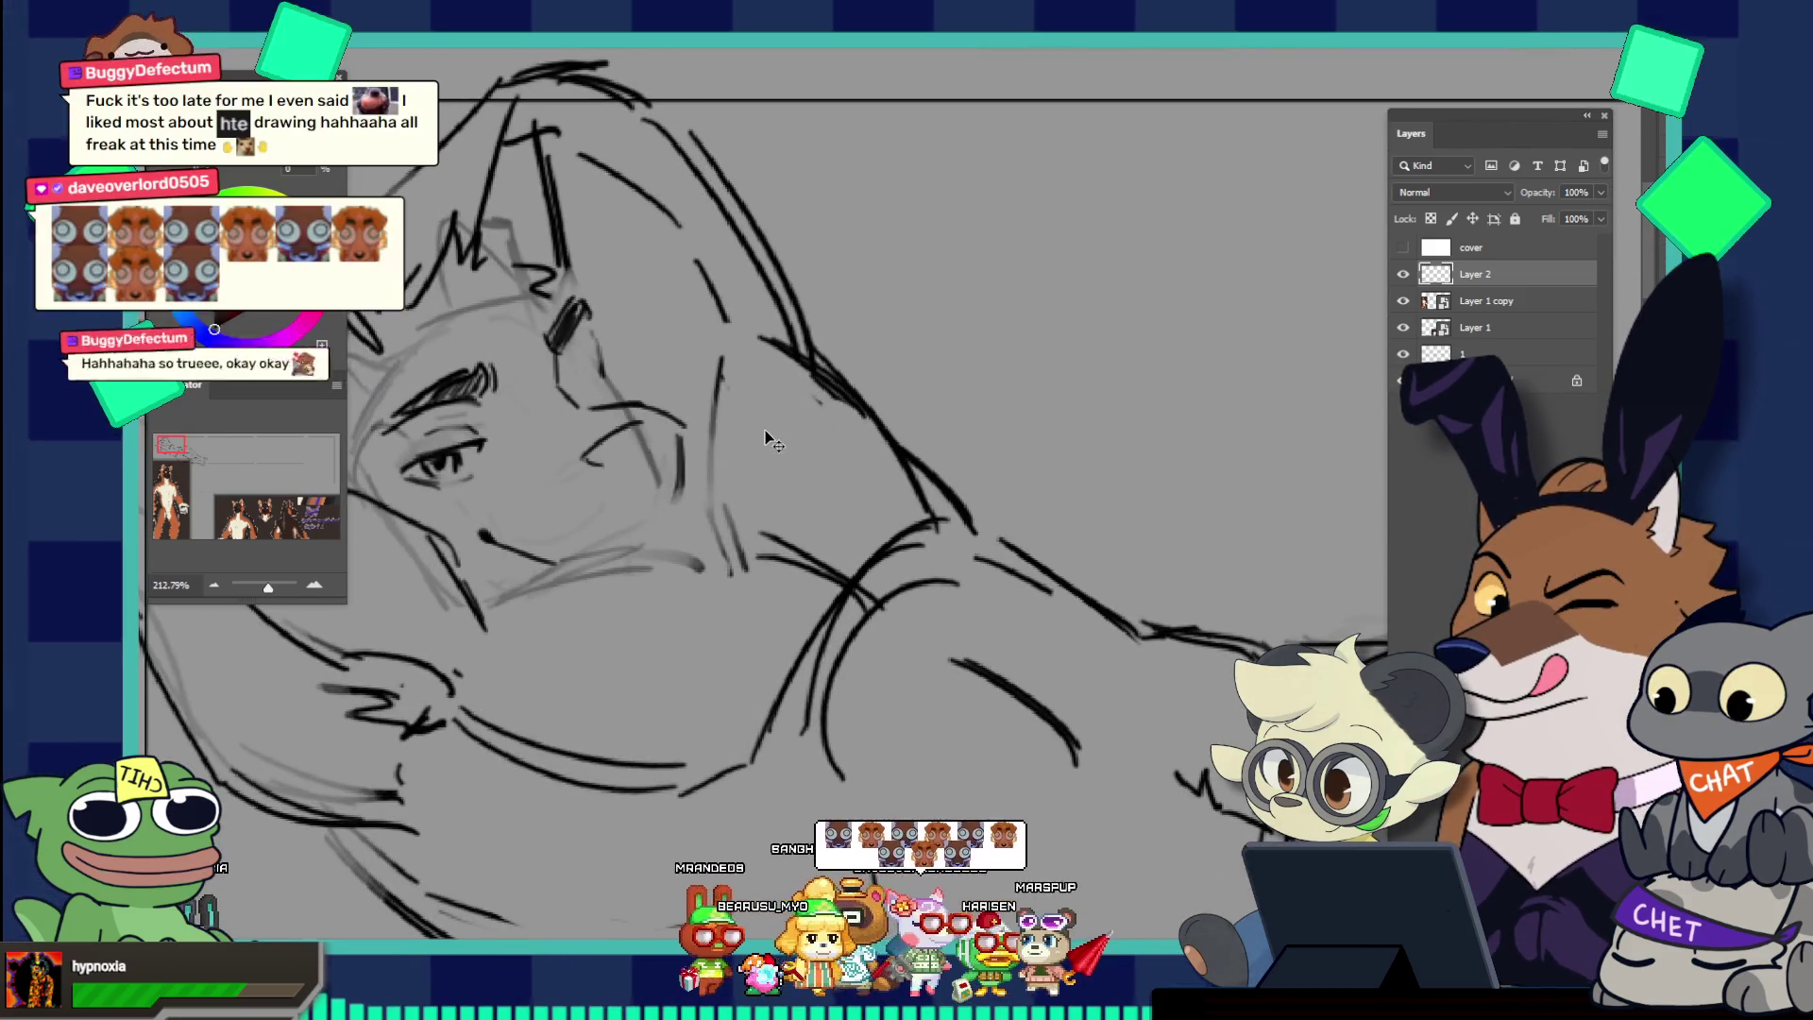
pyautogui.scroll(-2, 665, 439)
pyautogui.scroll(2, 665, 439)
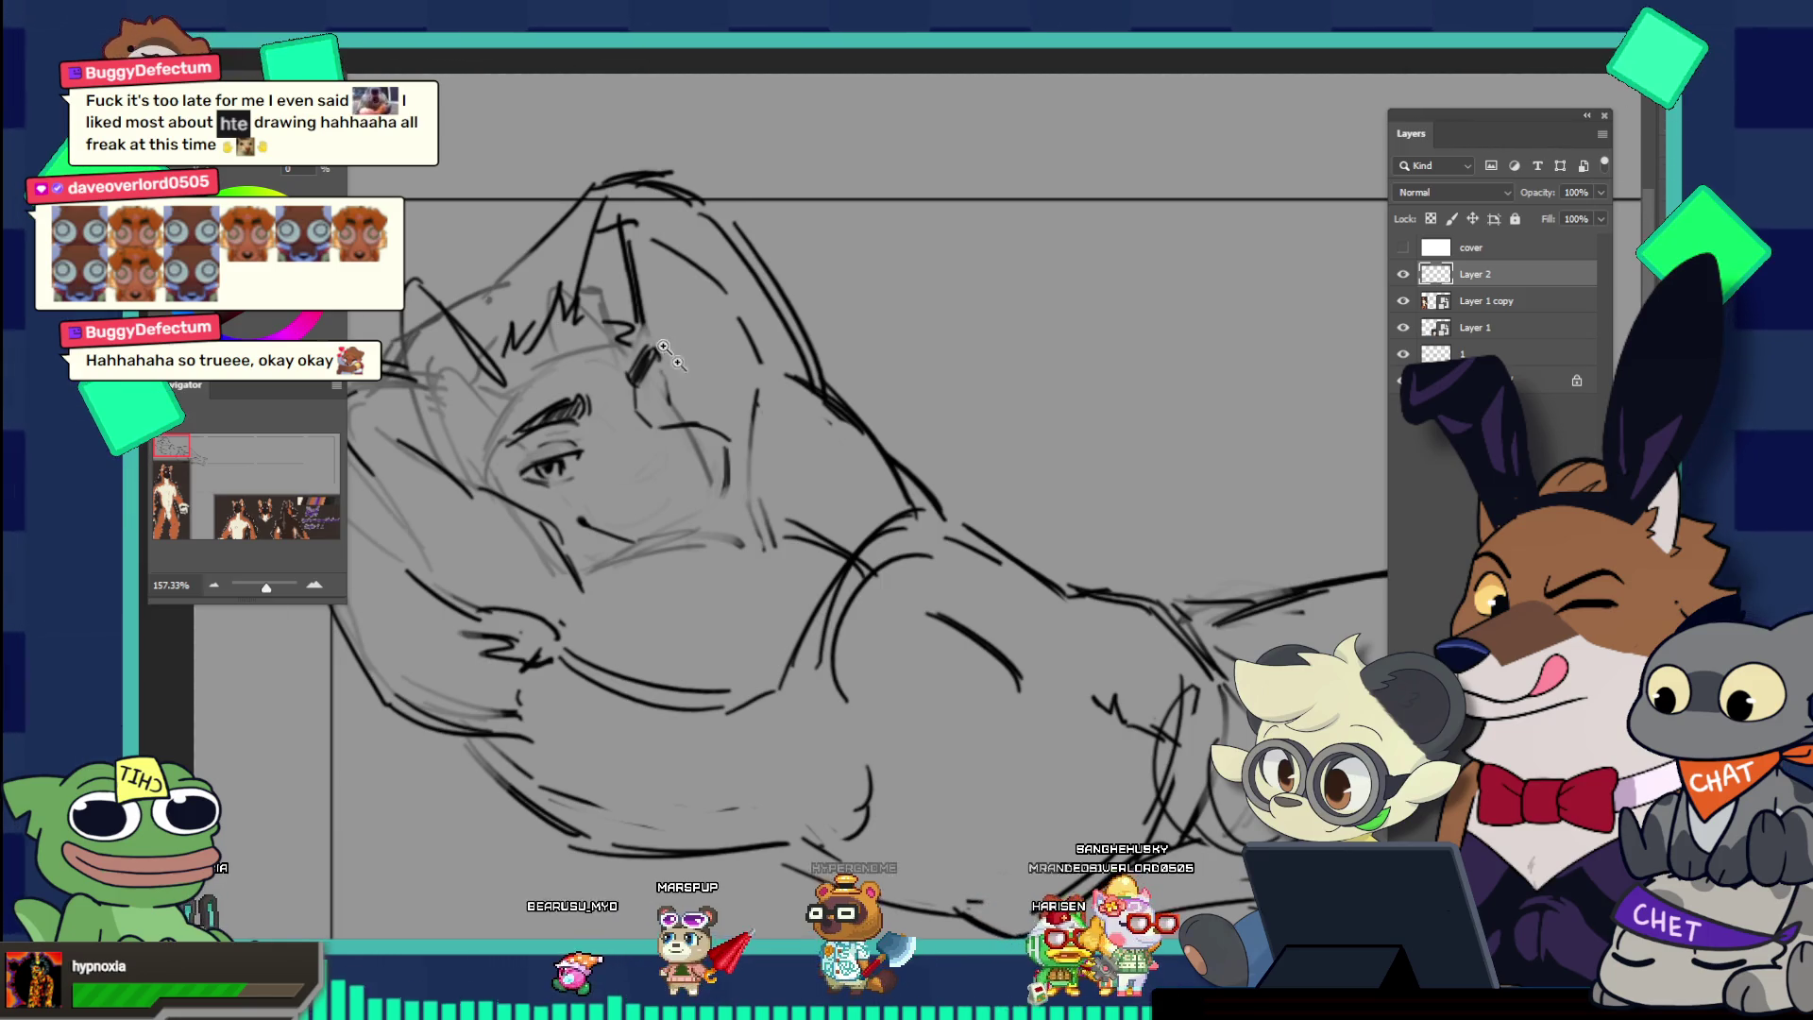
pyautogui.scroll(2, 693, 446)
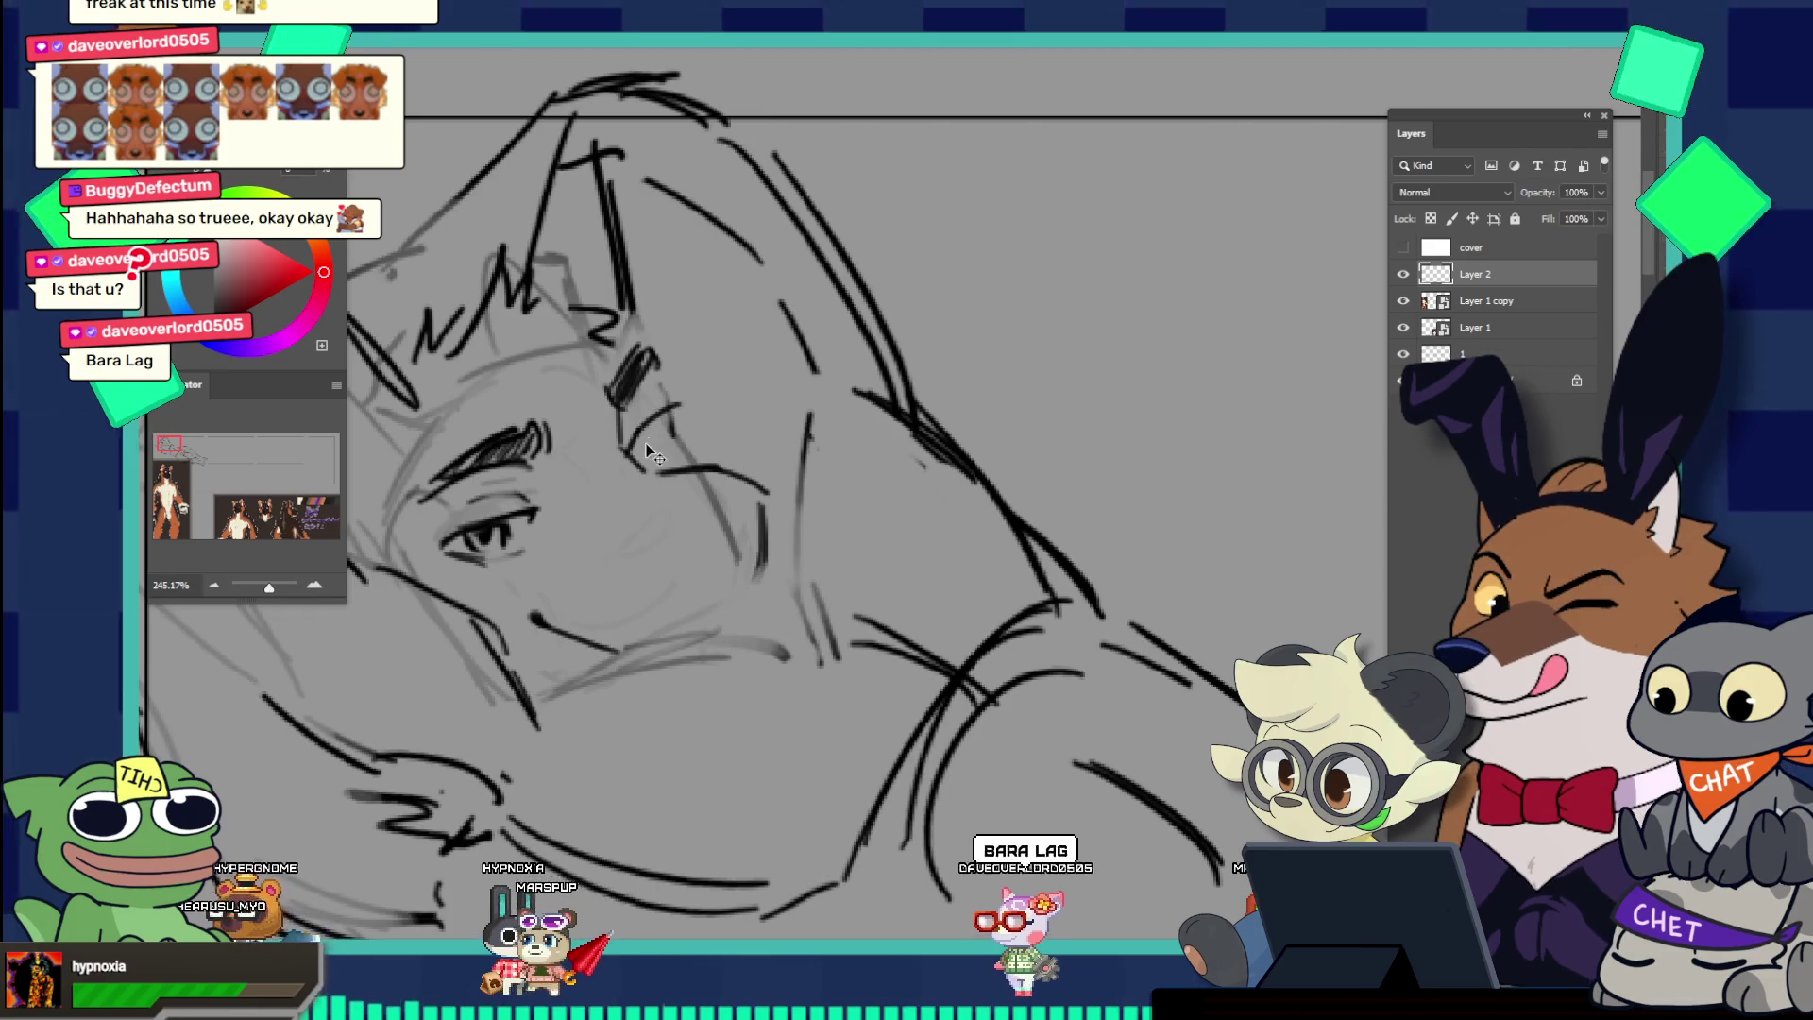
pyautogui.press('v')
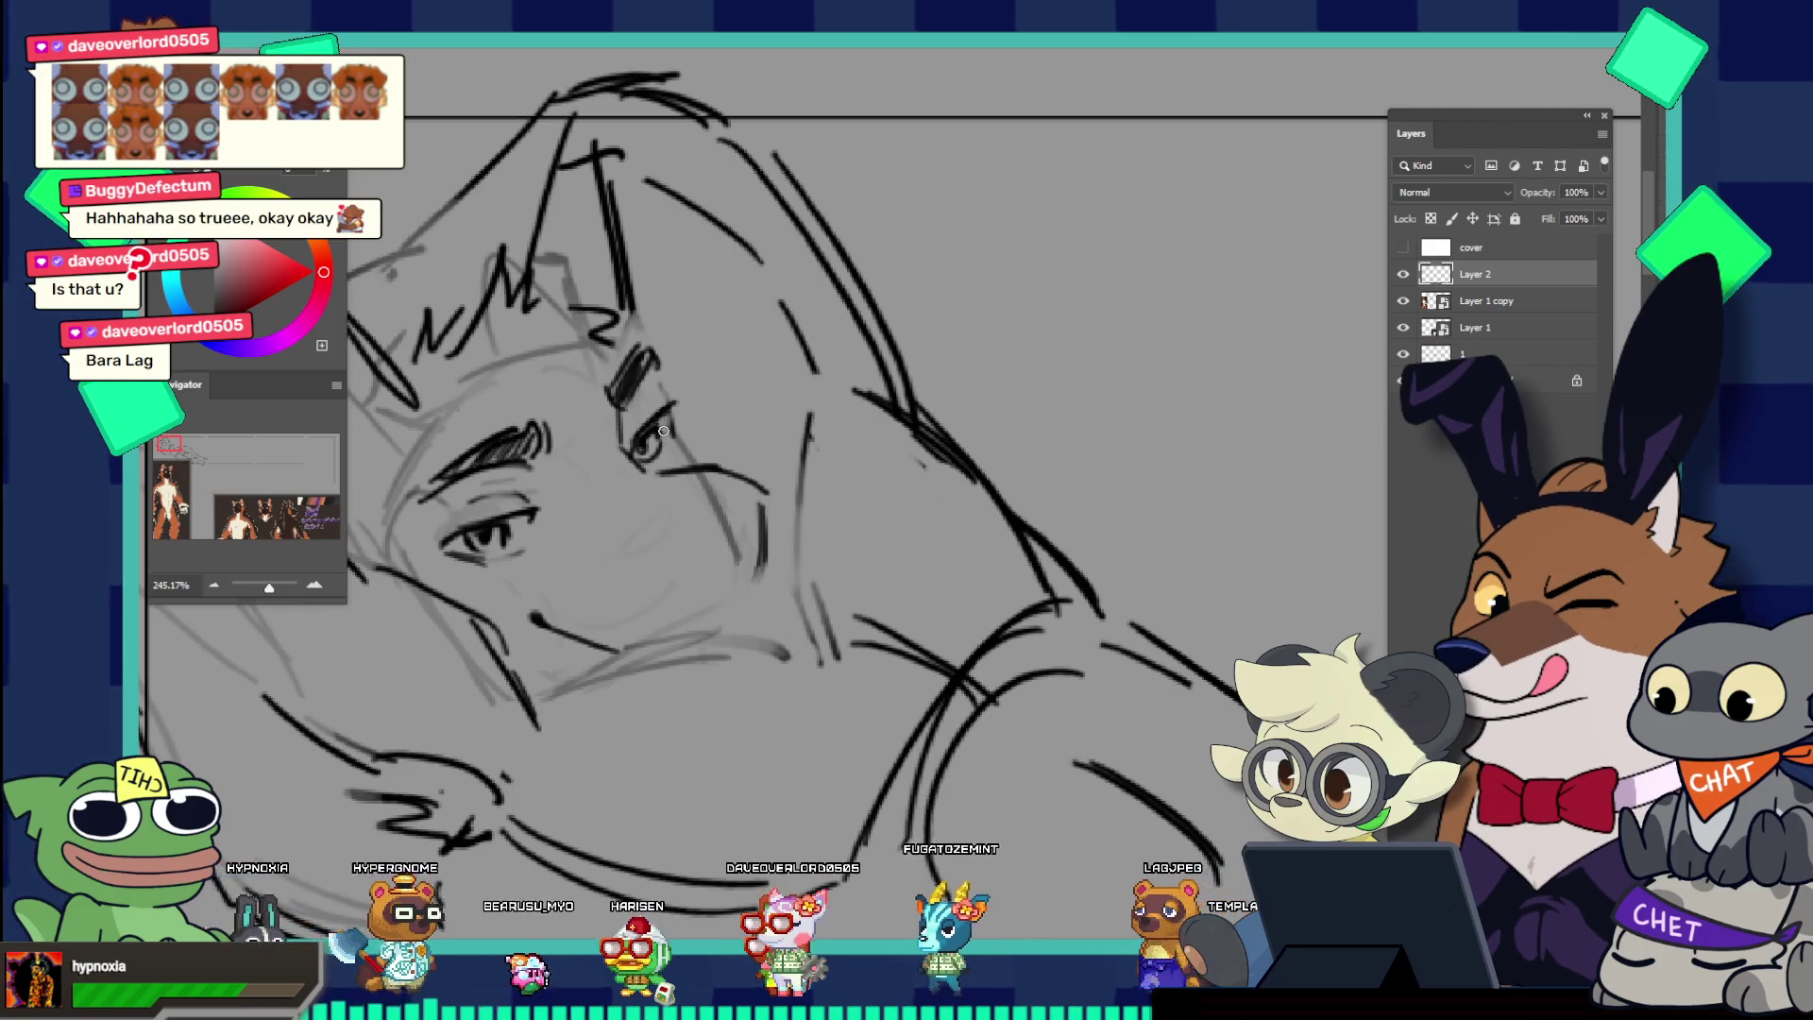
pyautogui.moveTo(663, 430); pyautogui.dragTo(566, 333)
pyautogui.moveTo(651, 383)
pyautogui.mouseDown()
pyautogui.moveTo(736, 408)
pyautogui.moveTo(694, 422)
pyautogui.mouseUp()
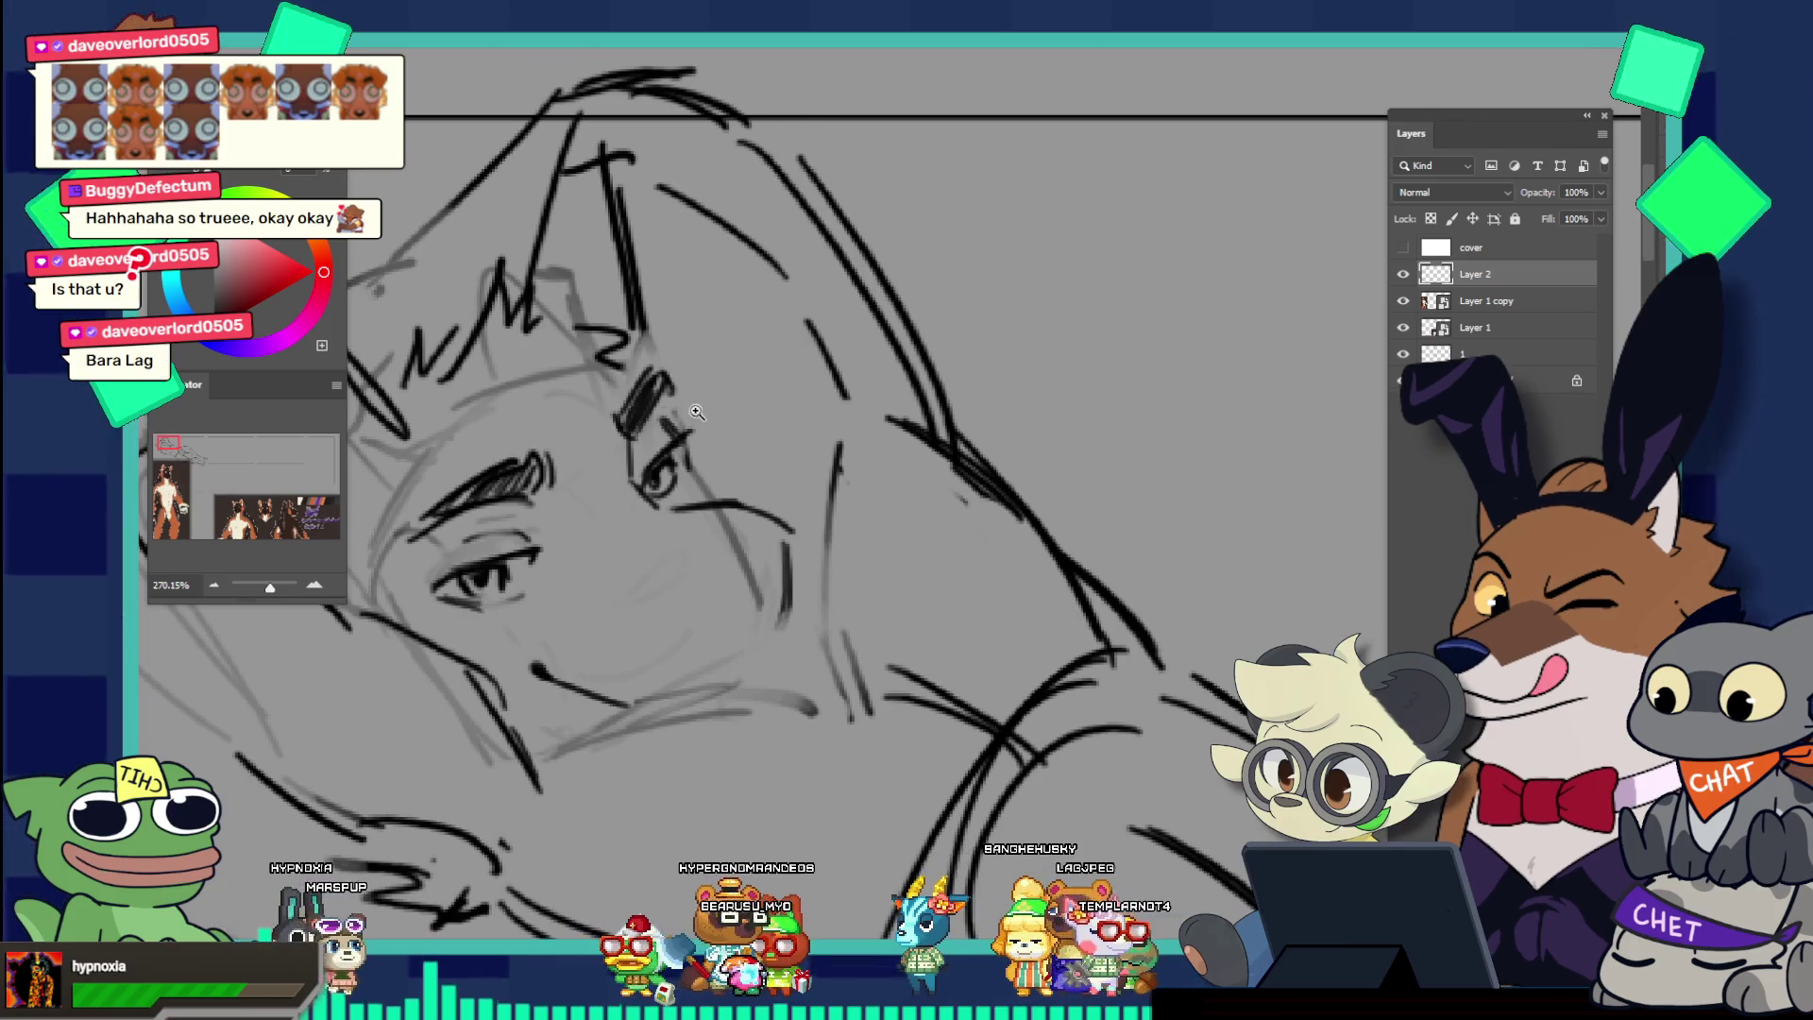
pyautogui.moveTo(696, 413); pyautogui.dragTo(588, 340)
pyautogui.moveTo(734, 428); pyautogui.dragTo(791, 430)
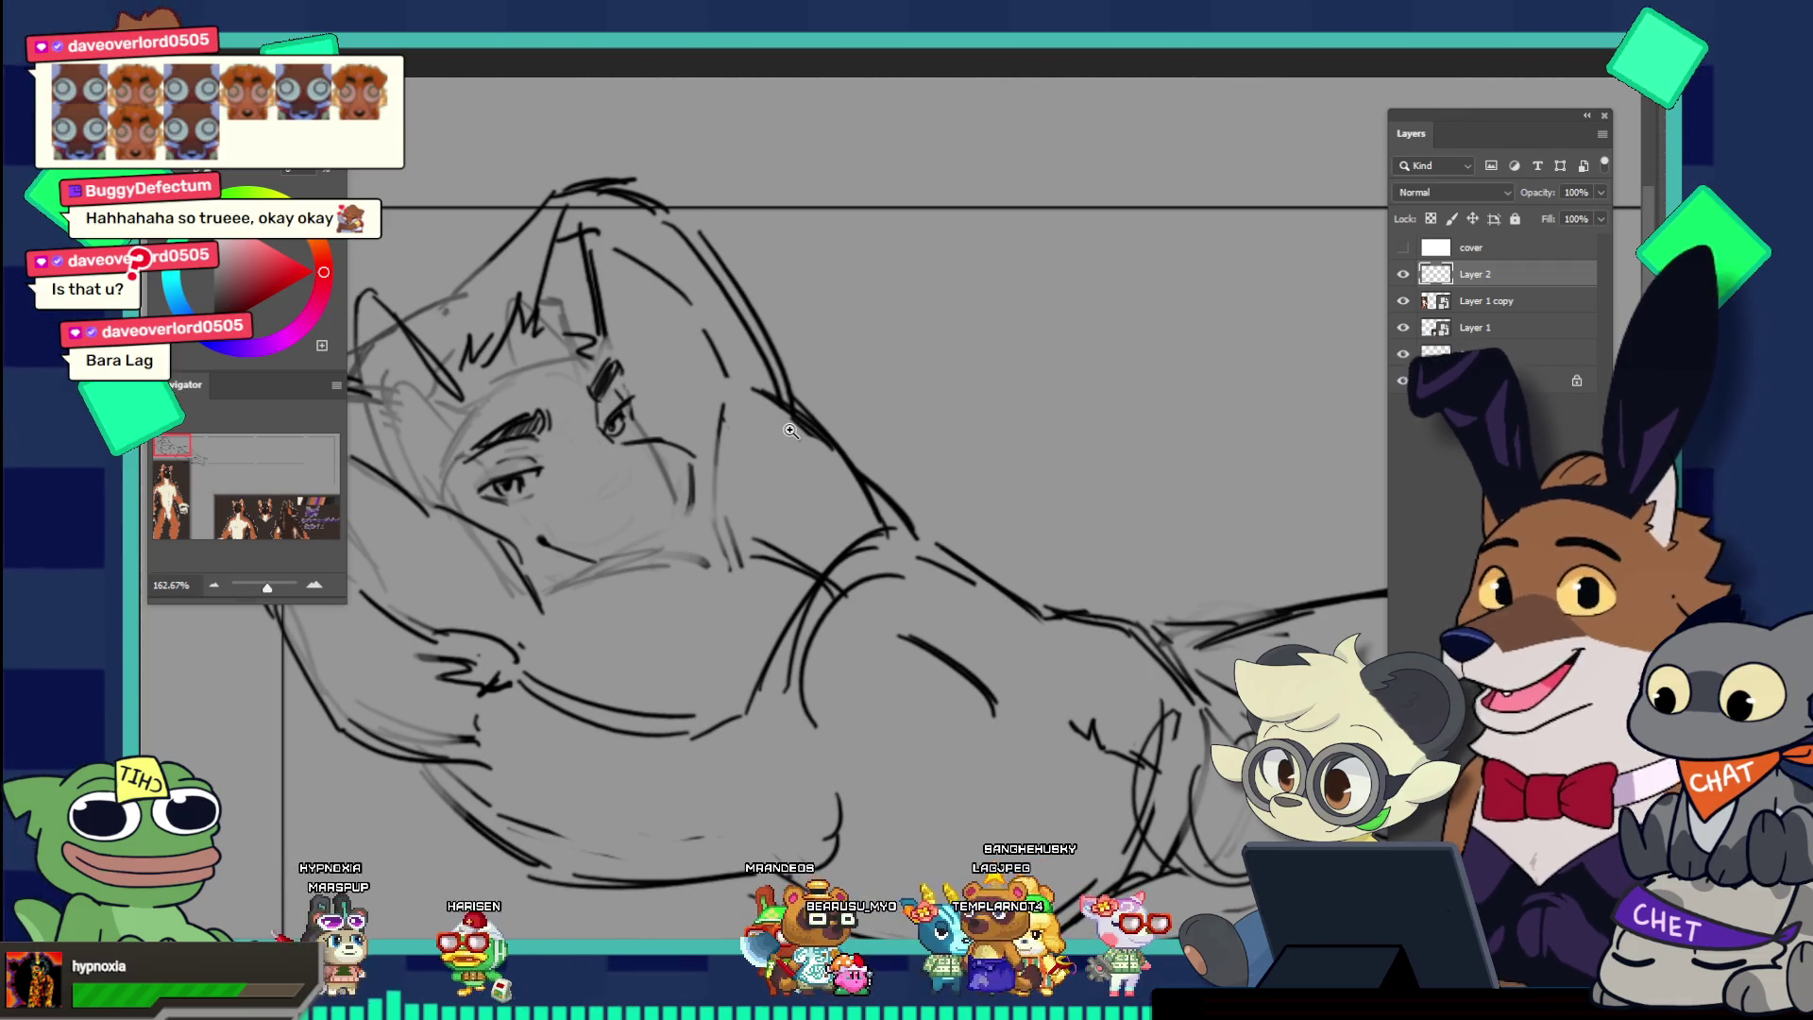
pyautogui.click(684, 462)
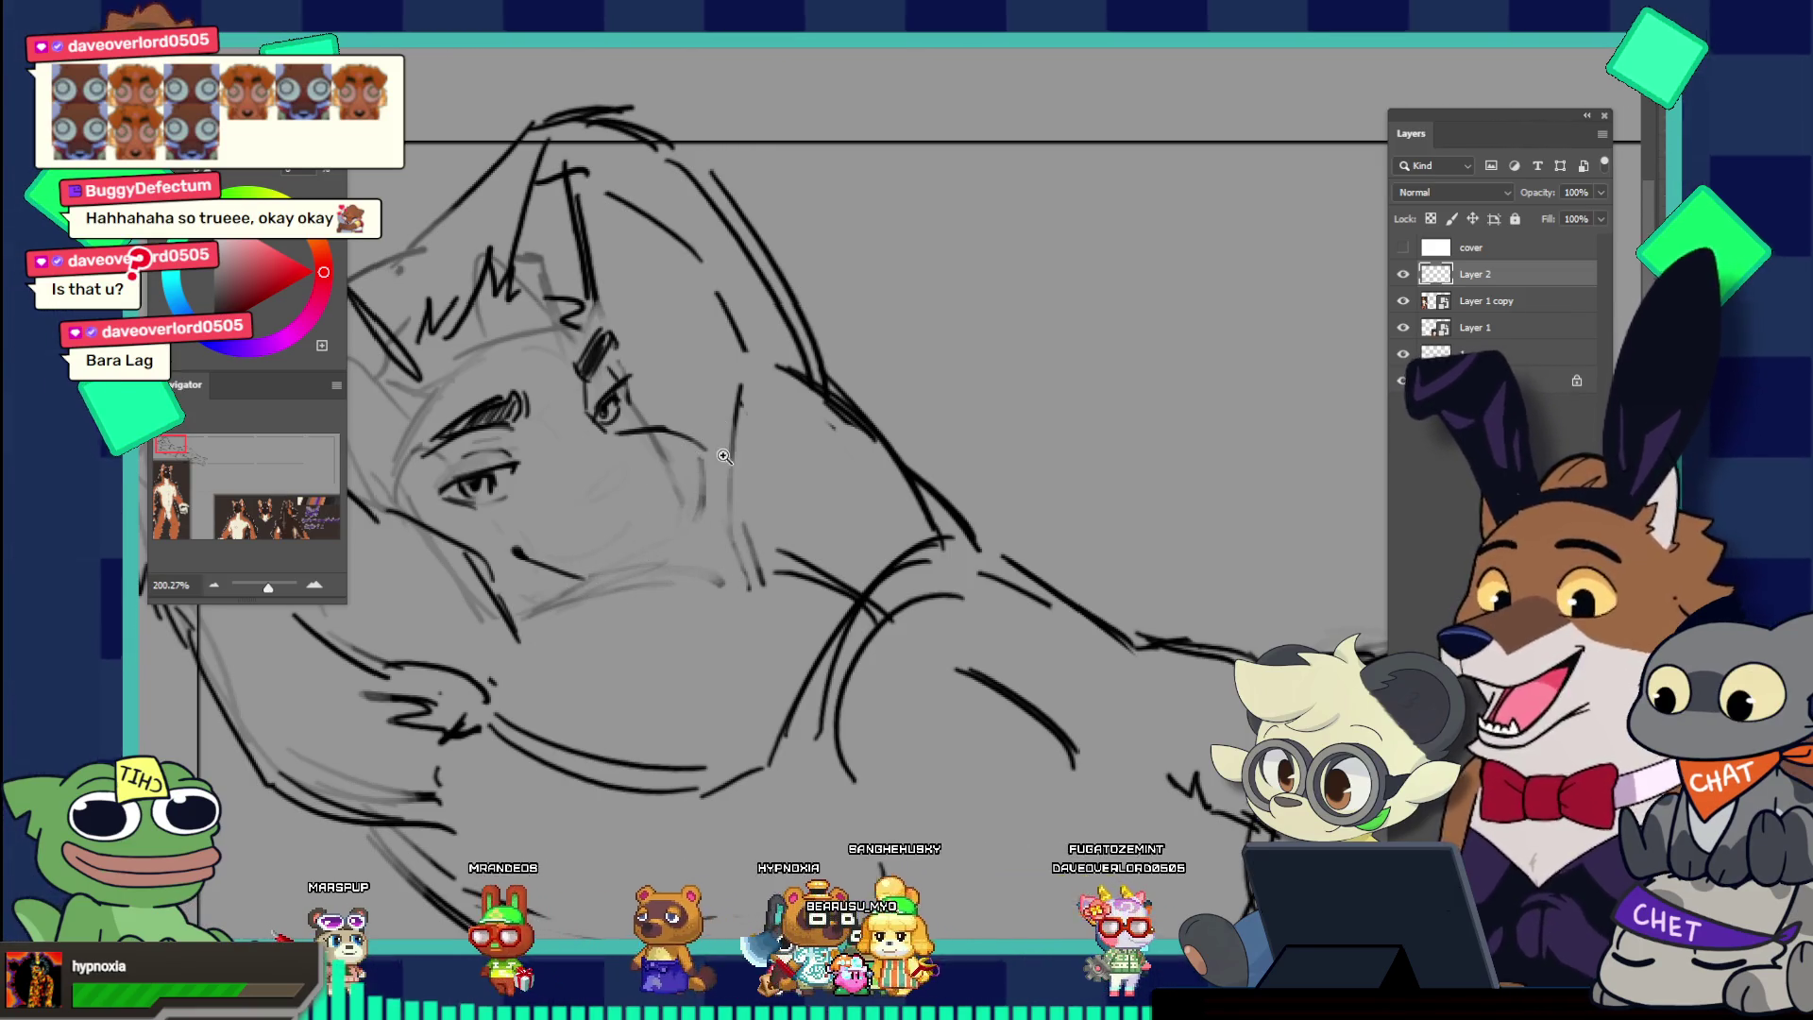
pyautogui.scroll(-5, 724, 457)
pyautogui.scroll(-3, 798, 462)
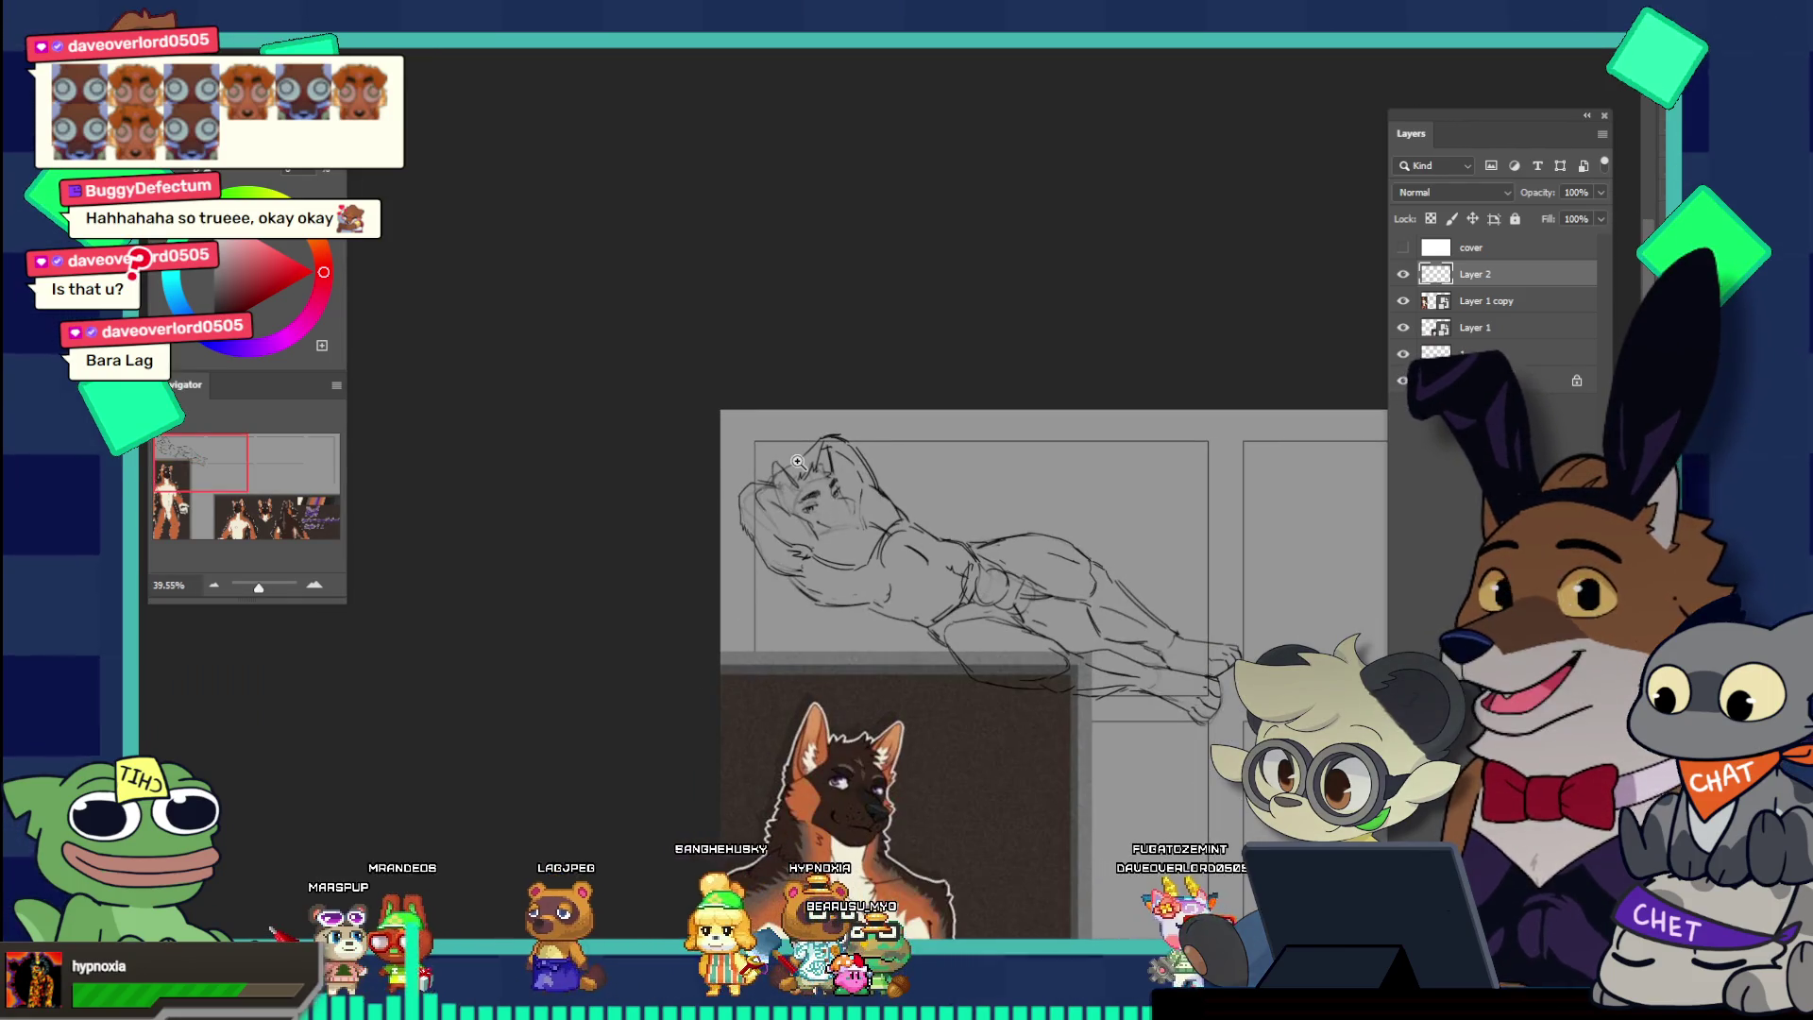
pyautogui.scroll(1, 850, 566)
pyautogui.scroll(1, 906, 717)
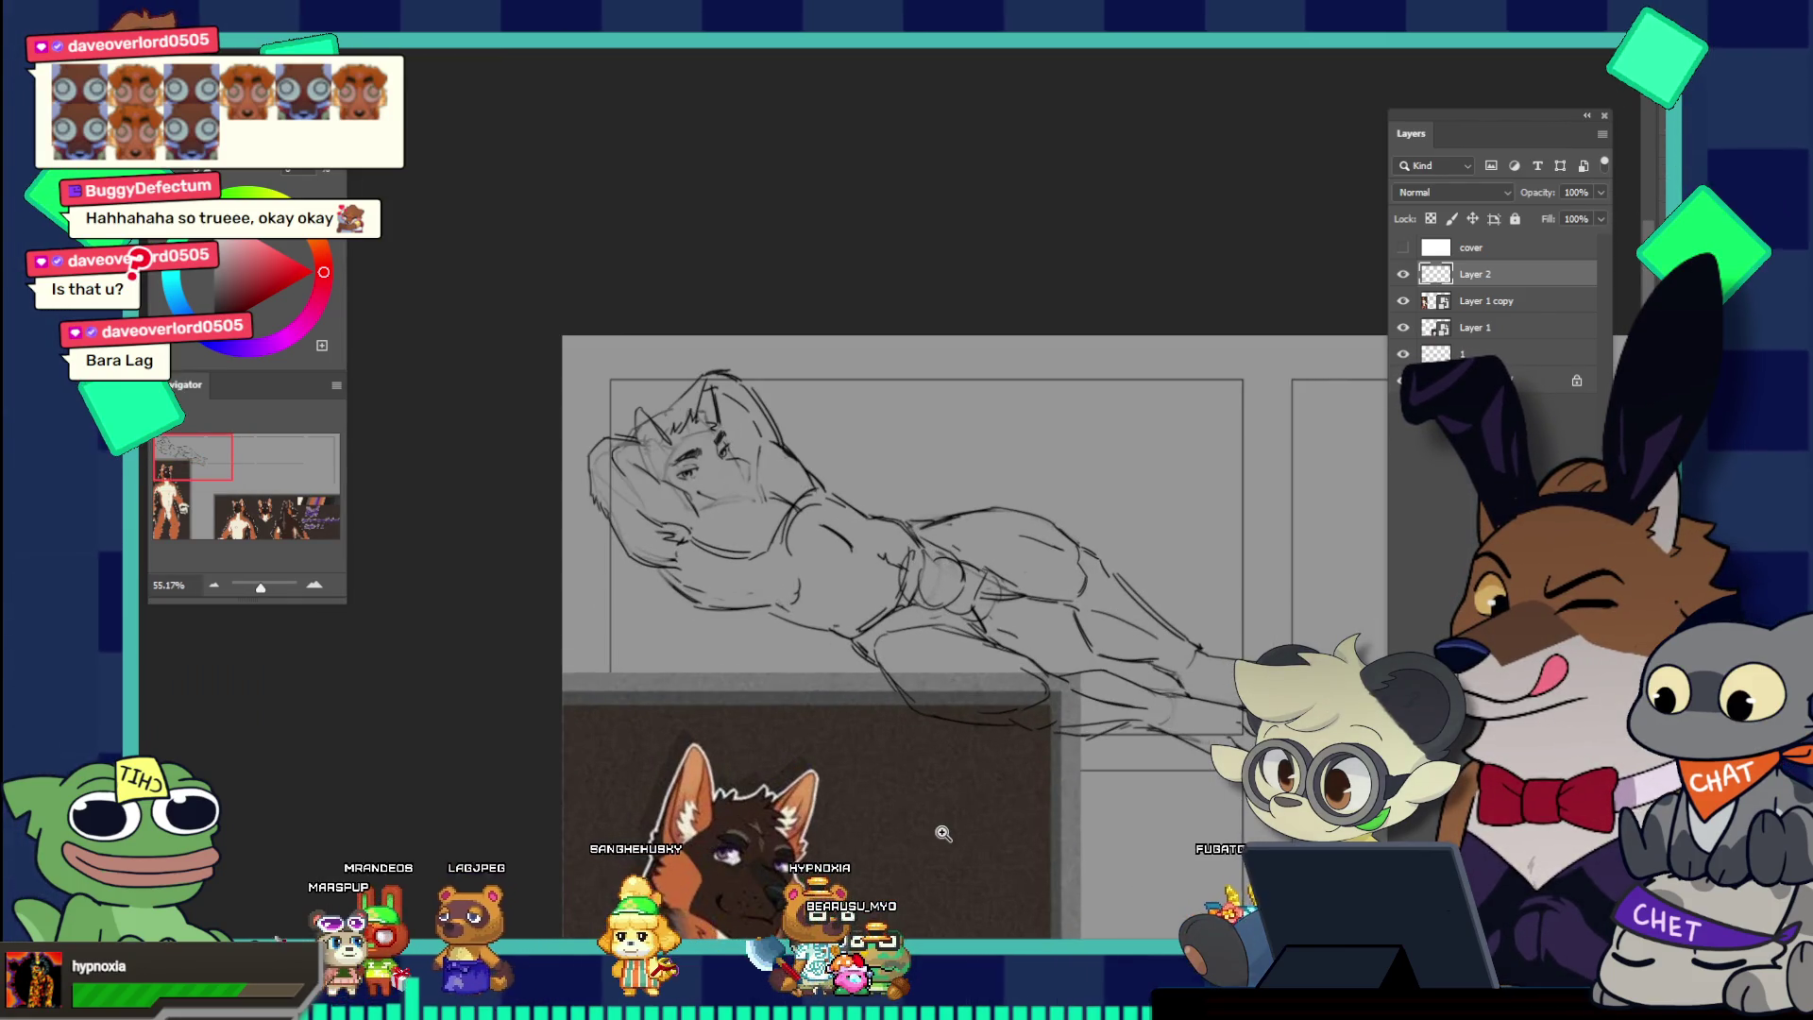
pyautogui.scroll(2, 724, 463)
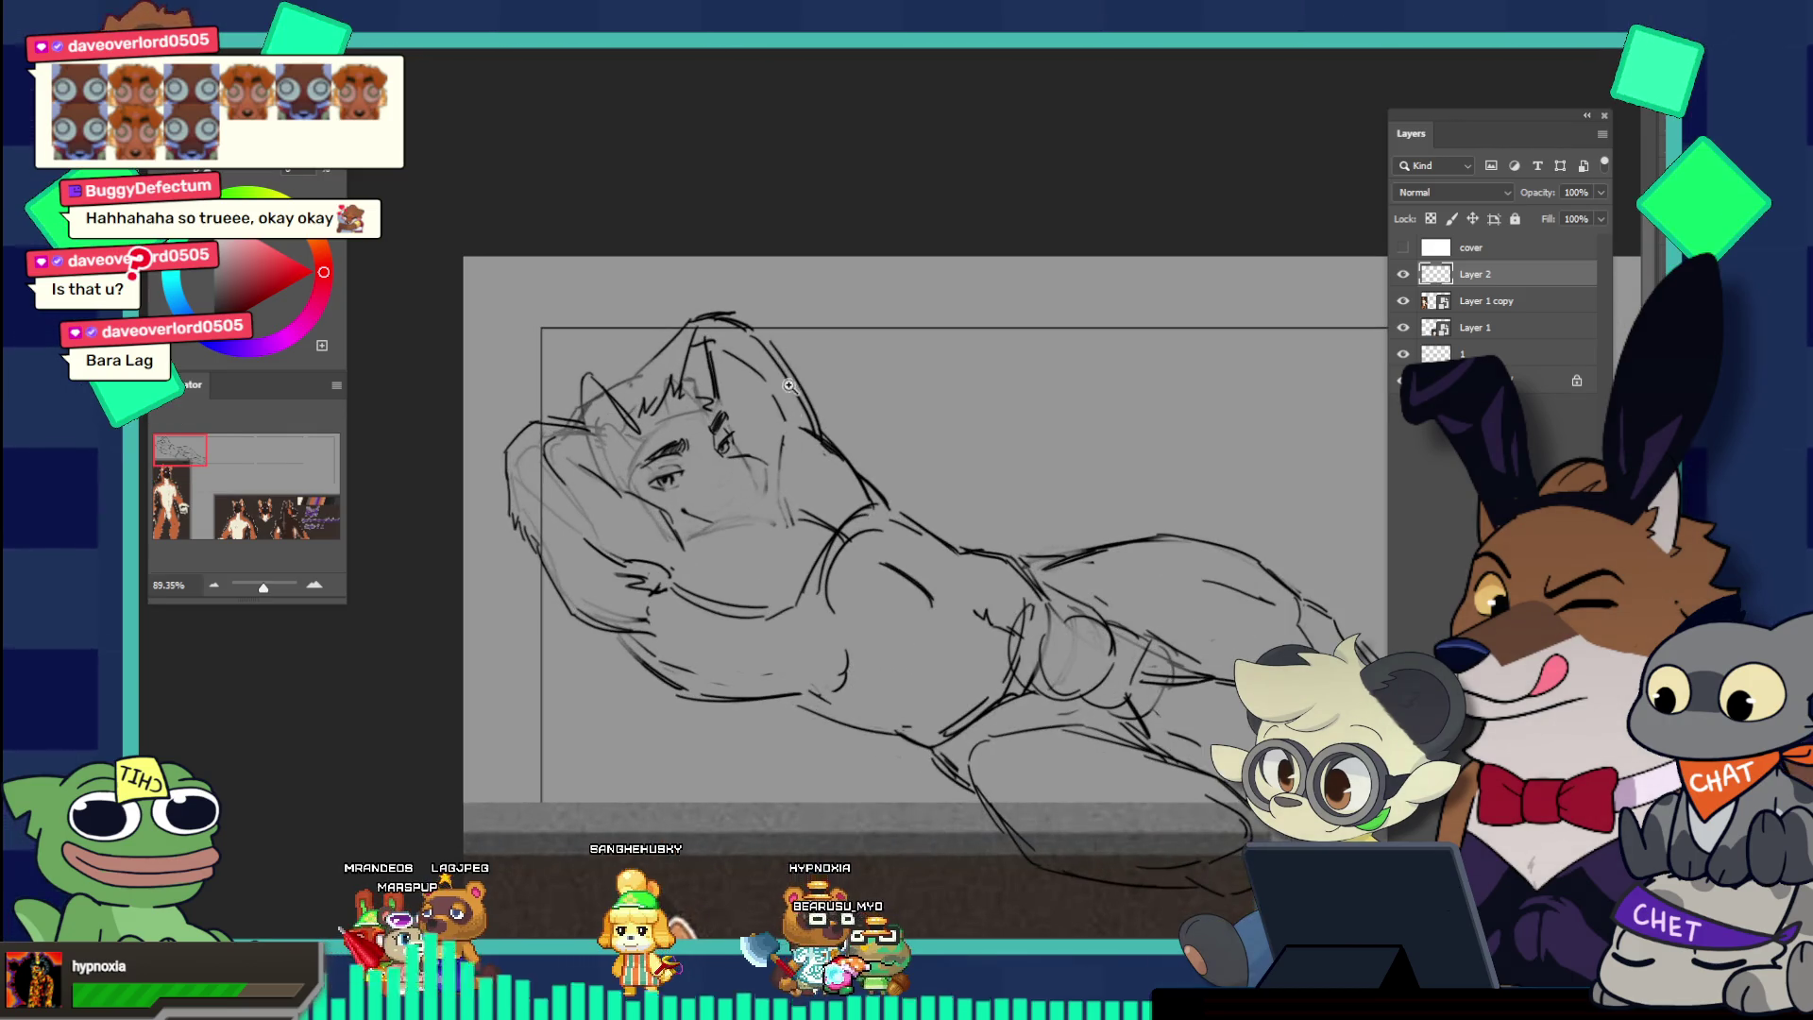
pyautogui.scroll(2, 762, 439)
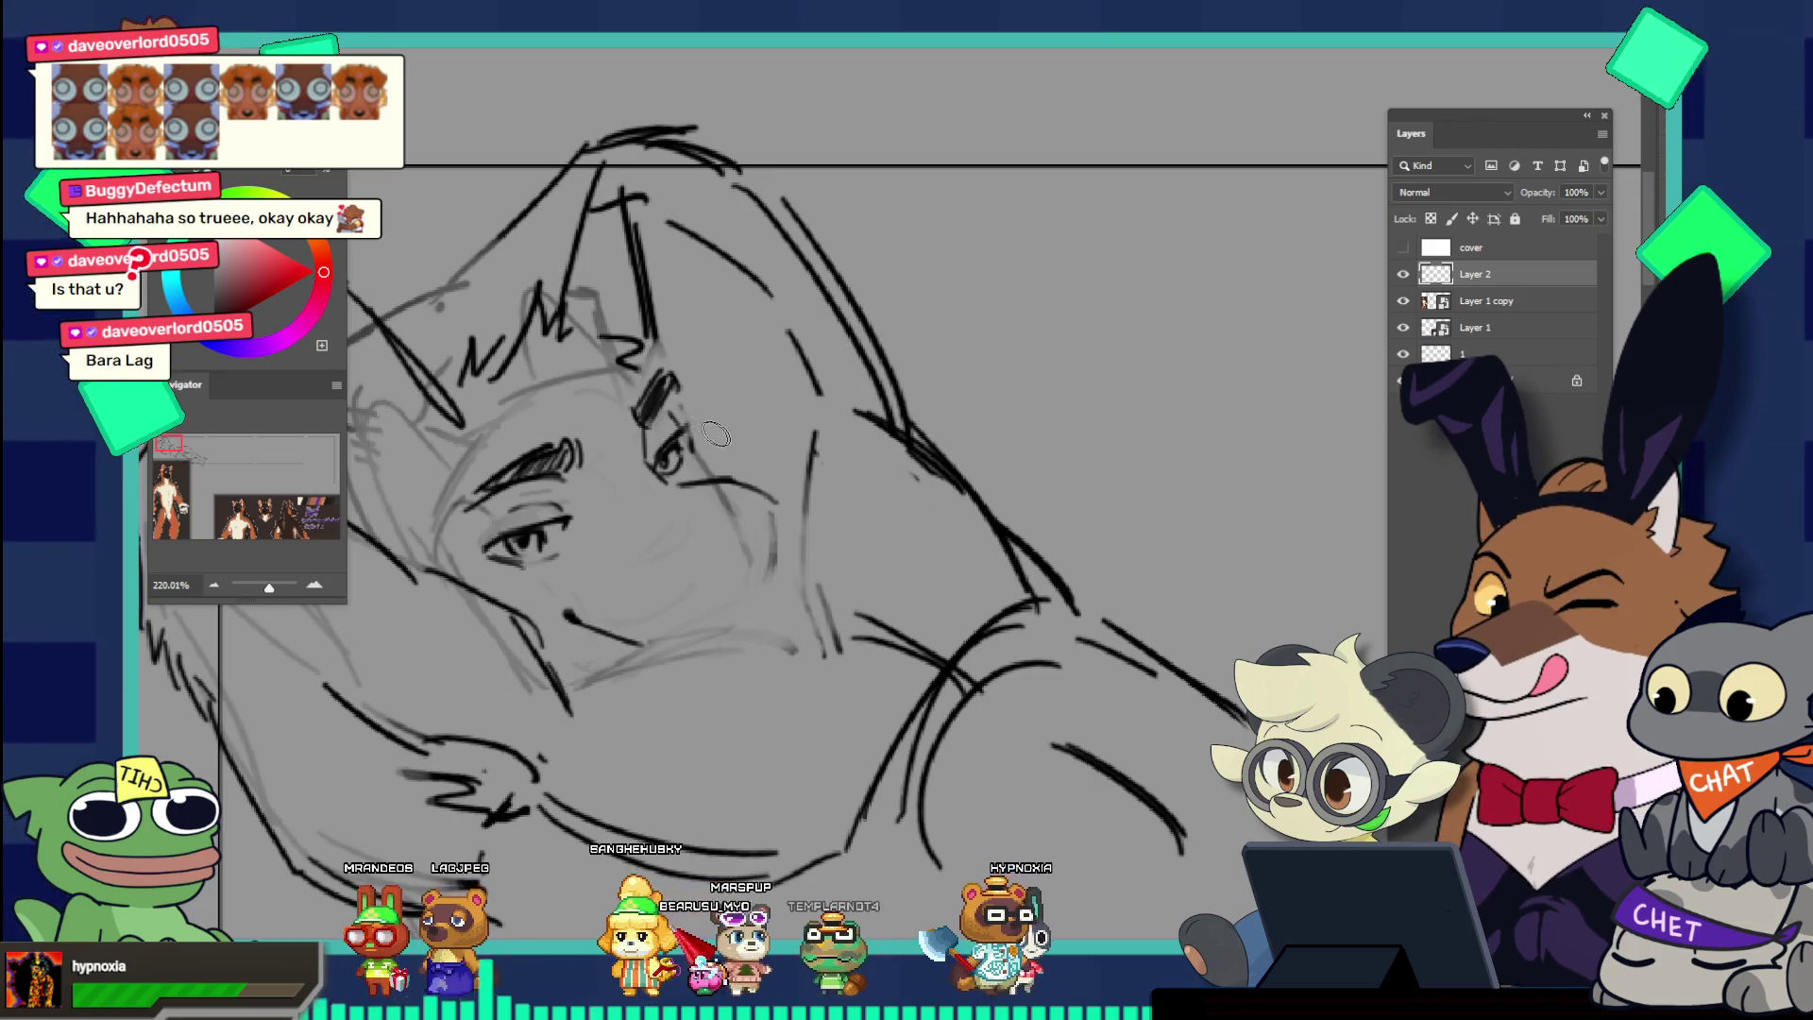
pyautogui.scroll(1, 687, 415)
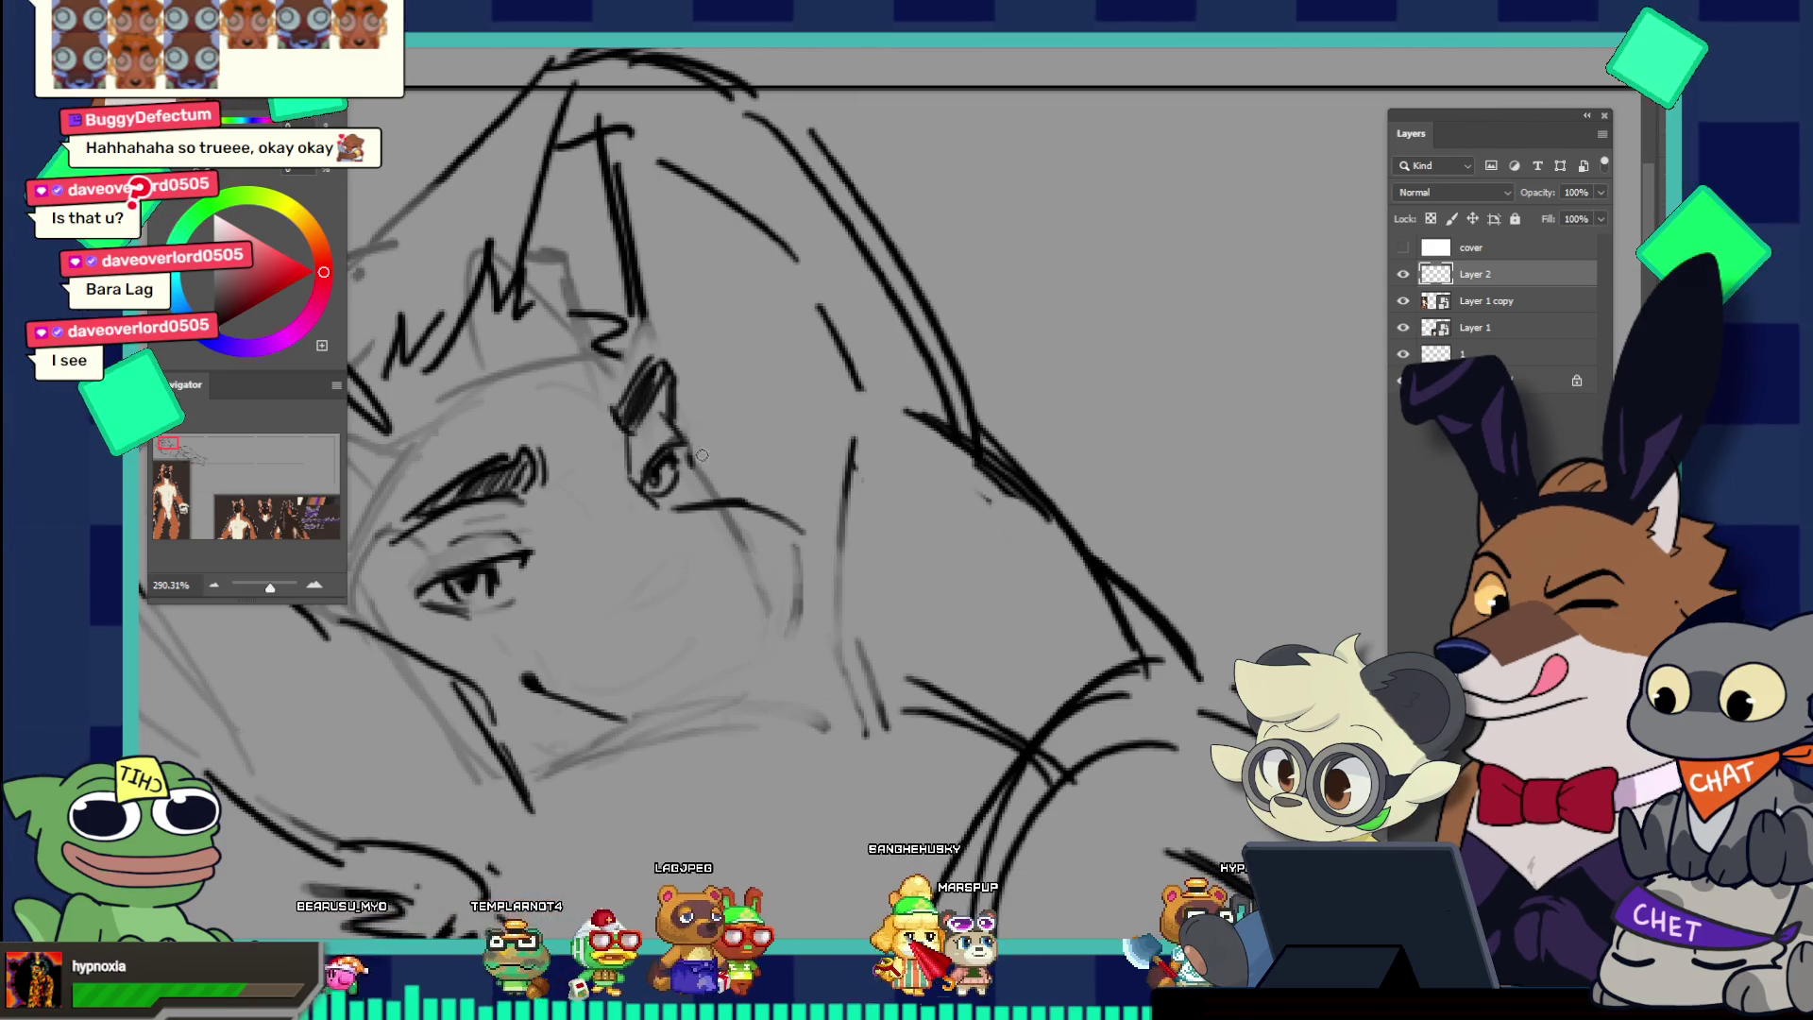
# Step: Replace the angular stroke with a brow above the far eye ending in a short hook
pyautogui.moveTo(694, 442); pyautogui.dragTo(754, 491)
pyautogui.hotkey('ctrl', 'z')
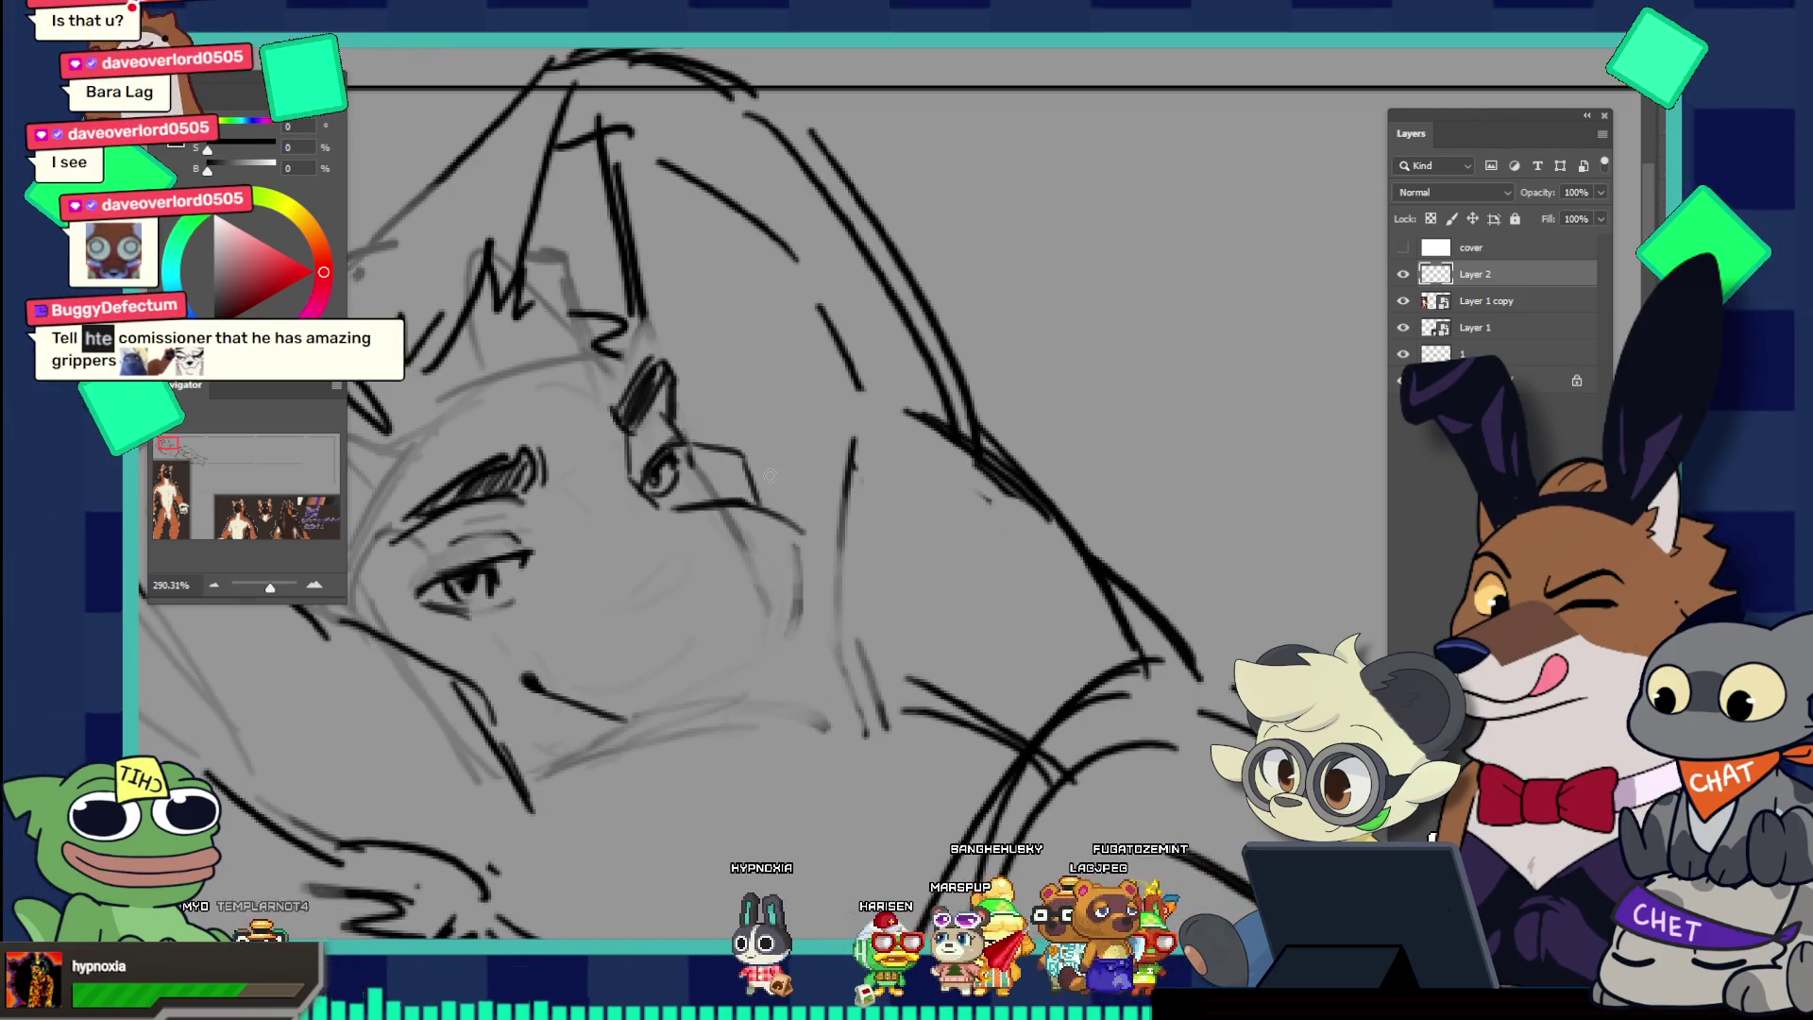
pyautogui.hotkey('ctrl', 'z')
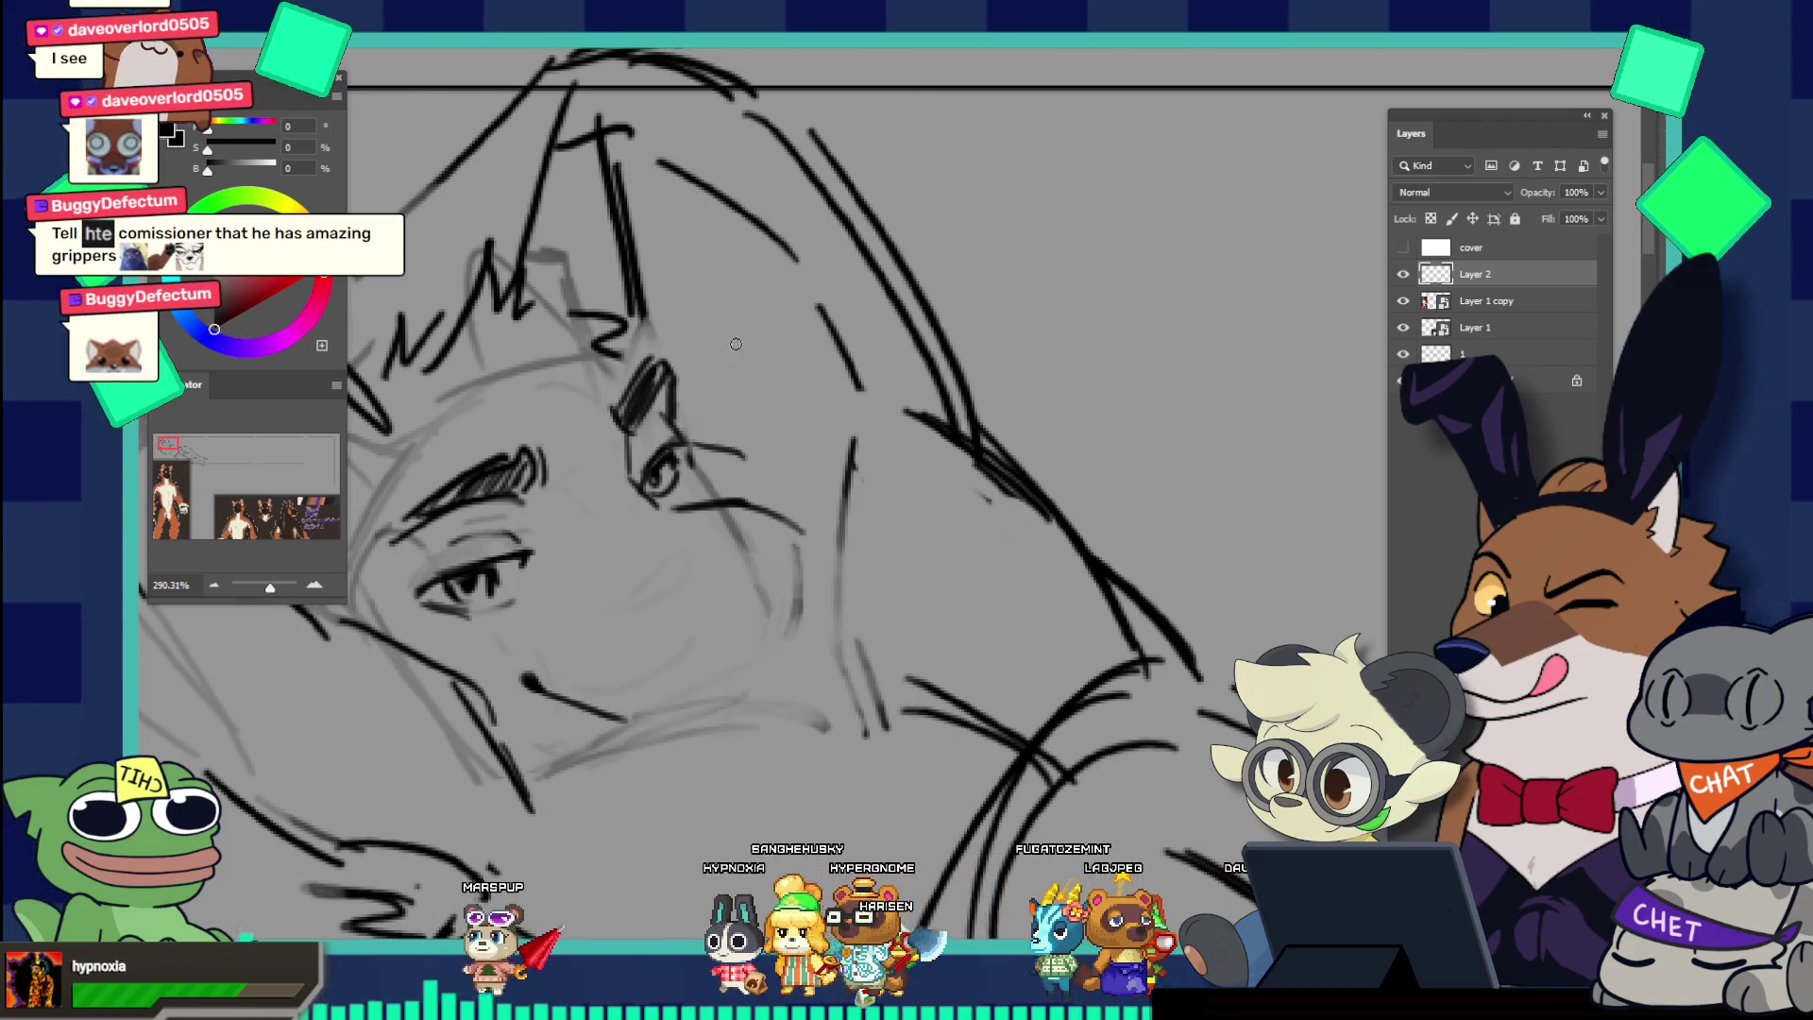
pyautogui.moveTo(713, 329)
pyautogui.mouseDown()
pyautogui.moveTo(763, 346)
pyautogui.moveTo(762, 397)
pyautogui.mouseUp()
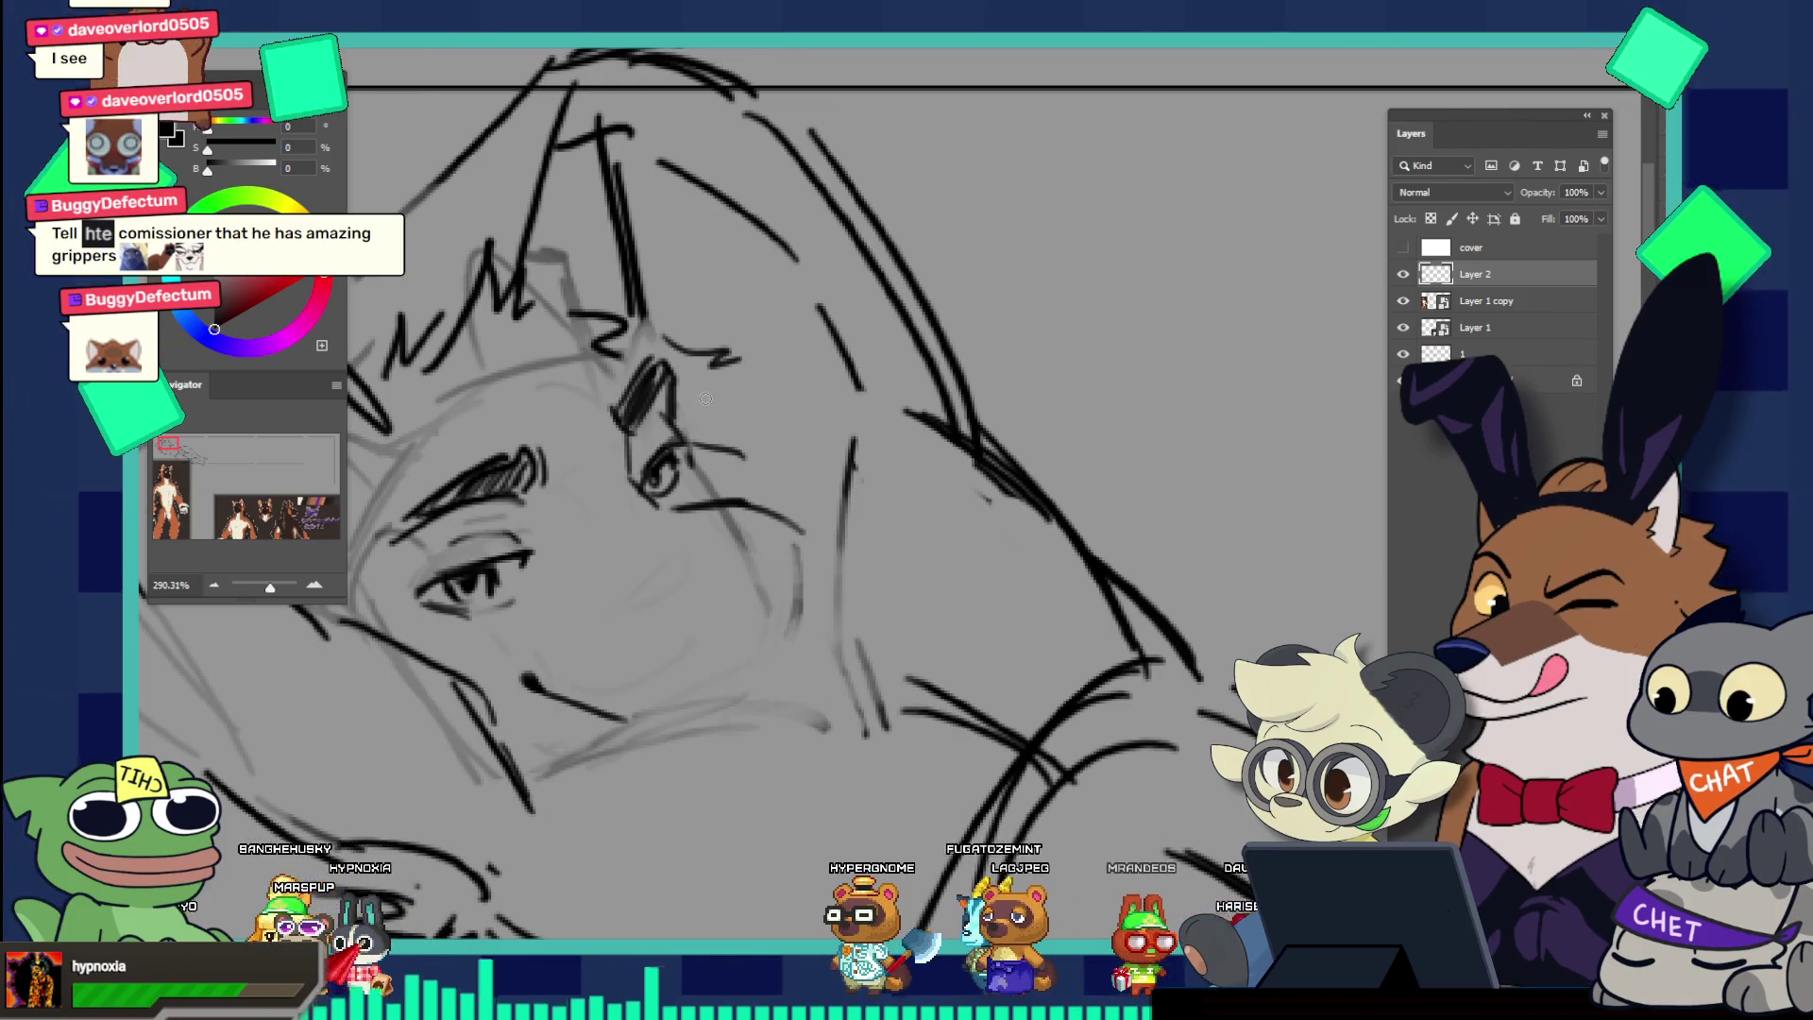
pyautogui.hotkey('ctrl', 'z')
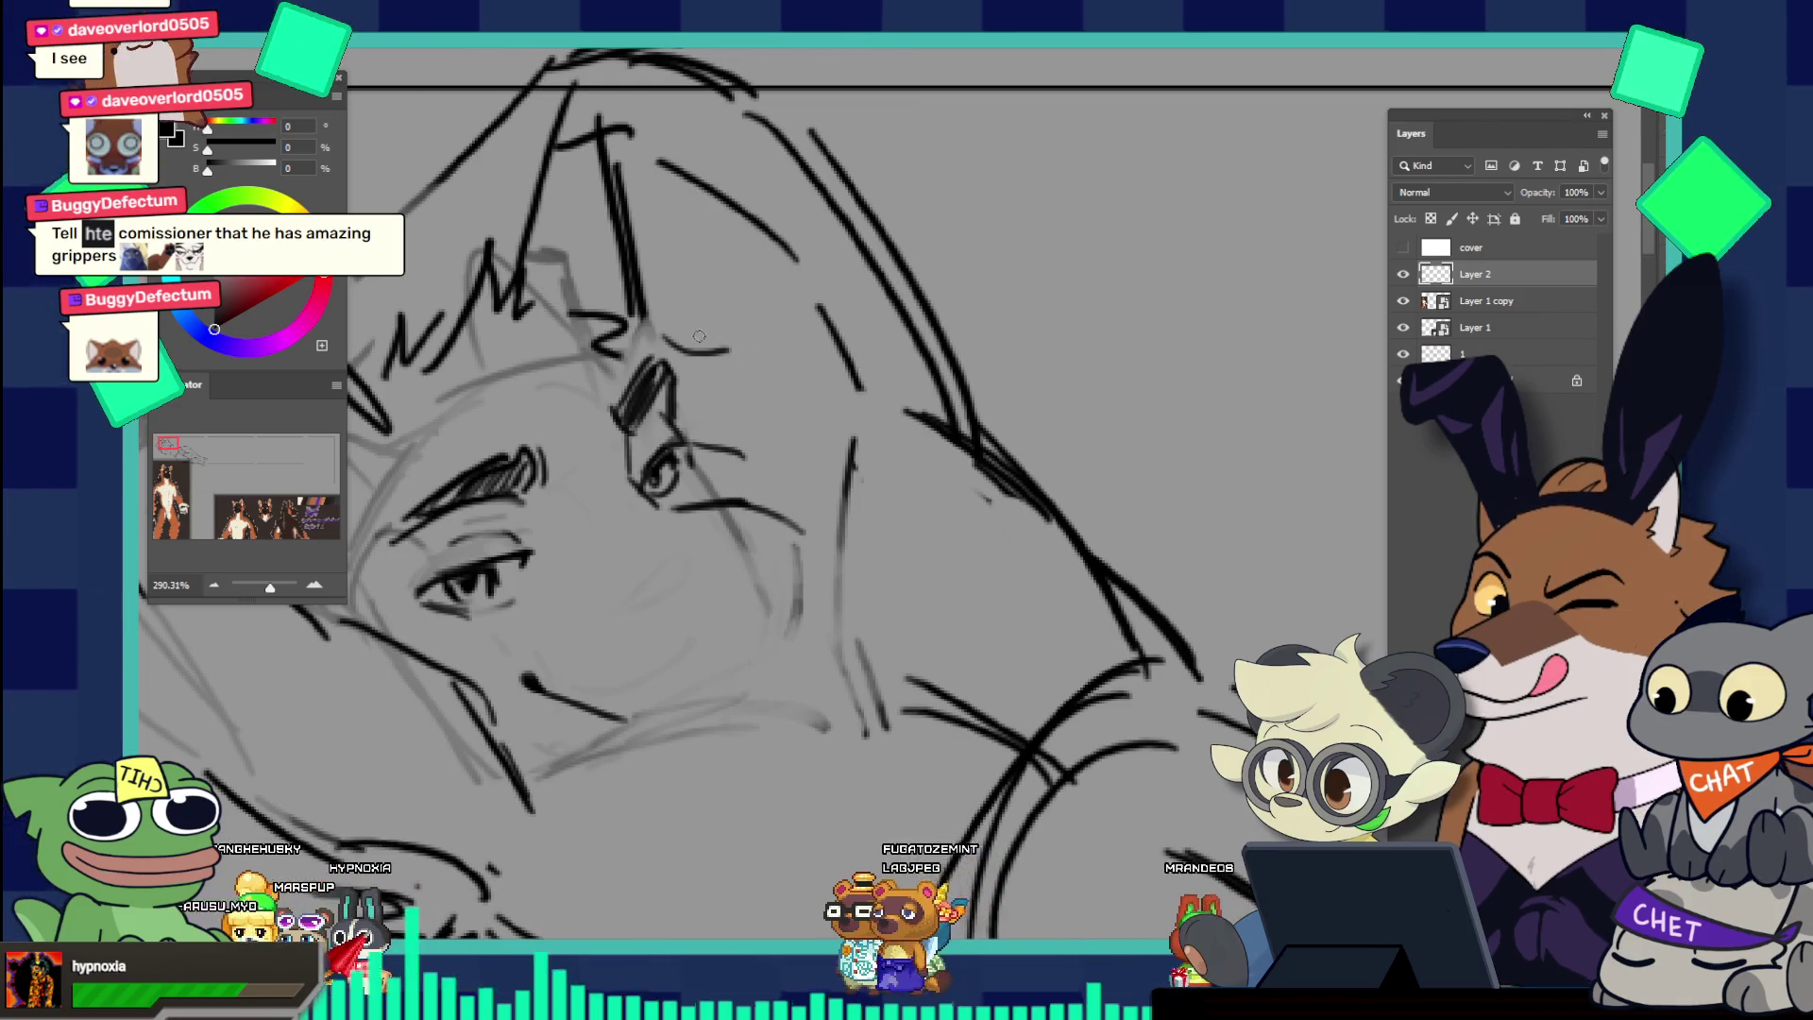
pyautogui.moveTo(727, 351); pyautogui.dragTo(726, 376)
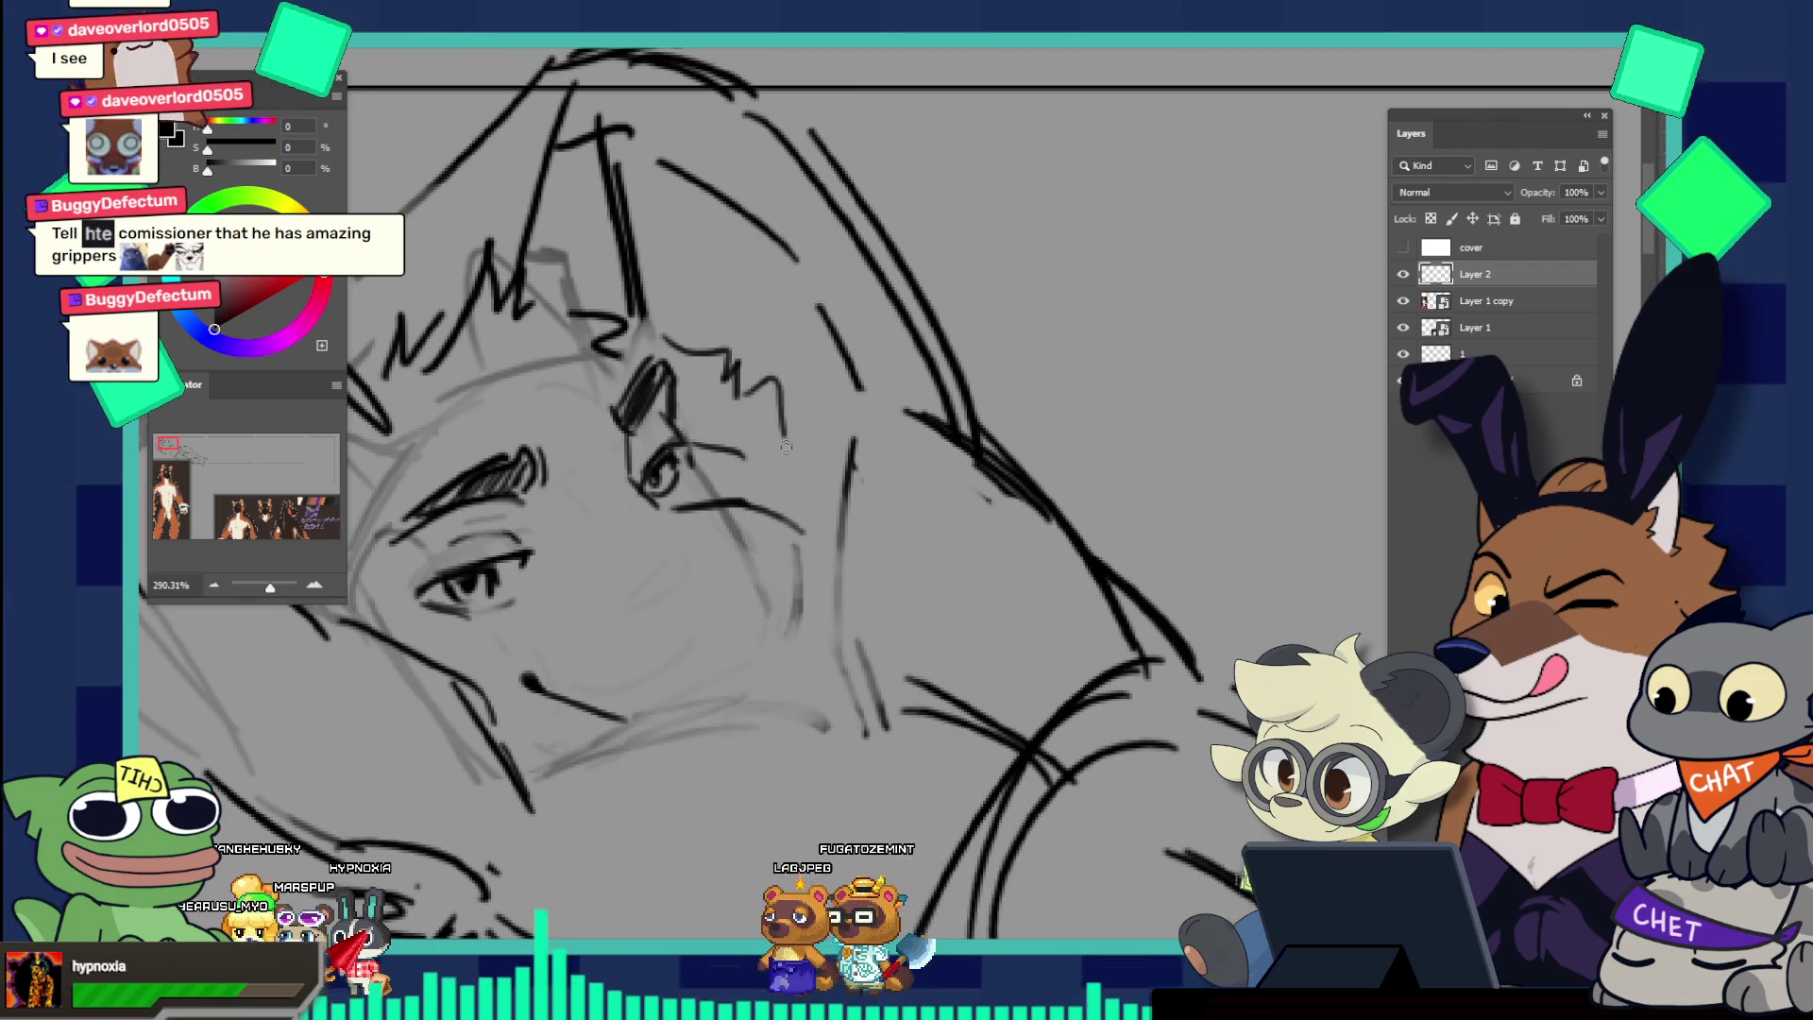
pyautogui.moveTo(785, 446); pyautogui.dragTo(644, 323)
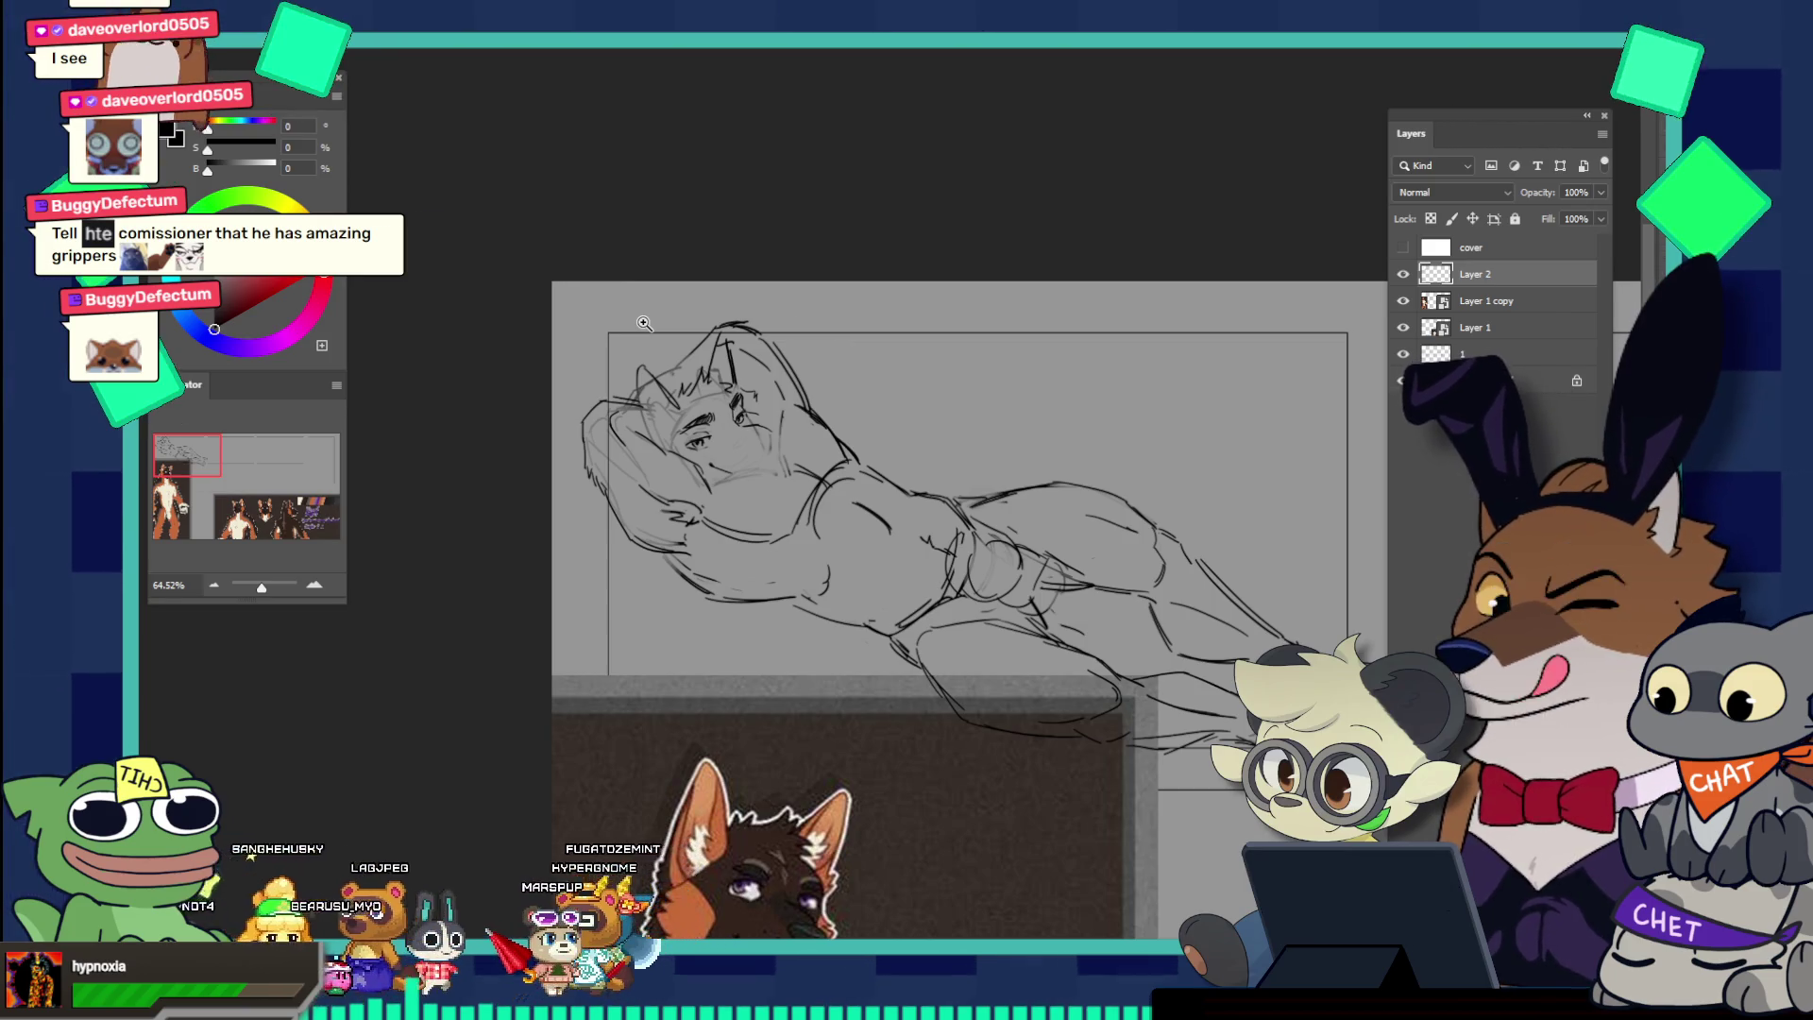
pyautogui.scroll(-5, 1011, 768)
pyautogui.scroll(-1, 1011, 768)
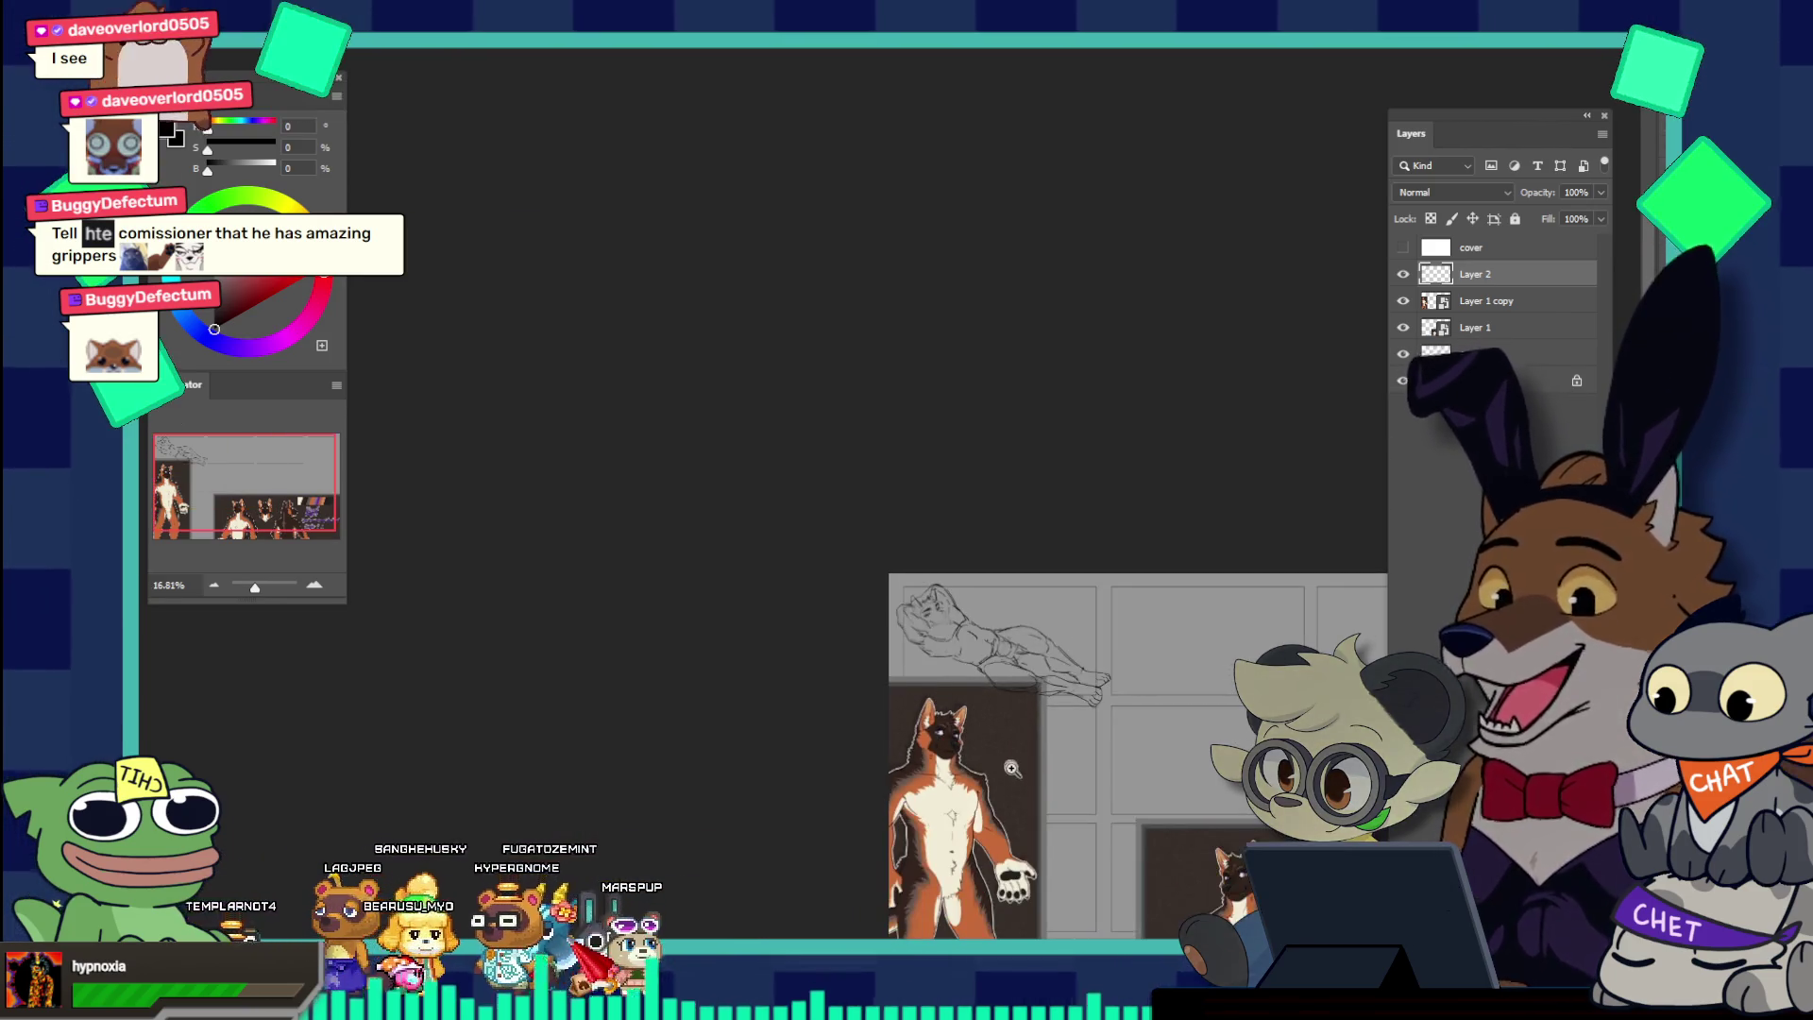
pyautogui.scroll(2, 1015, 765)
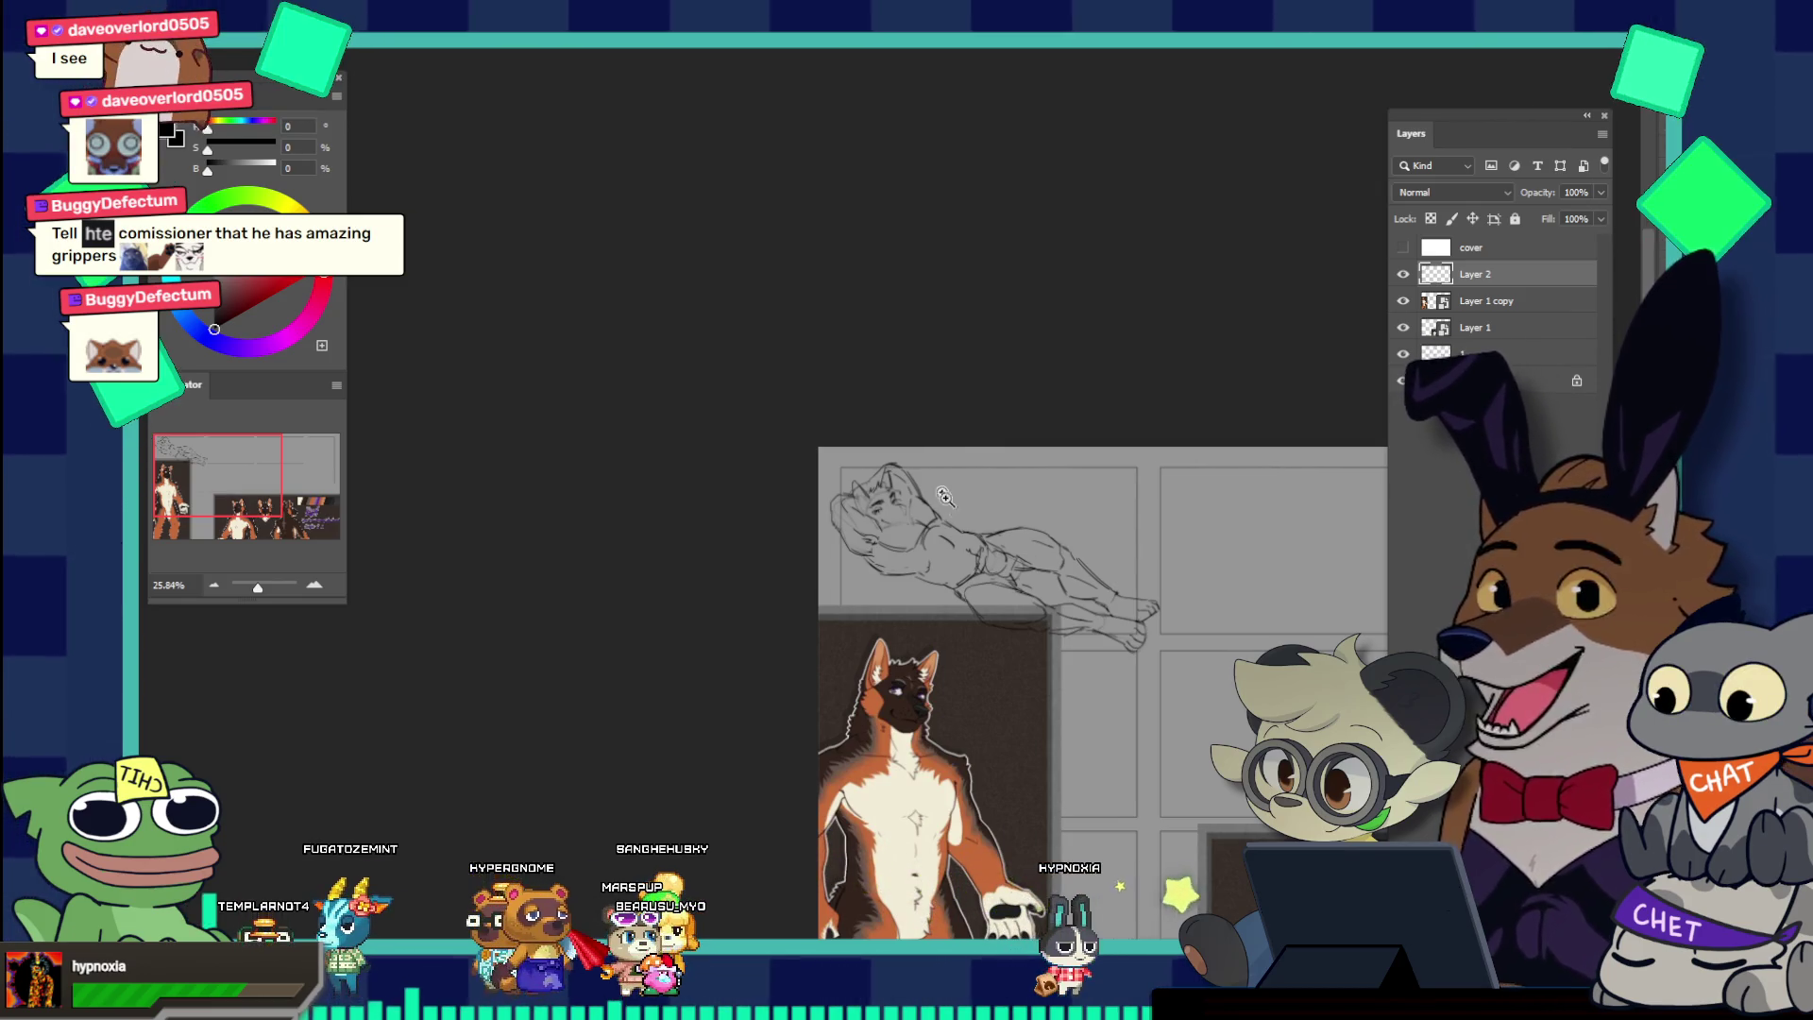
pyautogui.scroll(7, 940, 491)
pyautogui.scroll(5, 785, 519)
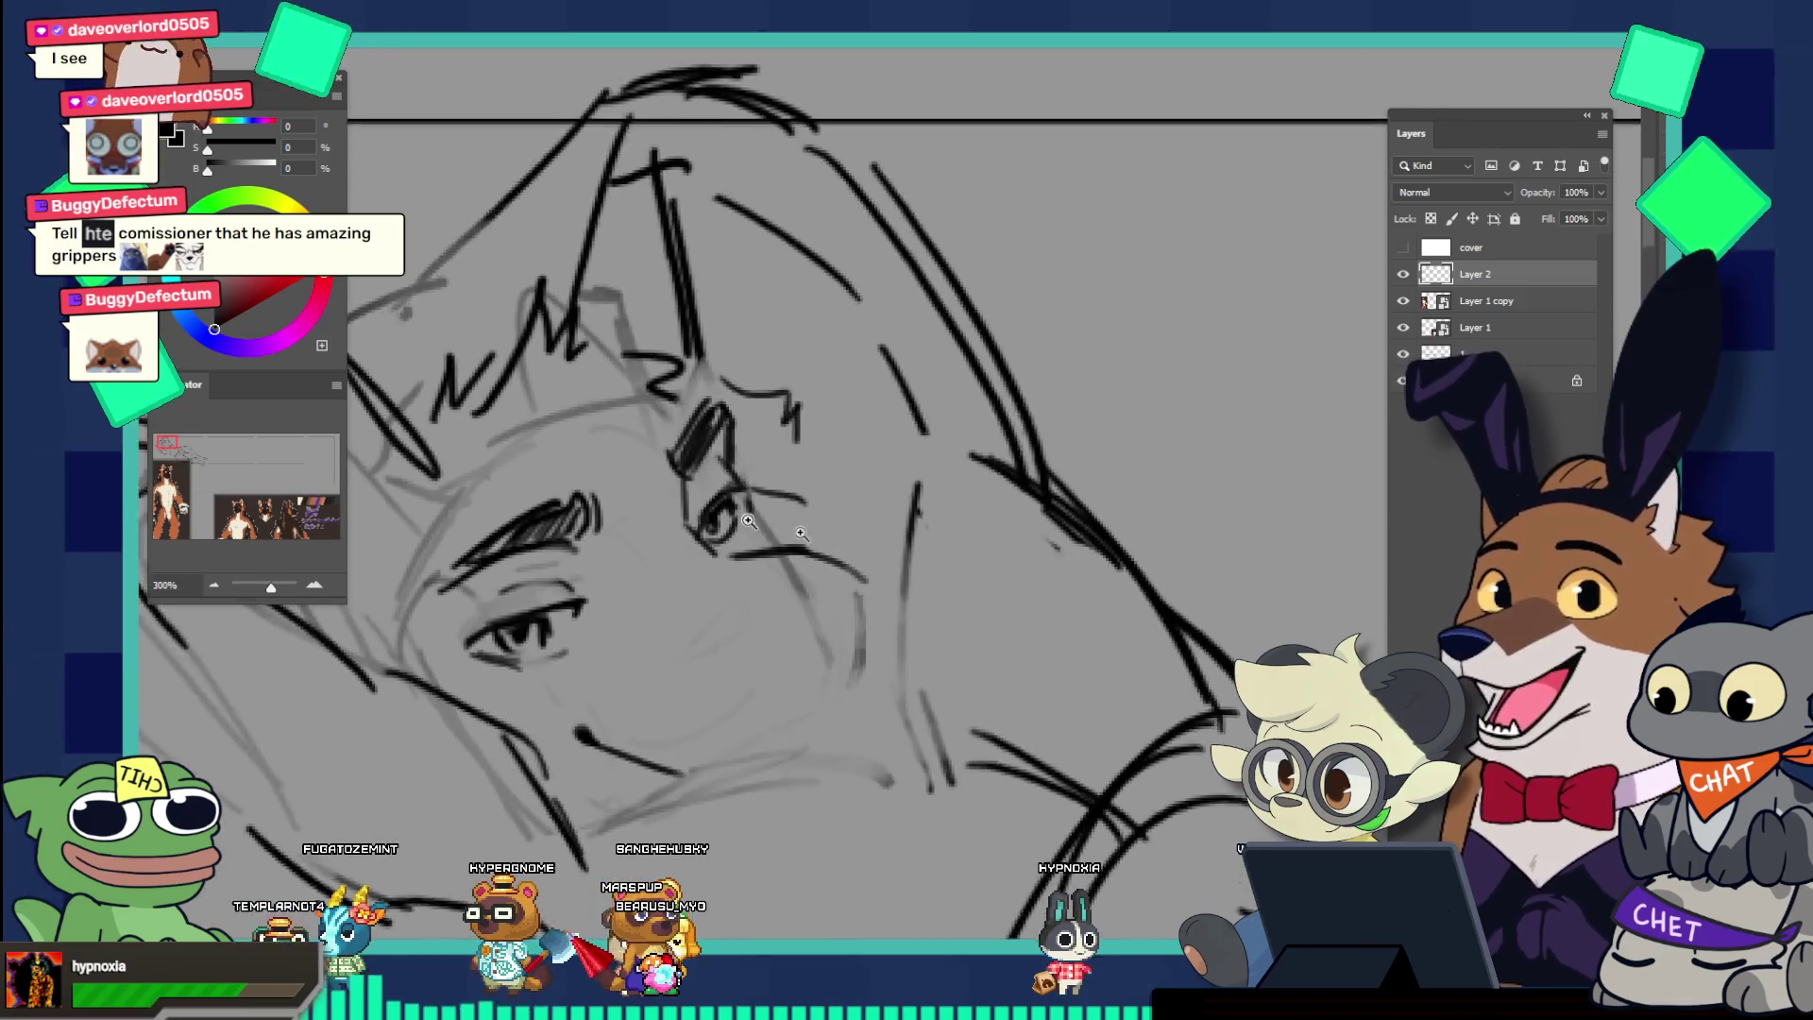
pyautogui.scroll(-5, 627, 543)
pyautogui.scroll(3, 621, 563)
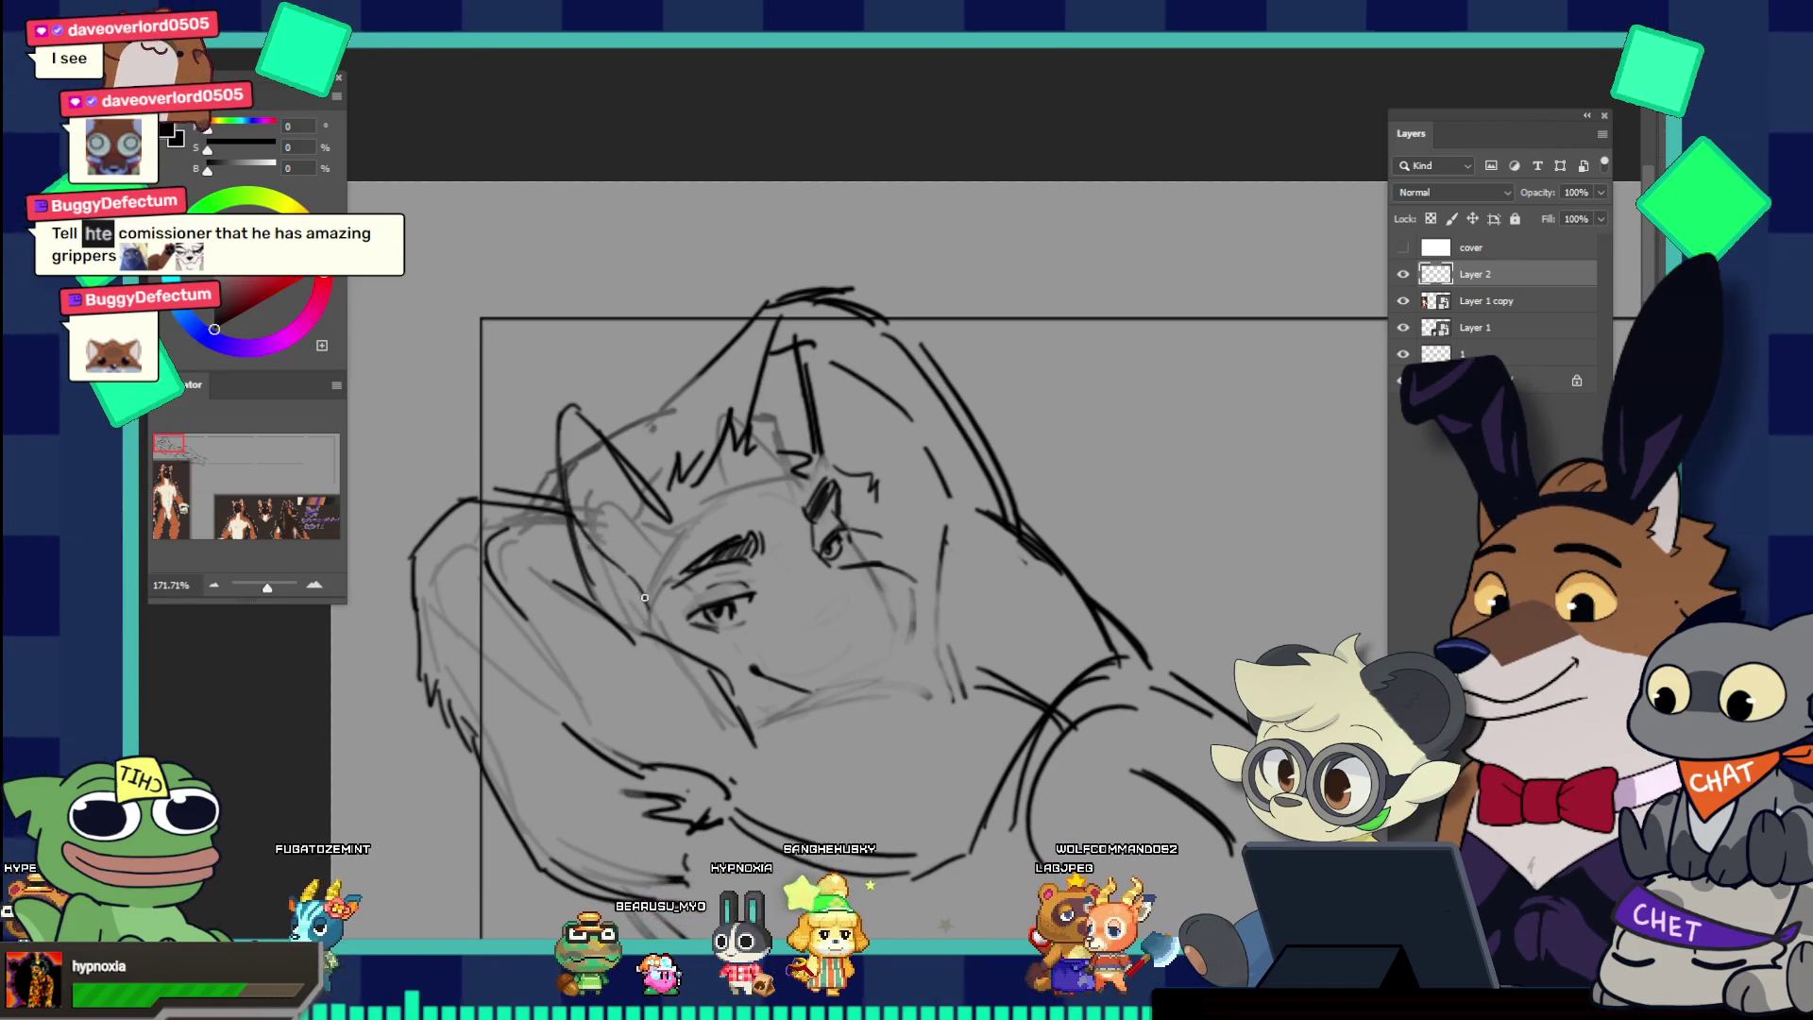
pyautogui.moveTo(661, 485); pyautogui.dragTo(565, 412)
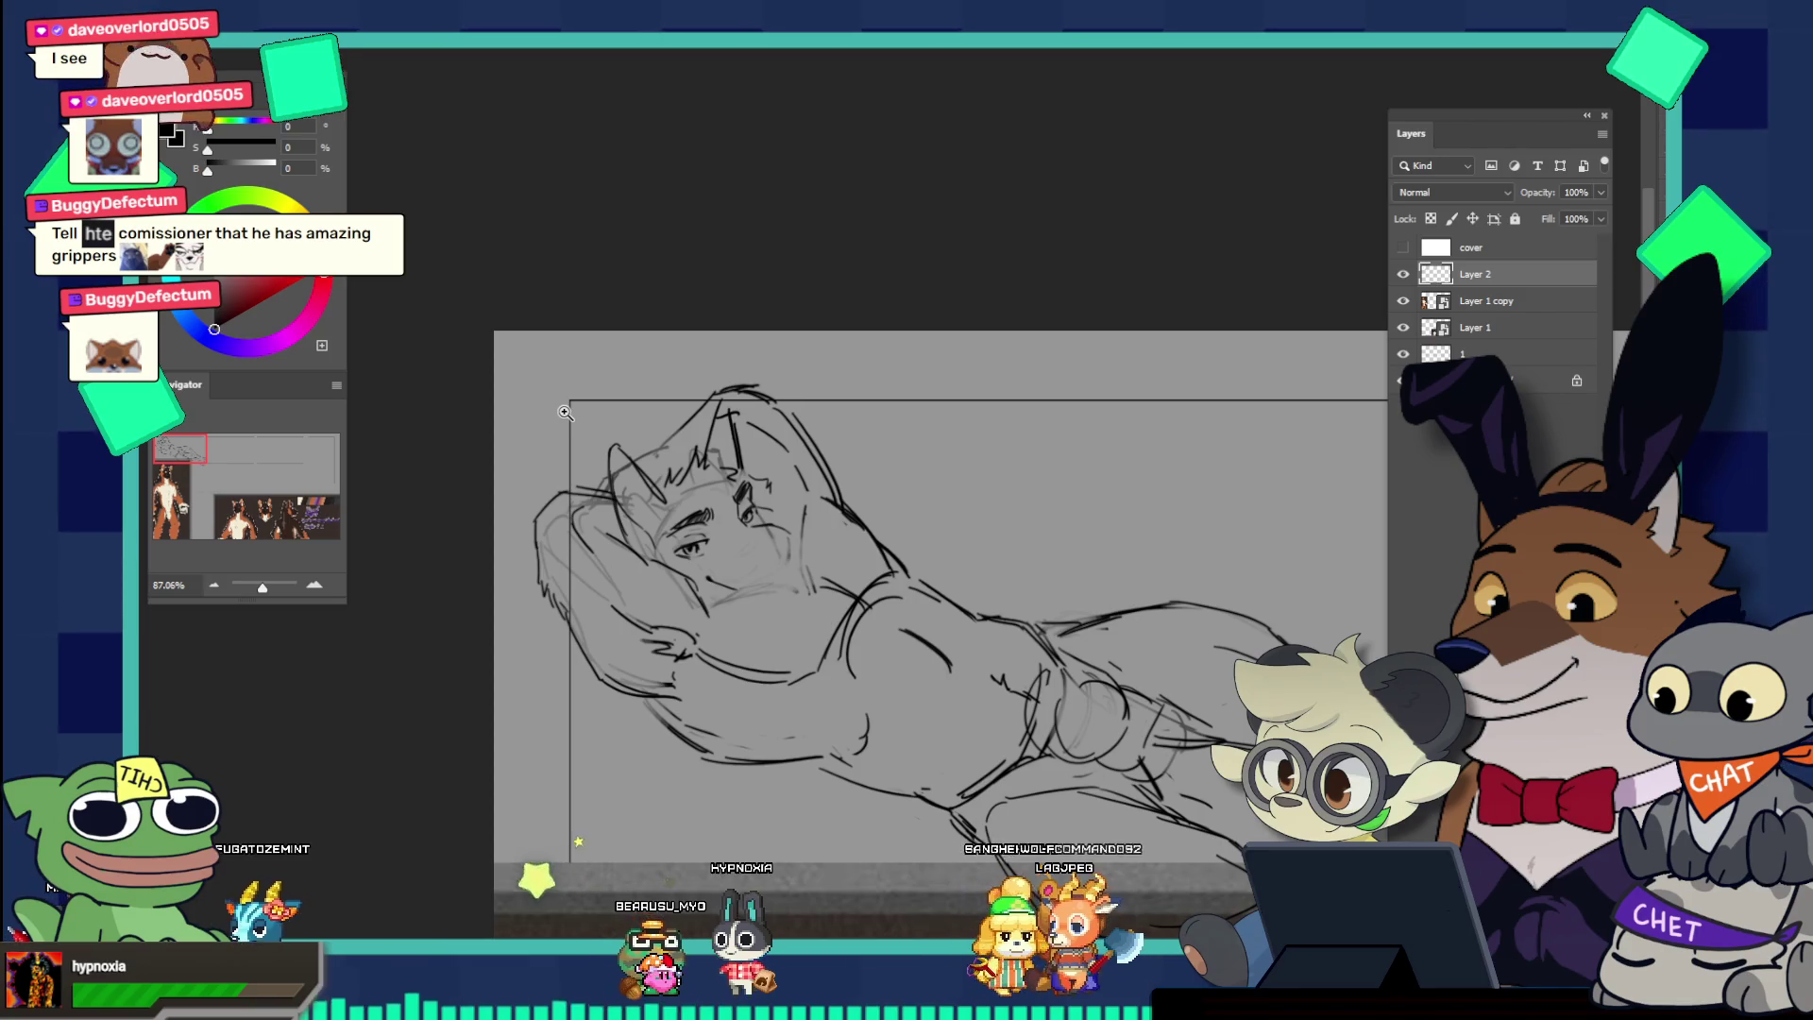
pyautogui.scroll(-5, 564, 413)
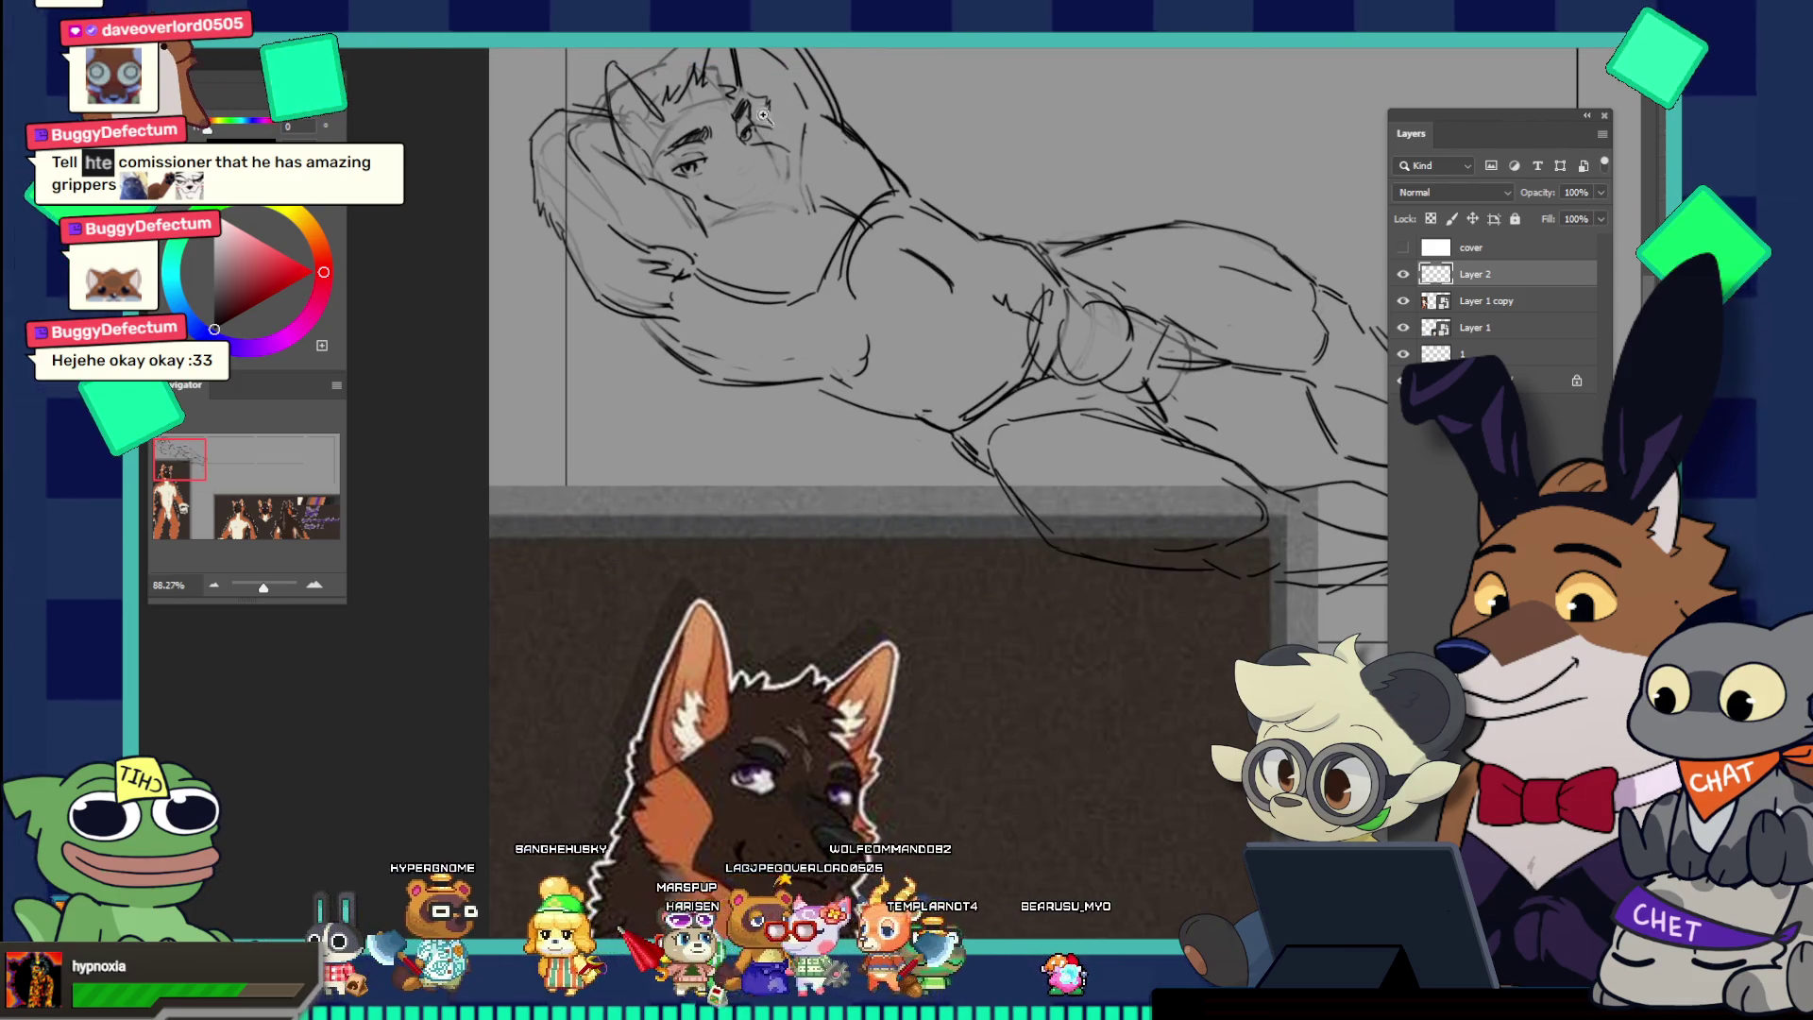
pyautogui.scroll(-2, 669, 135)
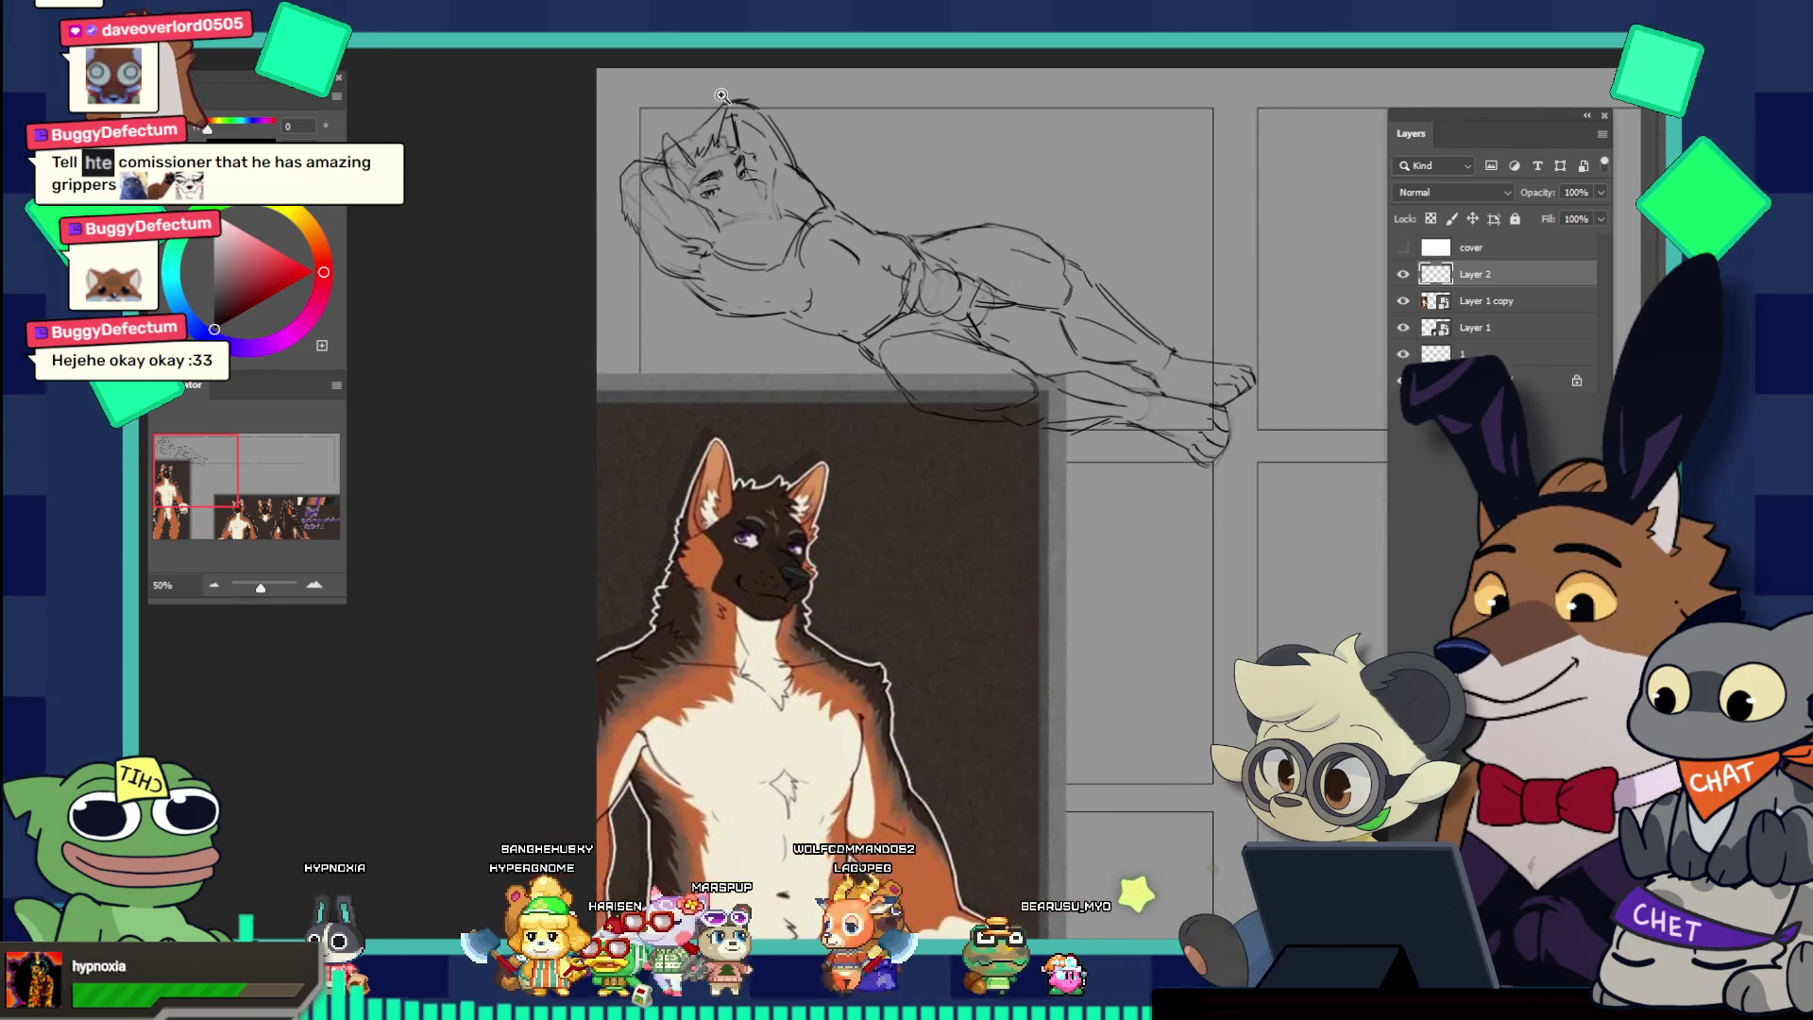
pyautogui.scroll(5, 817, 200)
pyautogui.moveTo(874, 378); pyautogui.dragTo(897, 404)
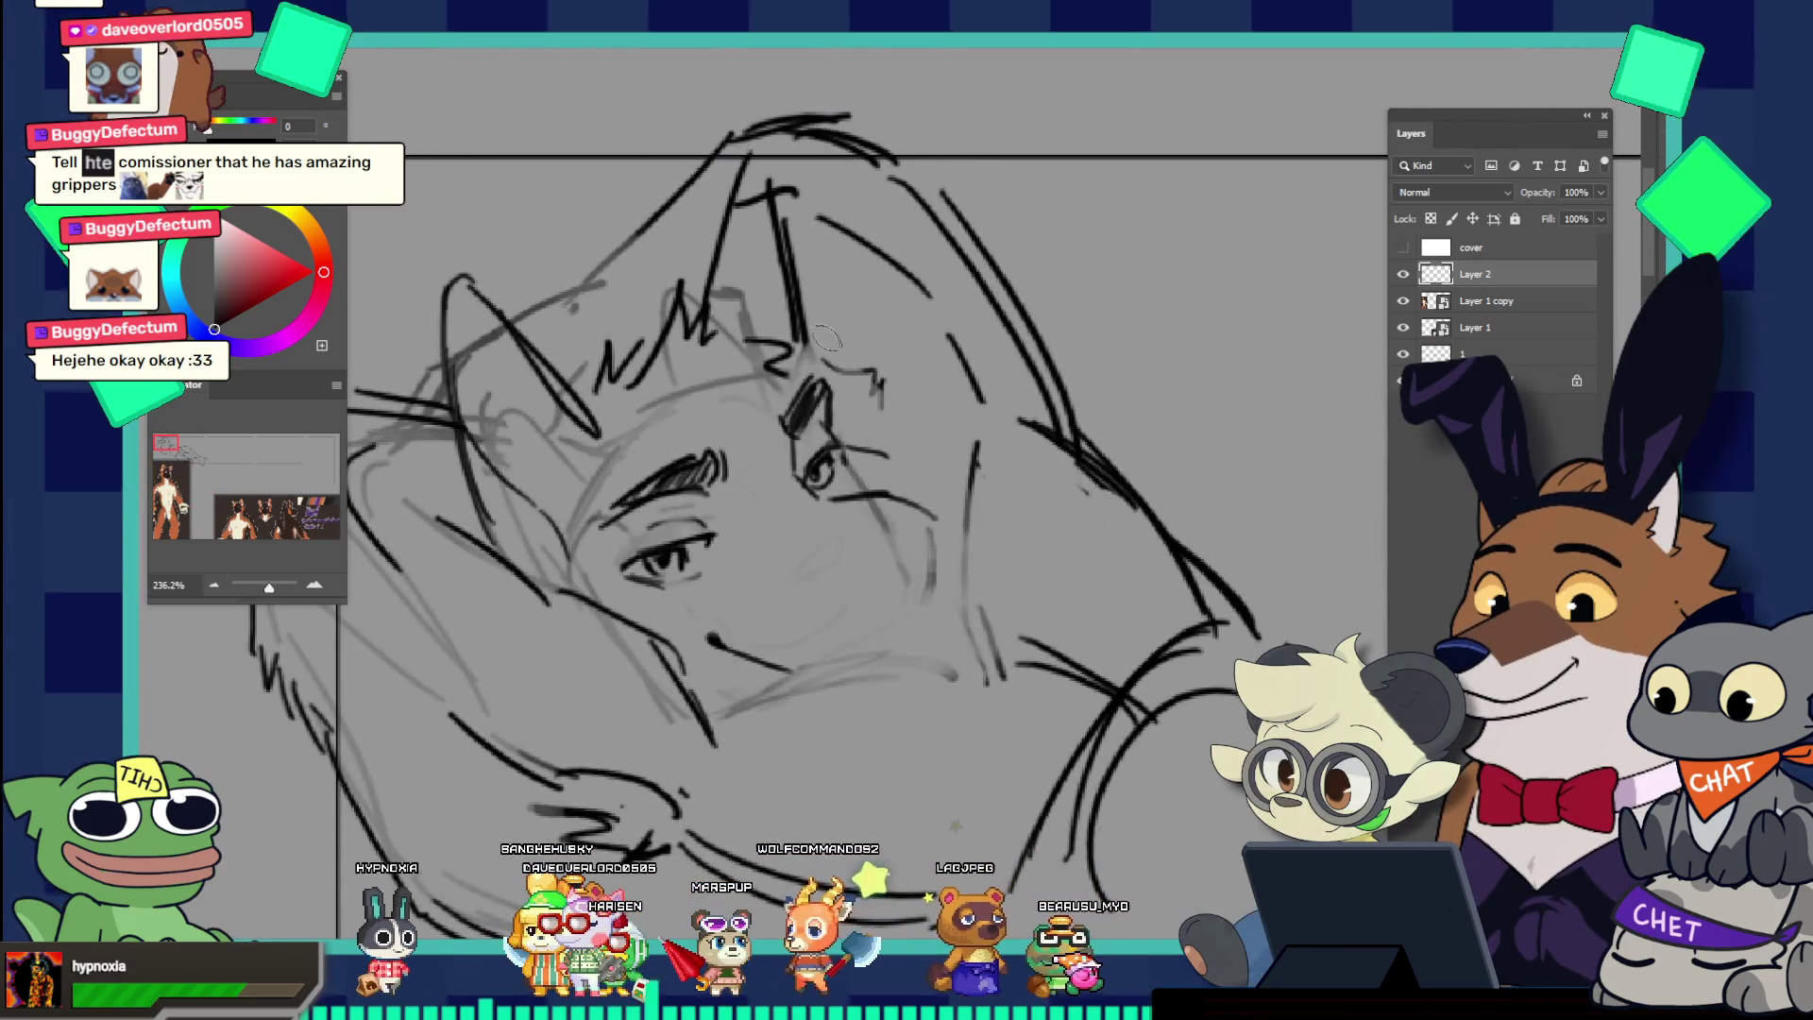
# Step: Redraw the far brow stroke shorter and add a new stroke running down from it
pyautogui.press('z')
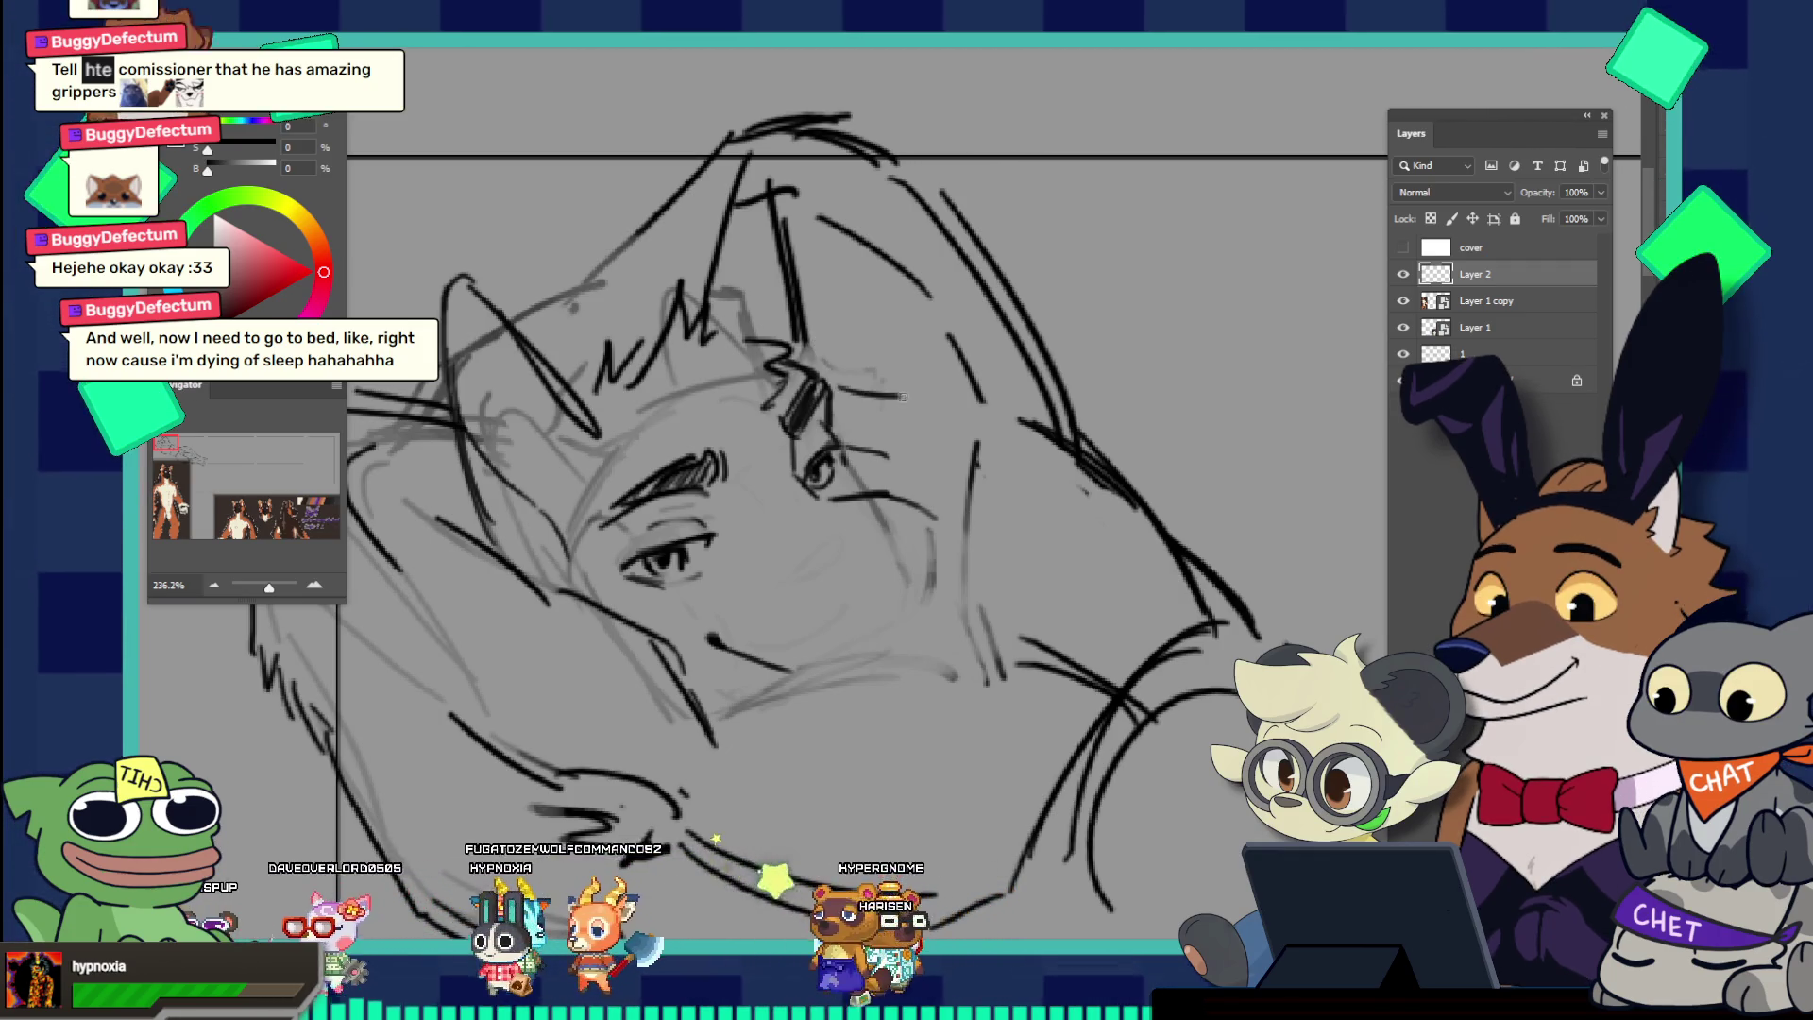
pyautogui.hotkey('ctrl', 'z')
pyautogui.moveTo(823, 380); pyautogui.dragTo(862, 373)
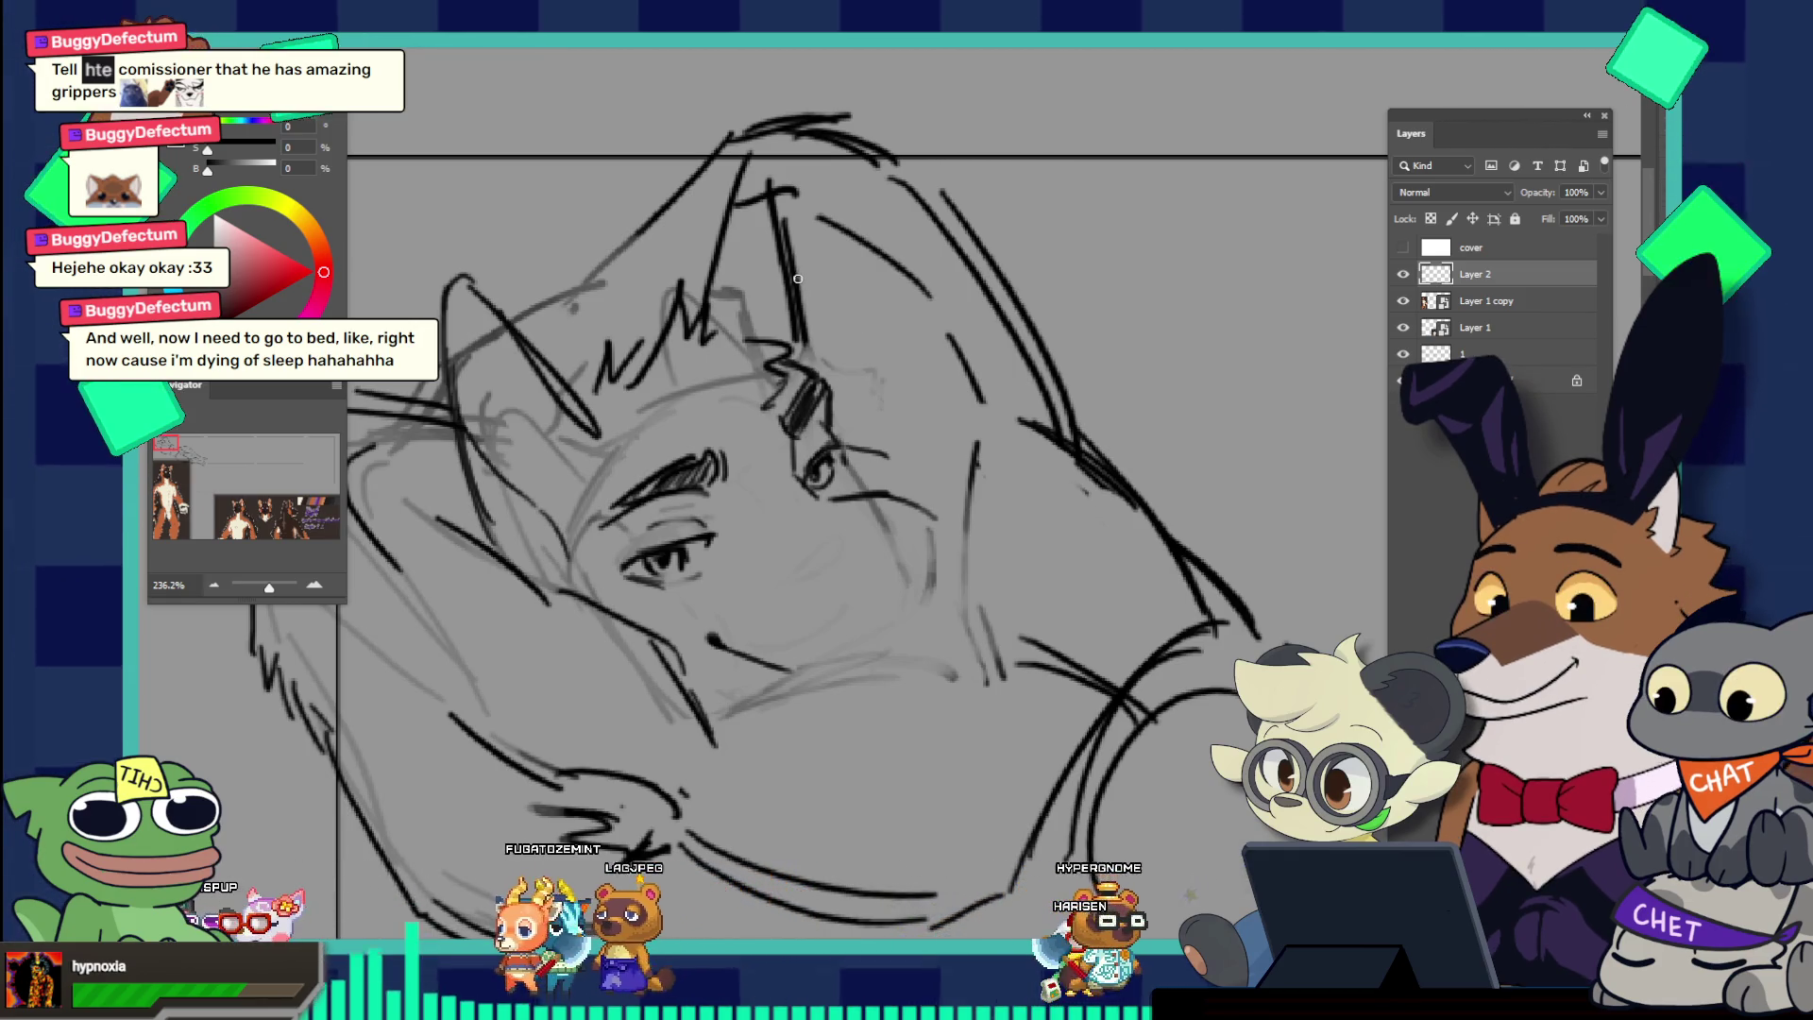
pyautogui.moveTo(798, 269); pyautogui.dragTo(834, 333)
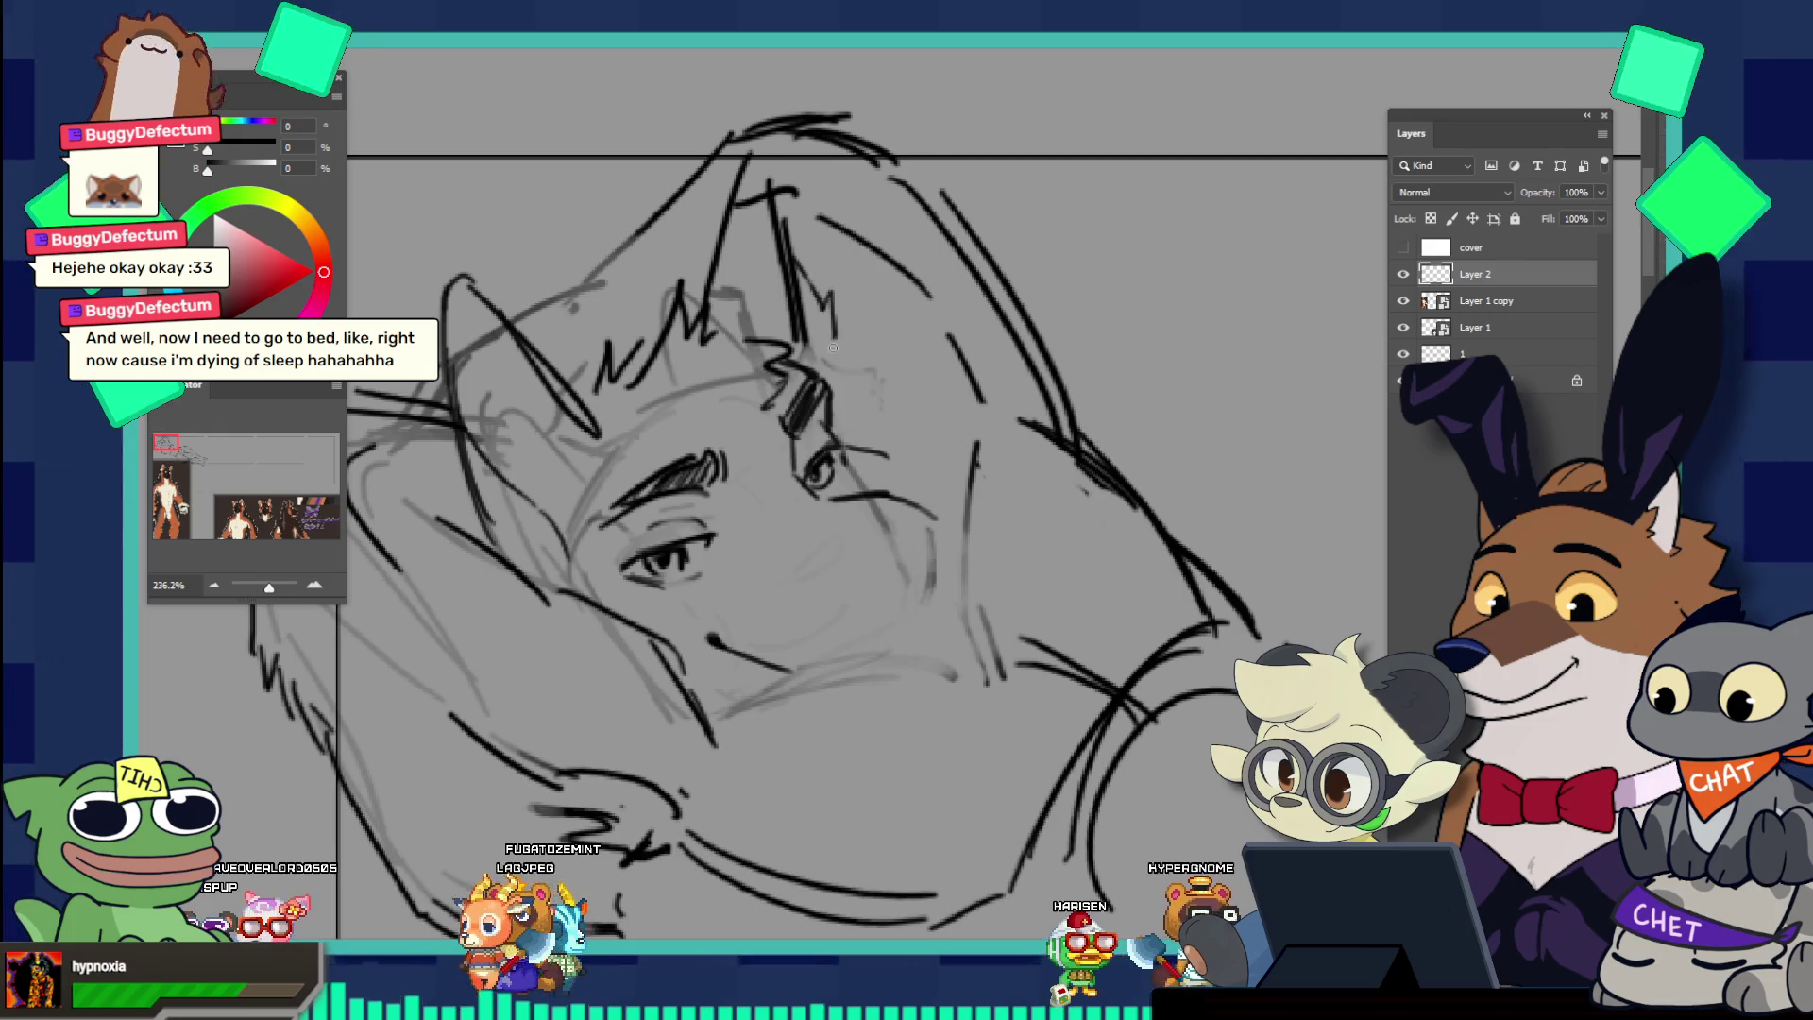
pyautogui.press('z')
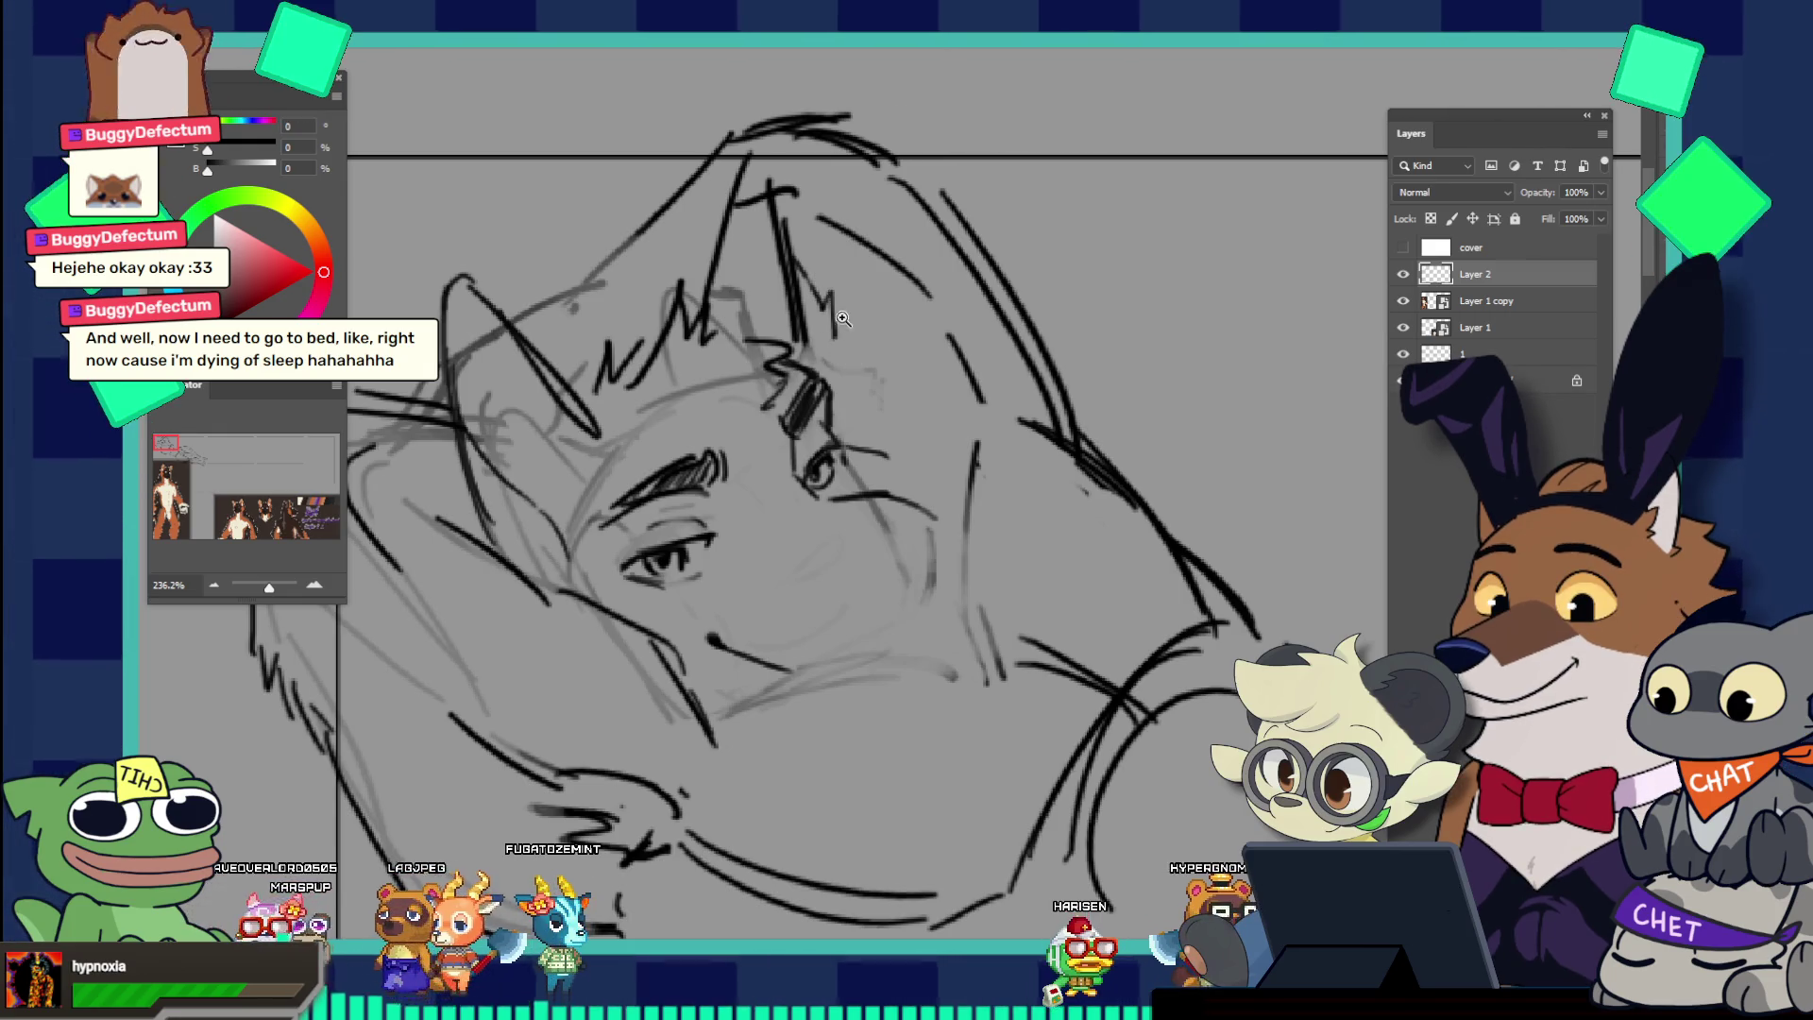
pyautogui.moveTo(843, 319); pyautogui.dragTo(744, 208)
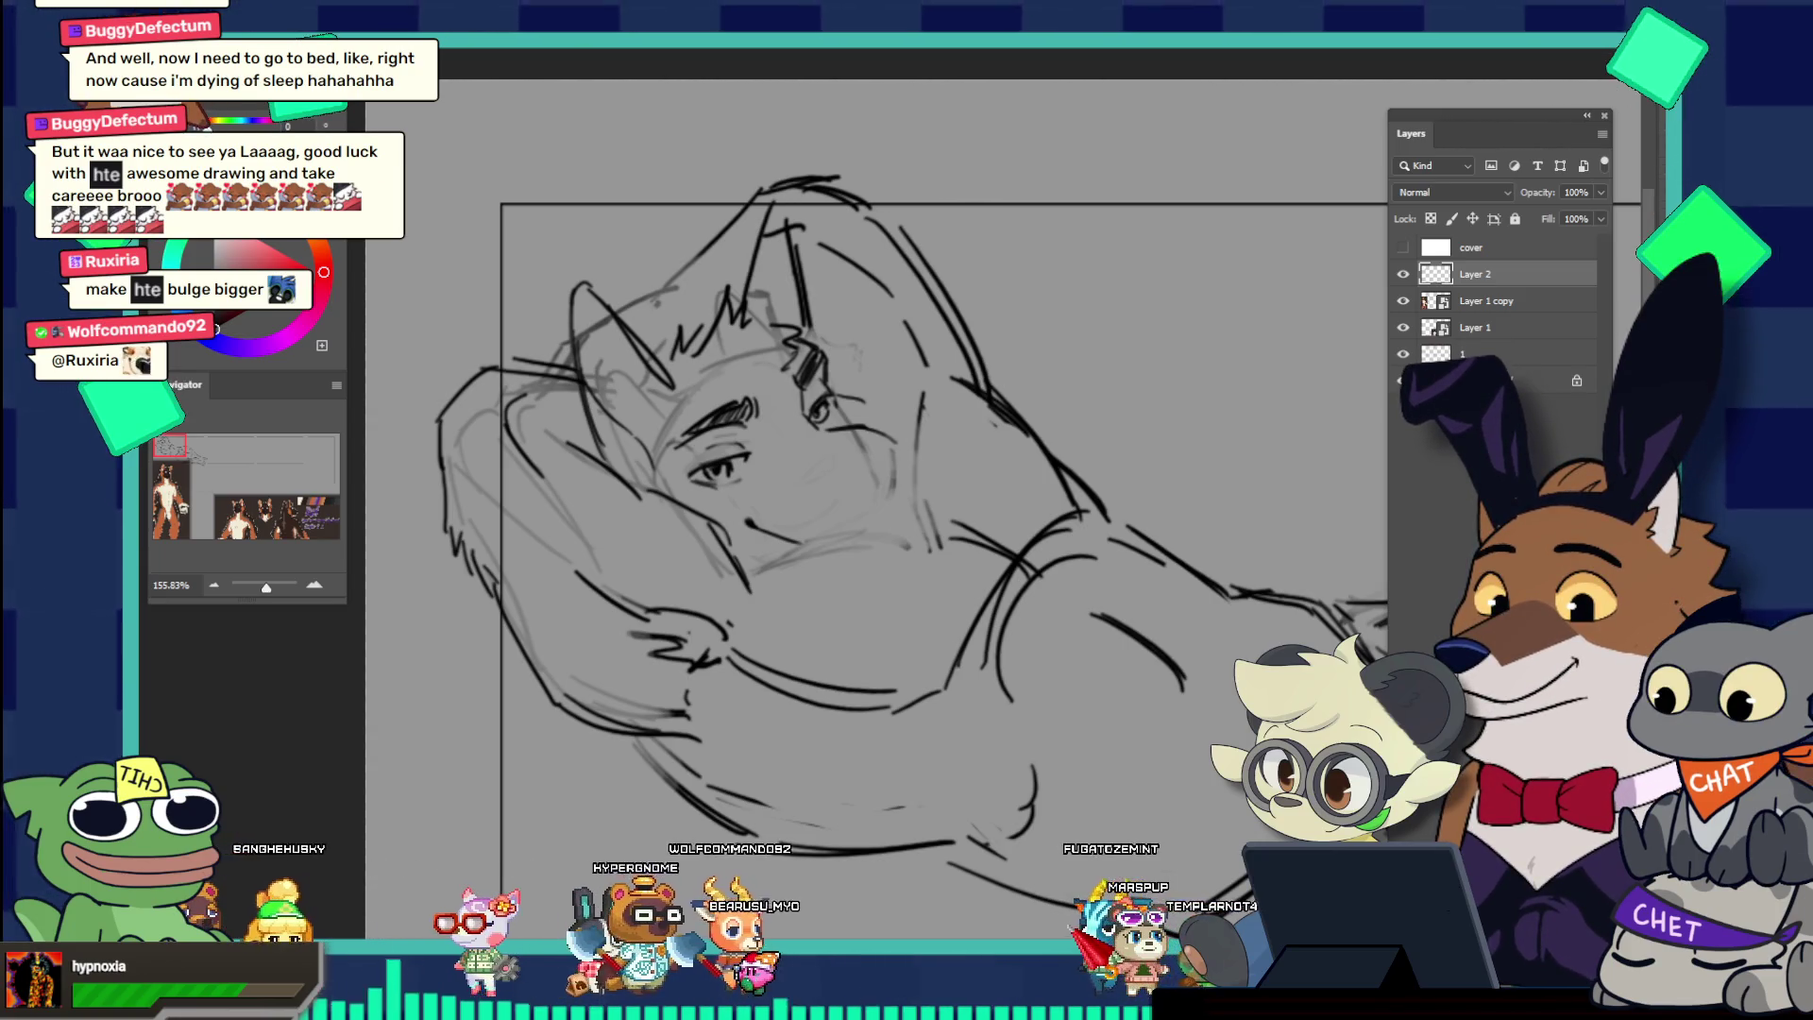
pyautogui.moveTo(964, 363)
pyautogui.mouseDown()
pyautogui.moveTo(843, 478)
pyautogui.moveTo(864, 517)
pyautogui.mouseUp()
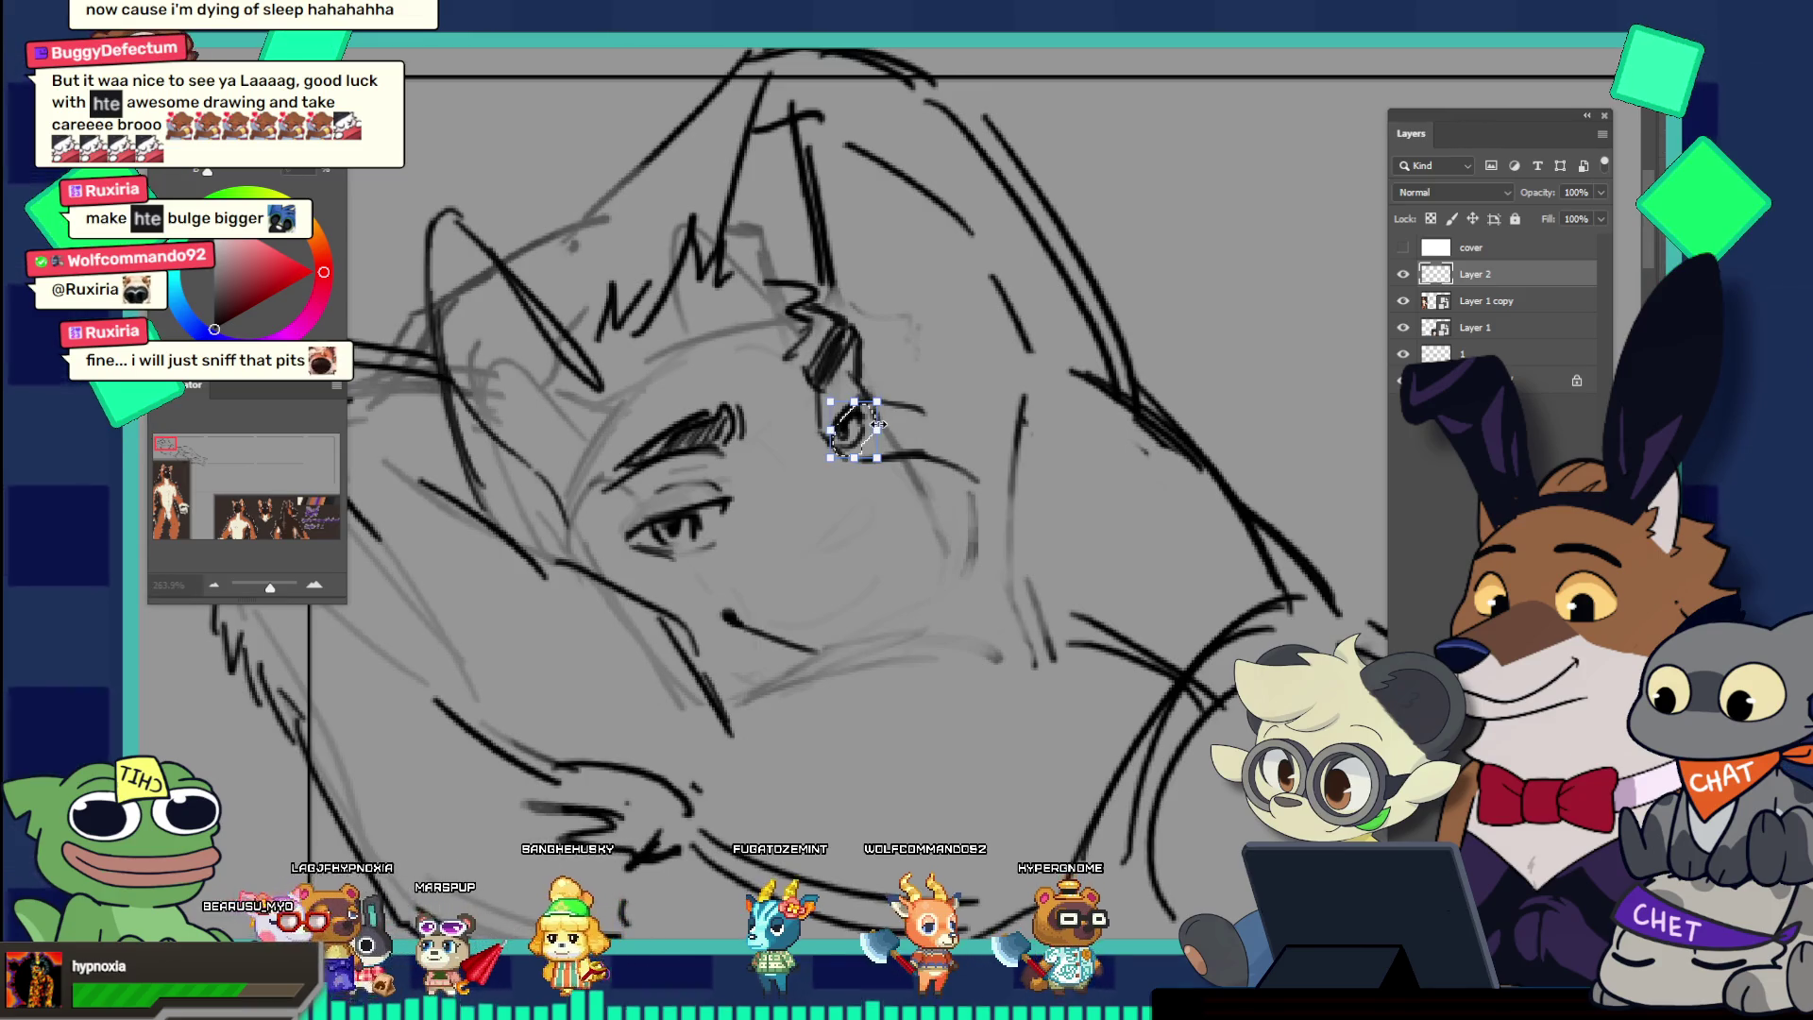
# Step: Squeeze the far eye narrower with a transform and make the brush tip smaller
pyautogui.moveTo(878, 428); pyautogui.dragTo(869, 428)
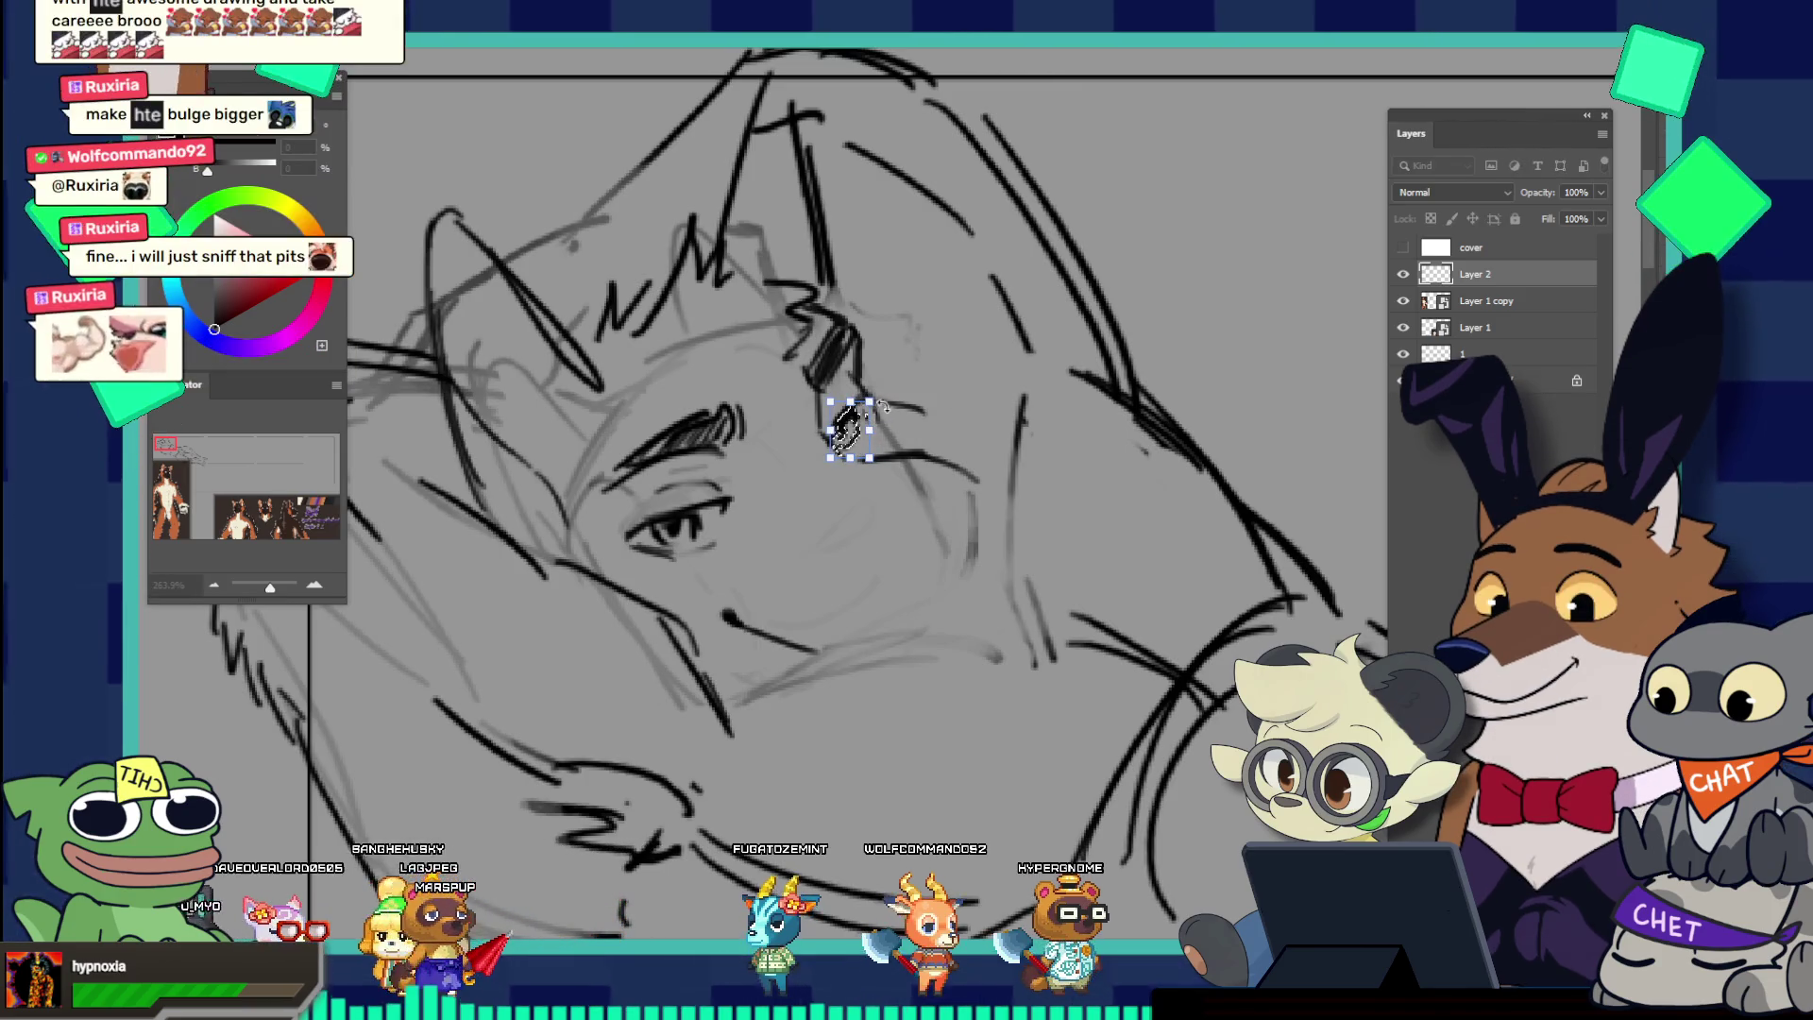
pyautogui.press('Return')
pyautogui.moveTo(883, 406)
pyautogui.mouseDown()
pyautogui.moveTo(845, 373)
pyautogui.moveTo(897, 378)
pyautogui.mouseUp()
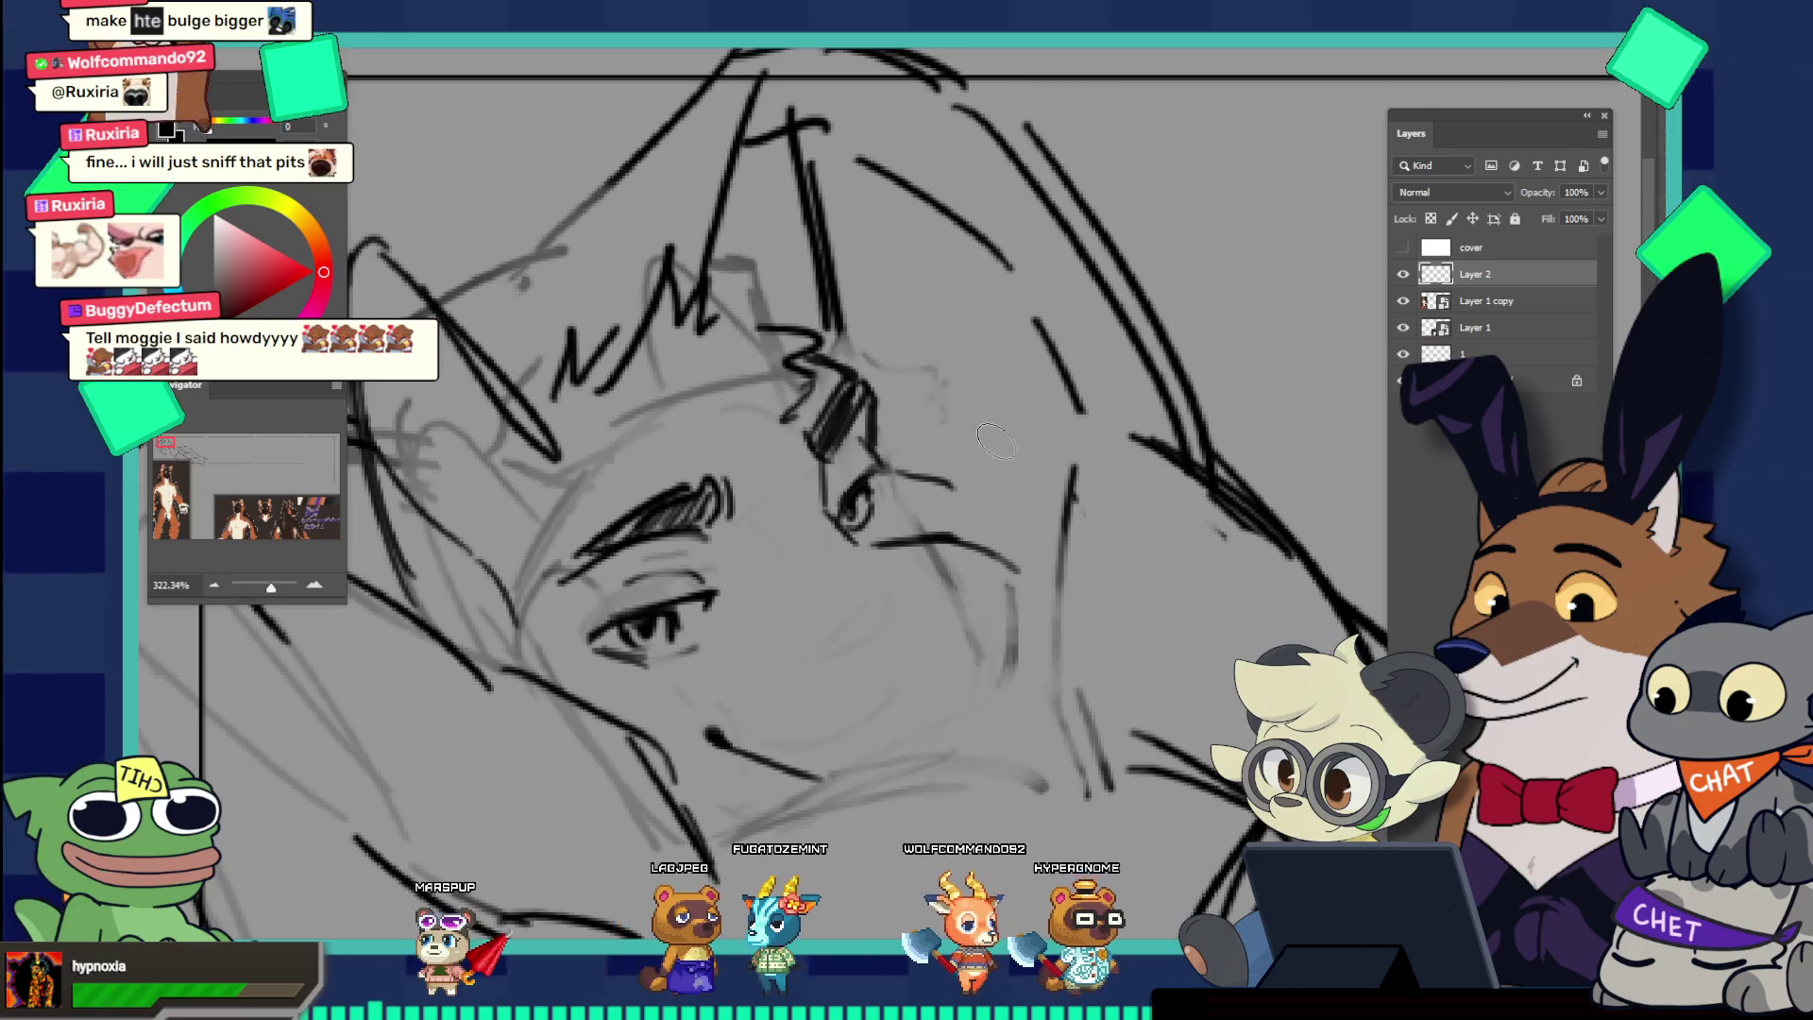
pyautogui.press('[')
pyautogui.press('[')
pyautogui.press('[')
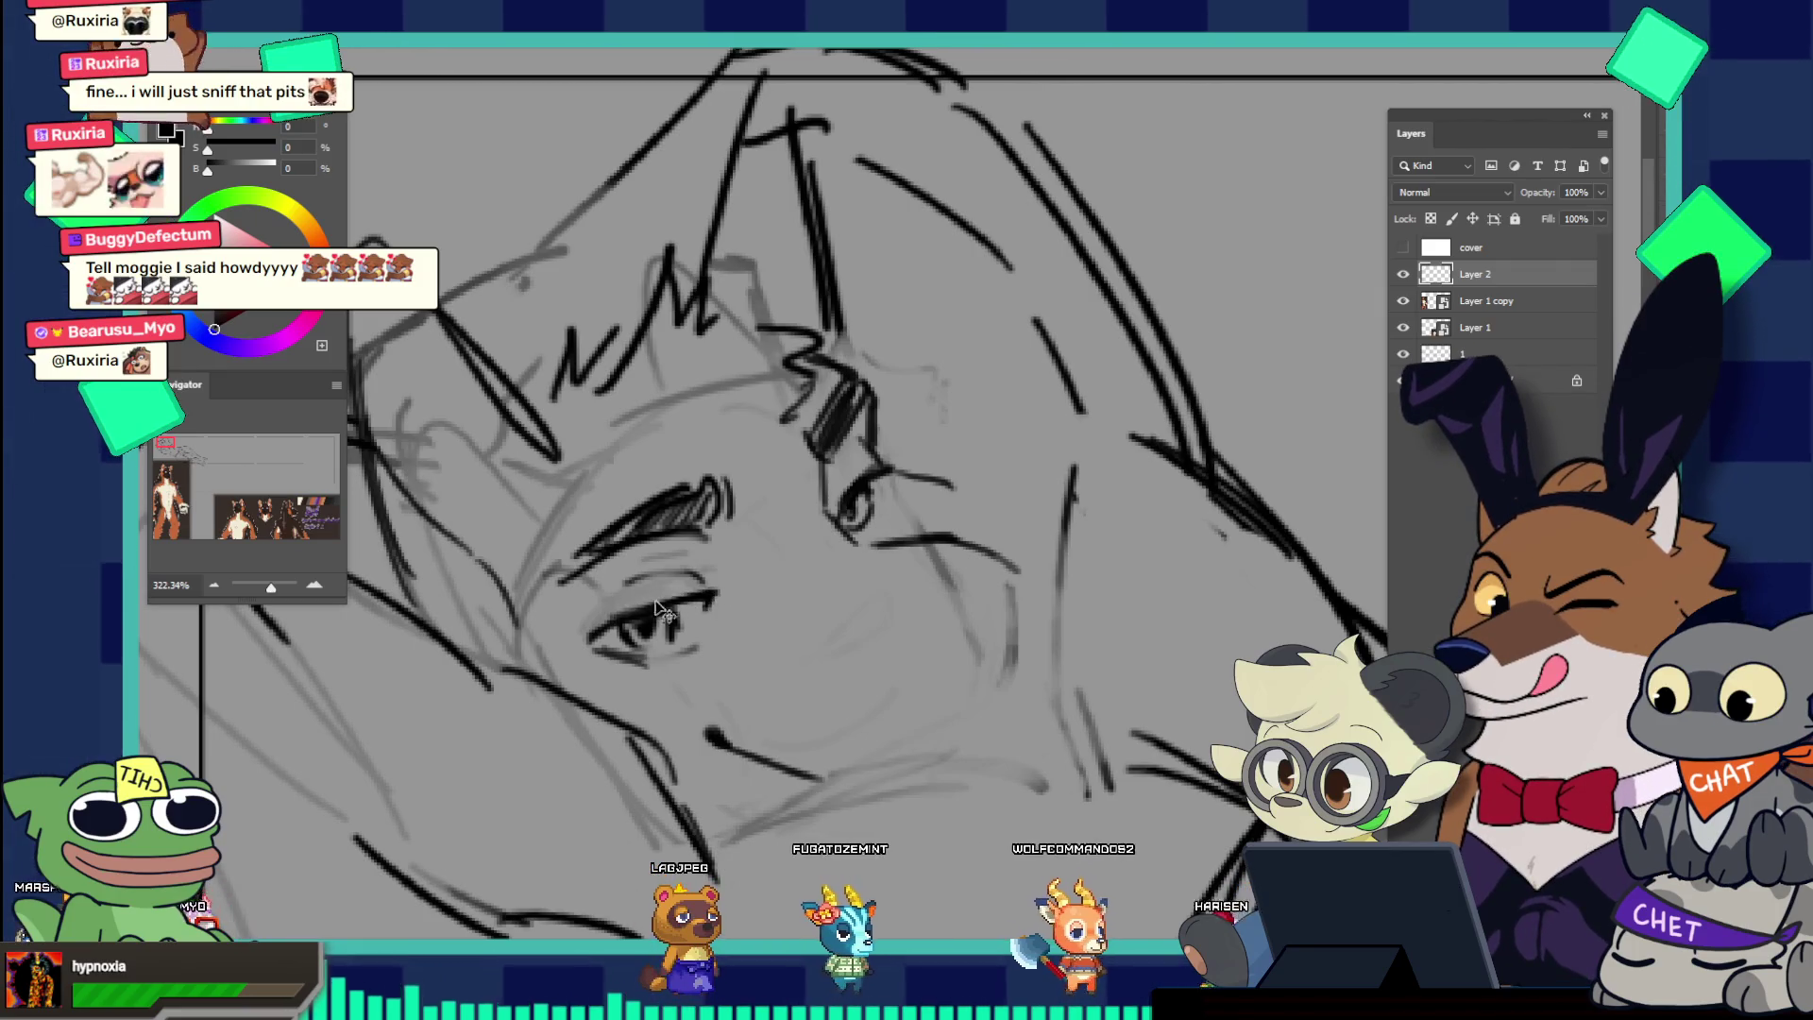
pyautogui.moveTo(765, 558); pyautogui.dragTo(626, 467)
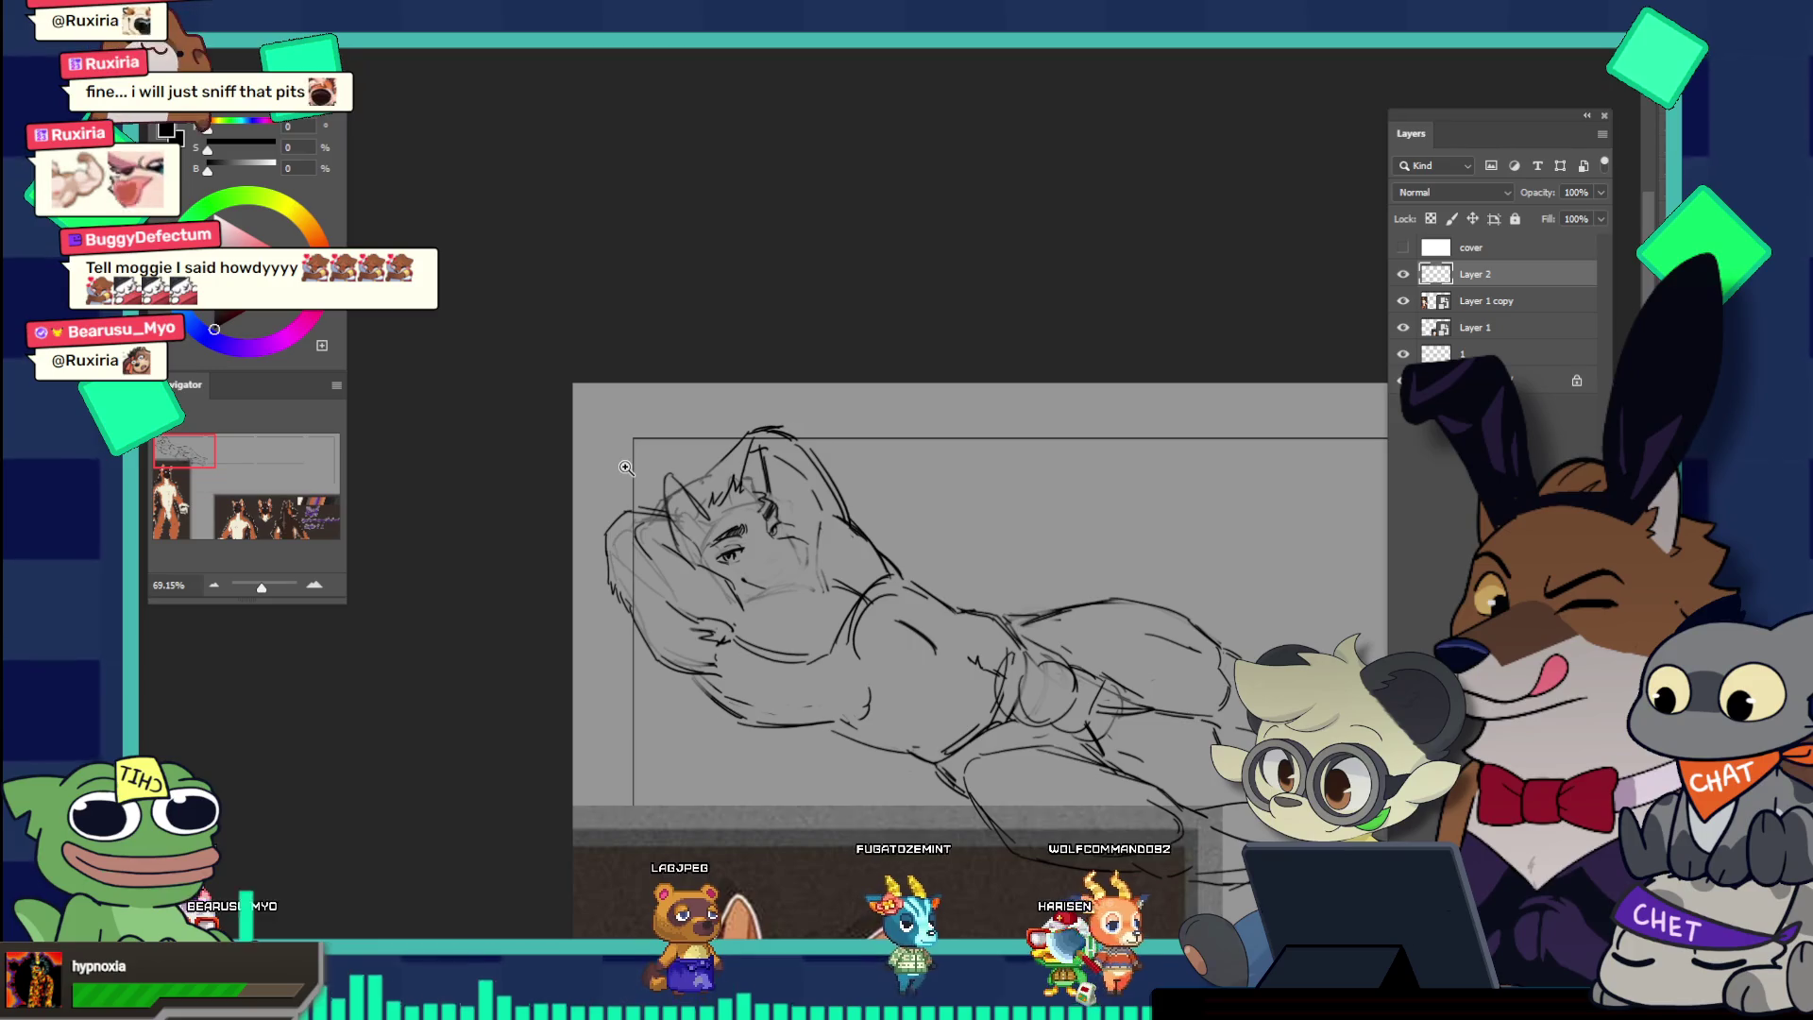
pyautogui.moveTo(850, 601); pyautogui.dragTo(906, 557)
pyautogui.moveTo(771, 503); pyautogui.dragTo(796, 512)
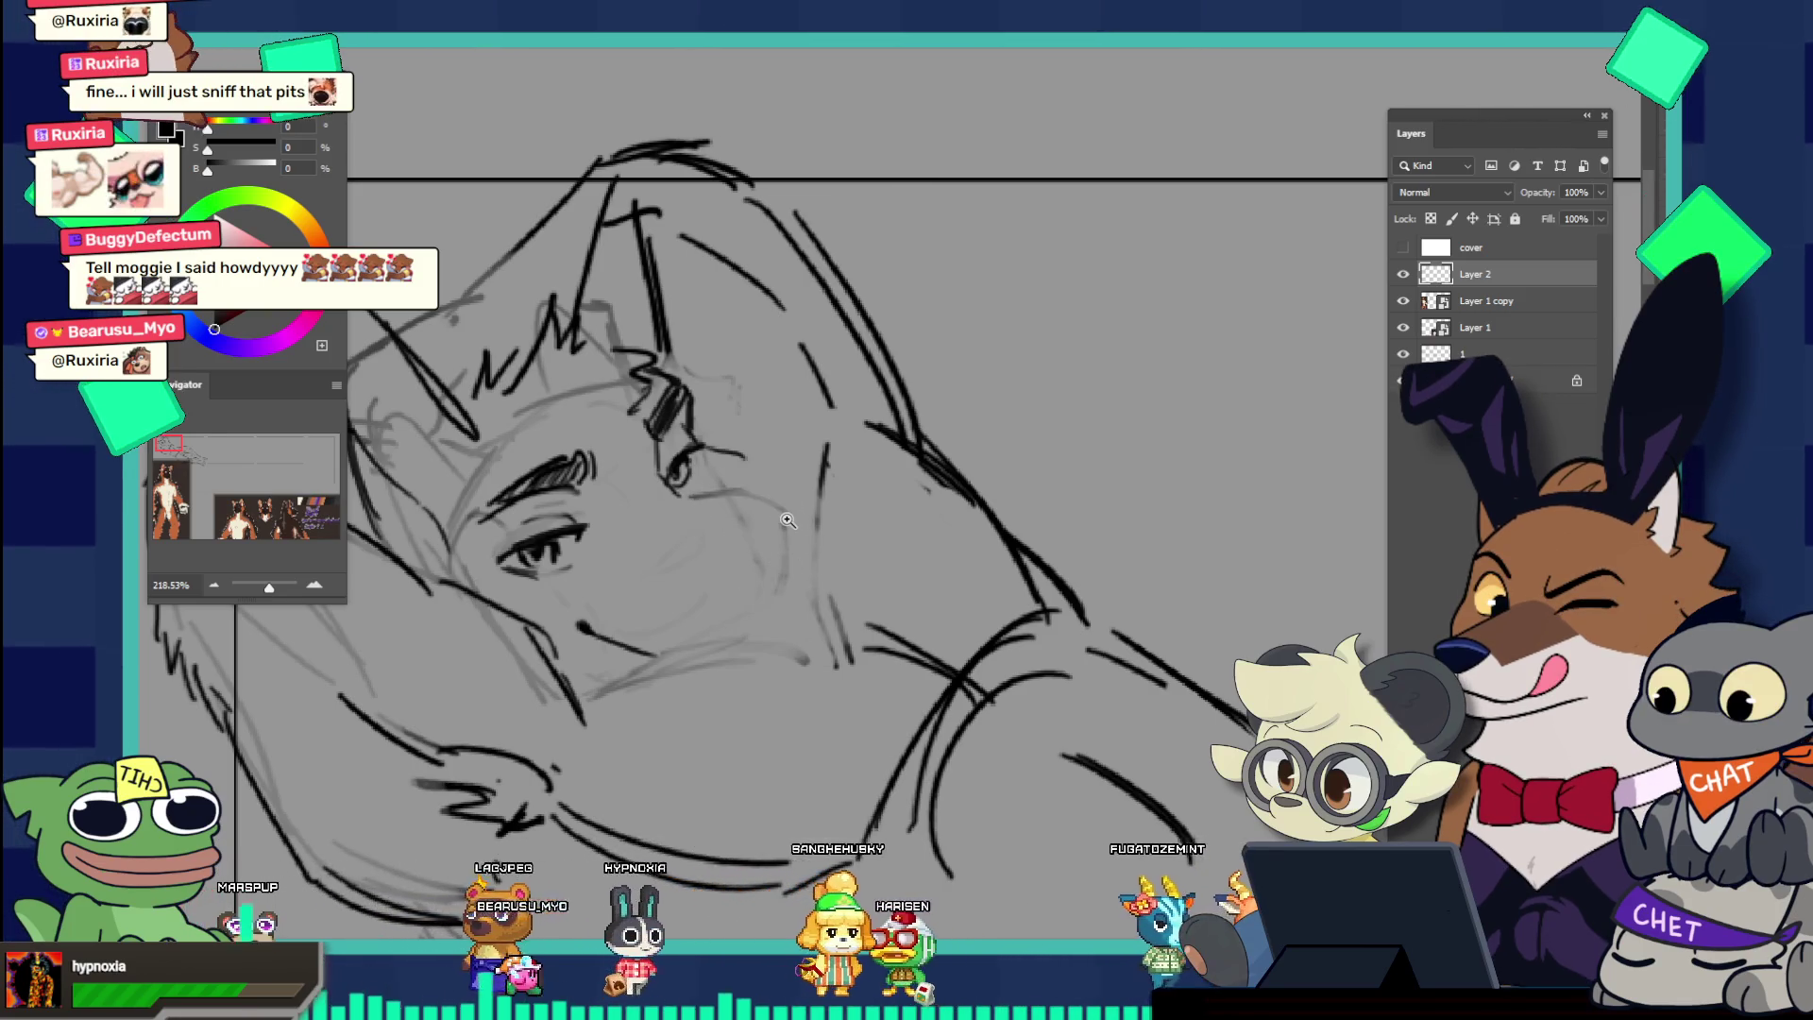
pyautogui.moveTo(829, 591); pyautogui.dragTo(789, 588)
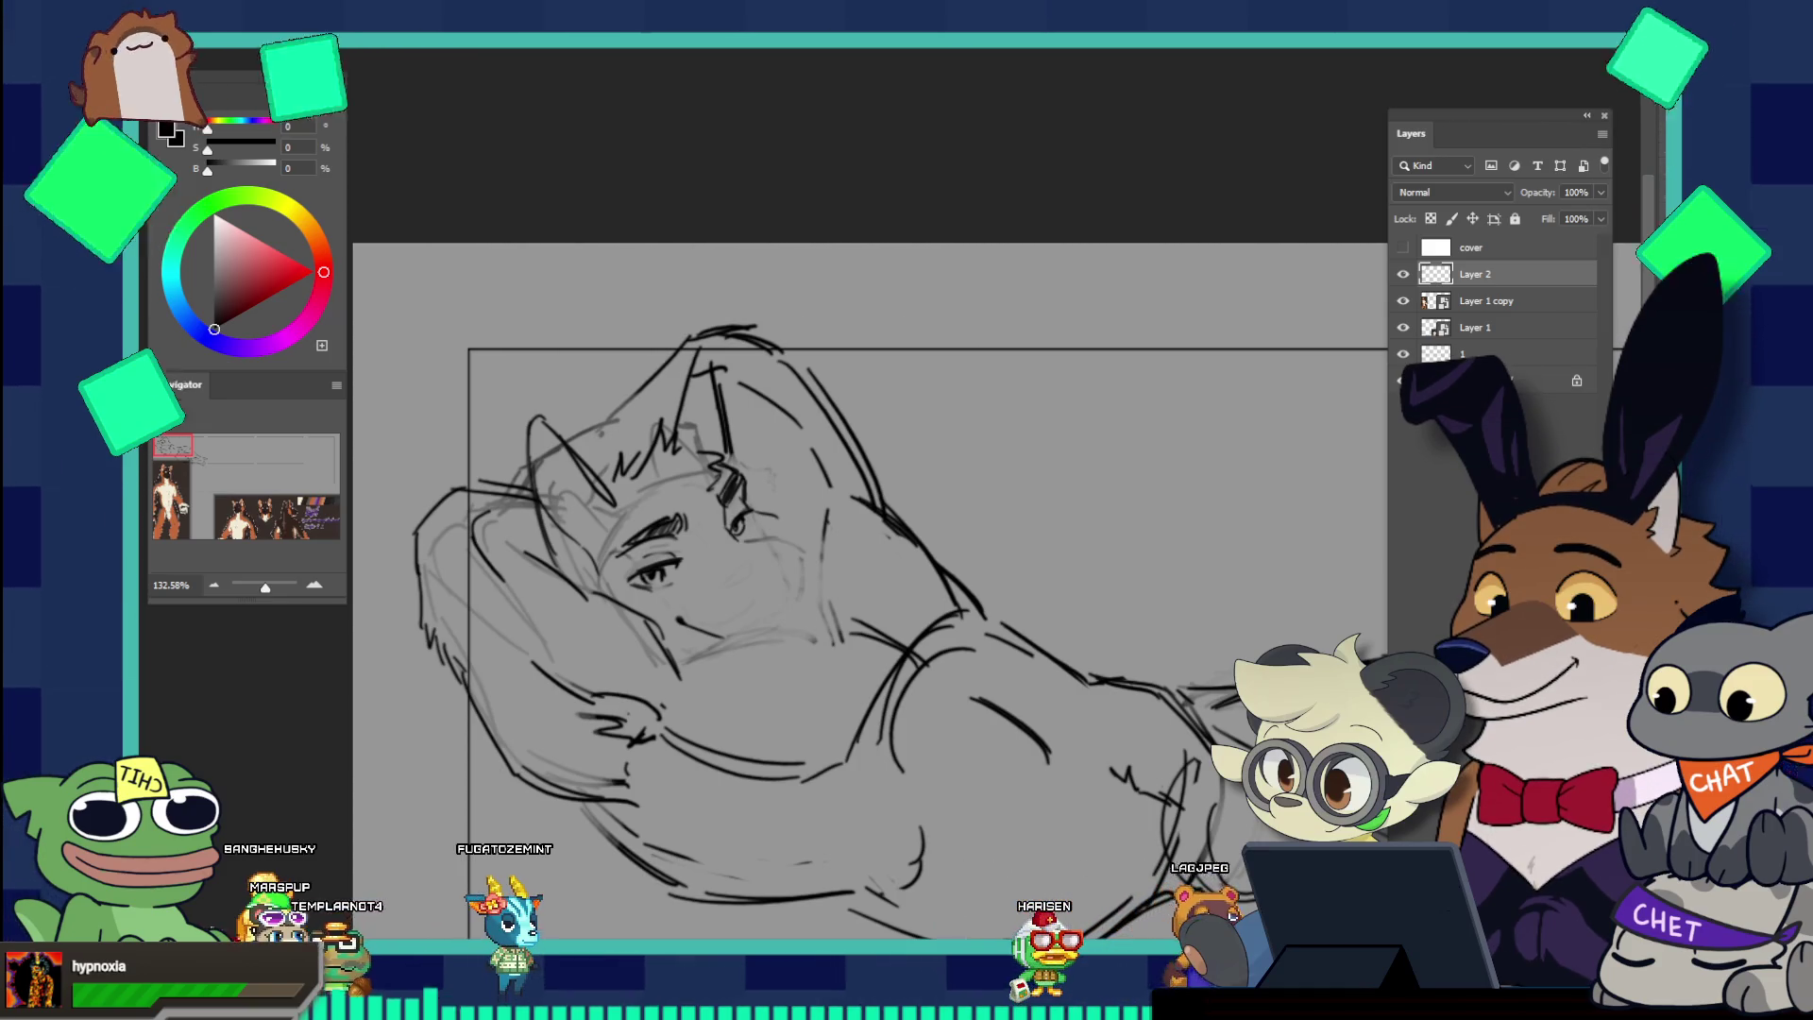
# Step: Draw short strokes at the far eye's outer corner and beneath it, redoing the under-eye line
pyautogui.scroll(5, 768, 511)
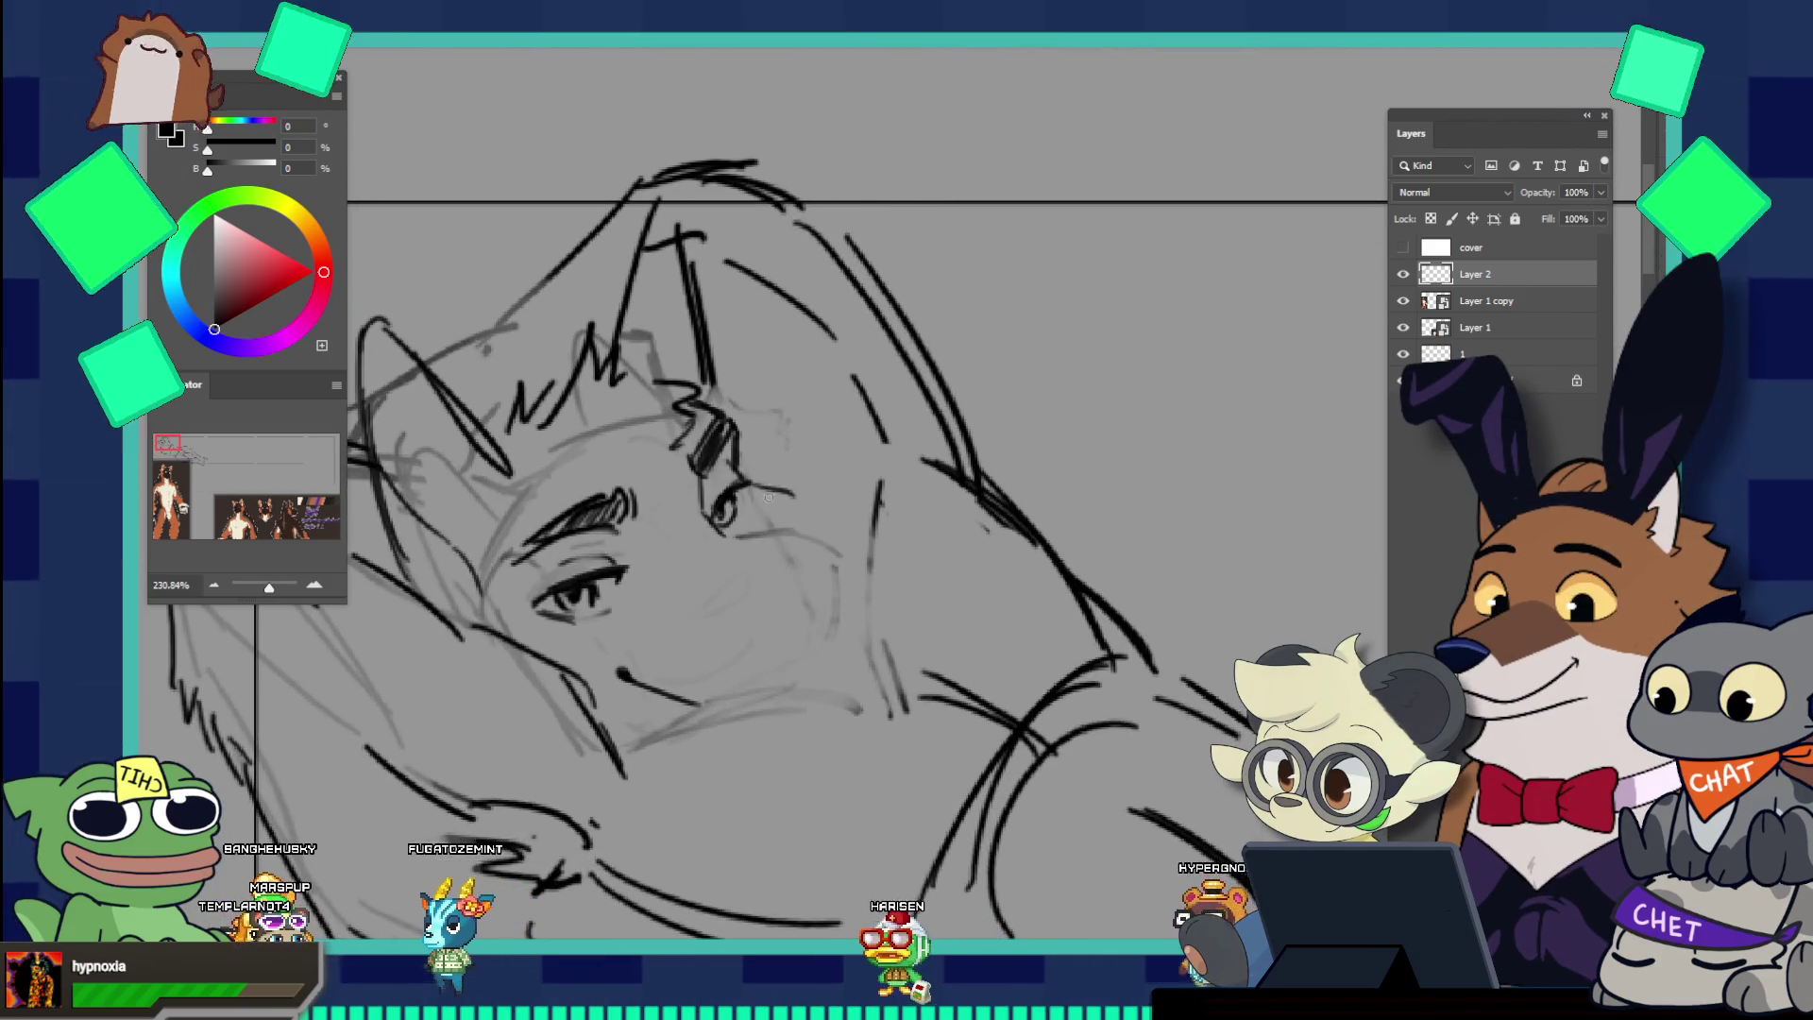
pyautogui.moveTo(787, 489); pyautogui.dragTo(795, 520)
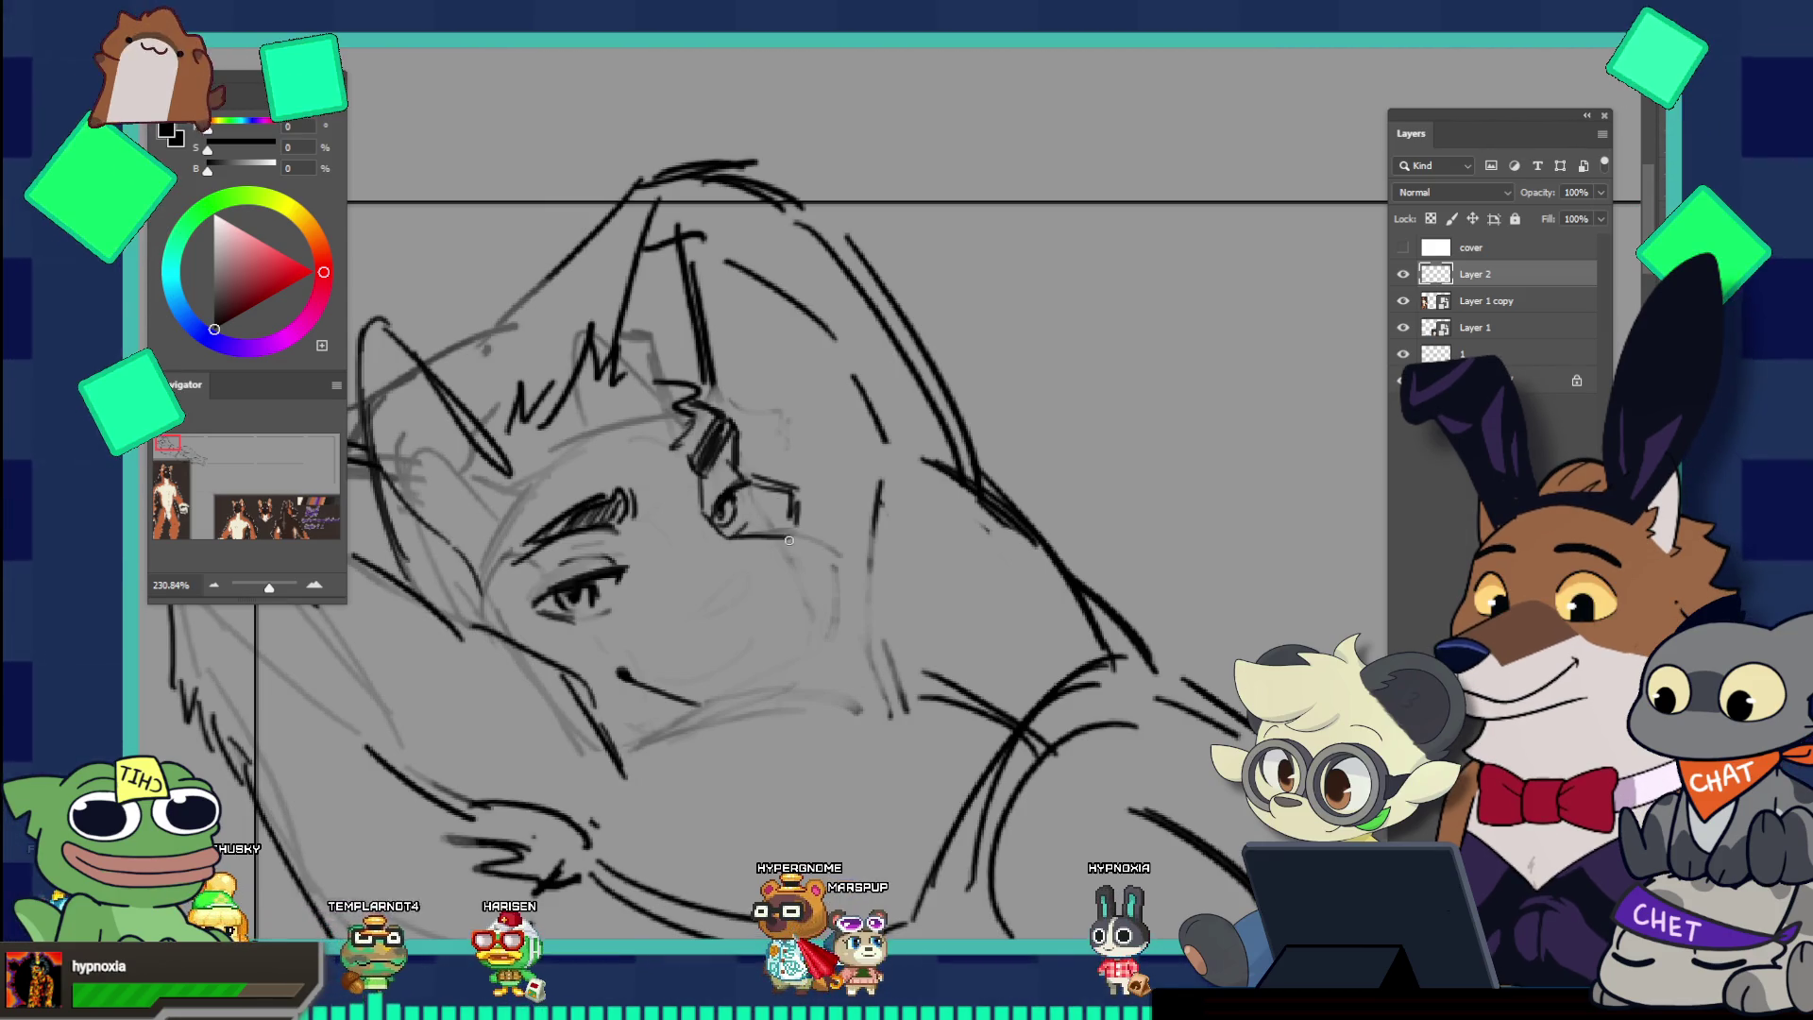
pyautogui.moveTo(725, 535); pyautogui.dragTo(791, 539)
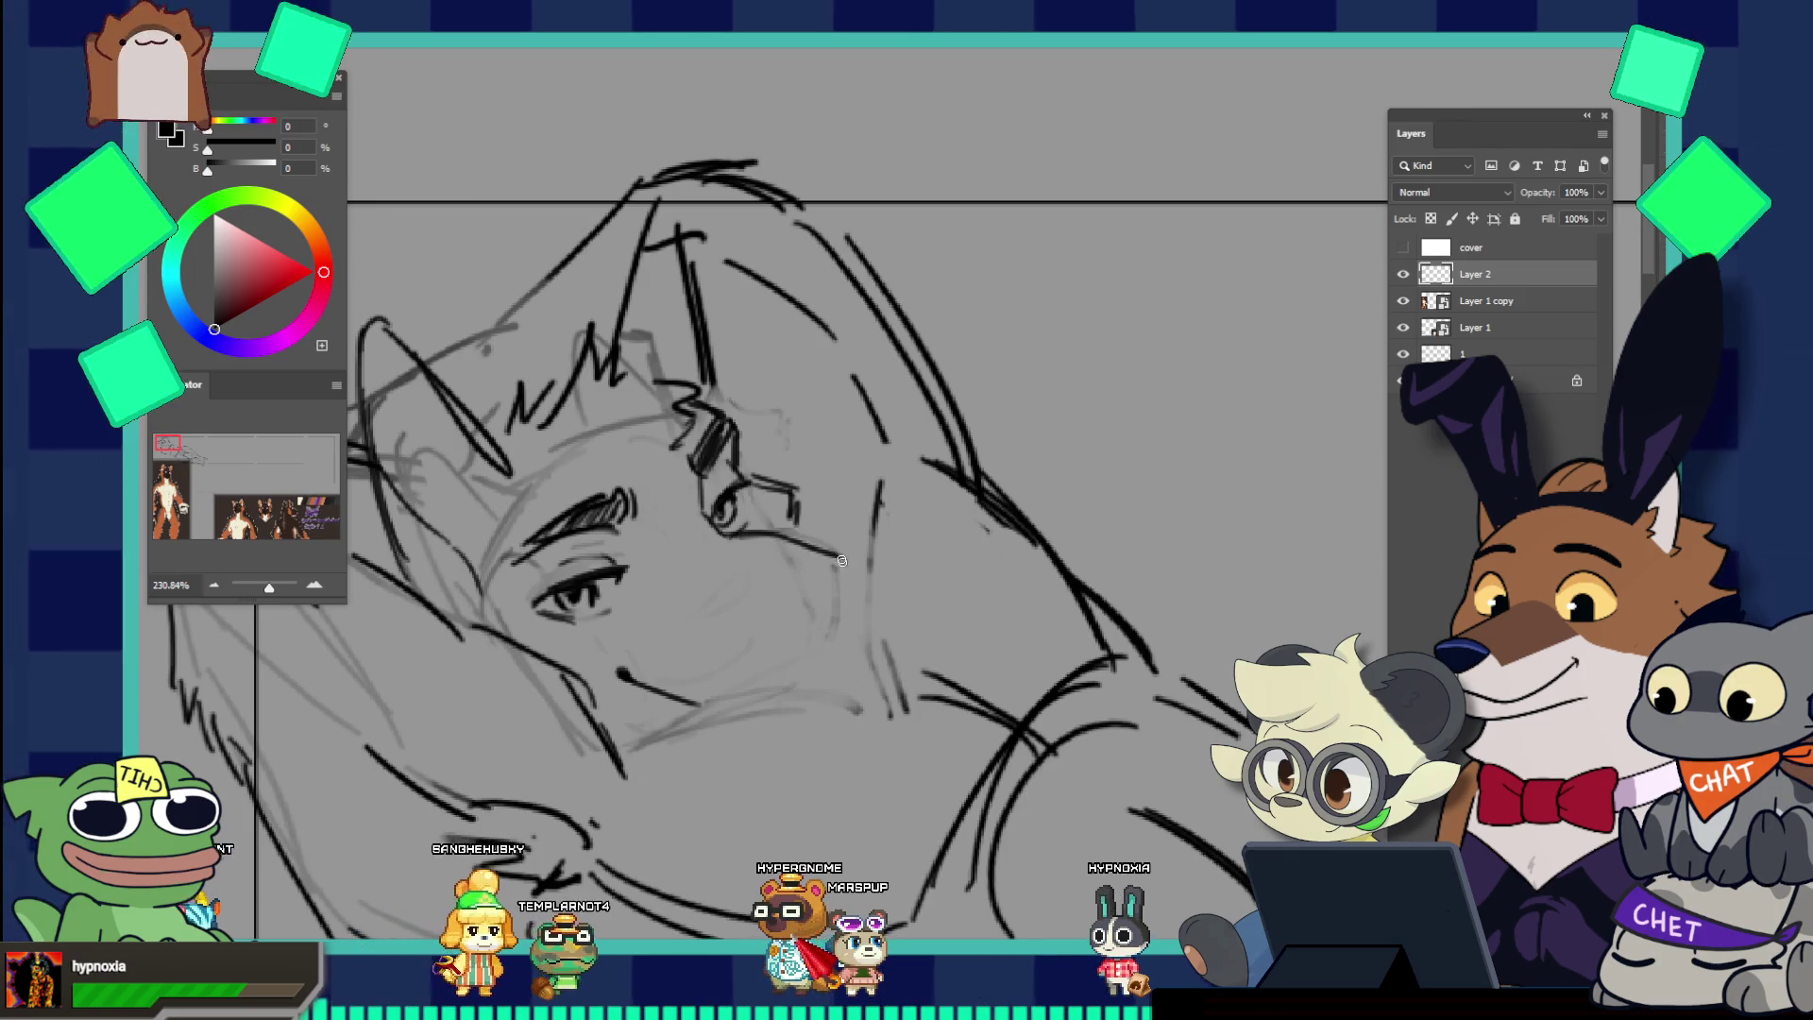
pyautogui.moveTo(783, 542); pyautogui.dragTo(855, 547)
pyautogui.hotkey('ctrl', 'z')
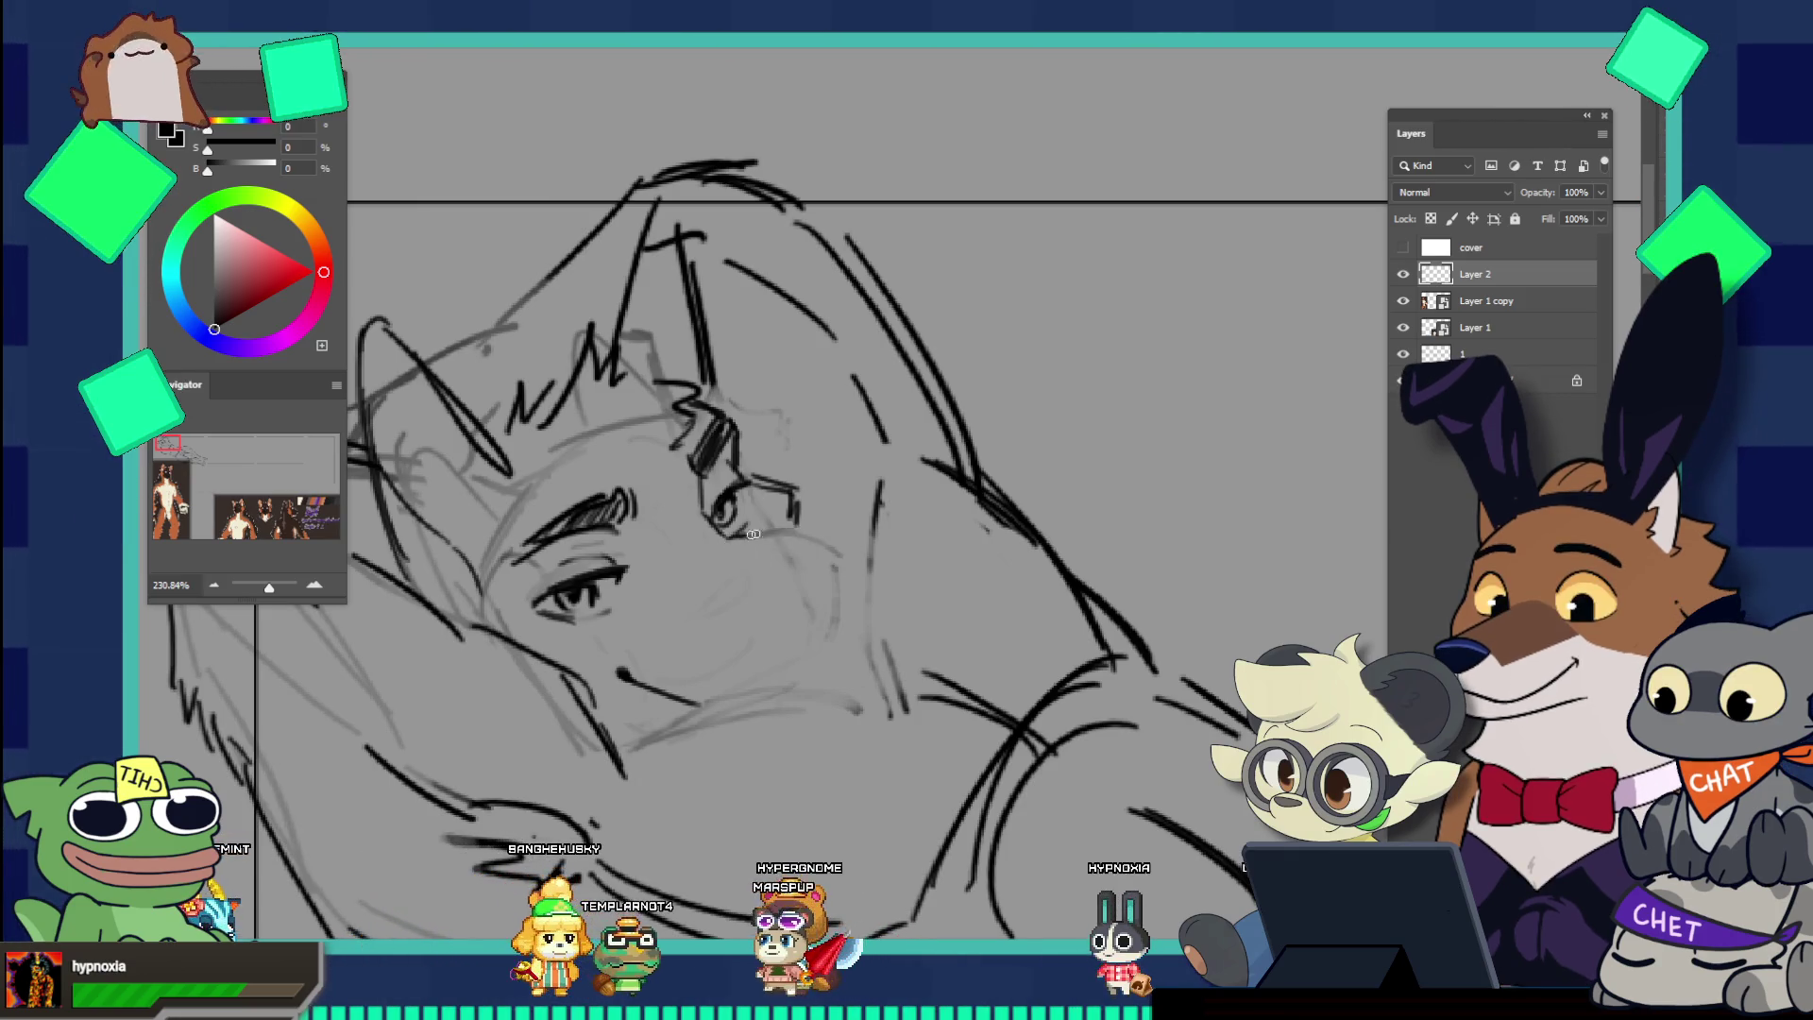
pyautogui.hotkey('ctrl', 'z')
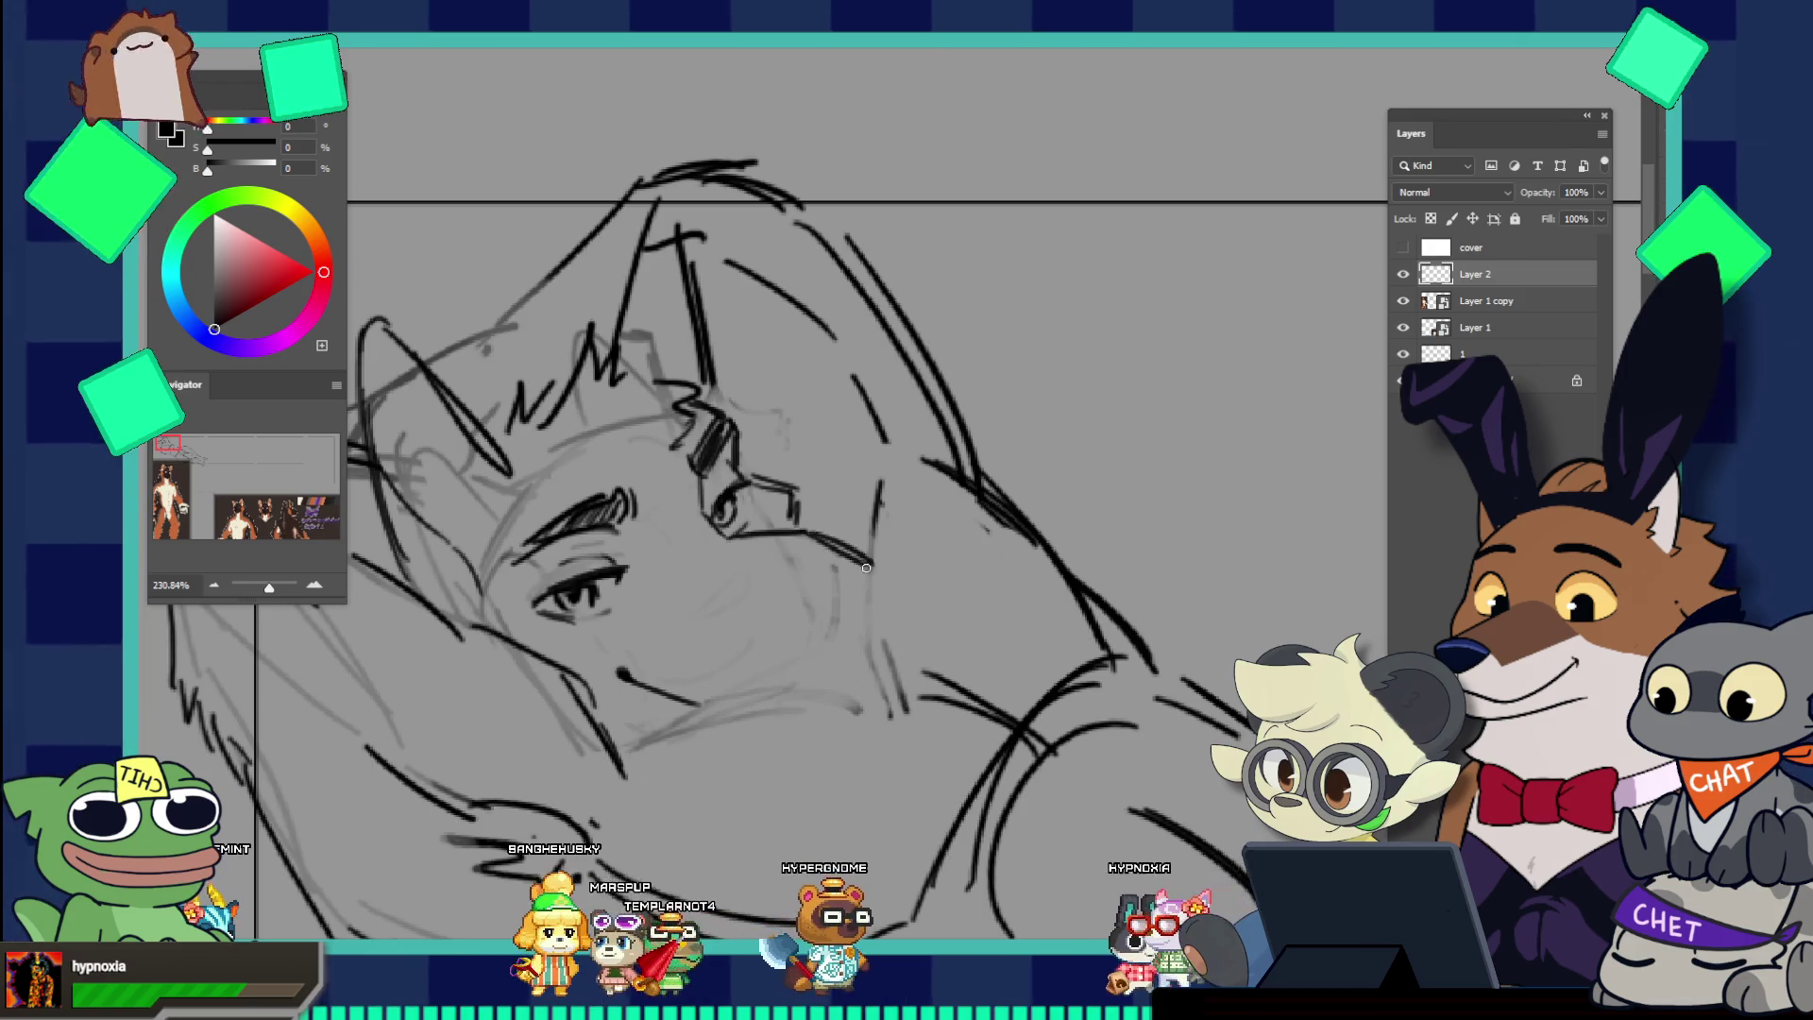
pyautogui.moveTo(799, 535); pyautogui.dragTo(831, 546)
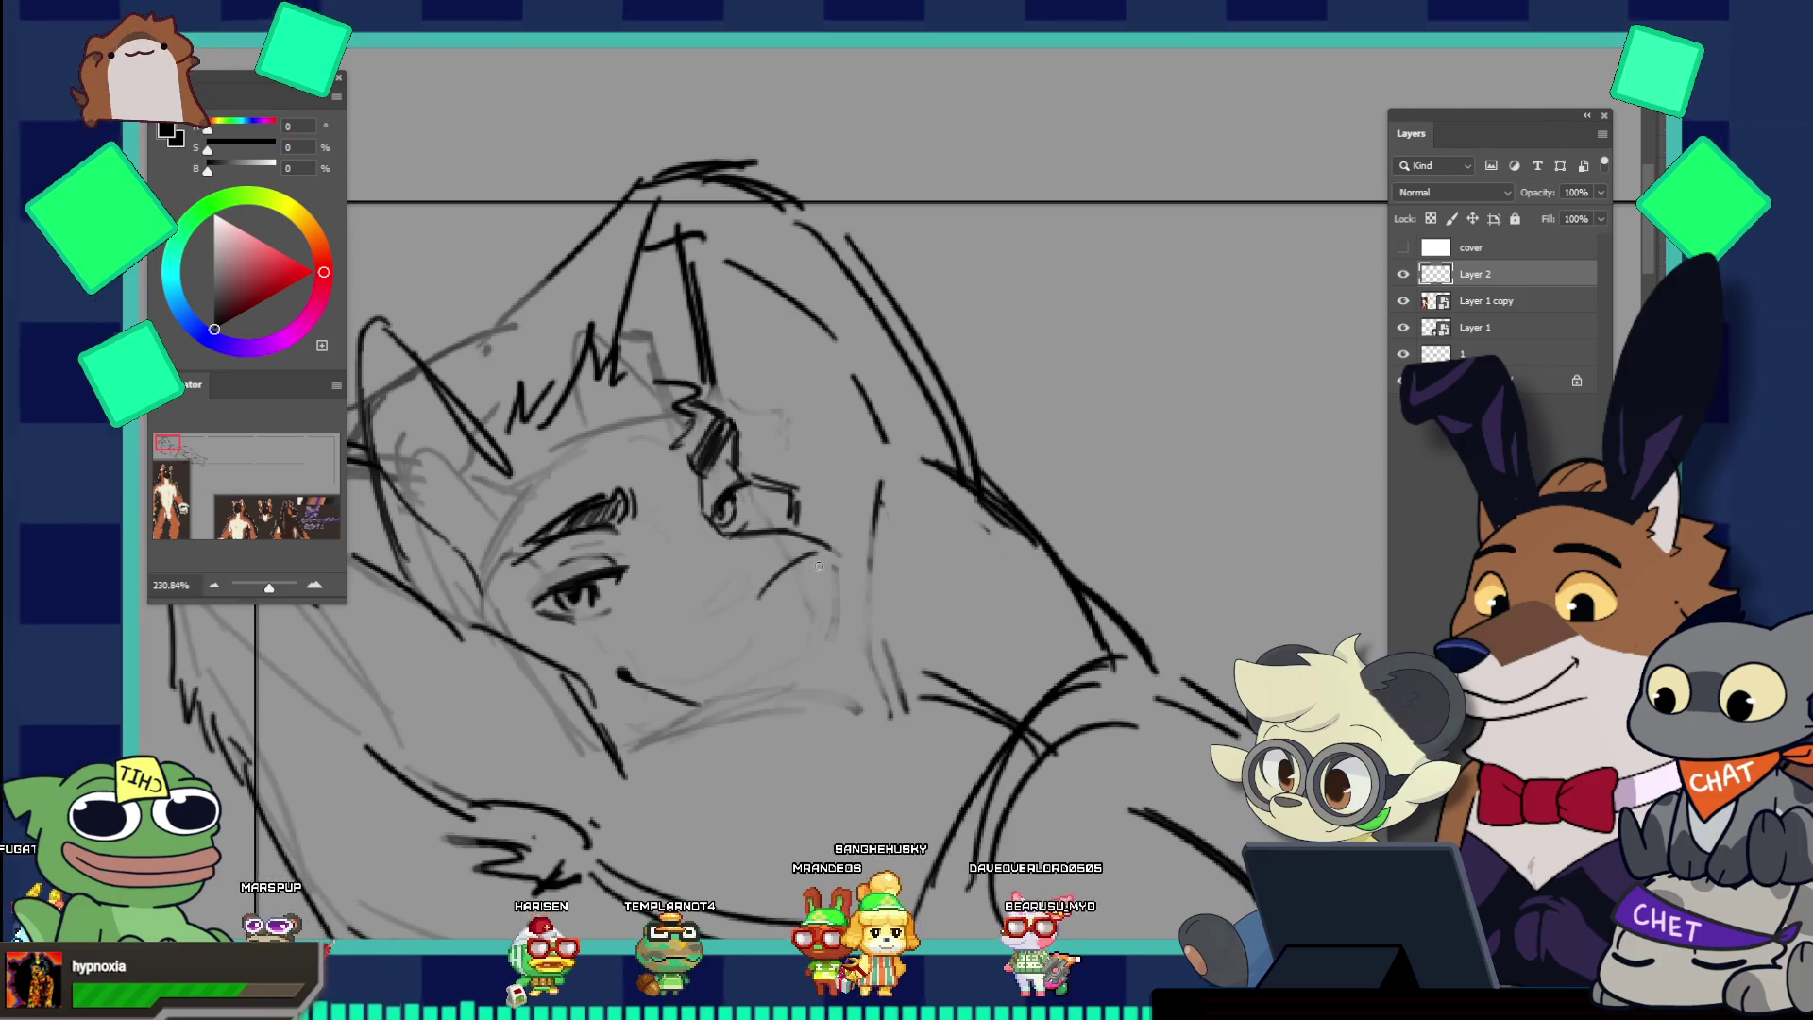
# Step: Try several curved strokes near the nose, undoing each attempt
pyautogui.moveTo(763, 592); pyautogui.dragTo(805, 557)
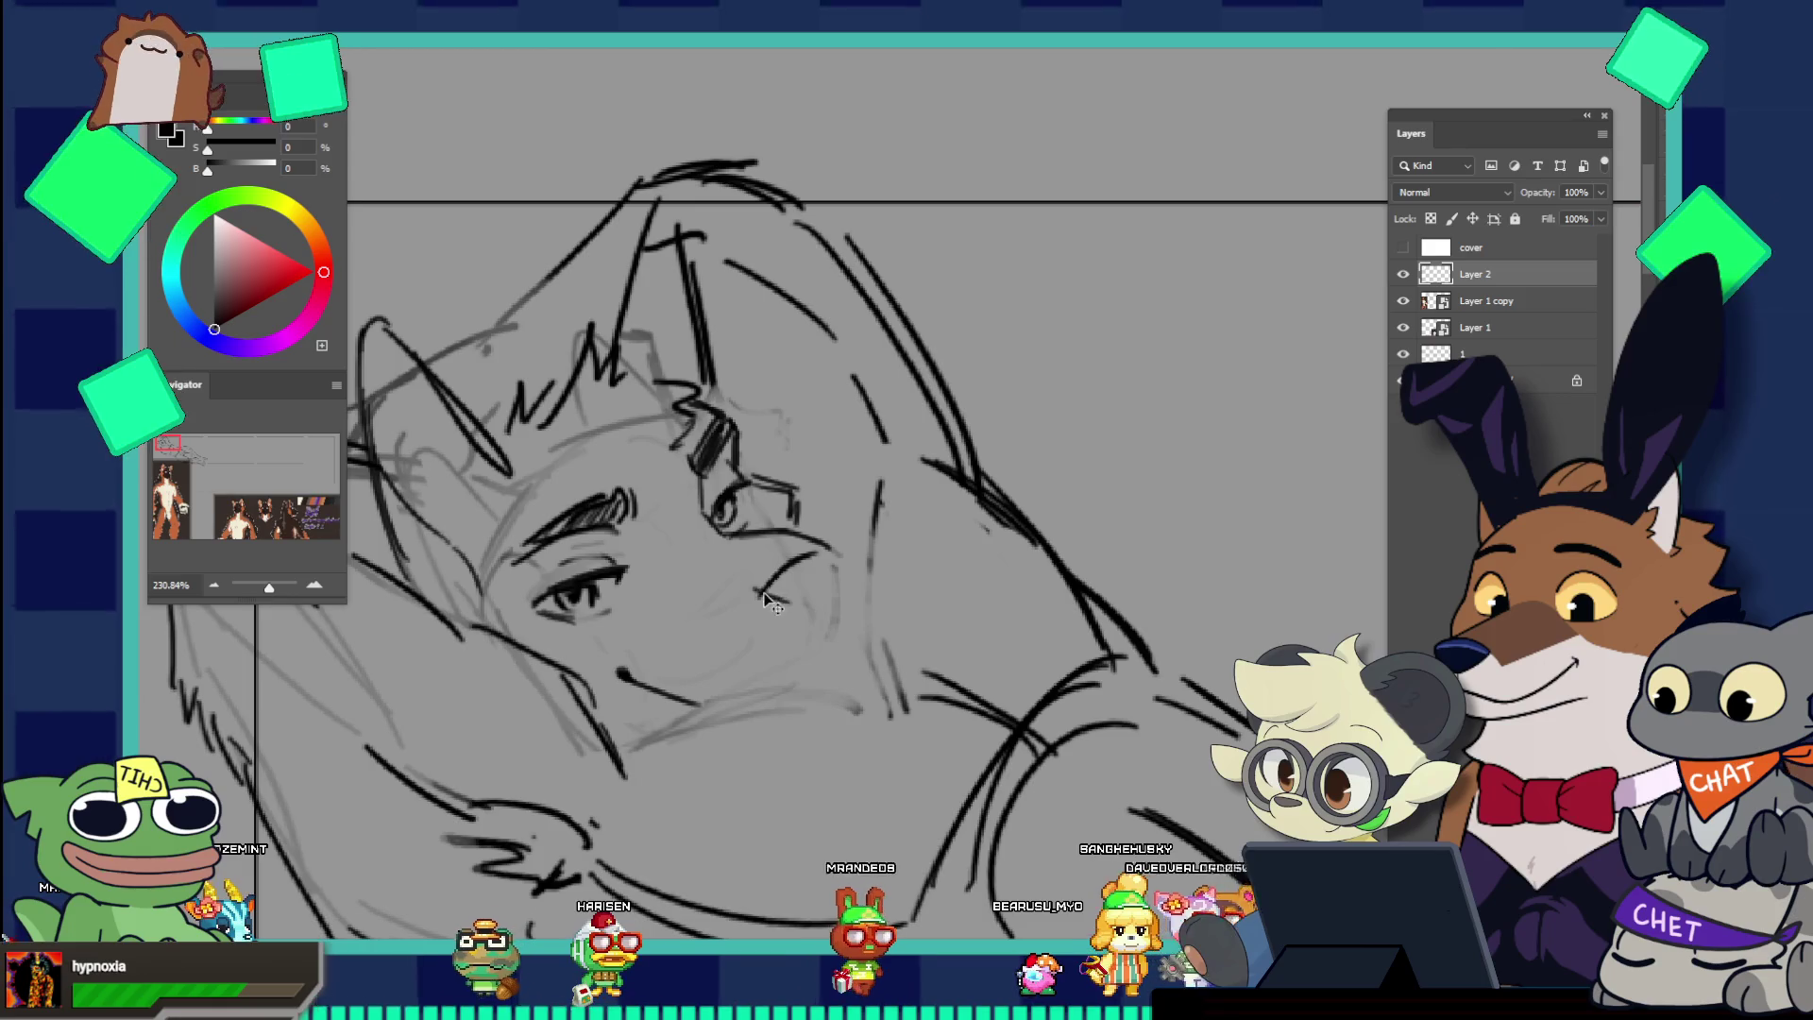
pyautogui.hotkey('ctrl', 'z')
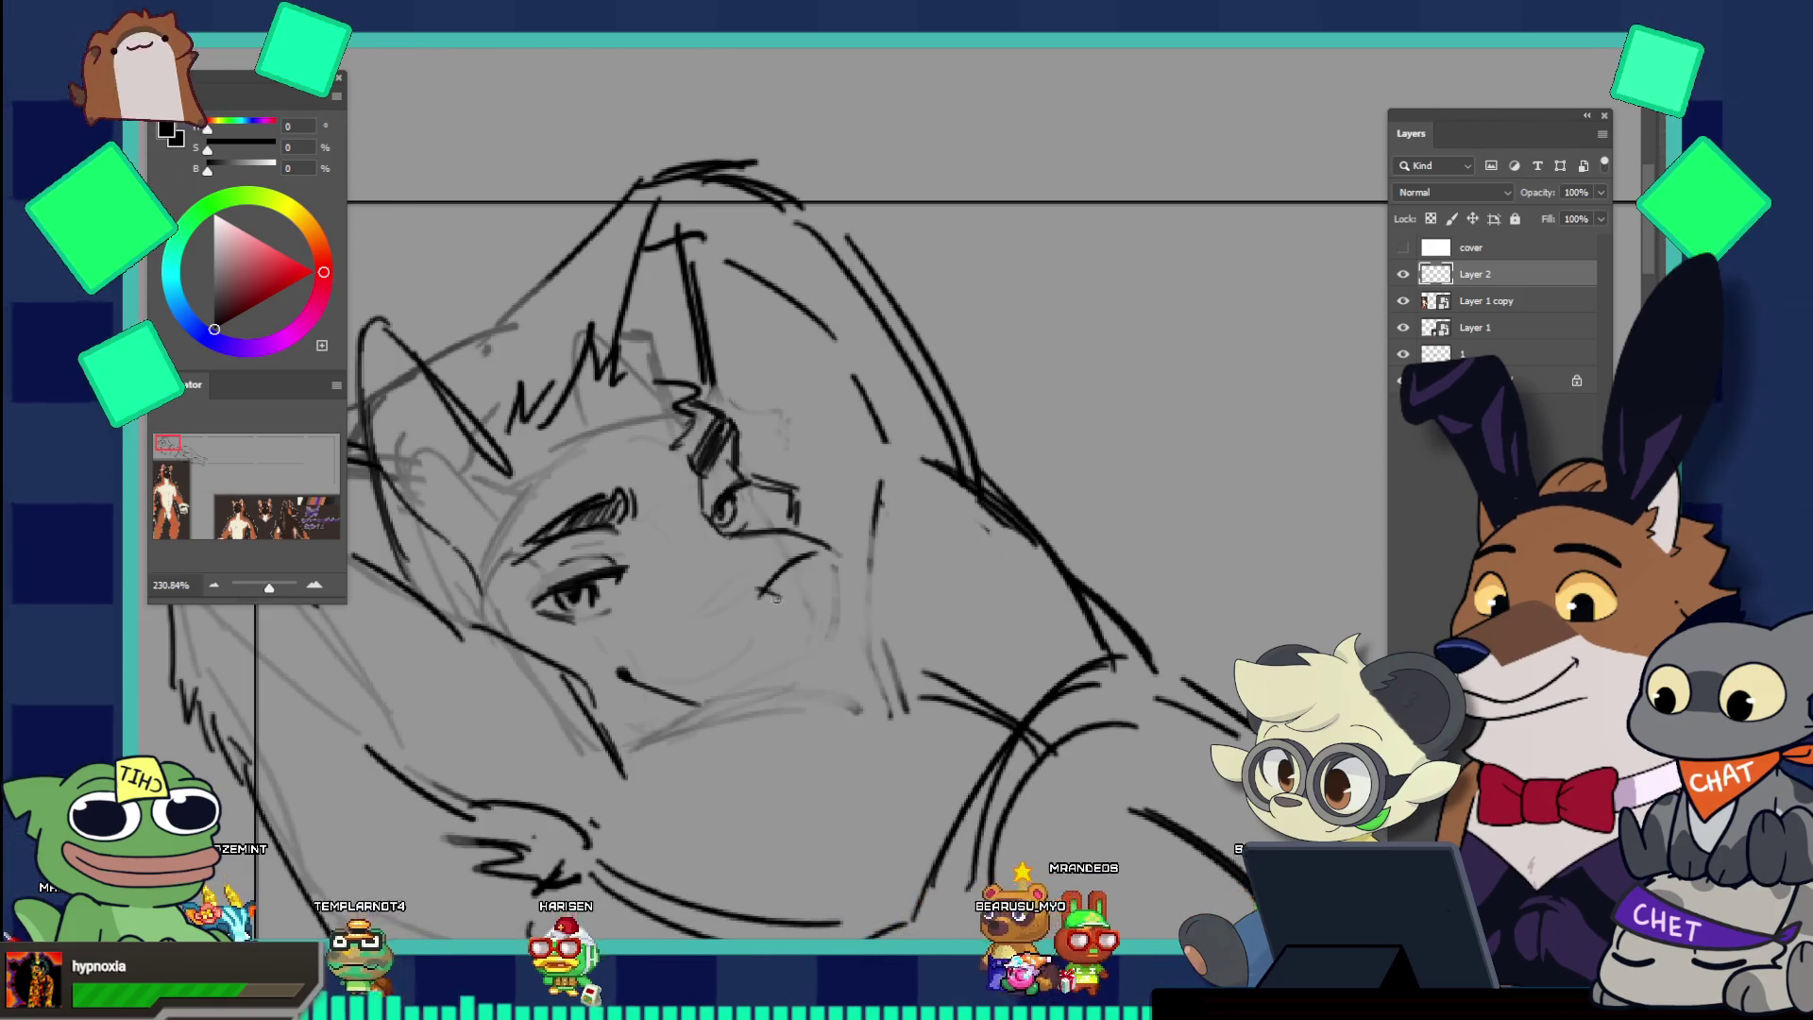
pyautogui.moveTo(758, 588)
pyautogui.mouseDown()
pyautogui.moveTo(809, 615)
pyautogui.moveTo(786, 597)
pyautogui.mouseUp()
pyautogui.hotkey('ctrl', 'z')
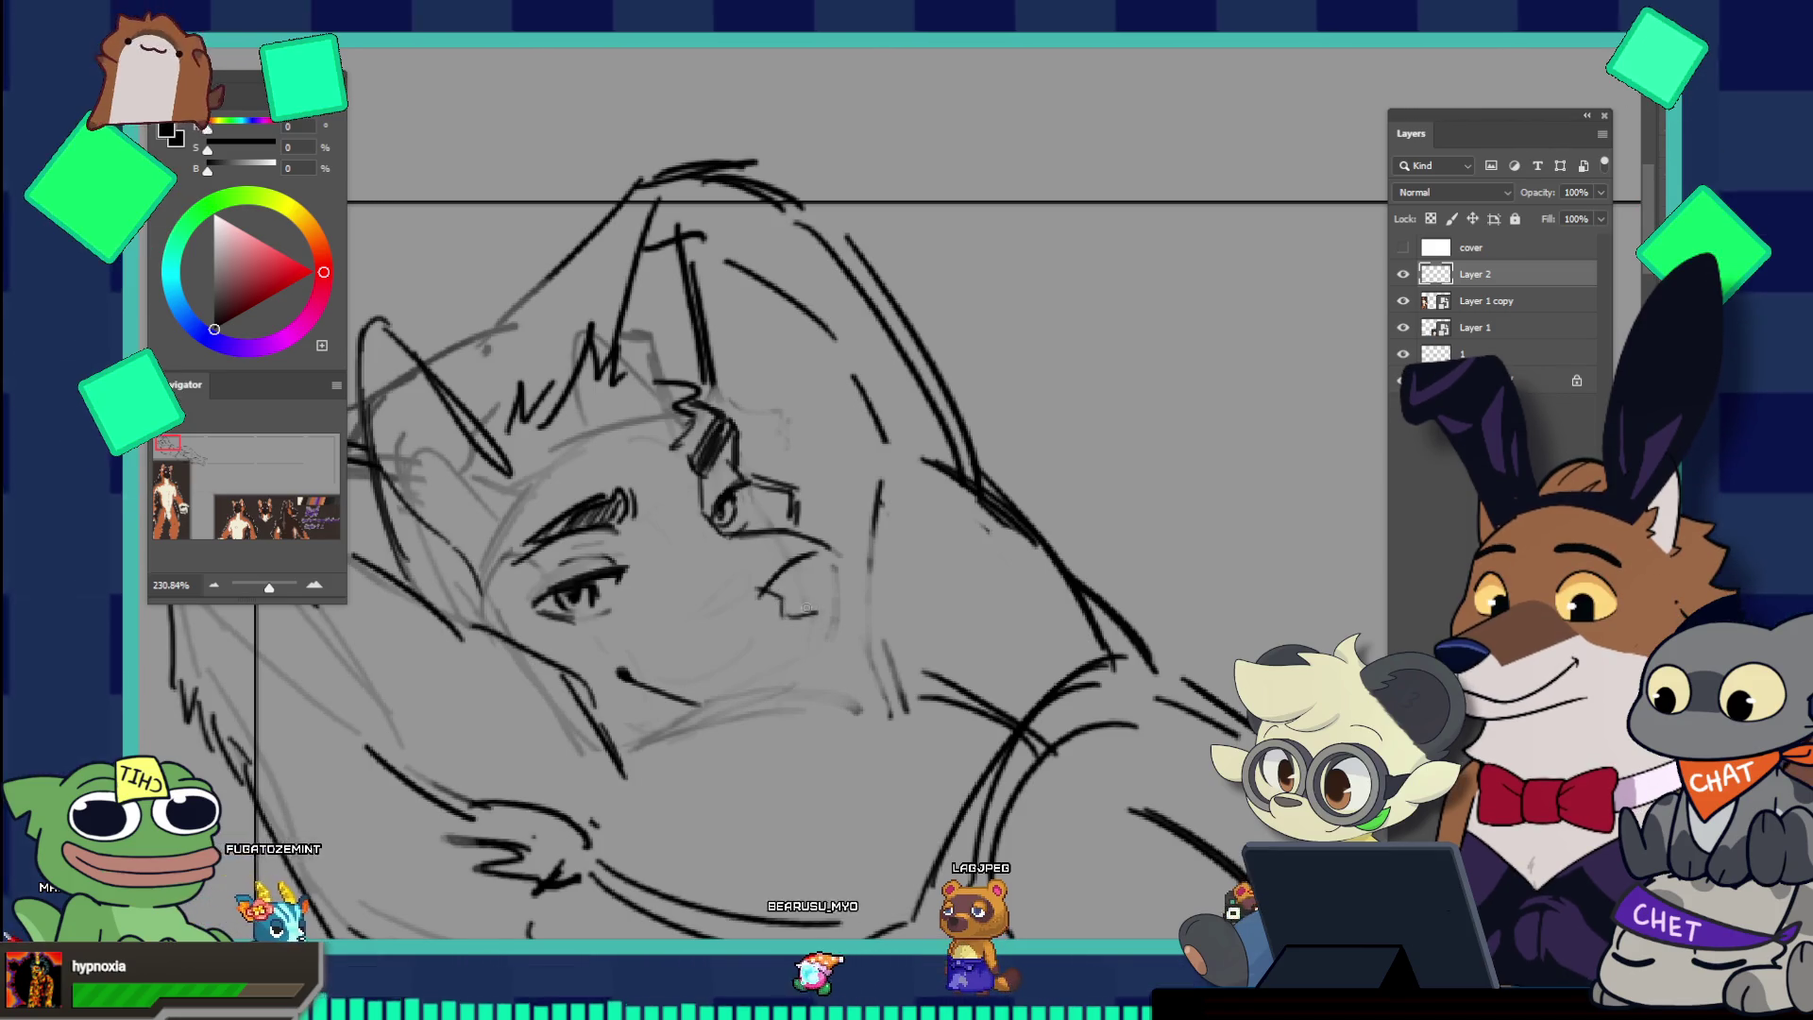
pyautogui.moveTo(758, 587); pyautogui.dragTo(822, 612)
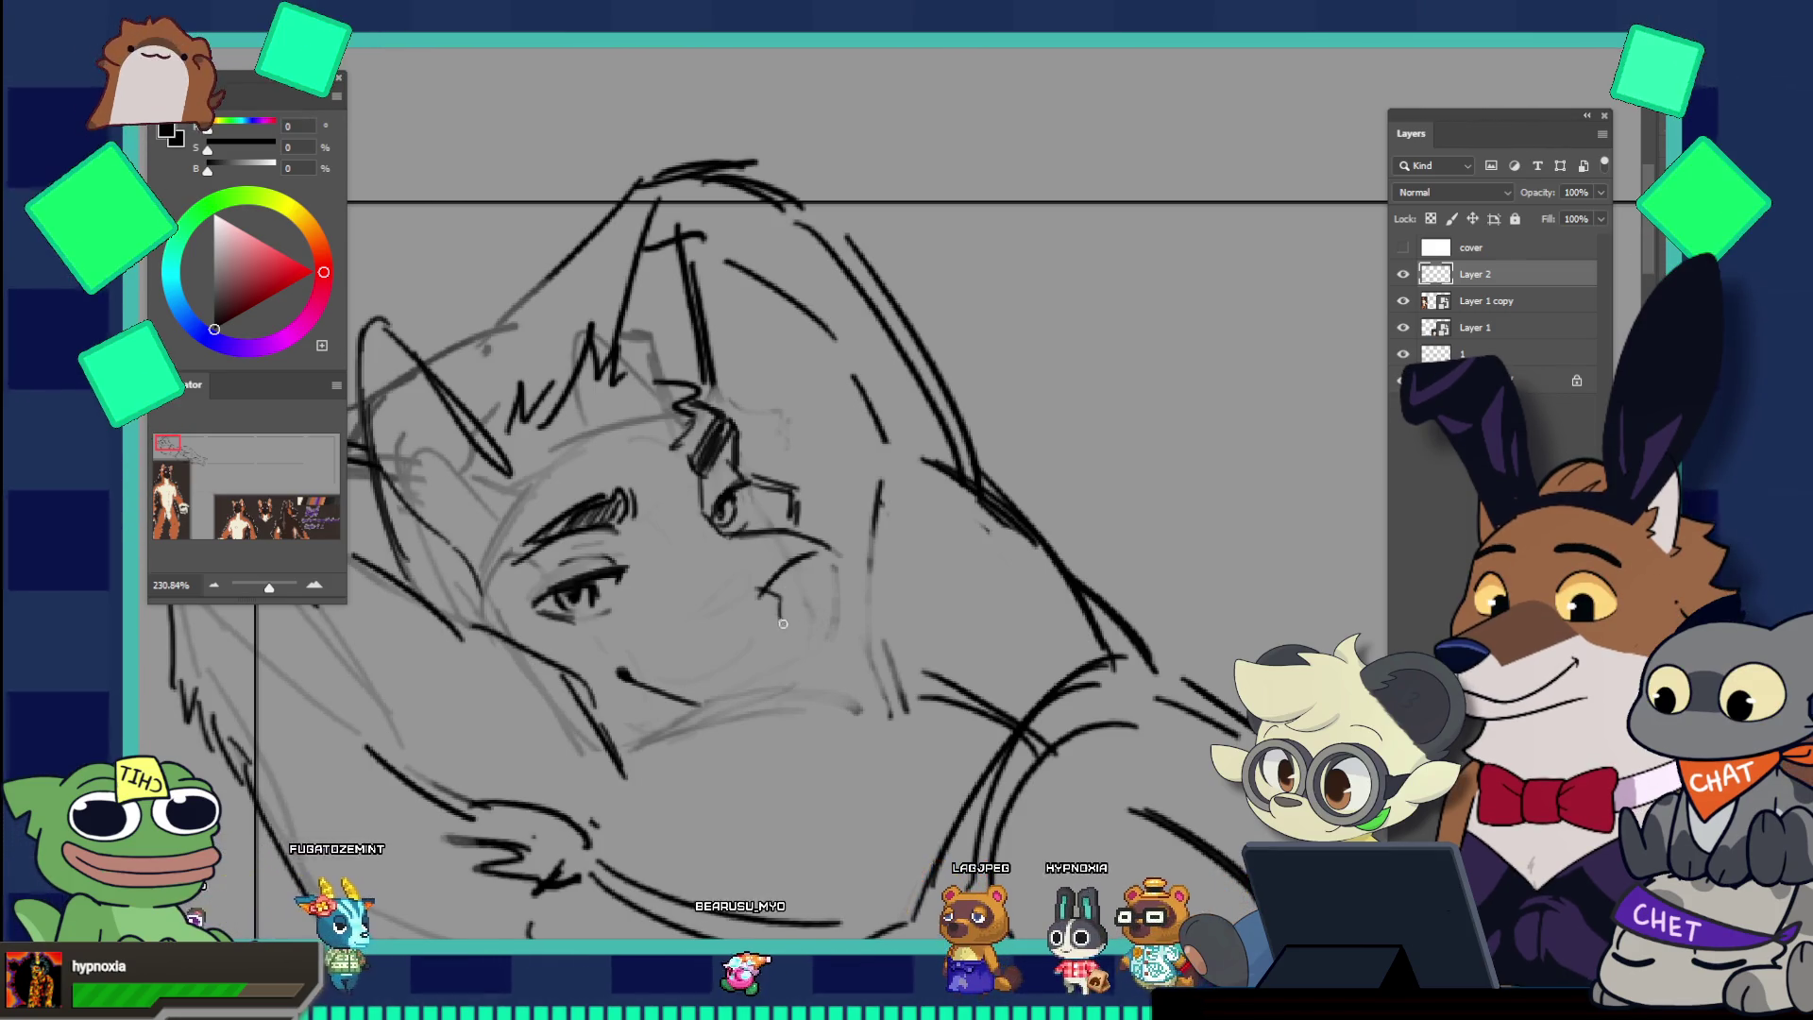
pyautogui.hotkey('ctrl', 'z')
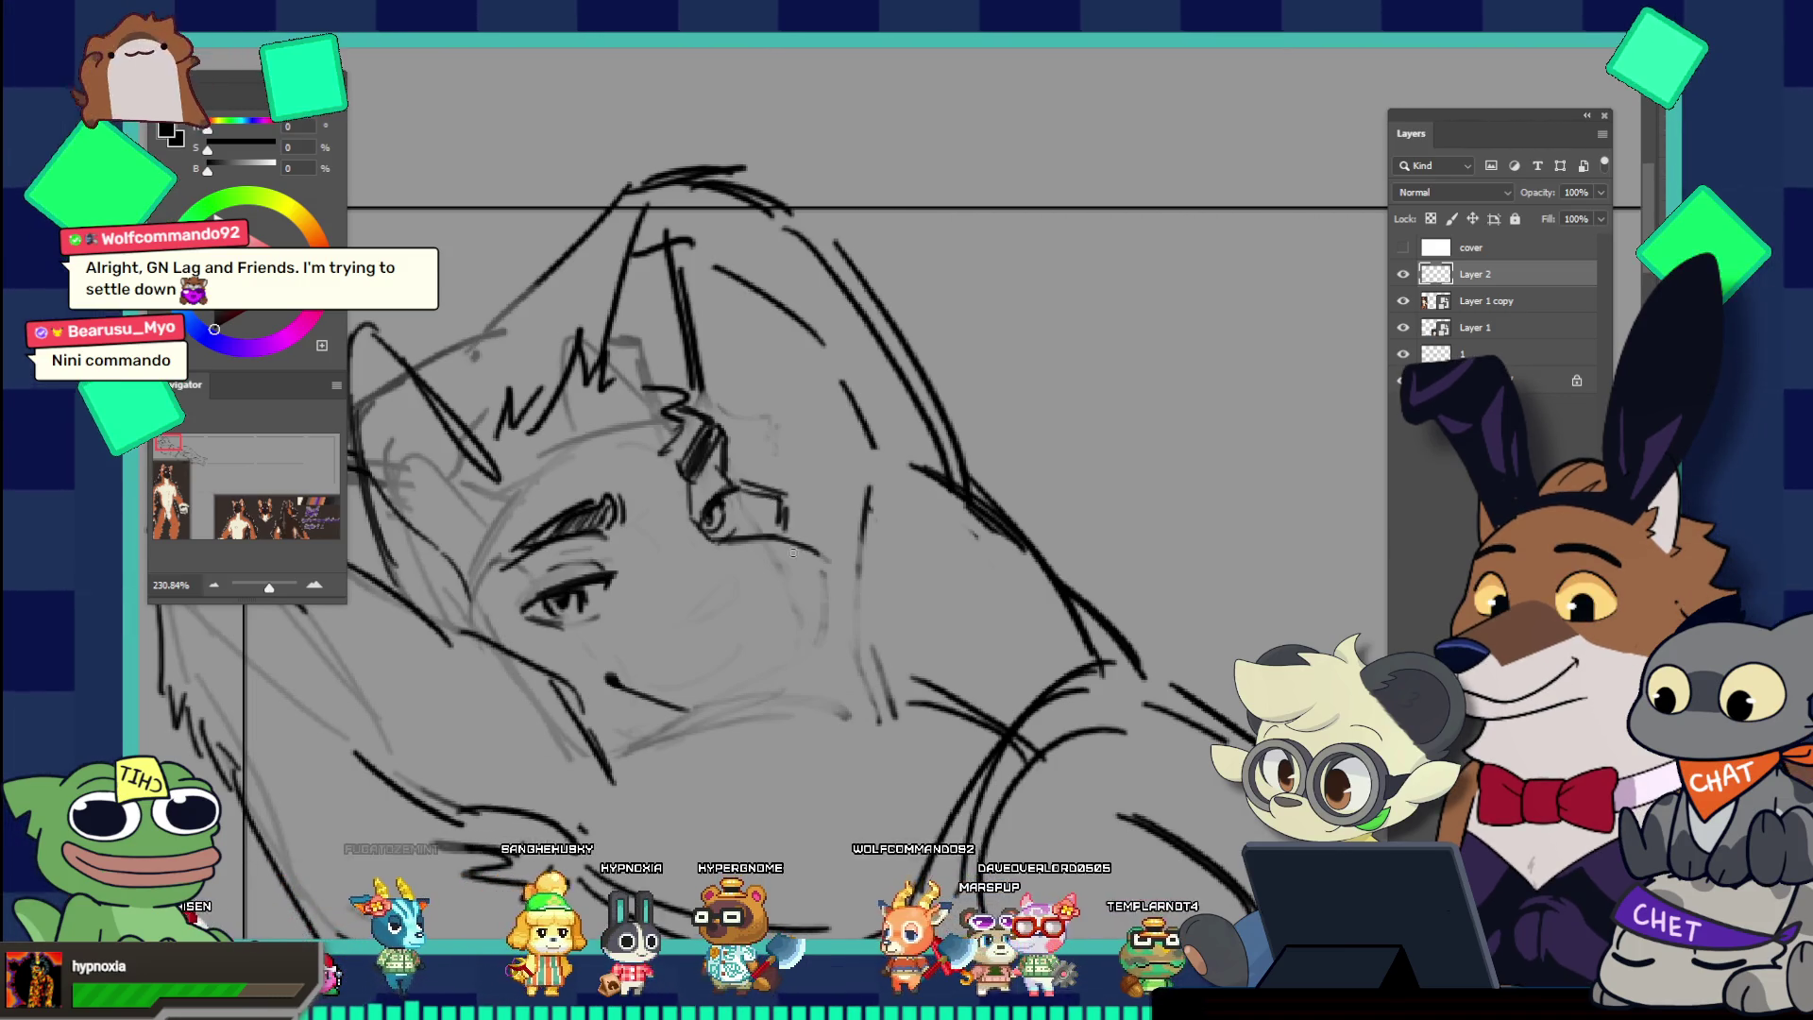
# Step: Add a stroke along the cheek and extend the nose contour, then zoom out to the whole figure
pyautogui.moveTo(774, 583); pyautogui.dragTo(809, 548)
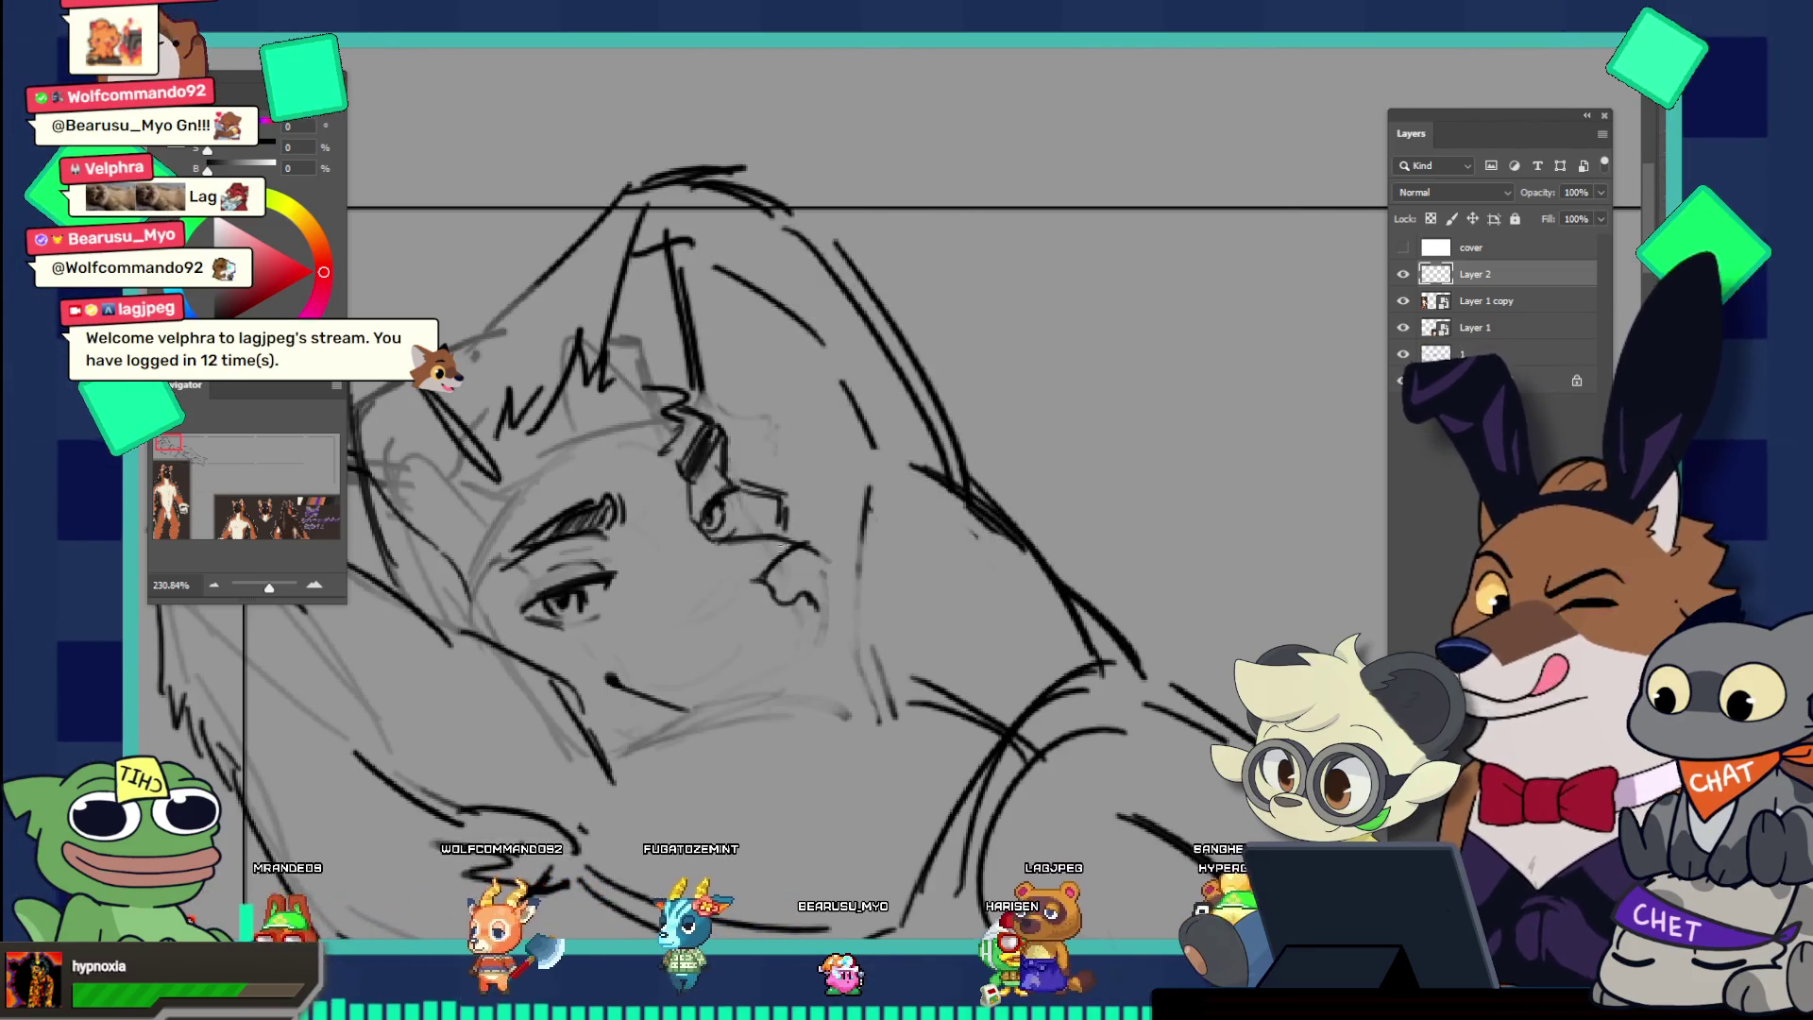
pyautogui.moveTo(793, 597); pyautogui.dragTo(814, 595)
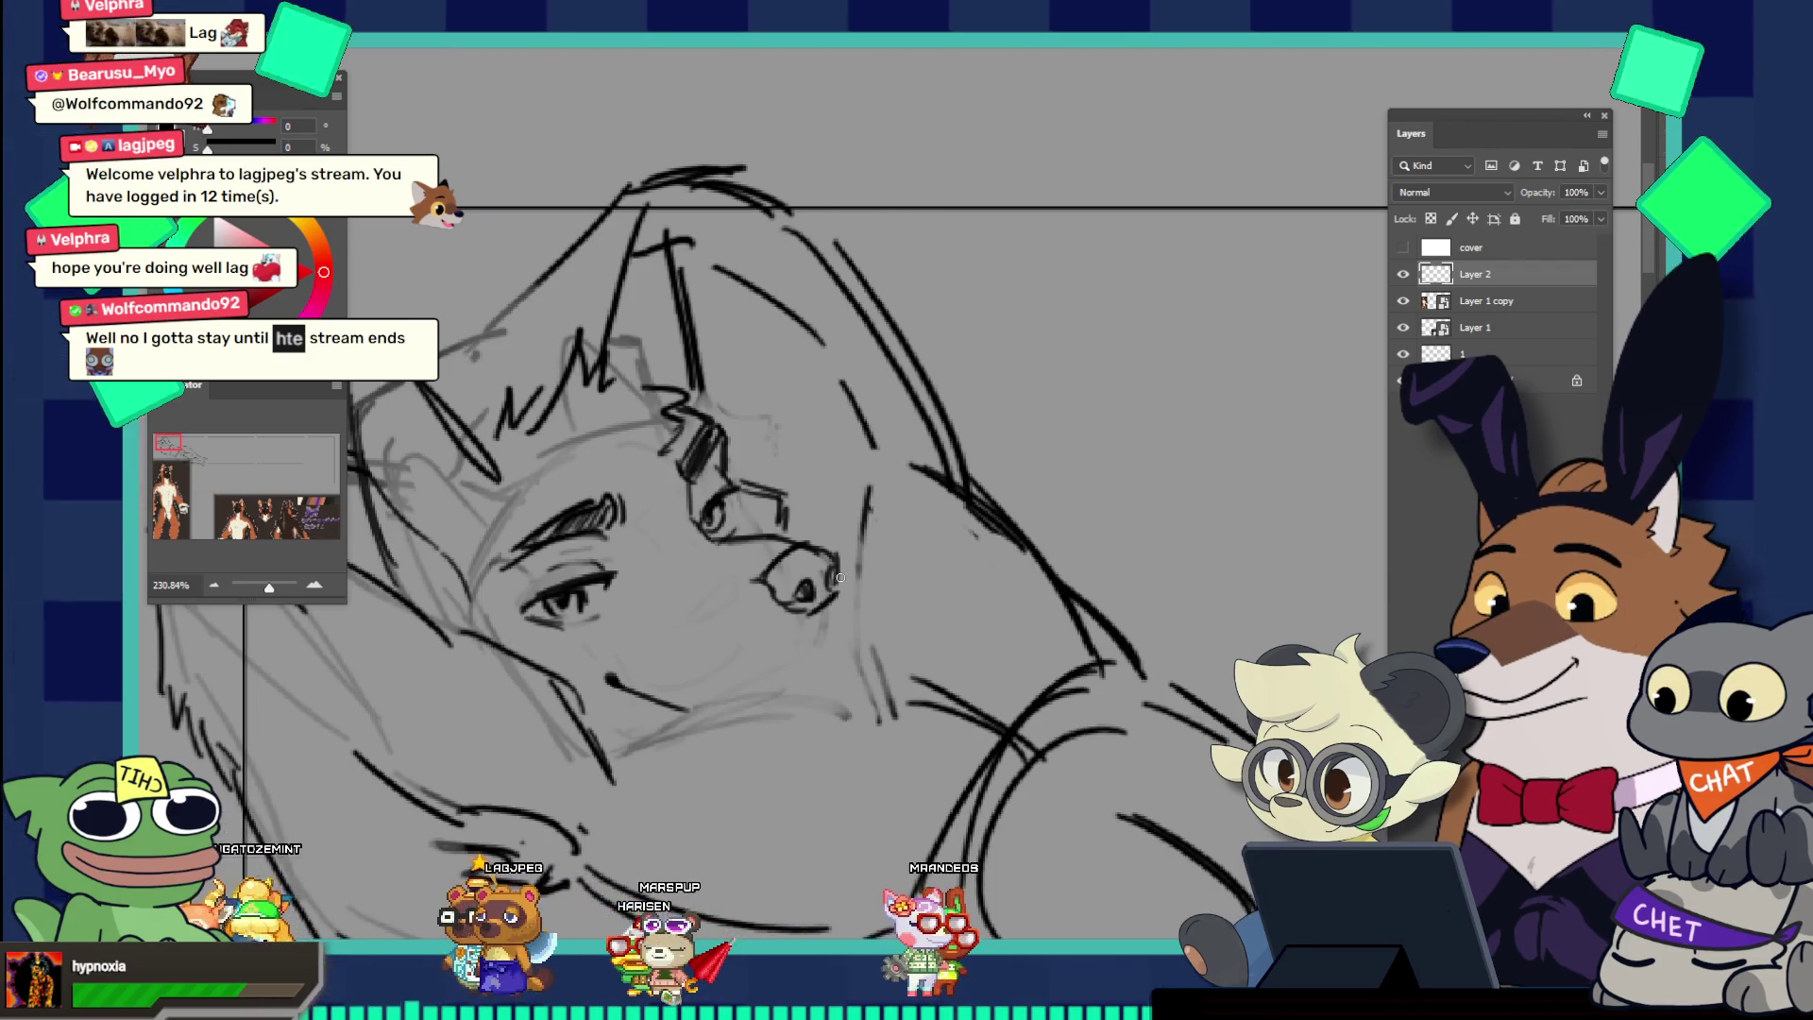
pyautogui.moveTo(810, 605); pyautogui.dragTo(755, 491)
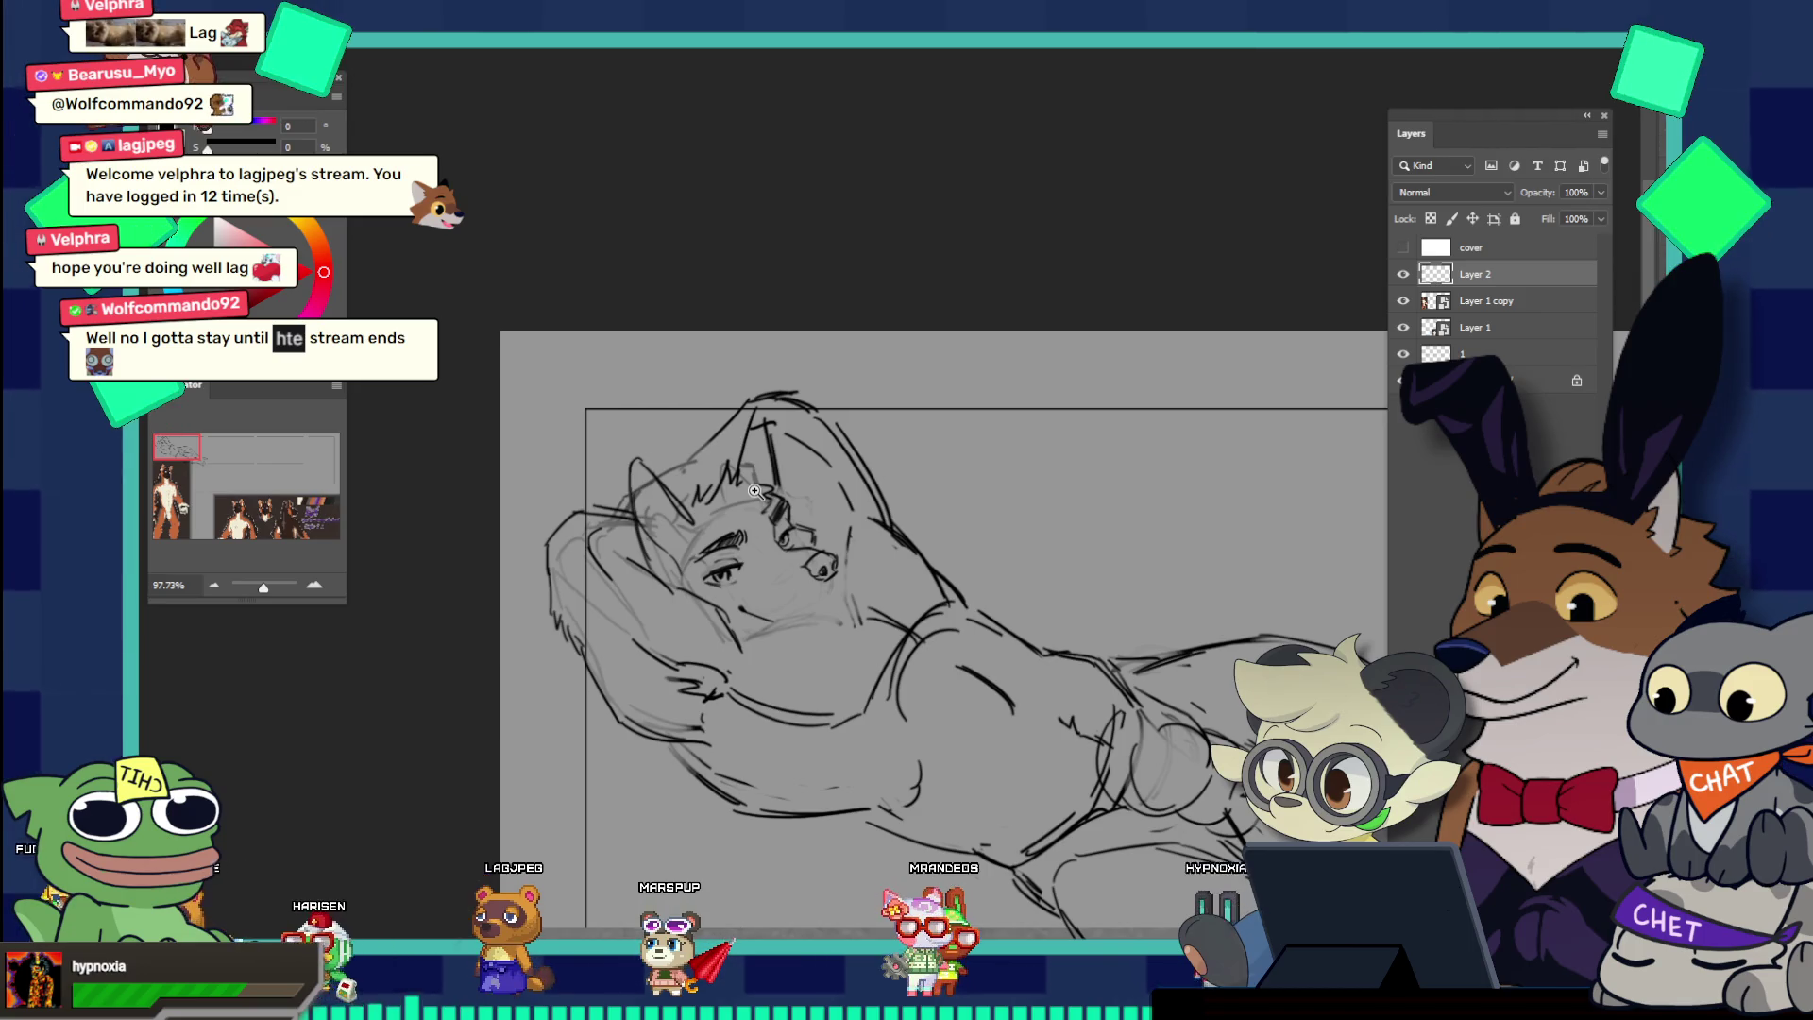
# Step: Brush a thin line below the nose, then Free Transform the lassoed eye slightly left
pyautogui.moveTo(756, 491); pyautogui.dragTo(918, 513)
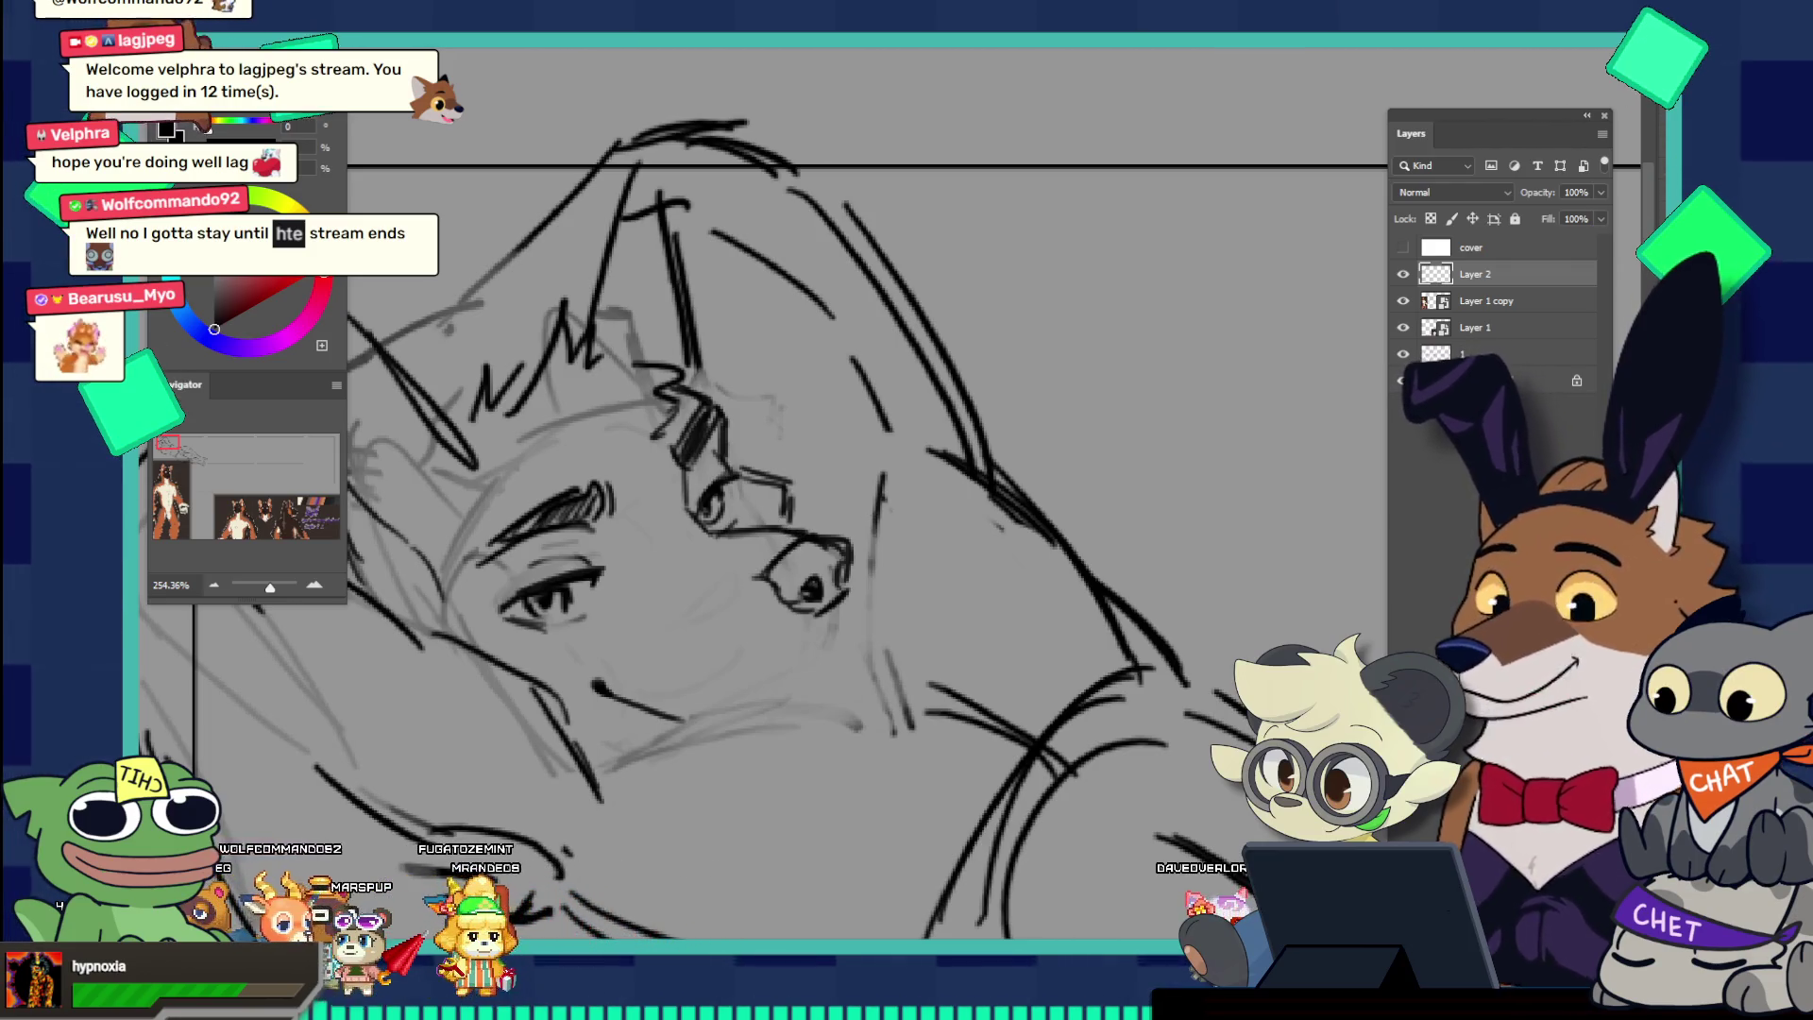
pyautogui.moveTo(805, 525); pyautogui.dragTo(746, 581)
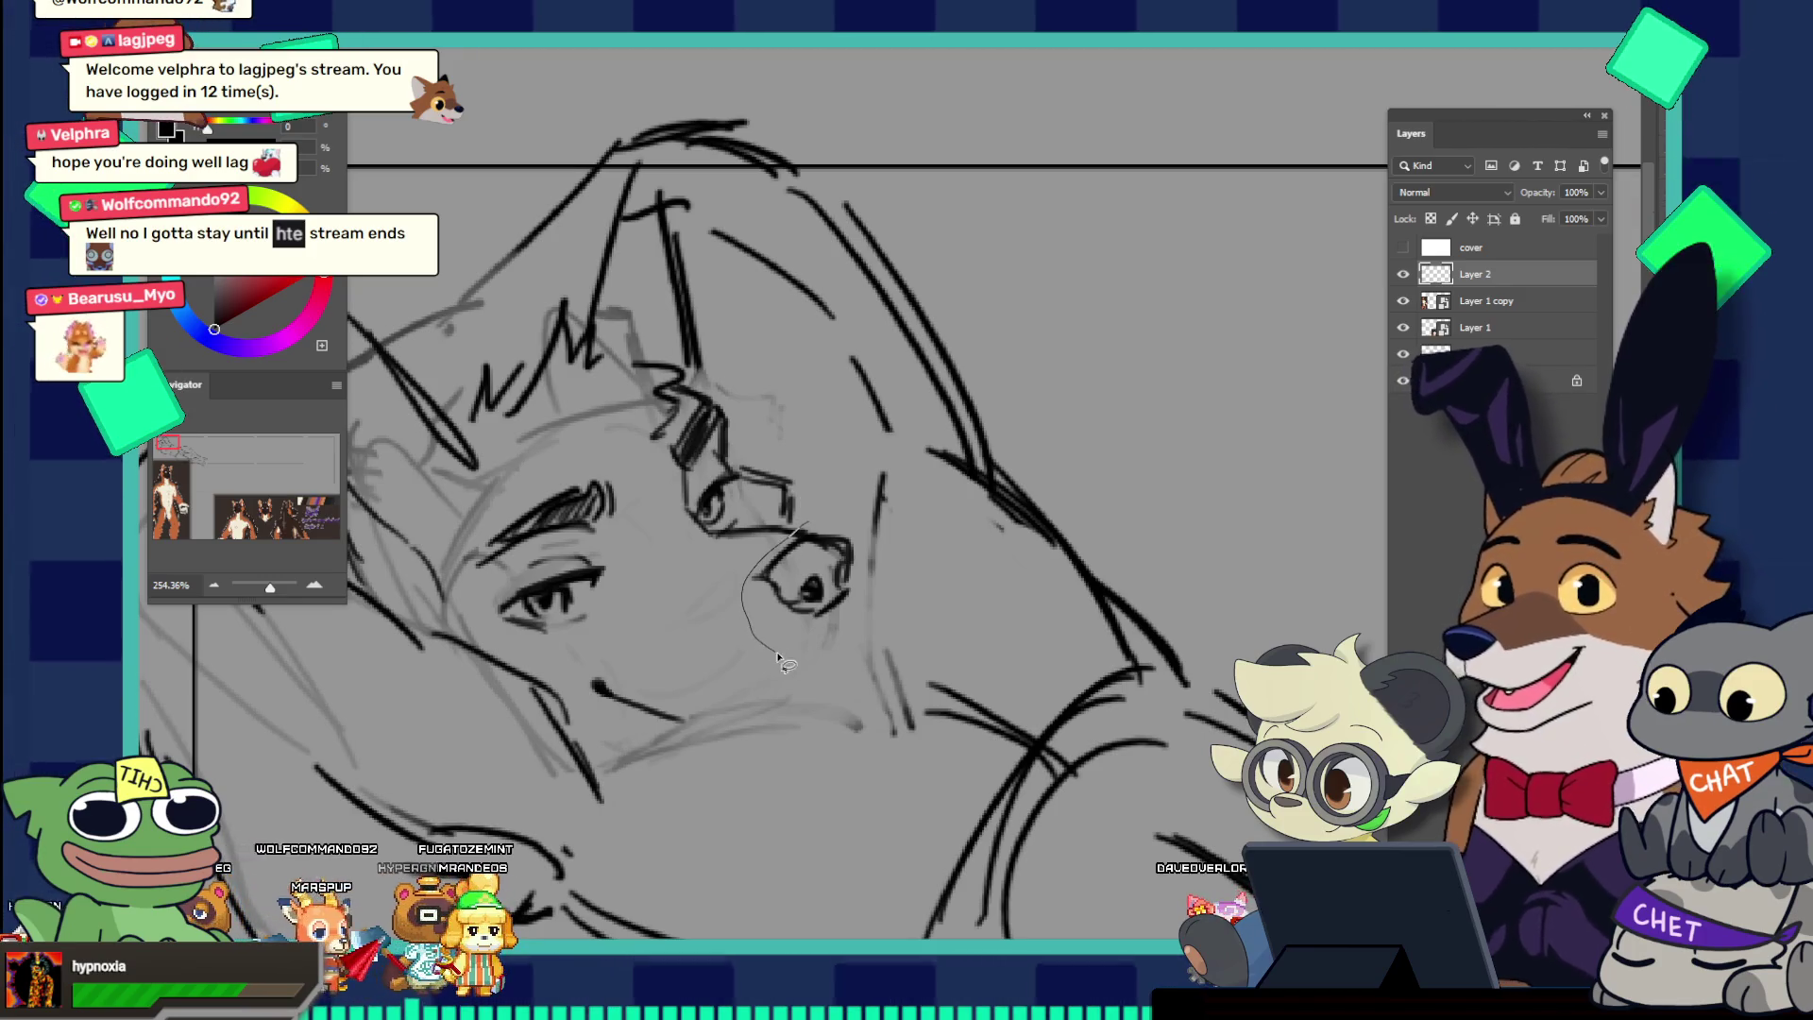
pyautogui.hotkey('ctrl', 't')
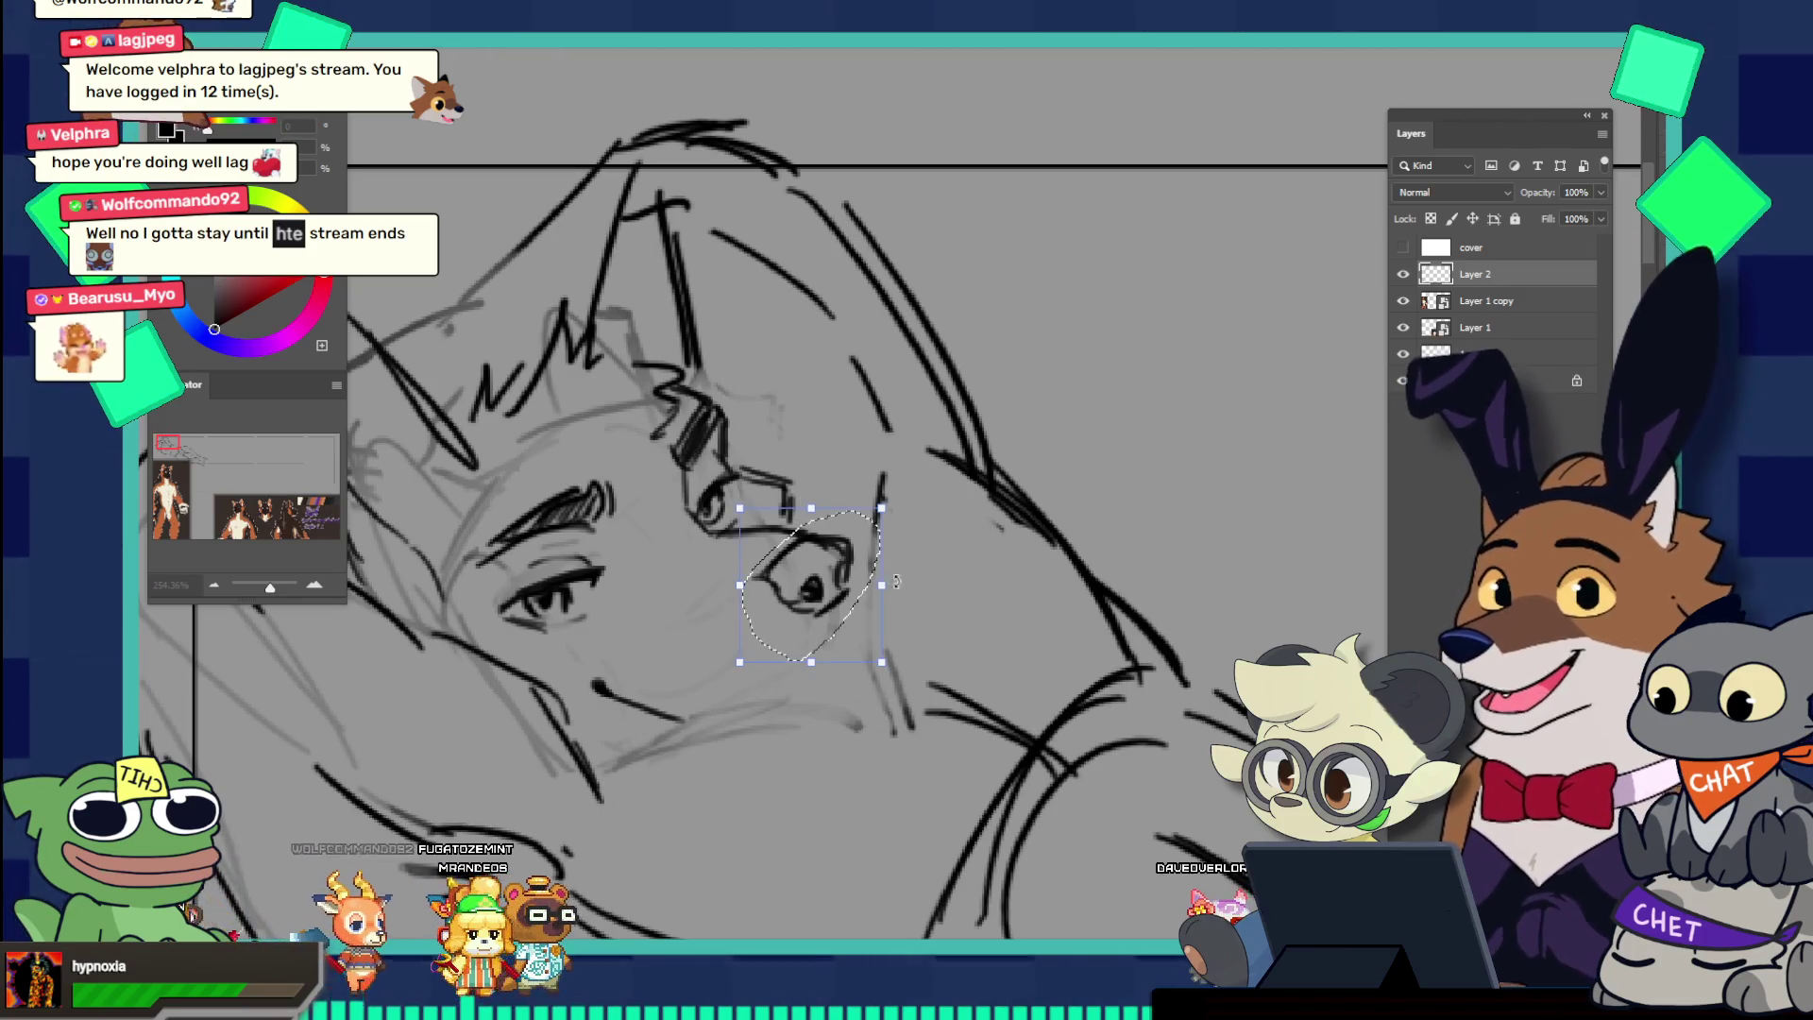
pyautogui.moveTo(833, 561); pyautogui.dragTo(839, 573)
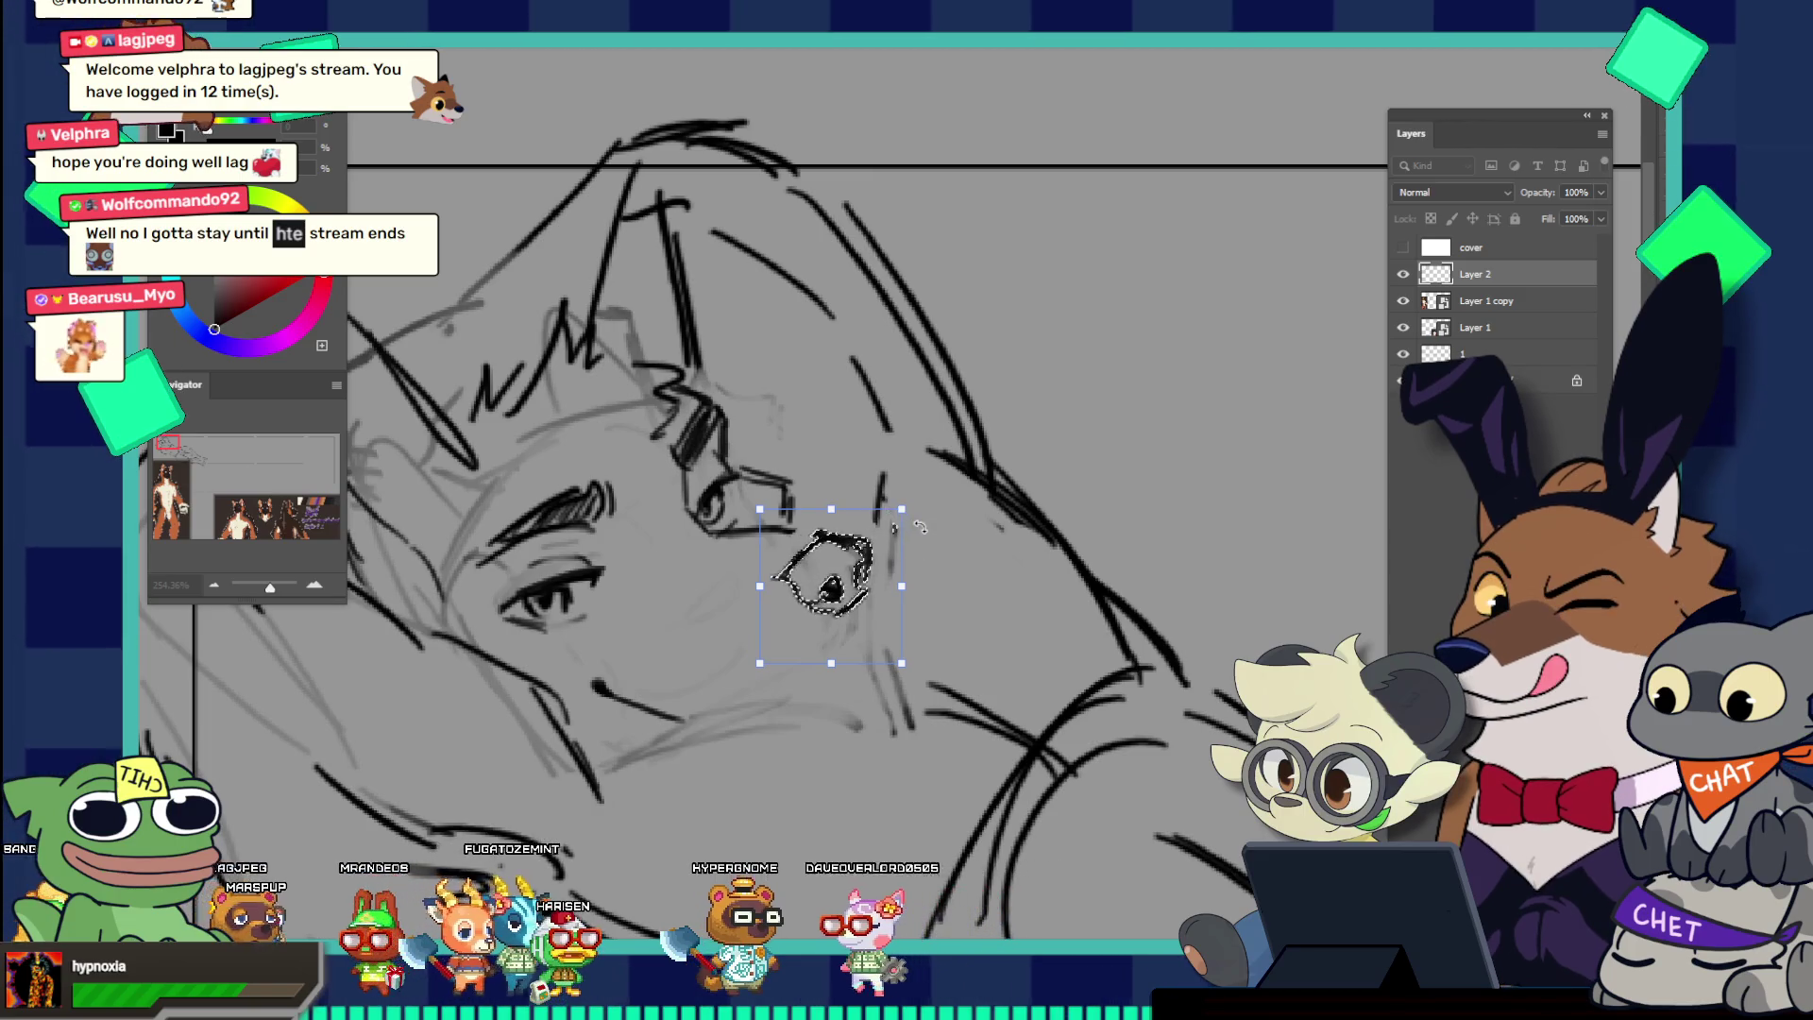
pyautogui.press('Return')
pyautogui.hotkey('ctrl', 'd')
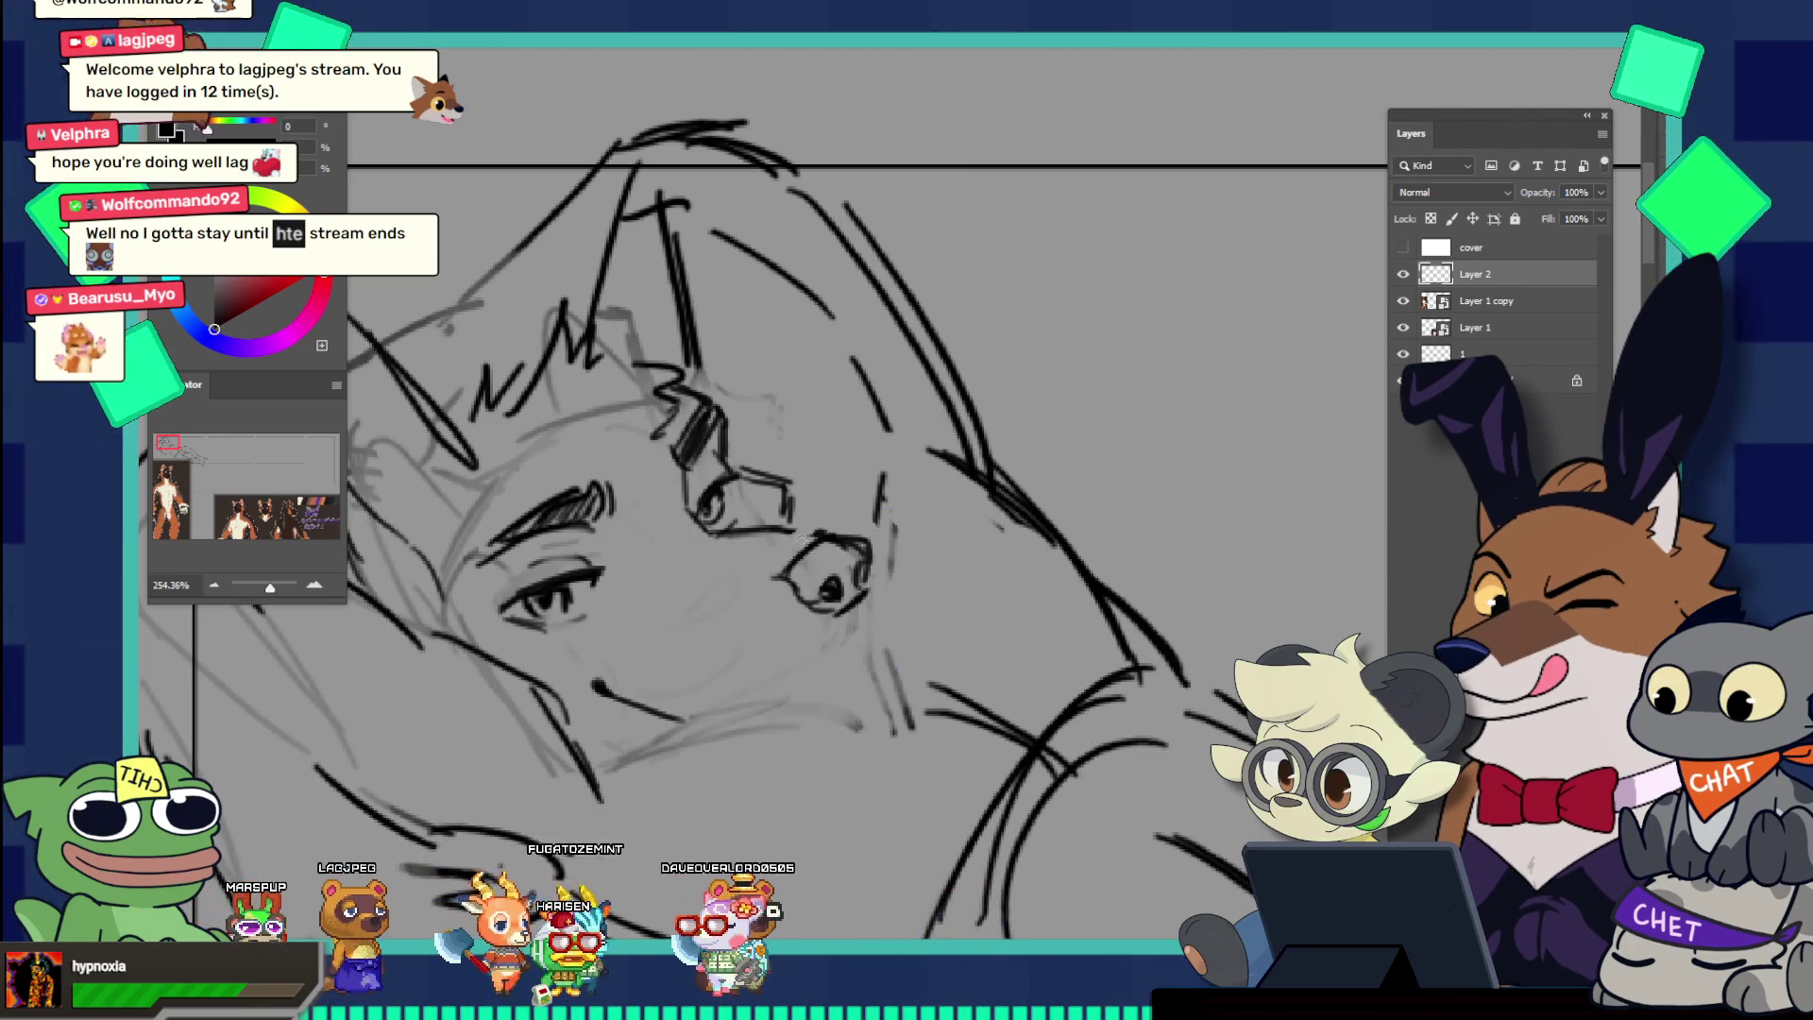
pyautogui.press('v')
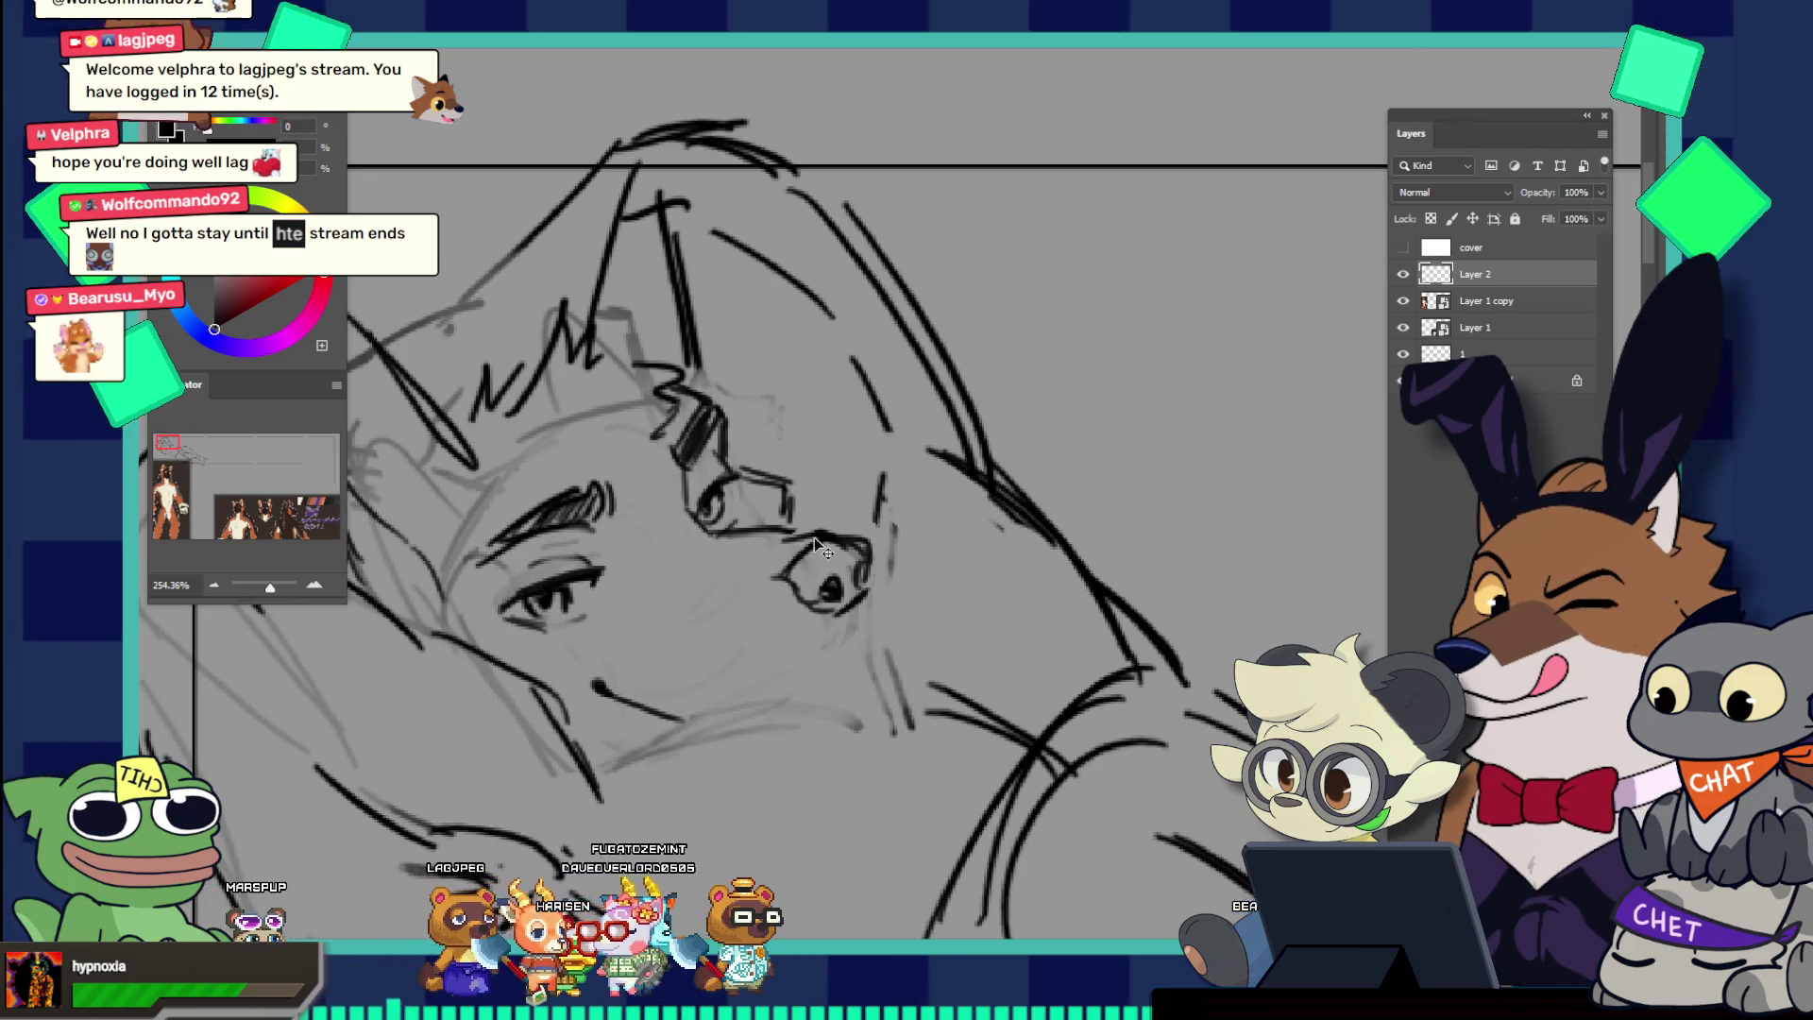
pyautogui.scroll(-5, 818, 539)
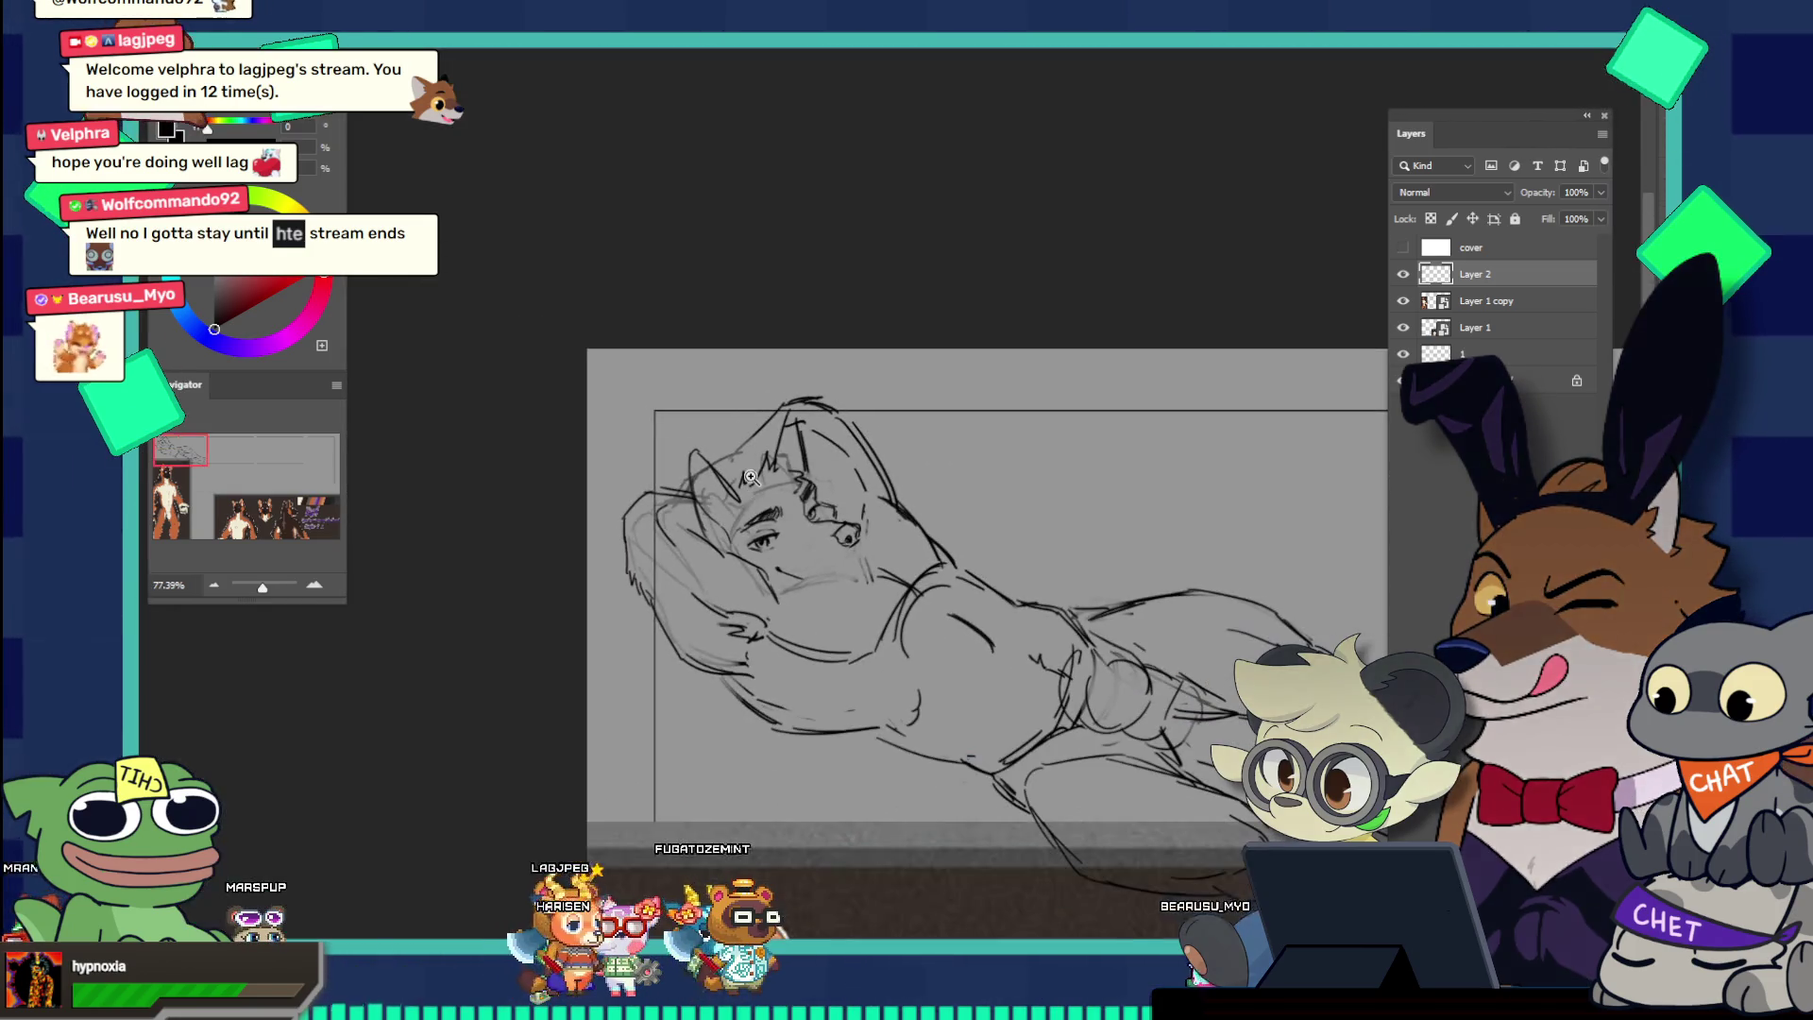
# Step: Extend the chin line into a long jaw line
pyautogui.scroll(4, 850, 572)
pyautogui.scroll(2, 850, 571)
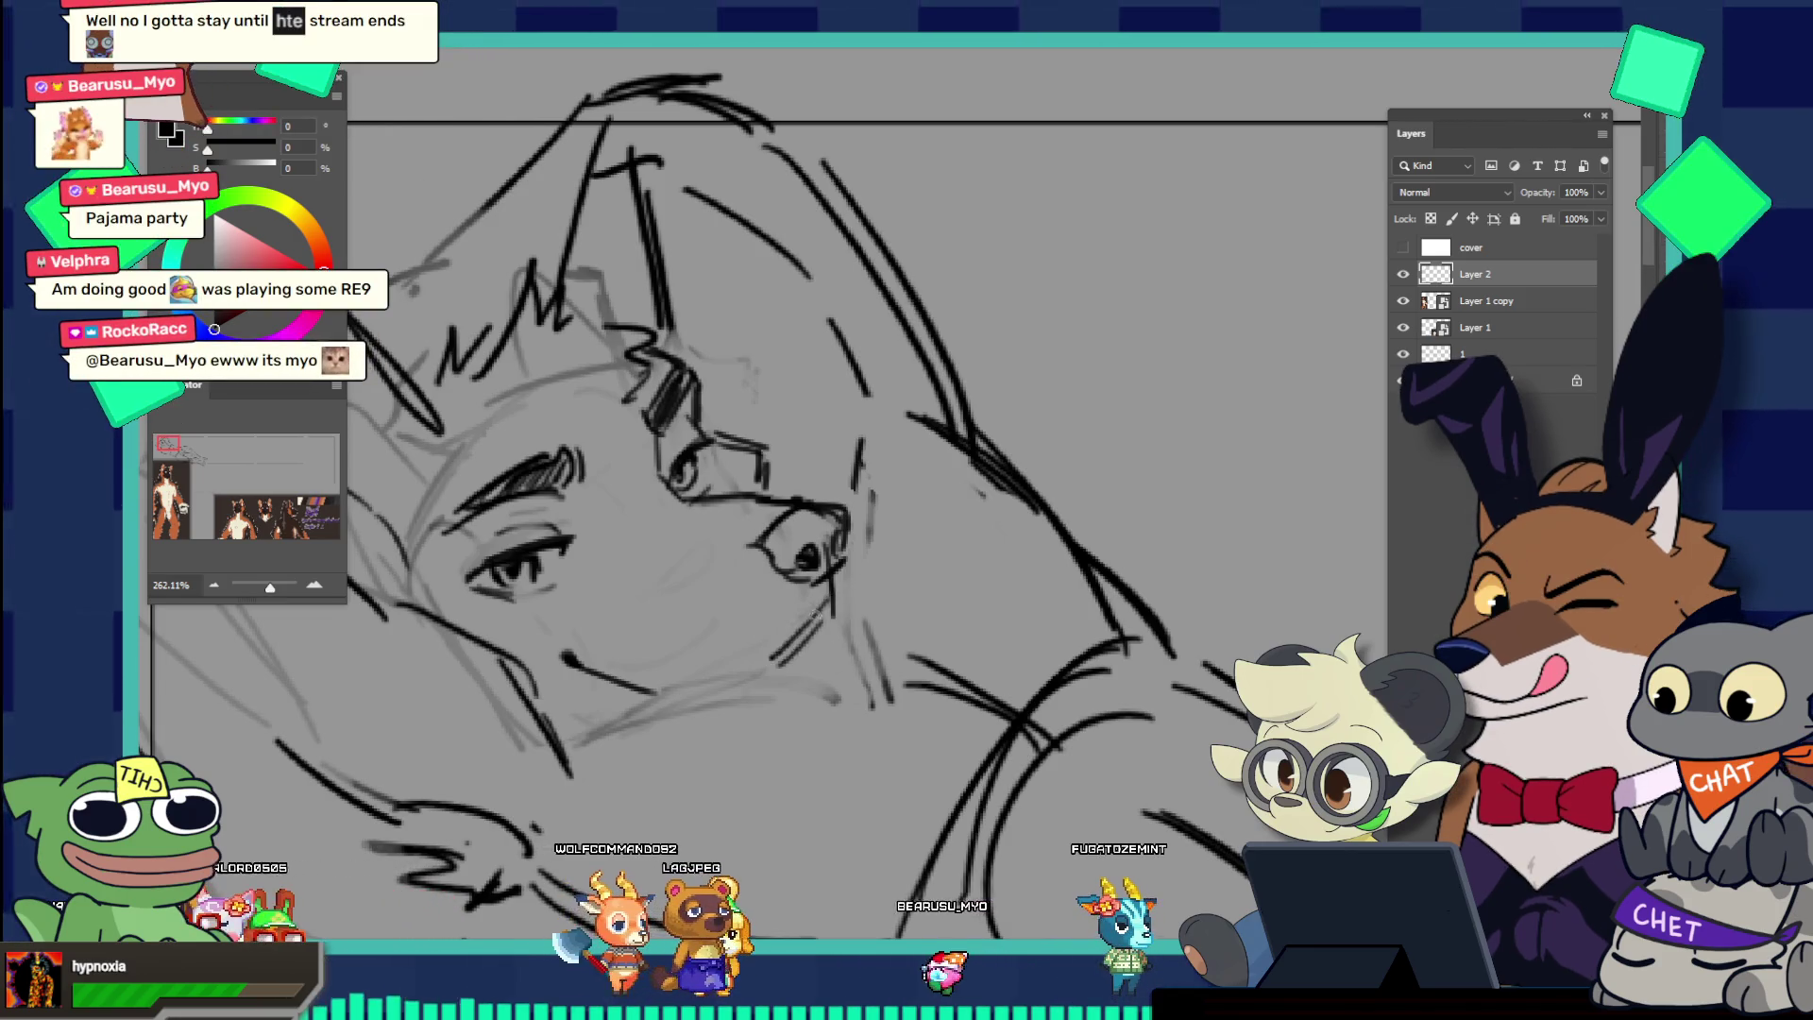
pyautogui.moveTo(836, 597)
pyautogui.mouseDown()
pyautogui.moveTo(790, 660)
pyautogui.moveTo(656, 505)
pyautogui.mouseUp()
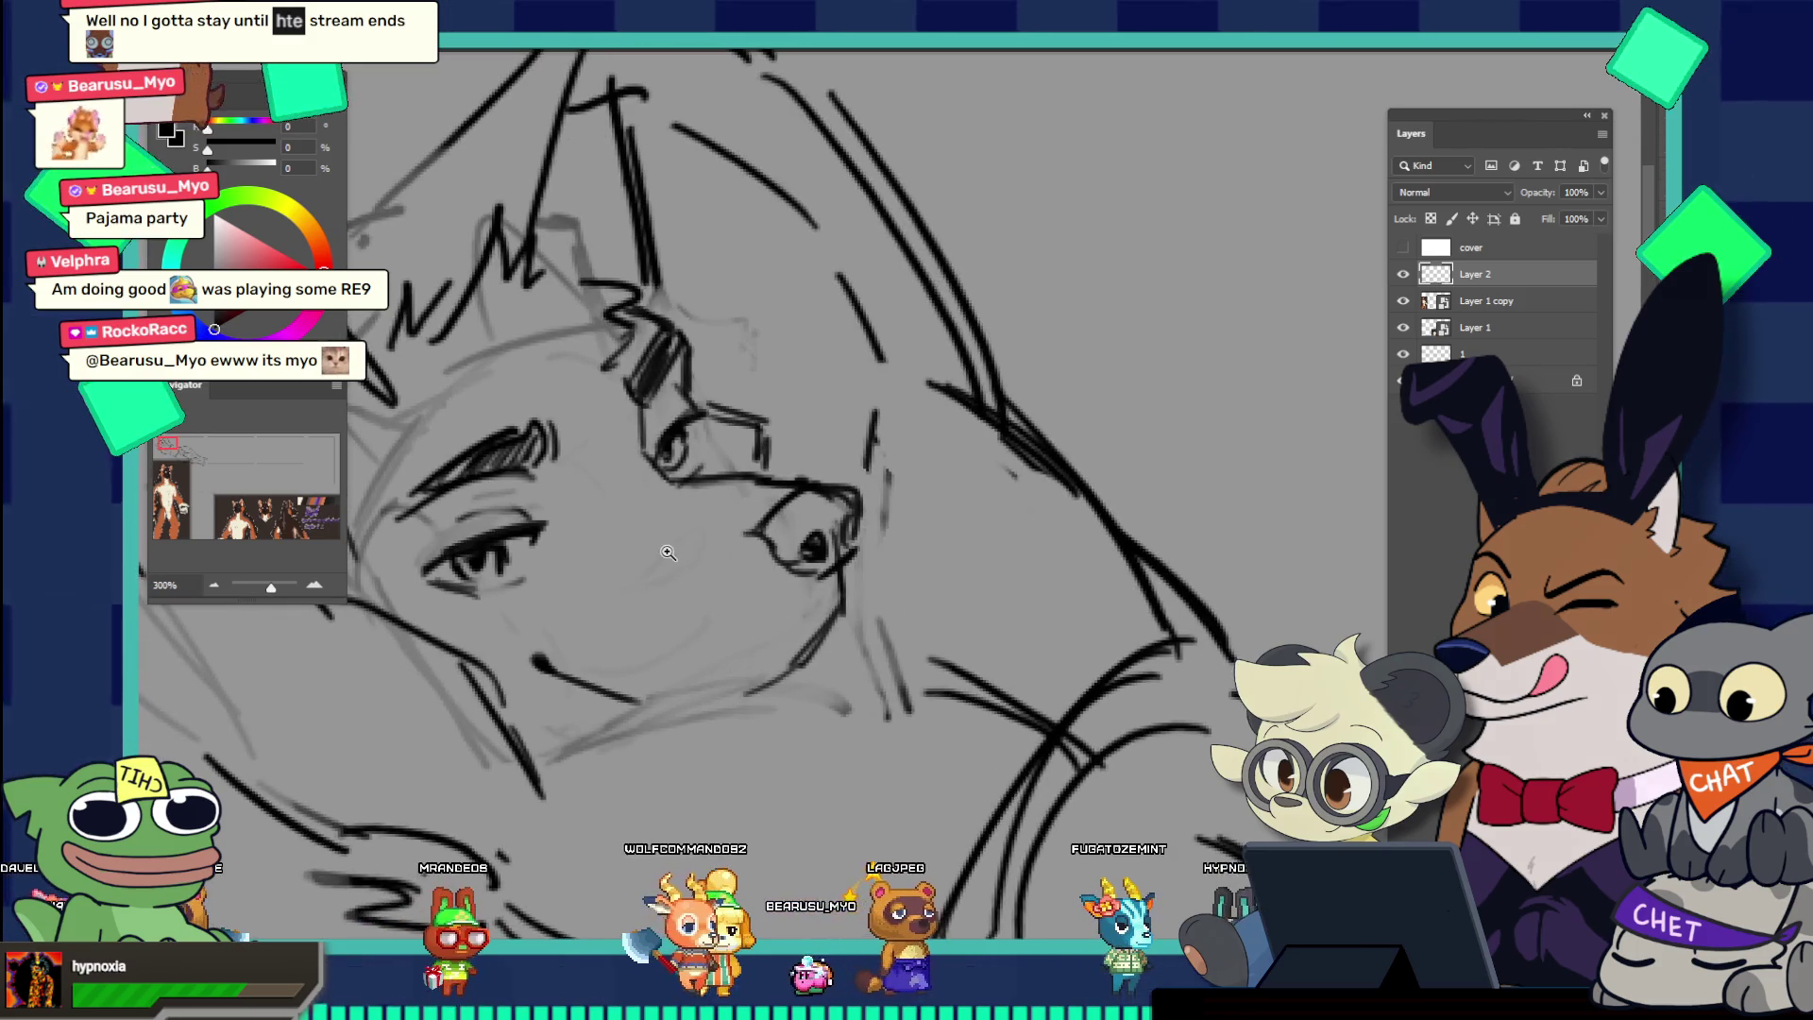
pyautogui.moveTo(795, 620); pyautogui.dragTo(899, 564)
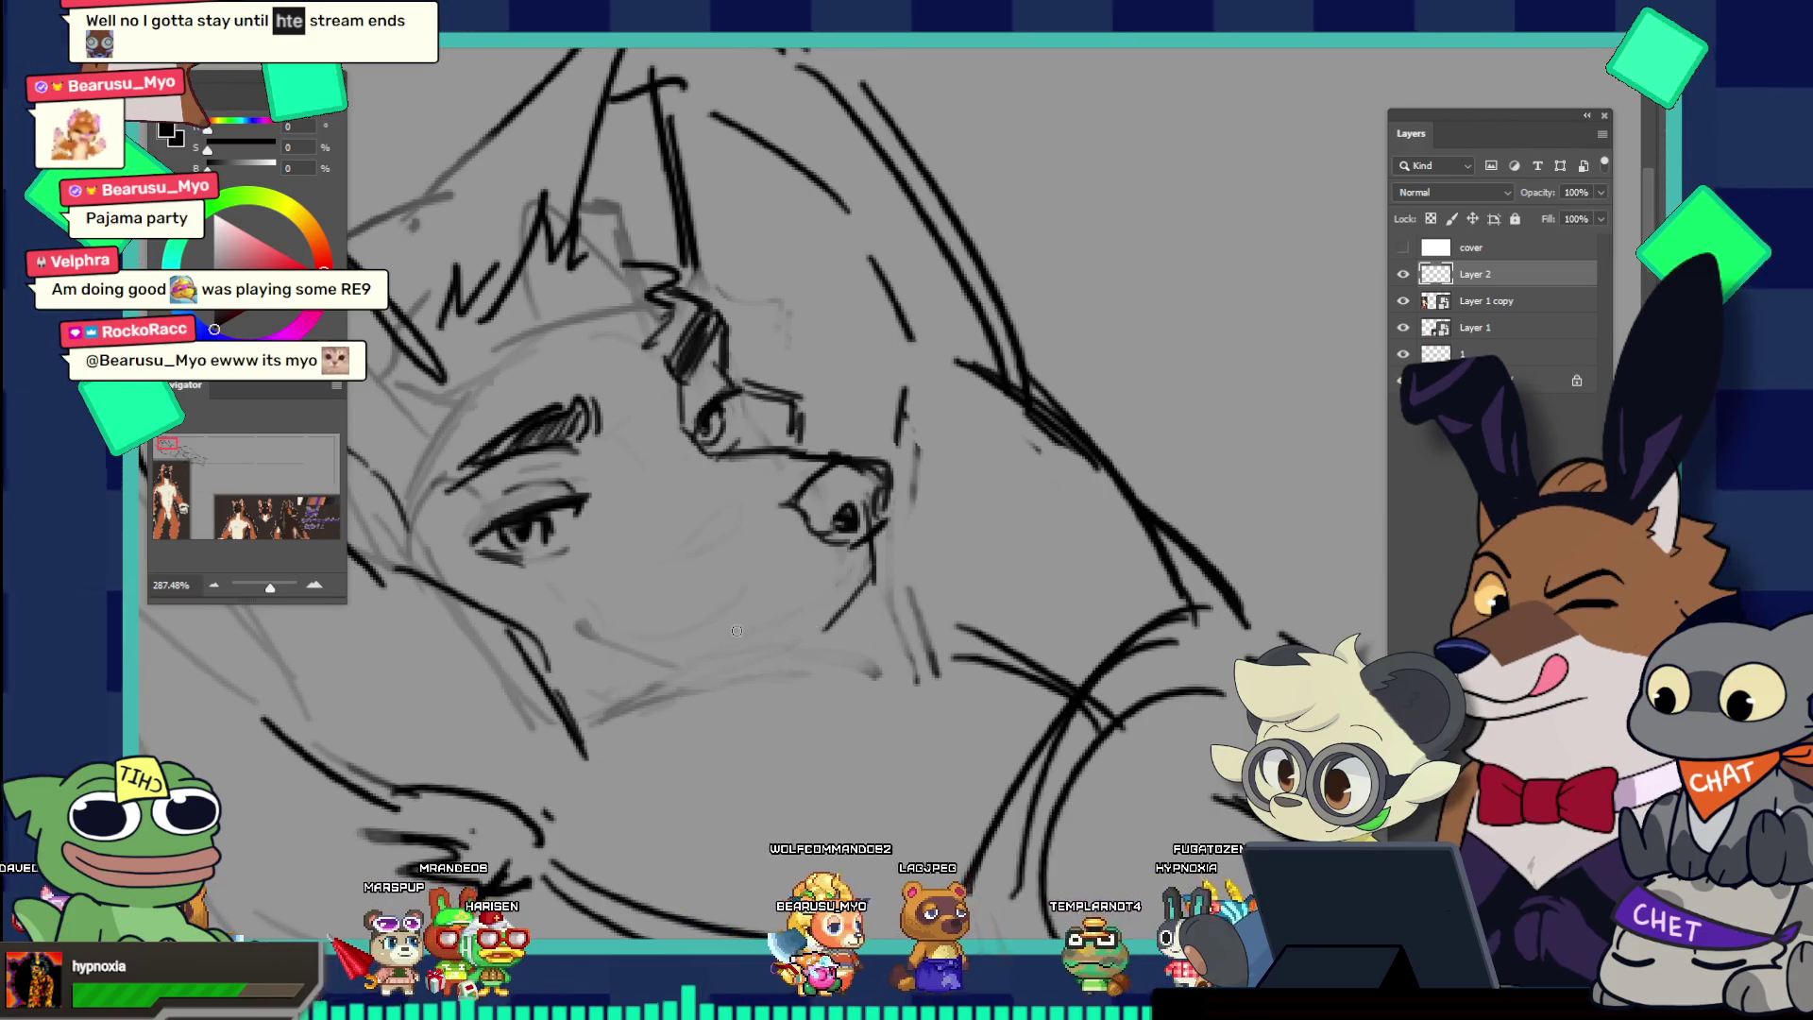
# Step: Try several lower-cheek strokes, undo them, and draw a short mouth-corner mark
pyautogui.moveTo(643, 606); pyautogui.dragTo(757, 635)
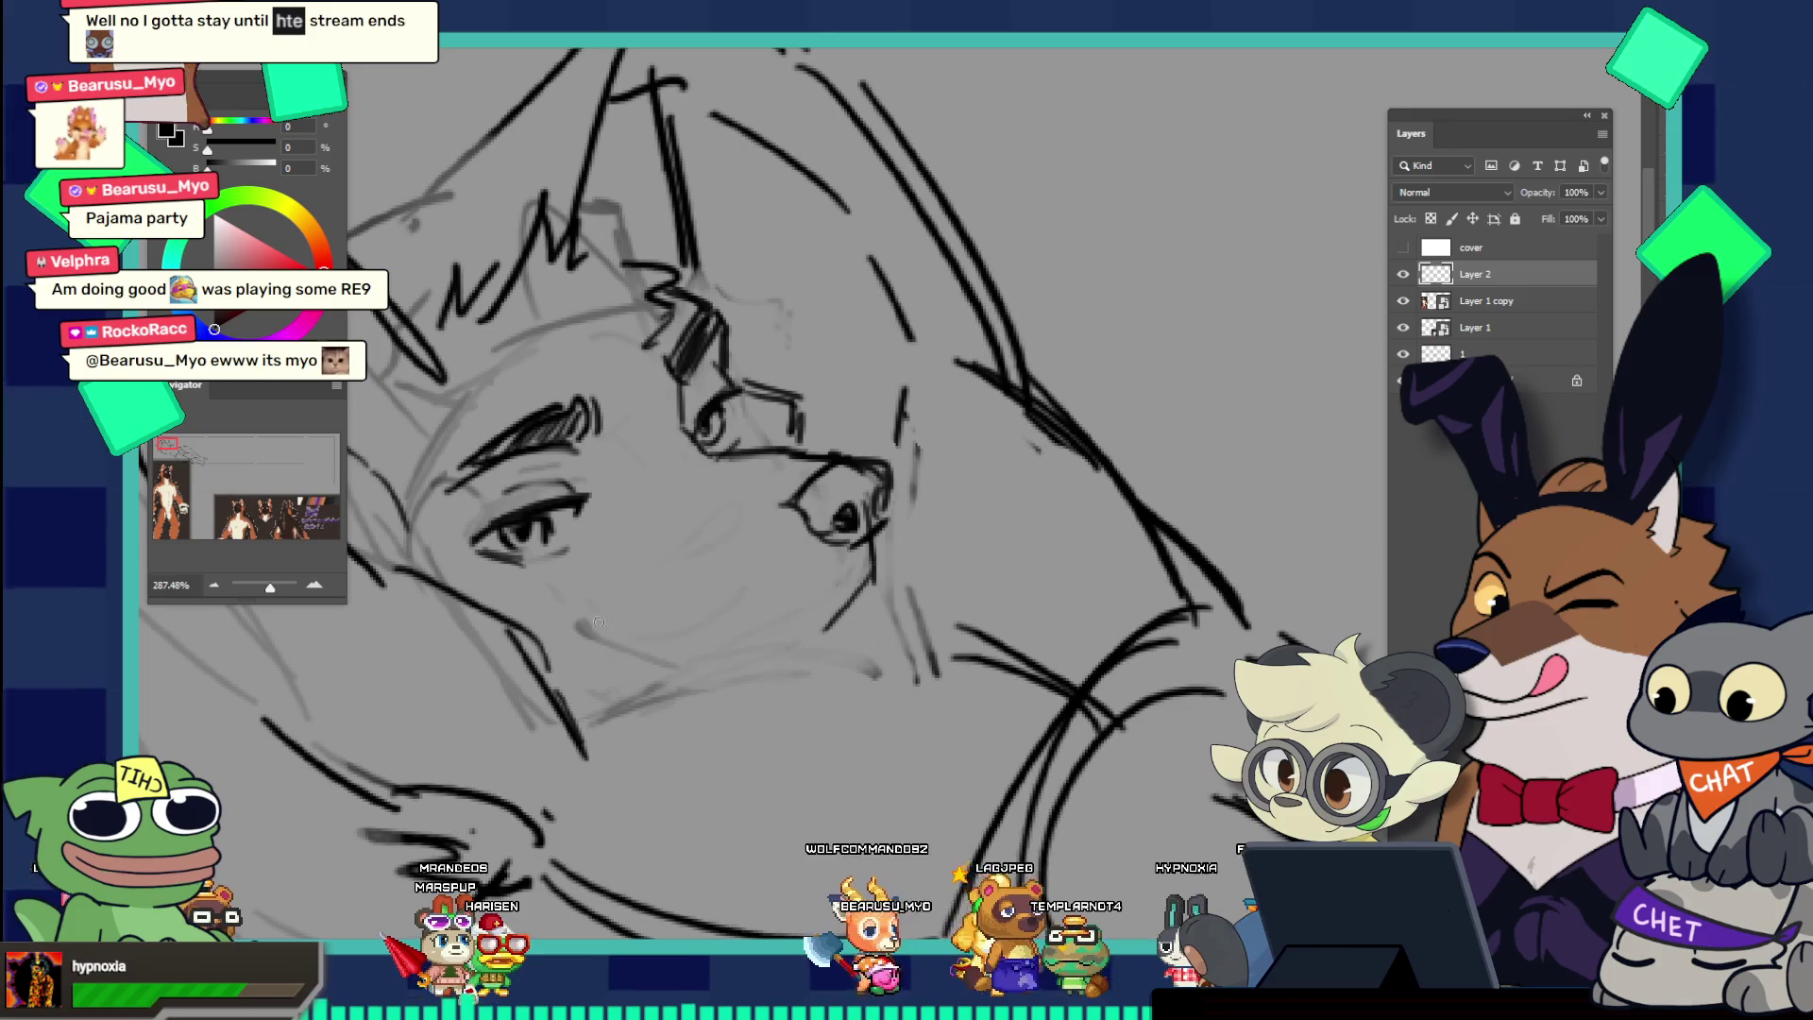
pyautogui.moveTo(578, 621); pyautogui.dragTo(735, 670)
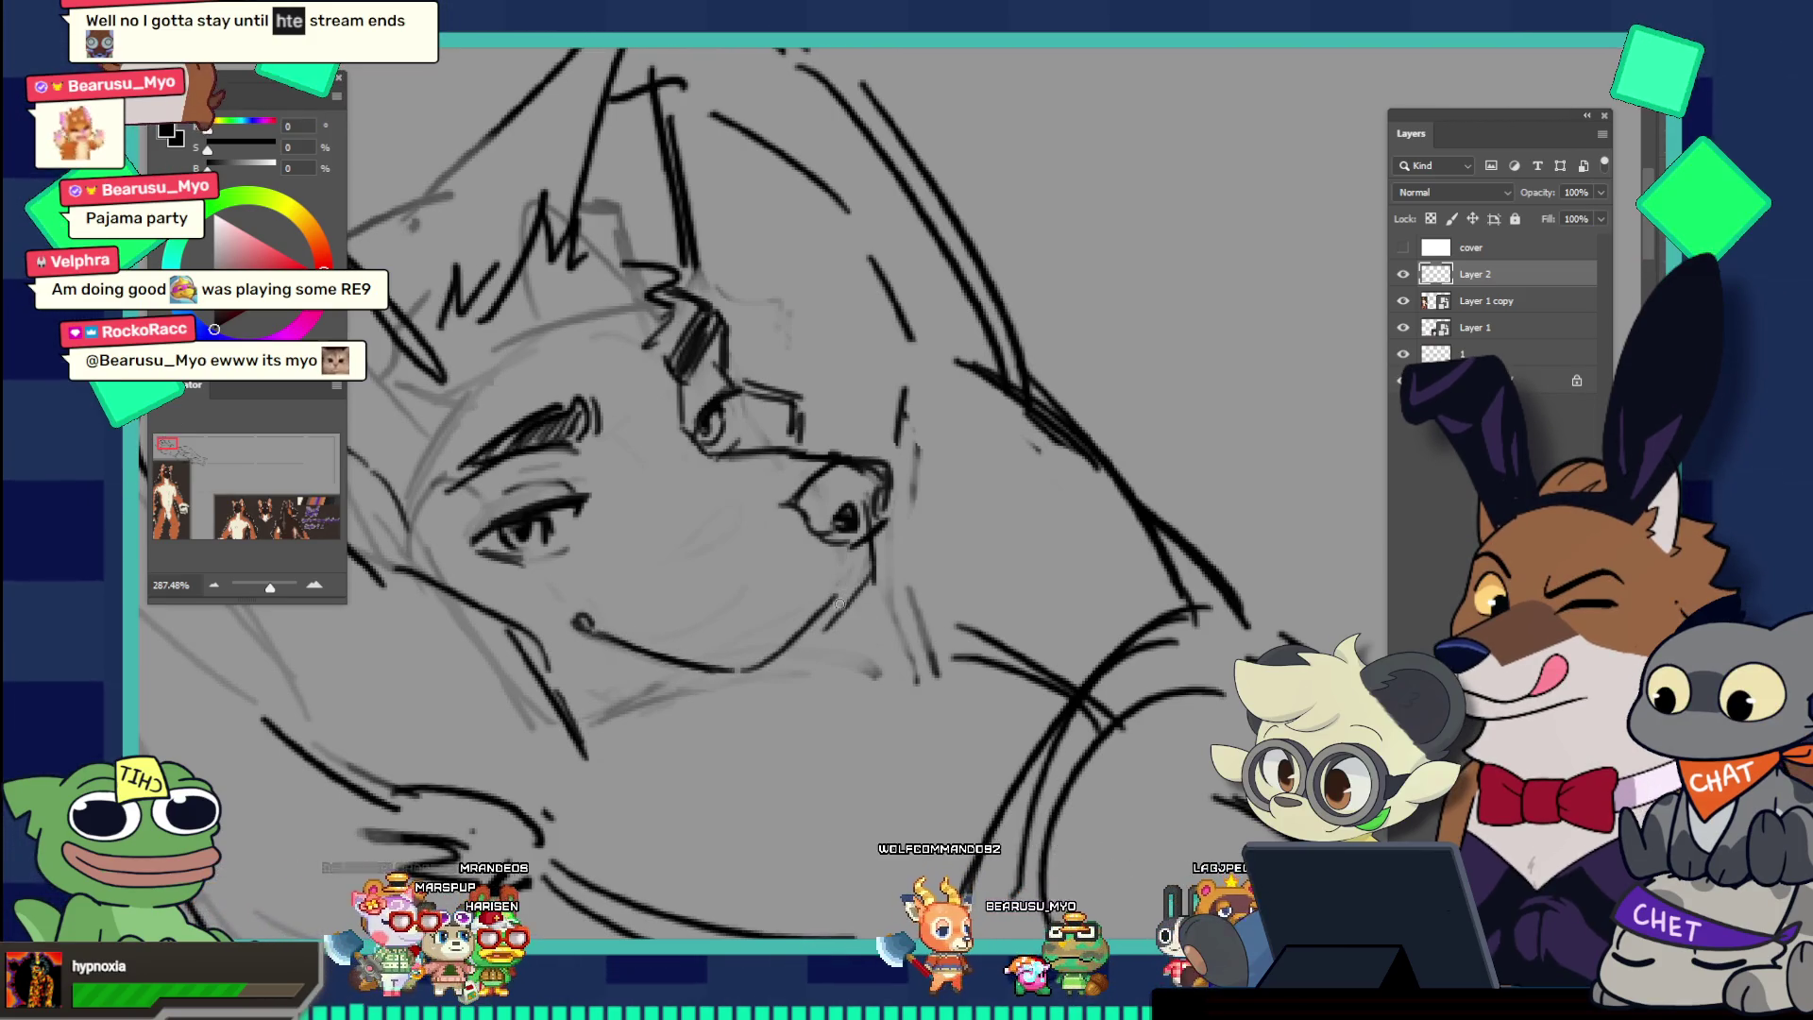
pyautogui.hotkey('ctrl', 'z')
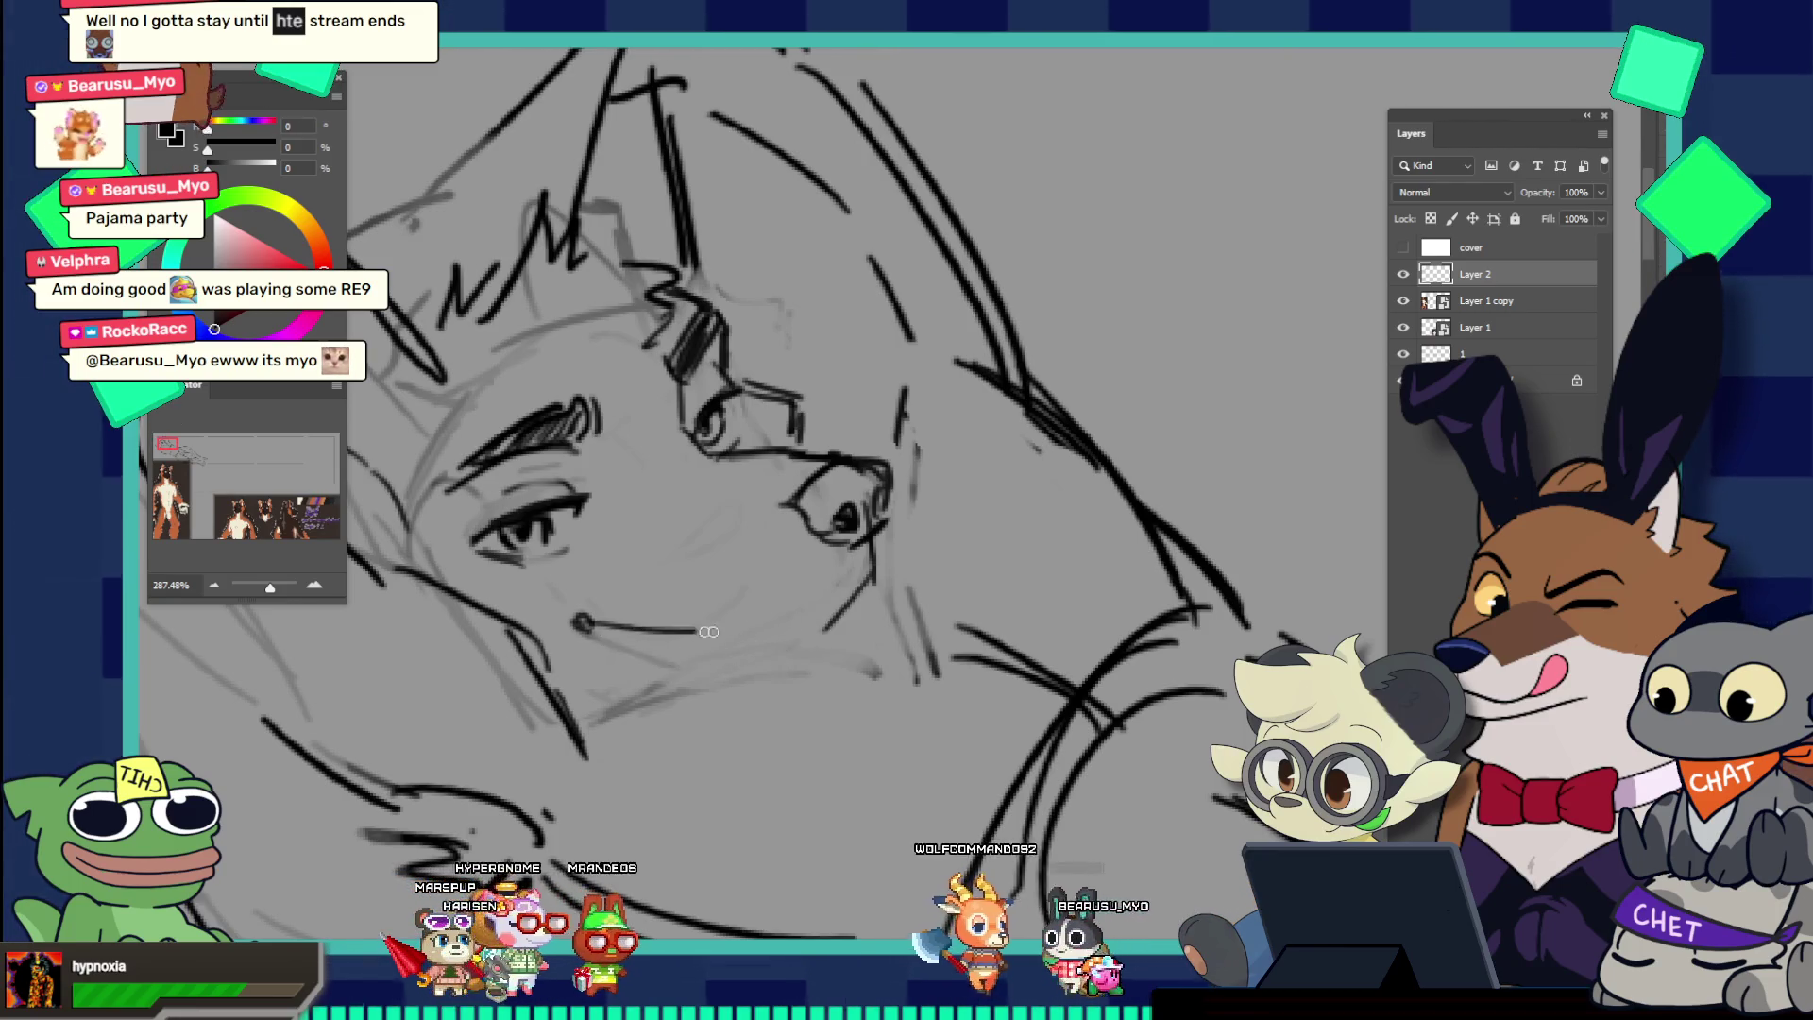
pyautogui.moveTo(576, 626); pyautogui.dragTo(763, 658)
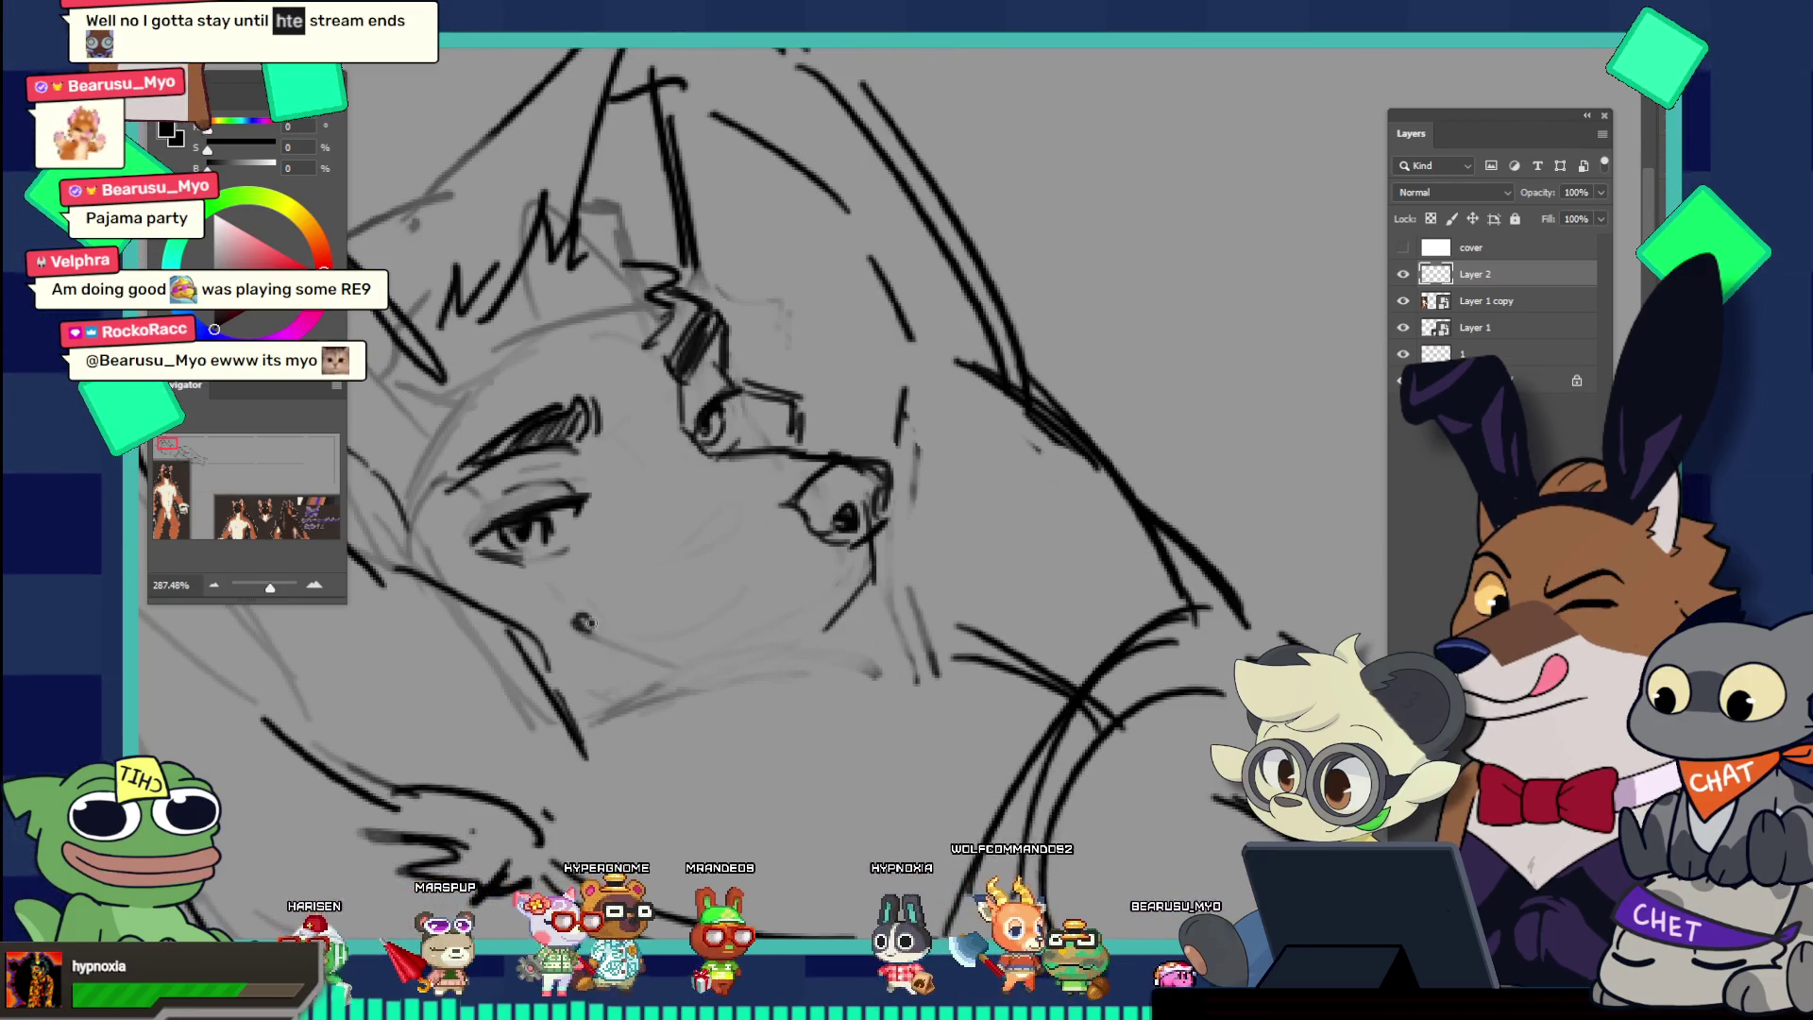
pyautogui.moveTo(580, 624); pyautogui.dragTo(775, 672)
pyautogui.moveTo(867, 586); pyautogui.dragTo(801, 656)
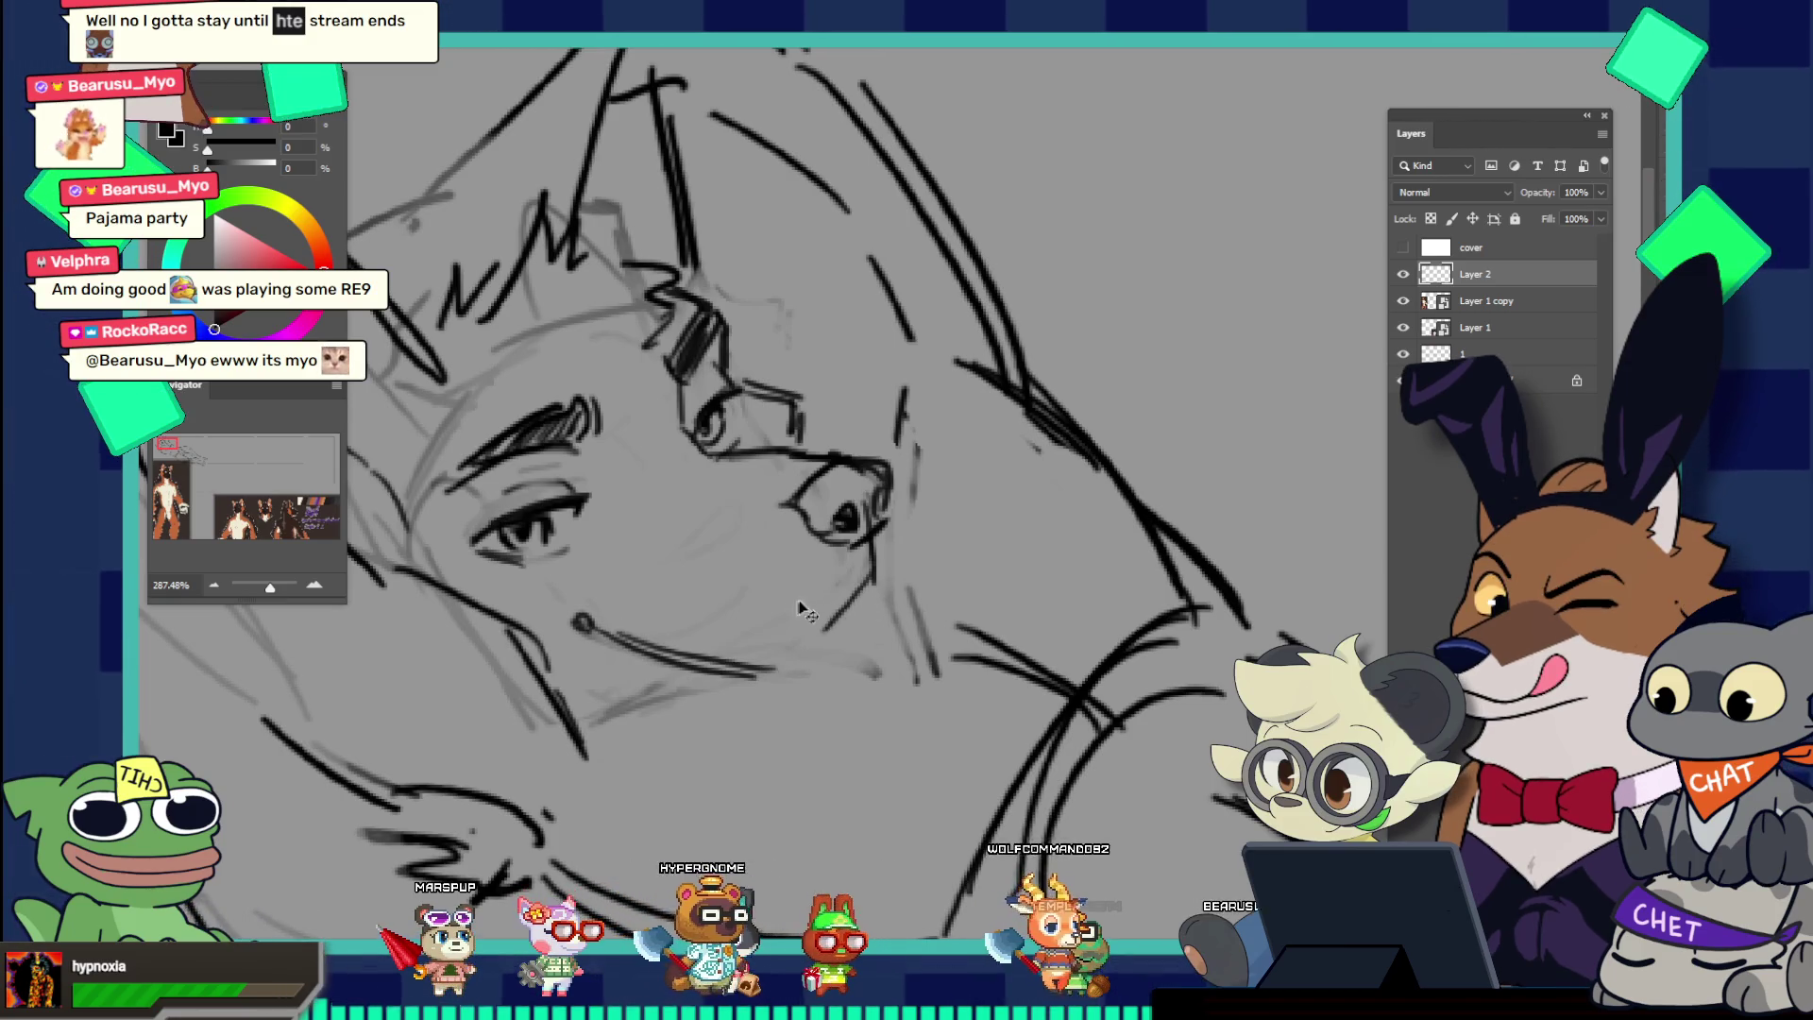
pyautogui.hotkey('ctrl', 'z')
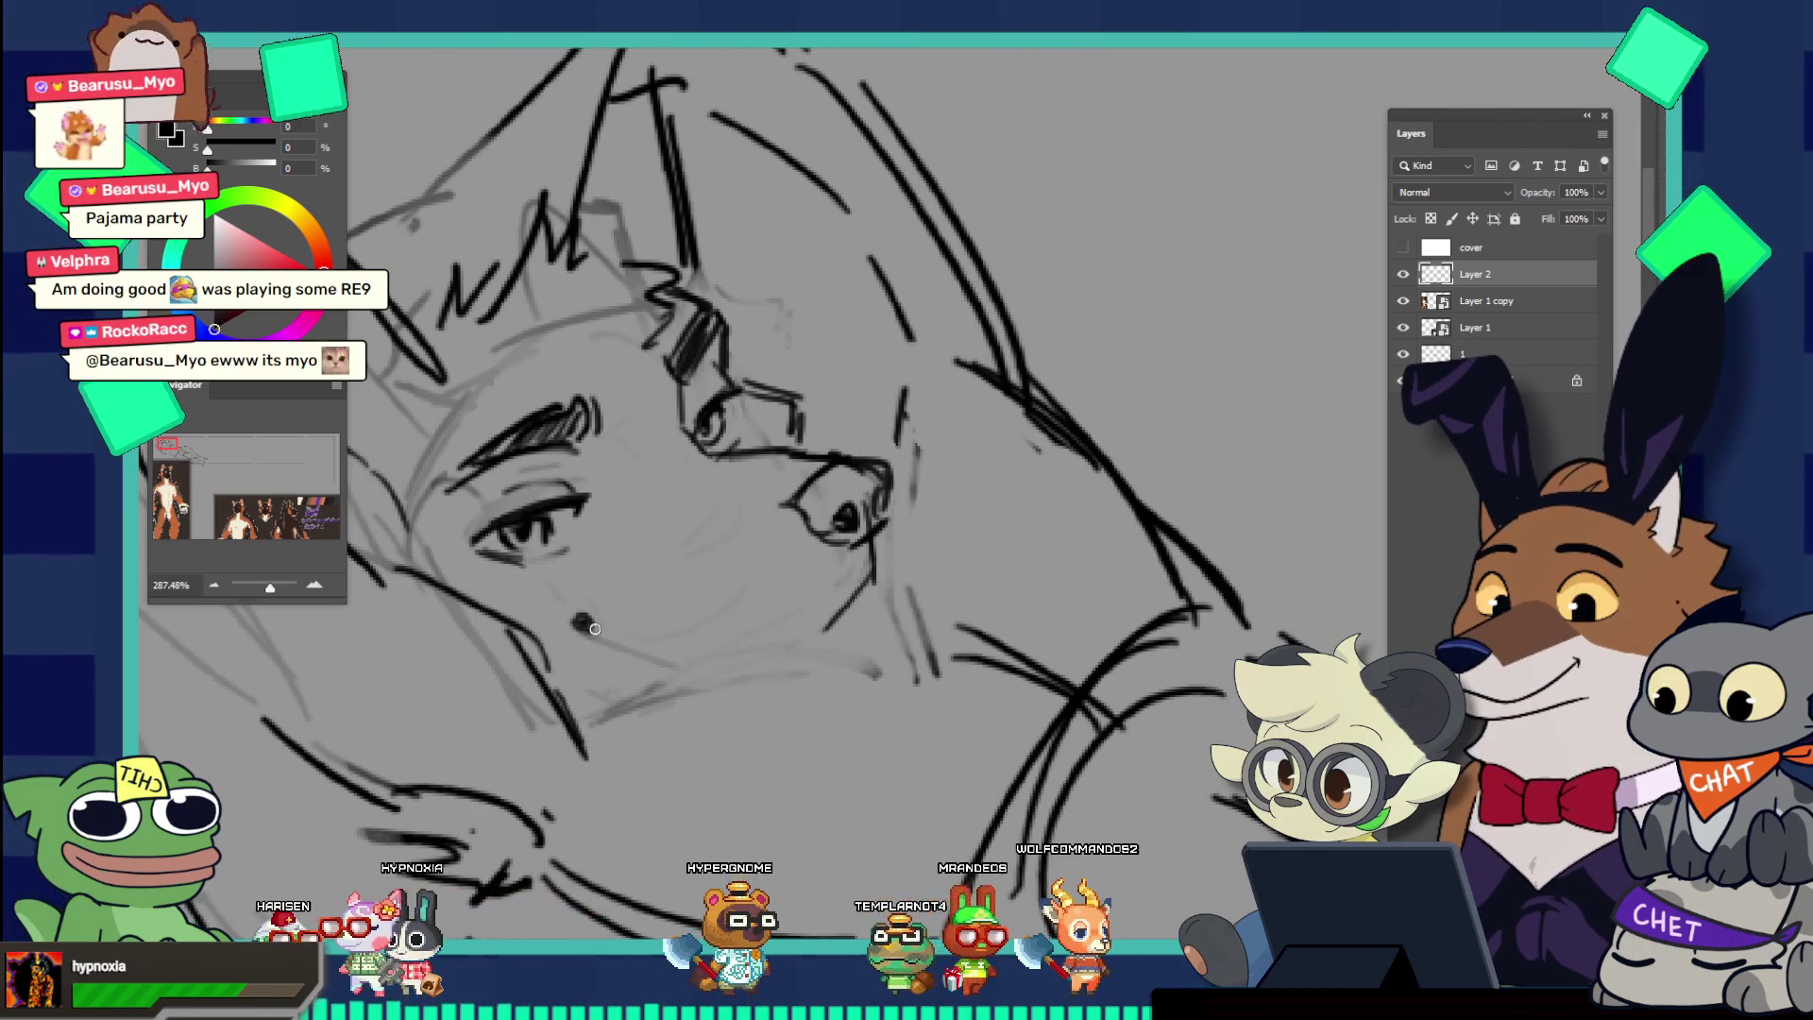
pyautogui.moveTo(578, 619)
pyautogui.mouseDown()
pyautogui.moveTo(690, 667)
pyautogui.moveTo(741, 659)
pyautogui.mouseUp()
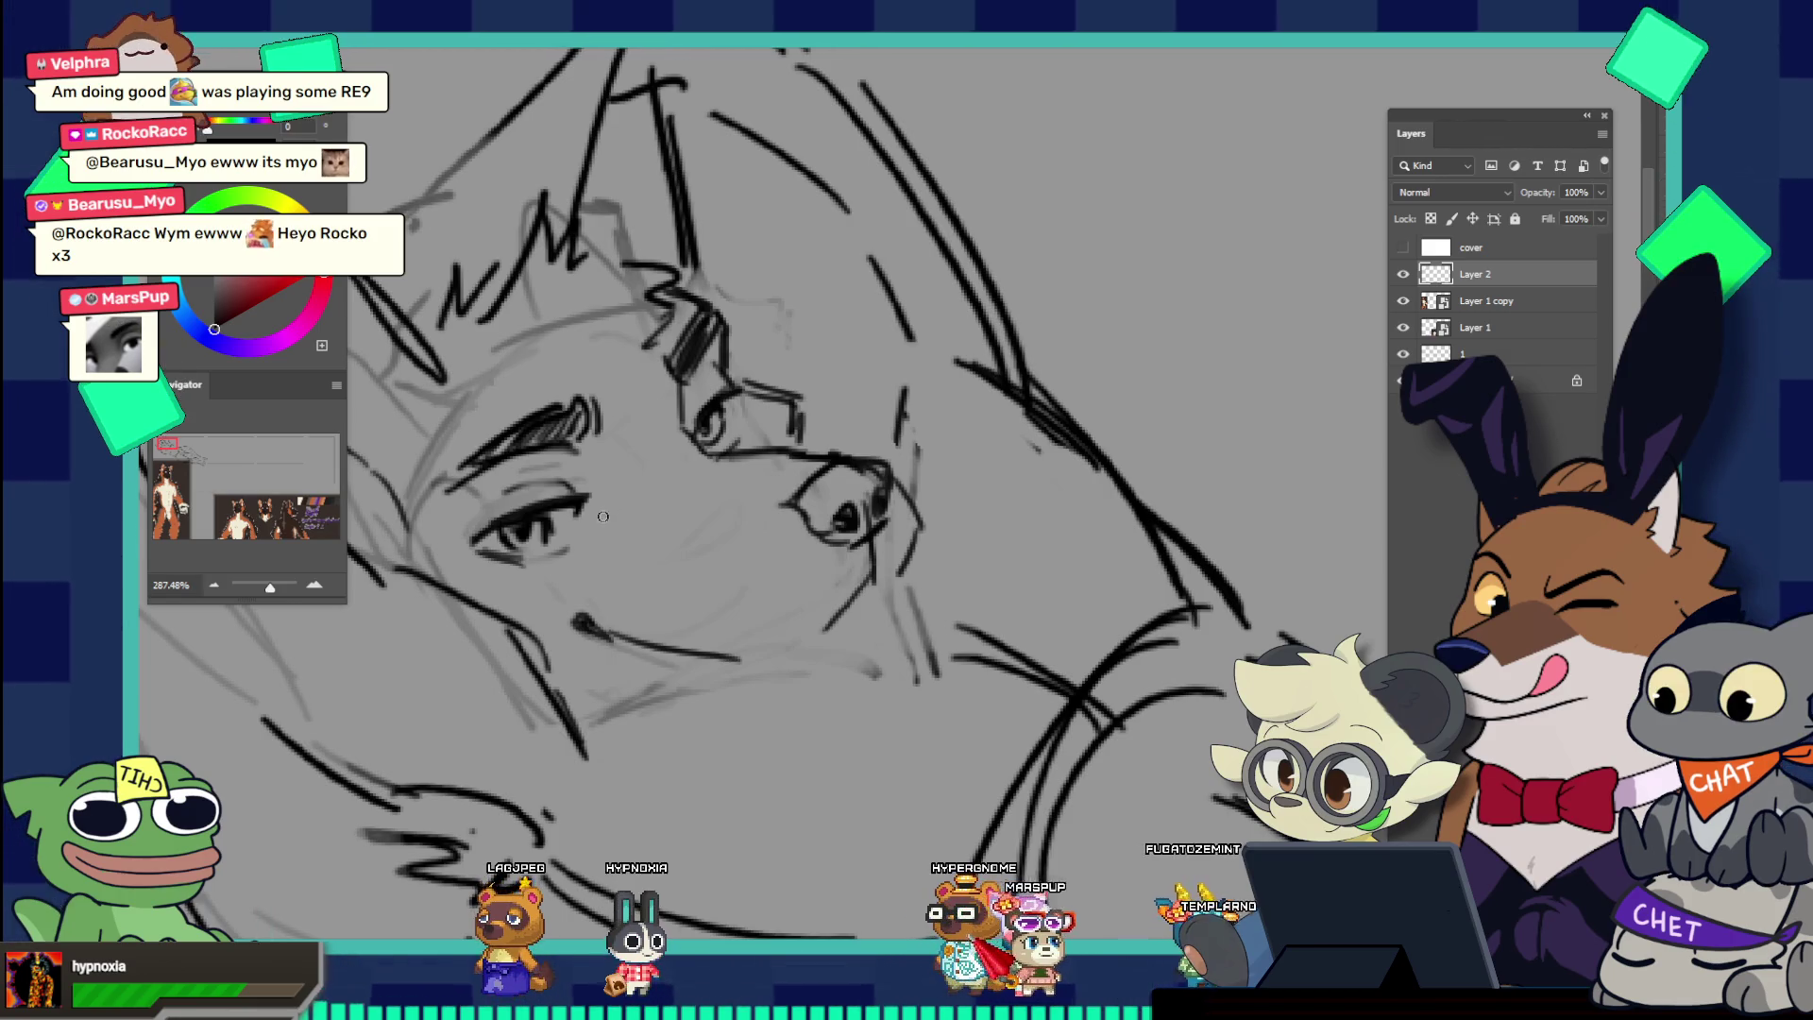
# Step: Add a cheek line, erase the old dark nostril lines, and draw new nose curves
pyautogui.moveTo(652, 539); pyautogui.dragTo(749, 564)
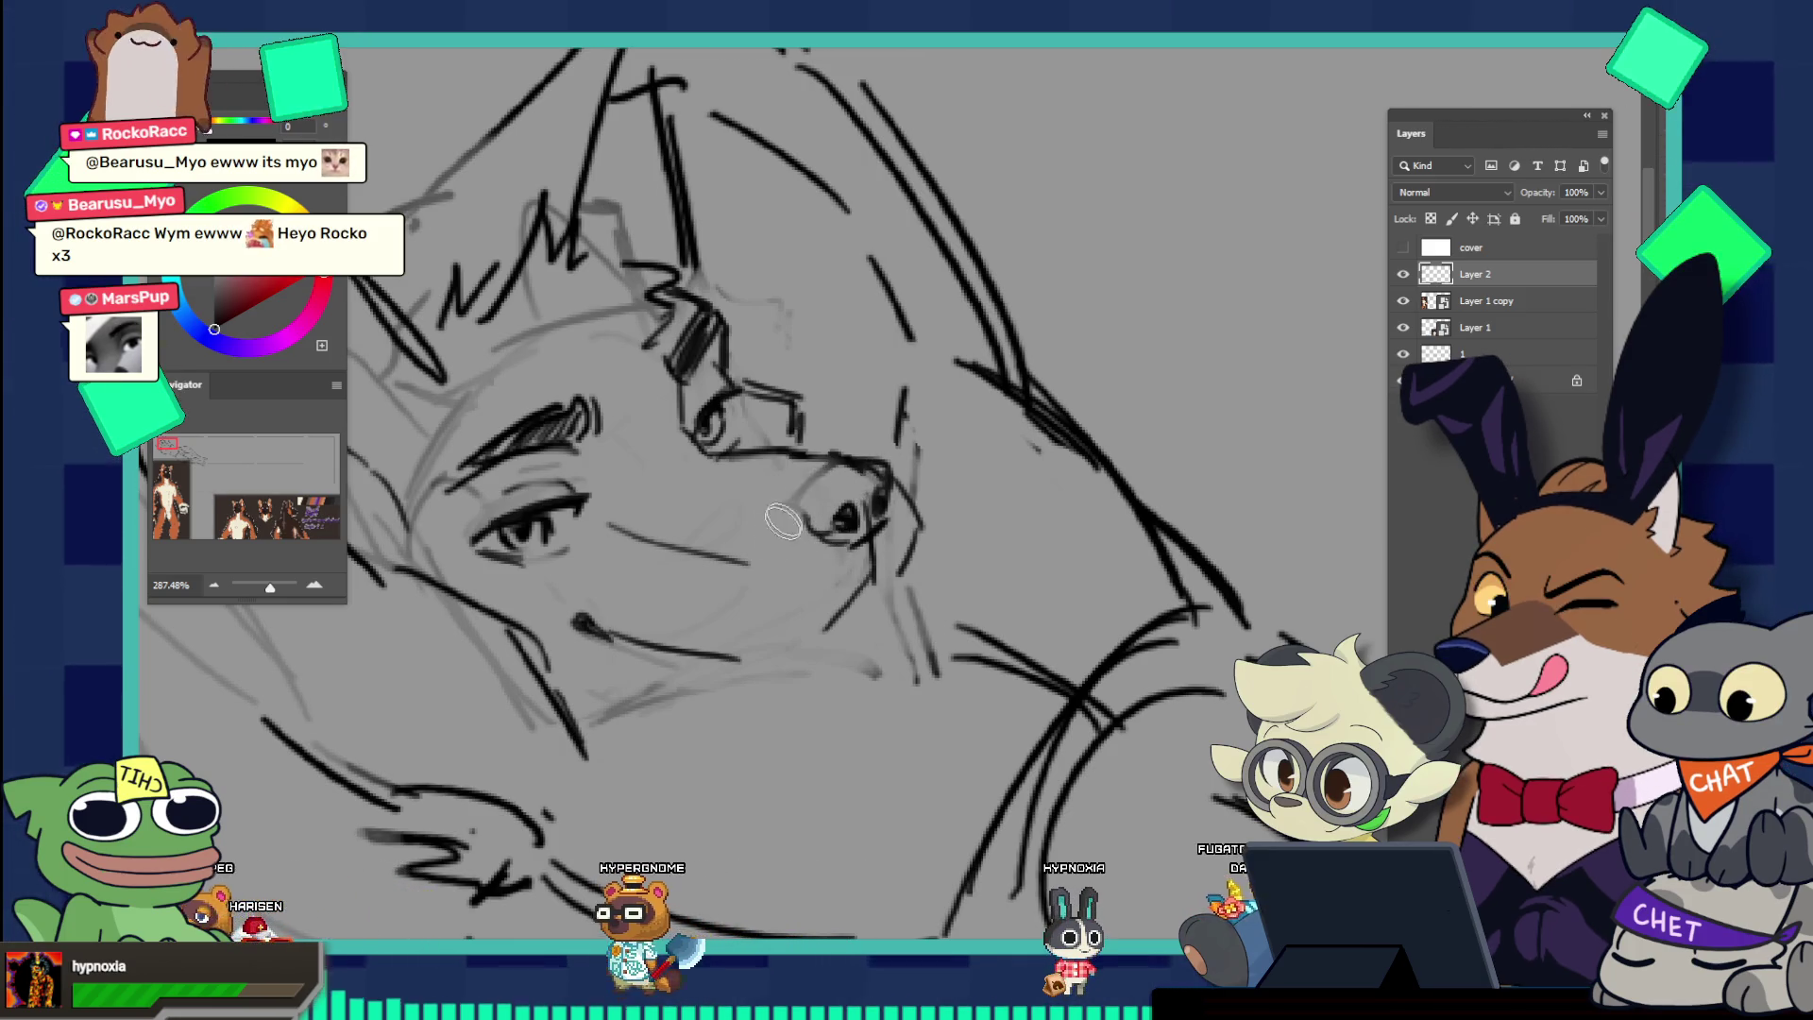
pyautogui.moveTo(836, 505)
pyautogui.mouseDown()
pyautogui.moveTo(855, 524)
pyautogui.moveTo(856, 496)
pyautogui.mouseUp()
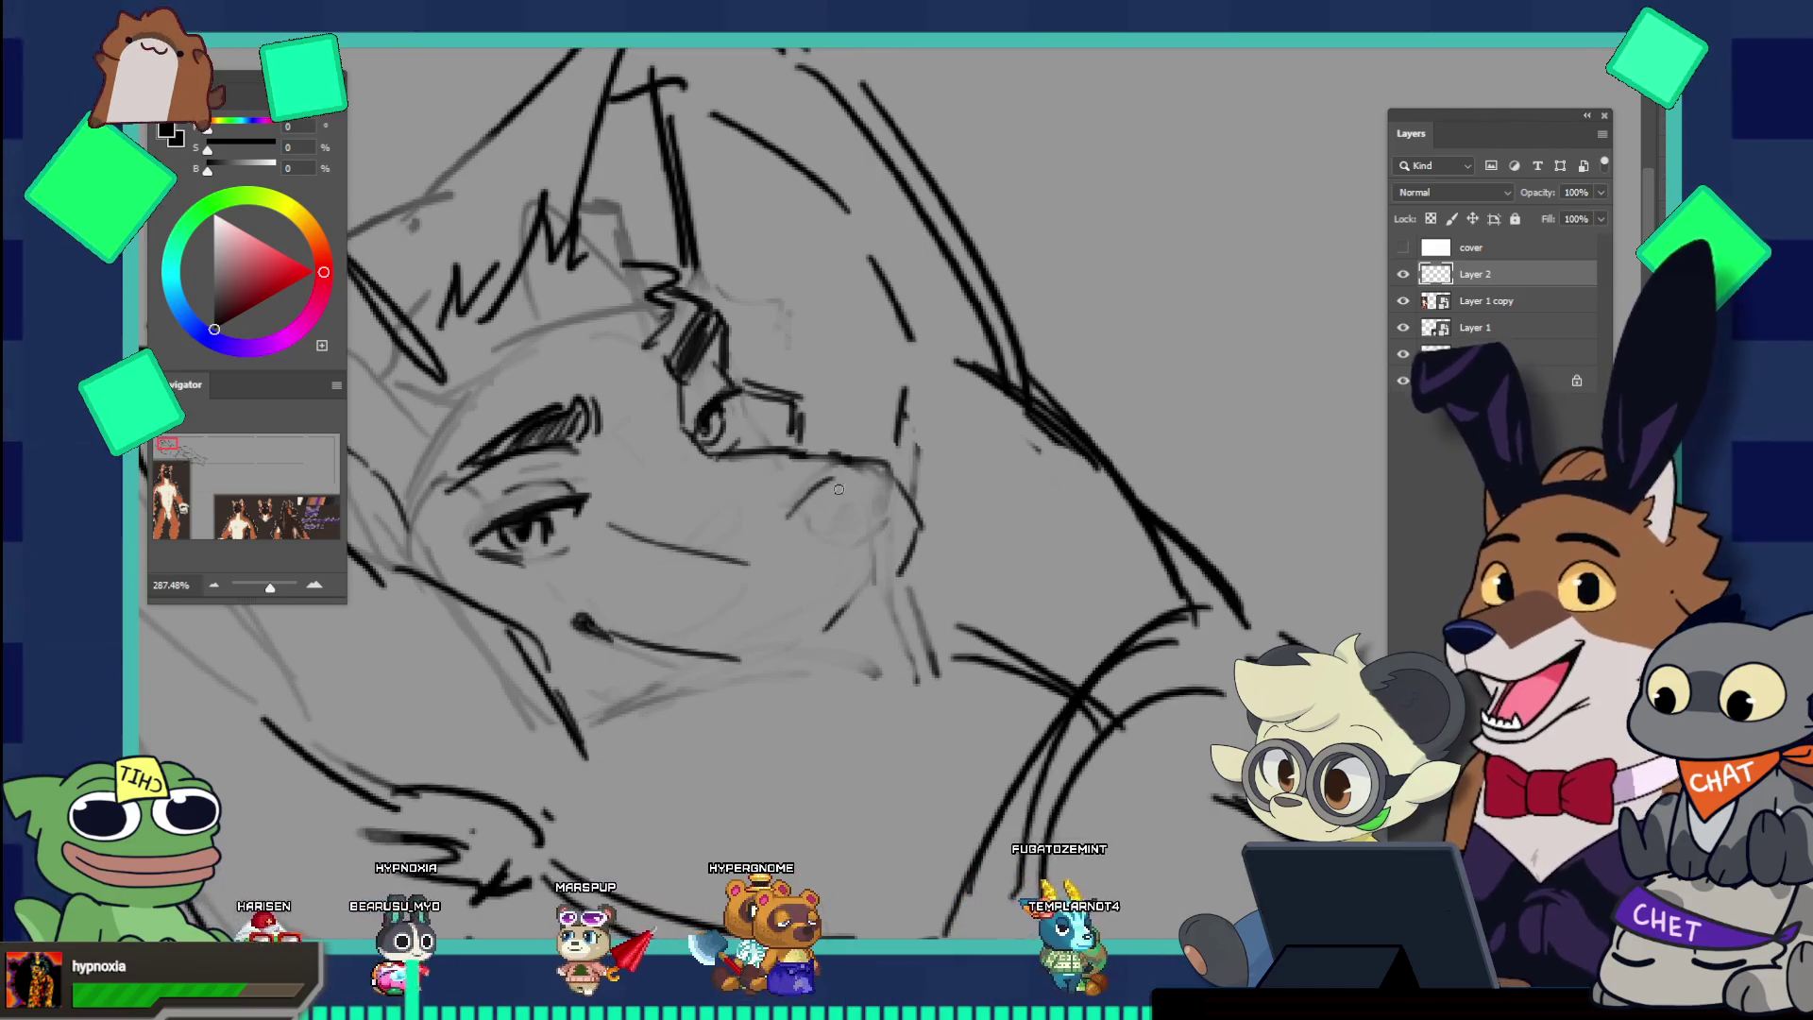
pyautogui.moveTo(850, 461); pyautogui.dragTo(773, 535)
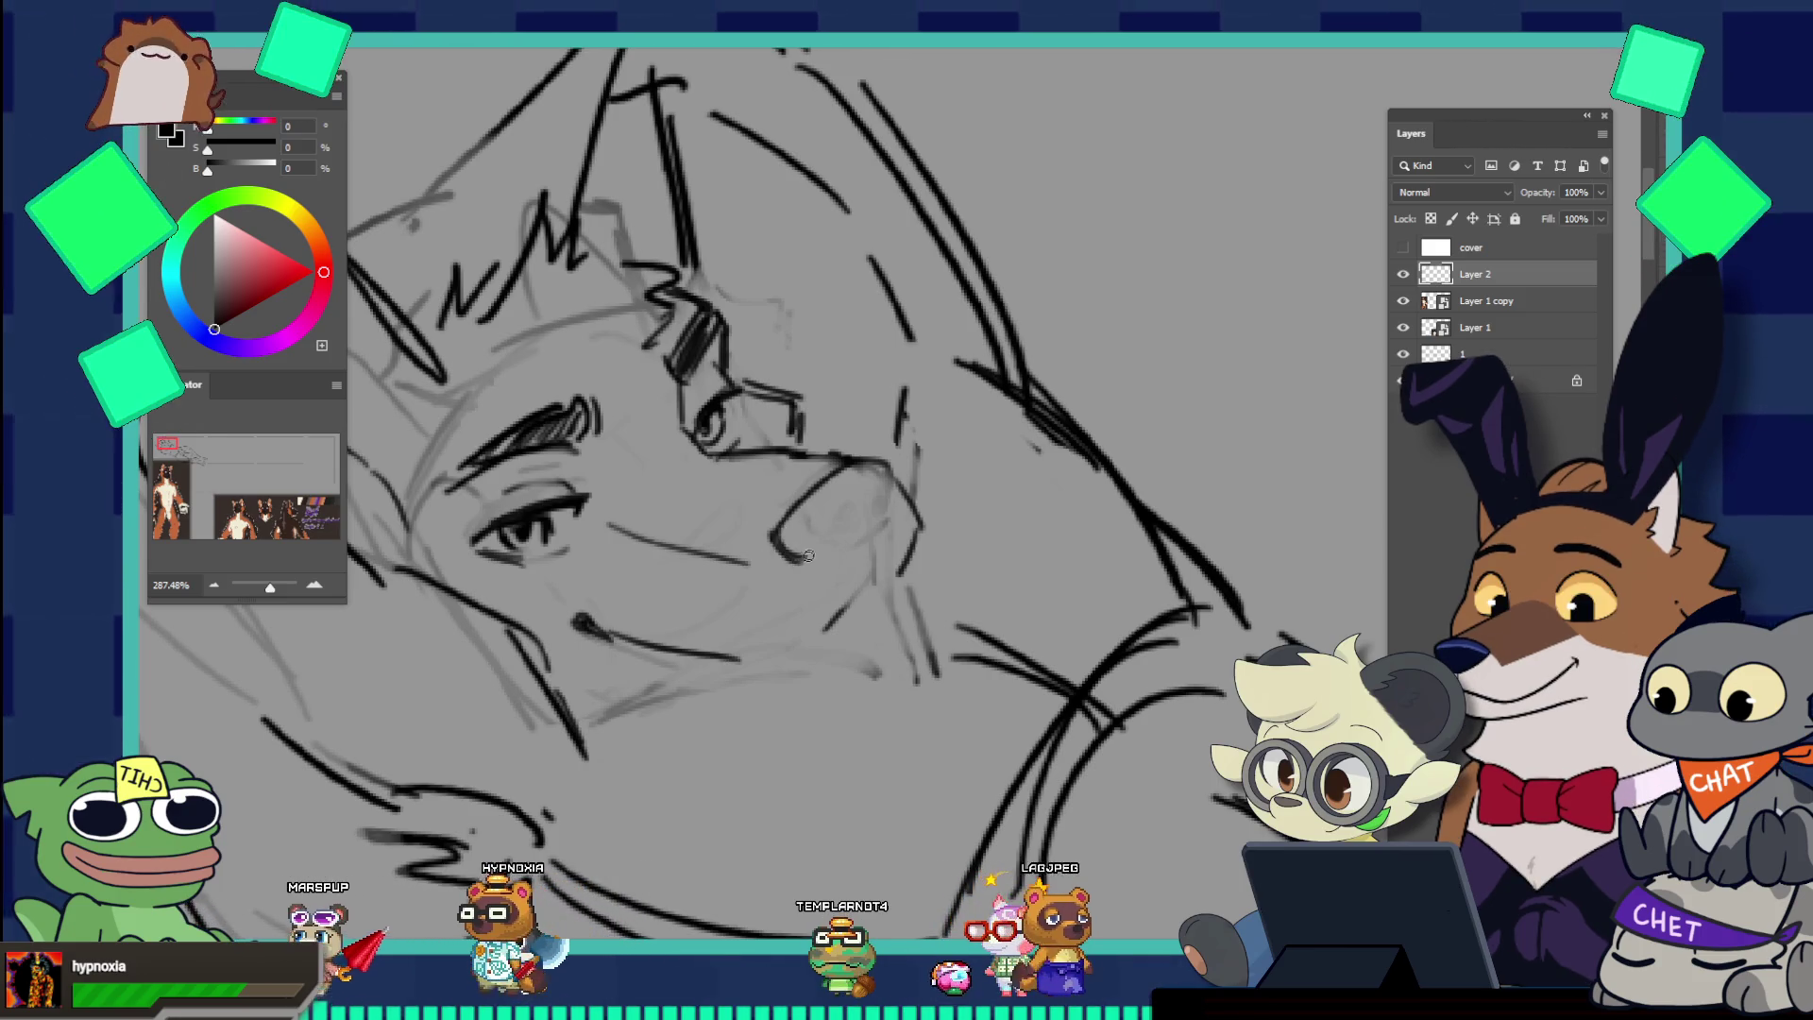
pyautogui.moveTo(789, 513); pyautogui.dragTo(803, 555)
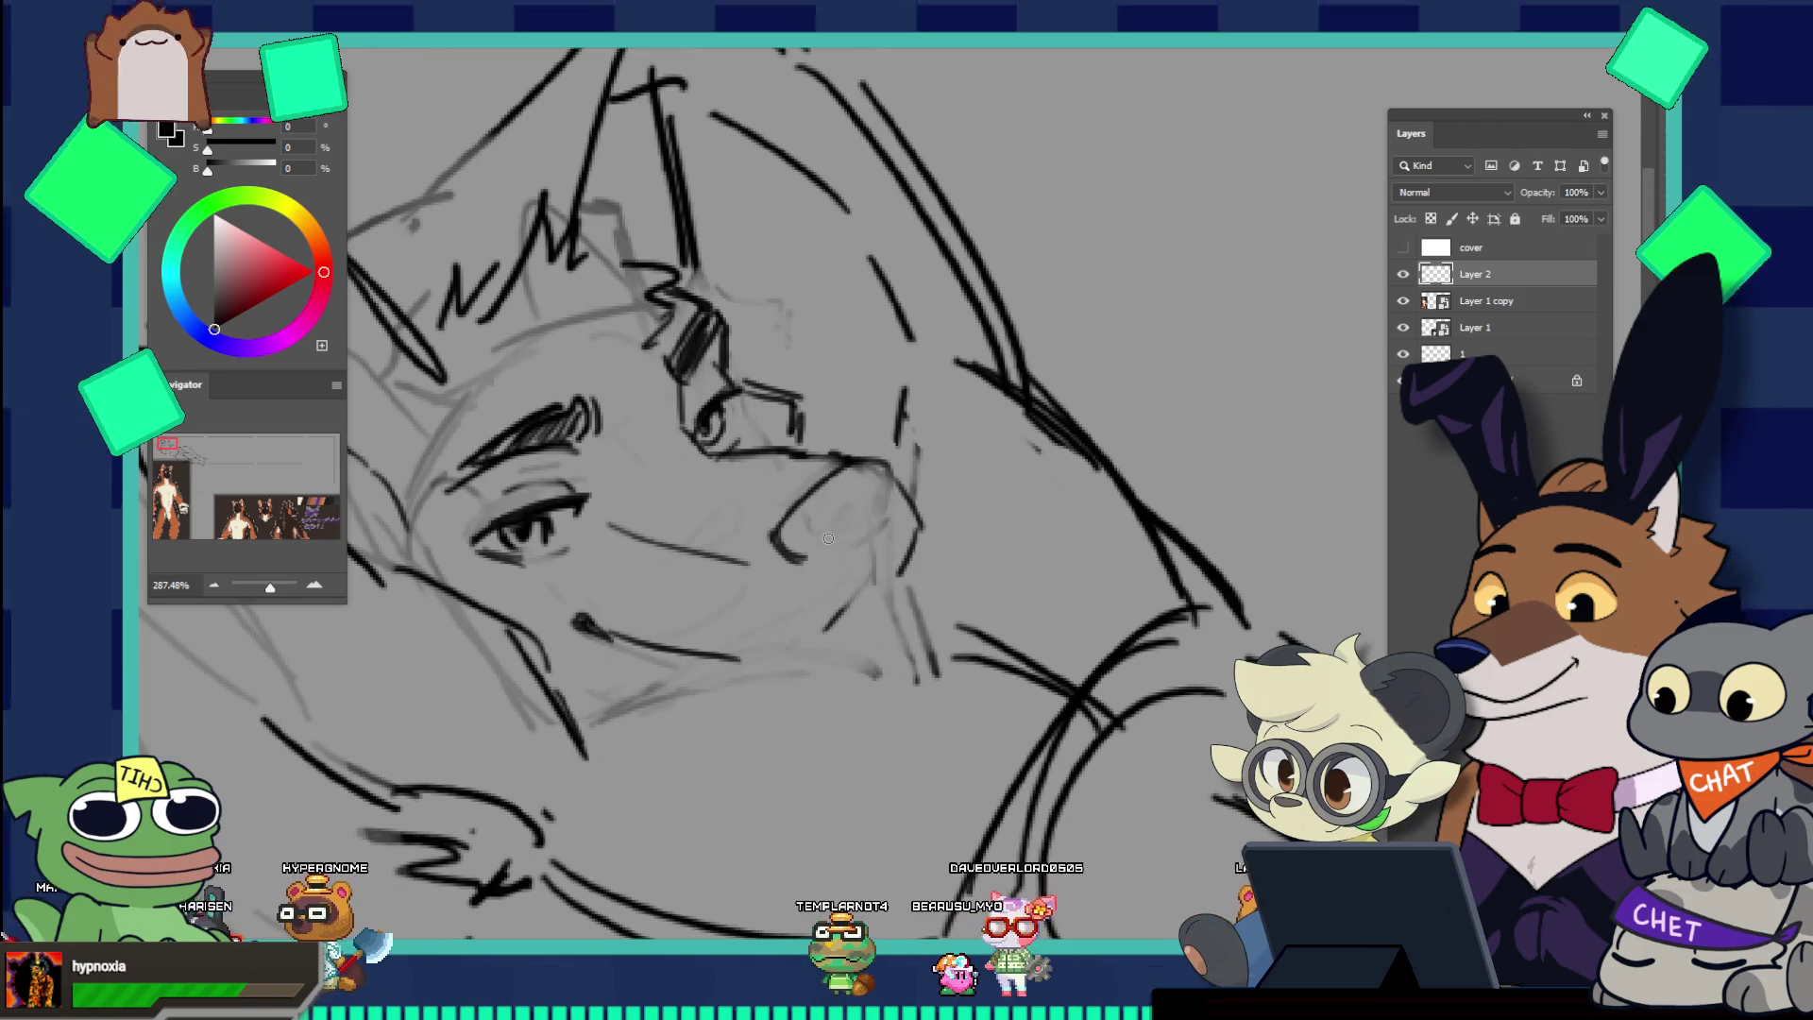
pyautogui.moveTo(847, 524); pyautogui.dragTo(901, 468)
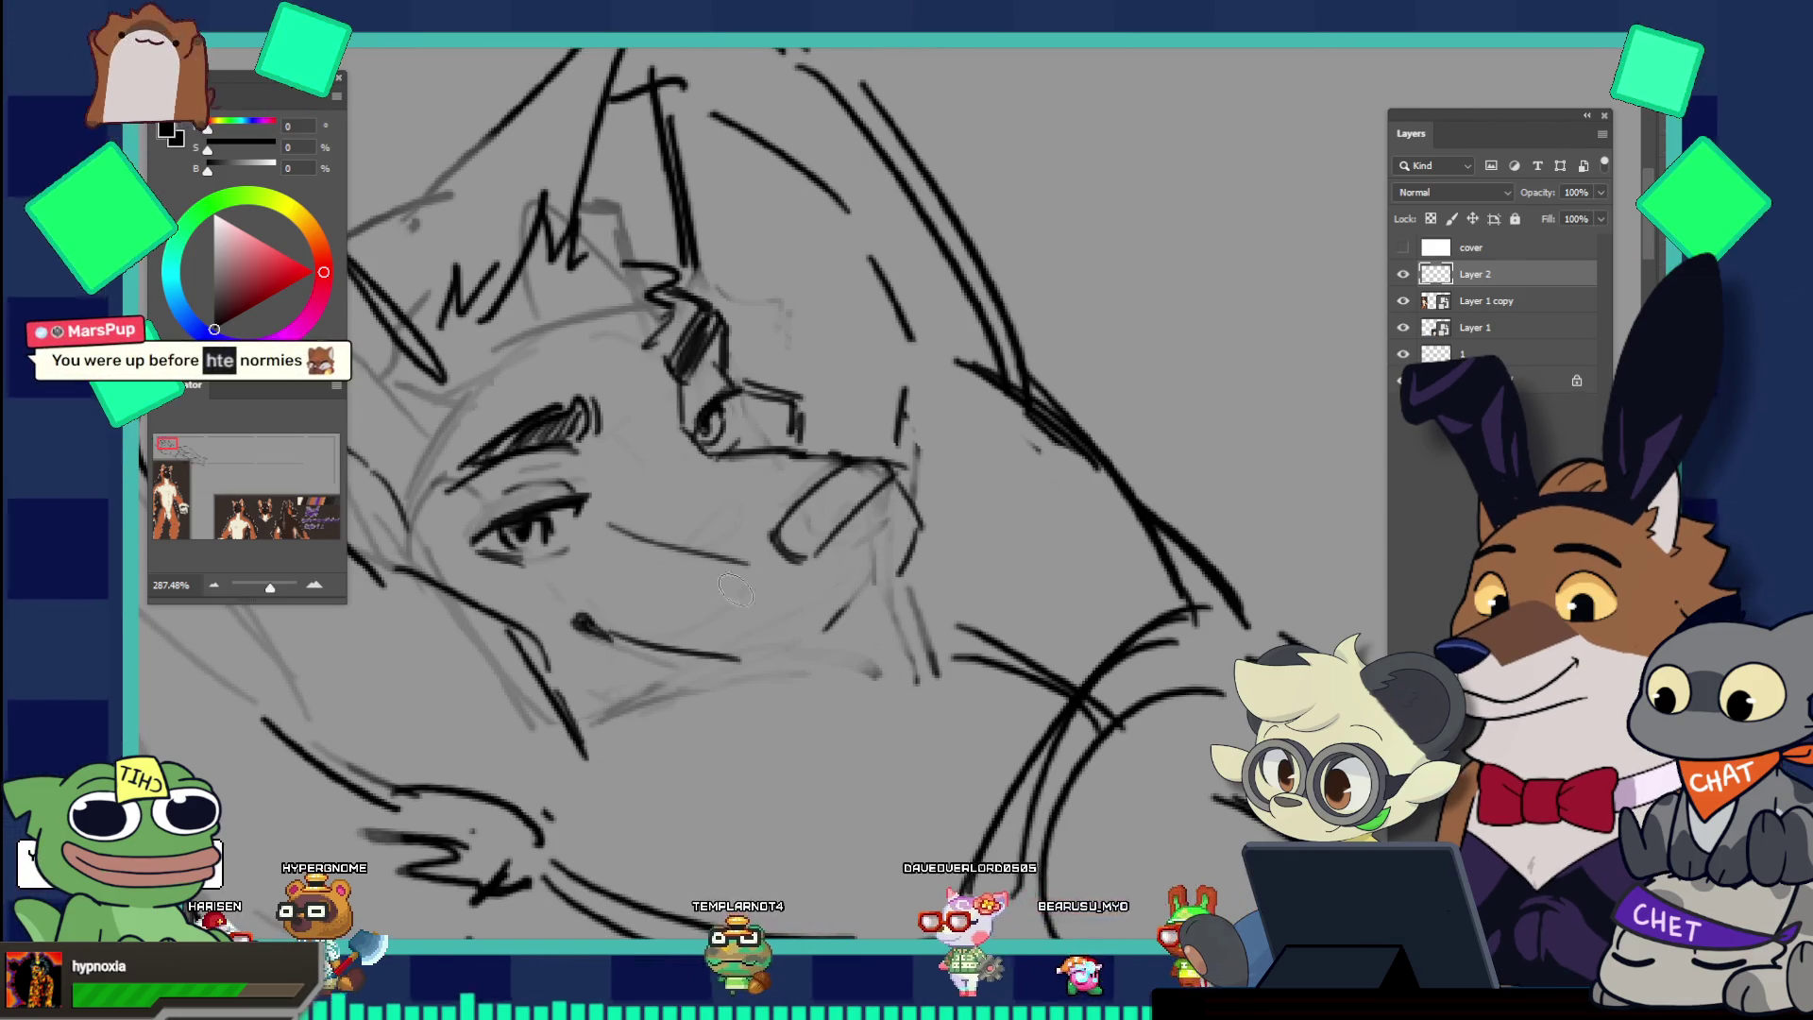
# Step: Erase parts of the new nose lines and redraw a downward nose stroke
pyautogui.moveTo(876, 507); pyautogui.dragTo(801, 534)
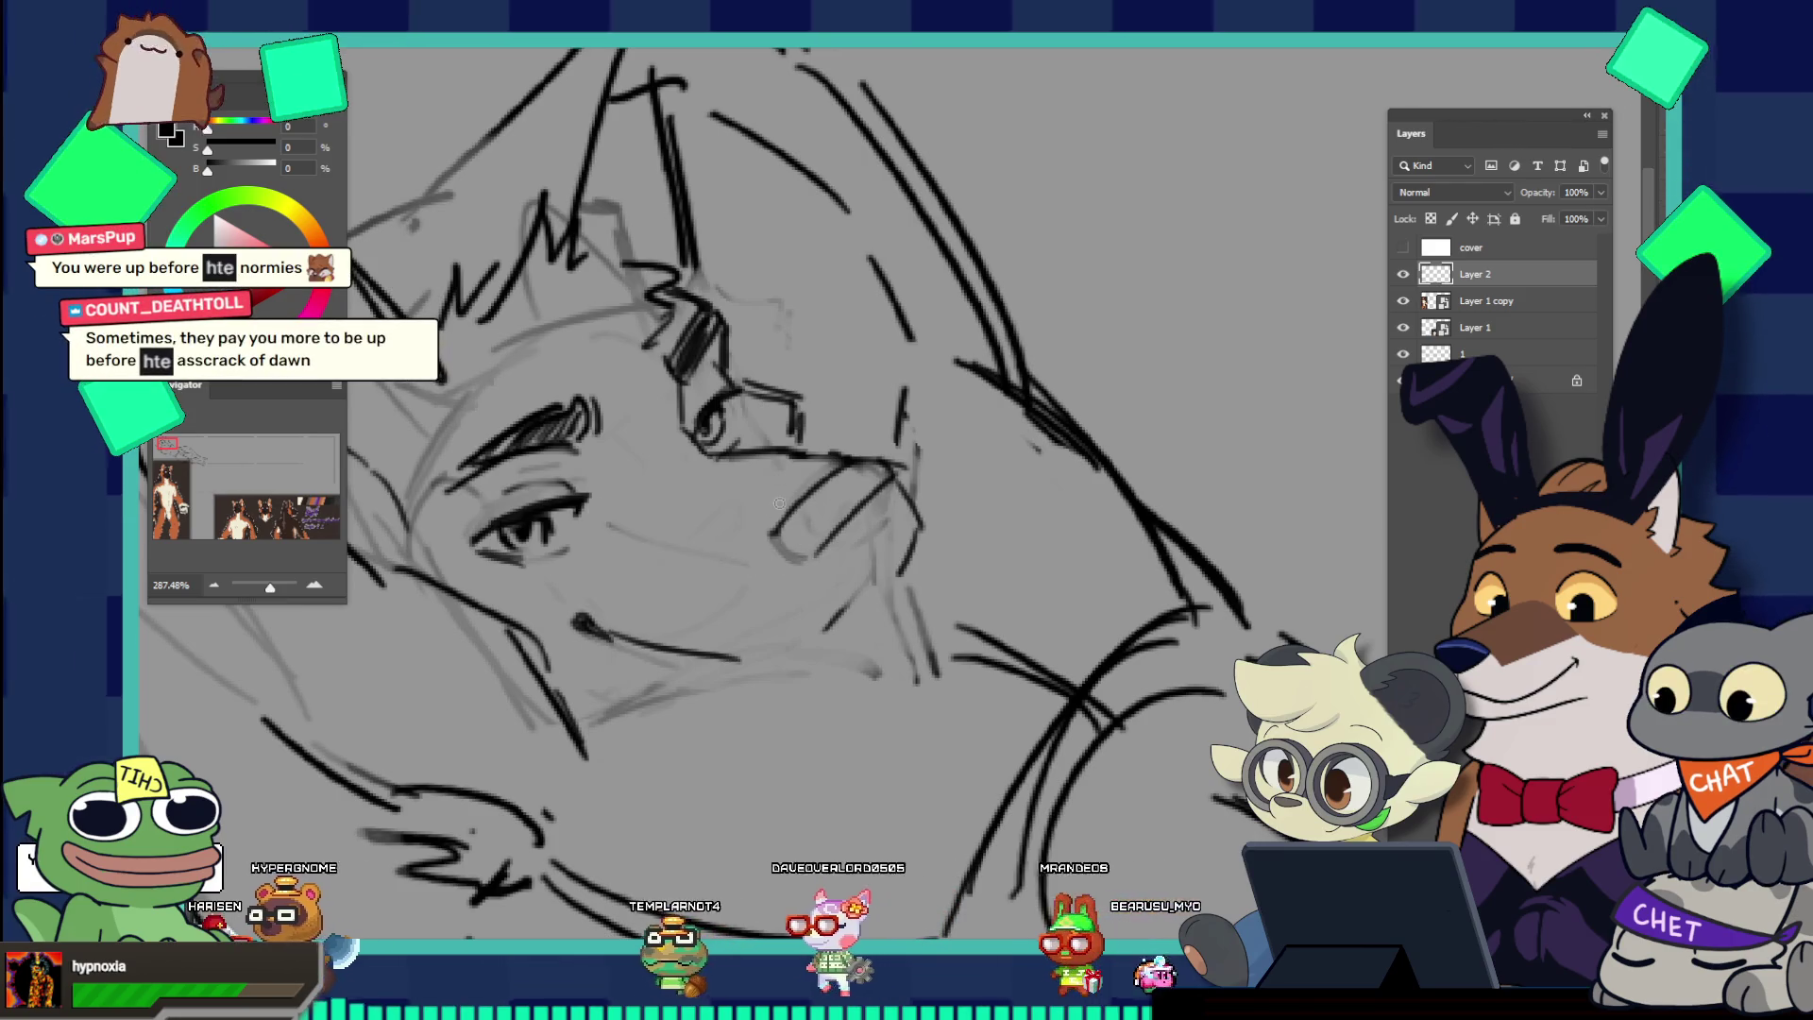
pyautogui.press('b')
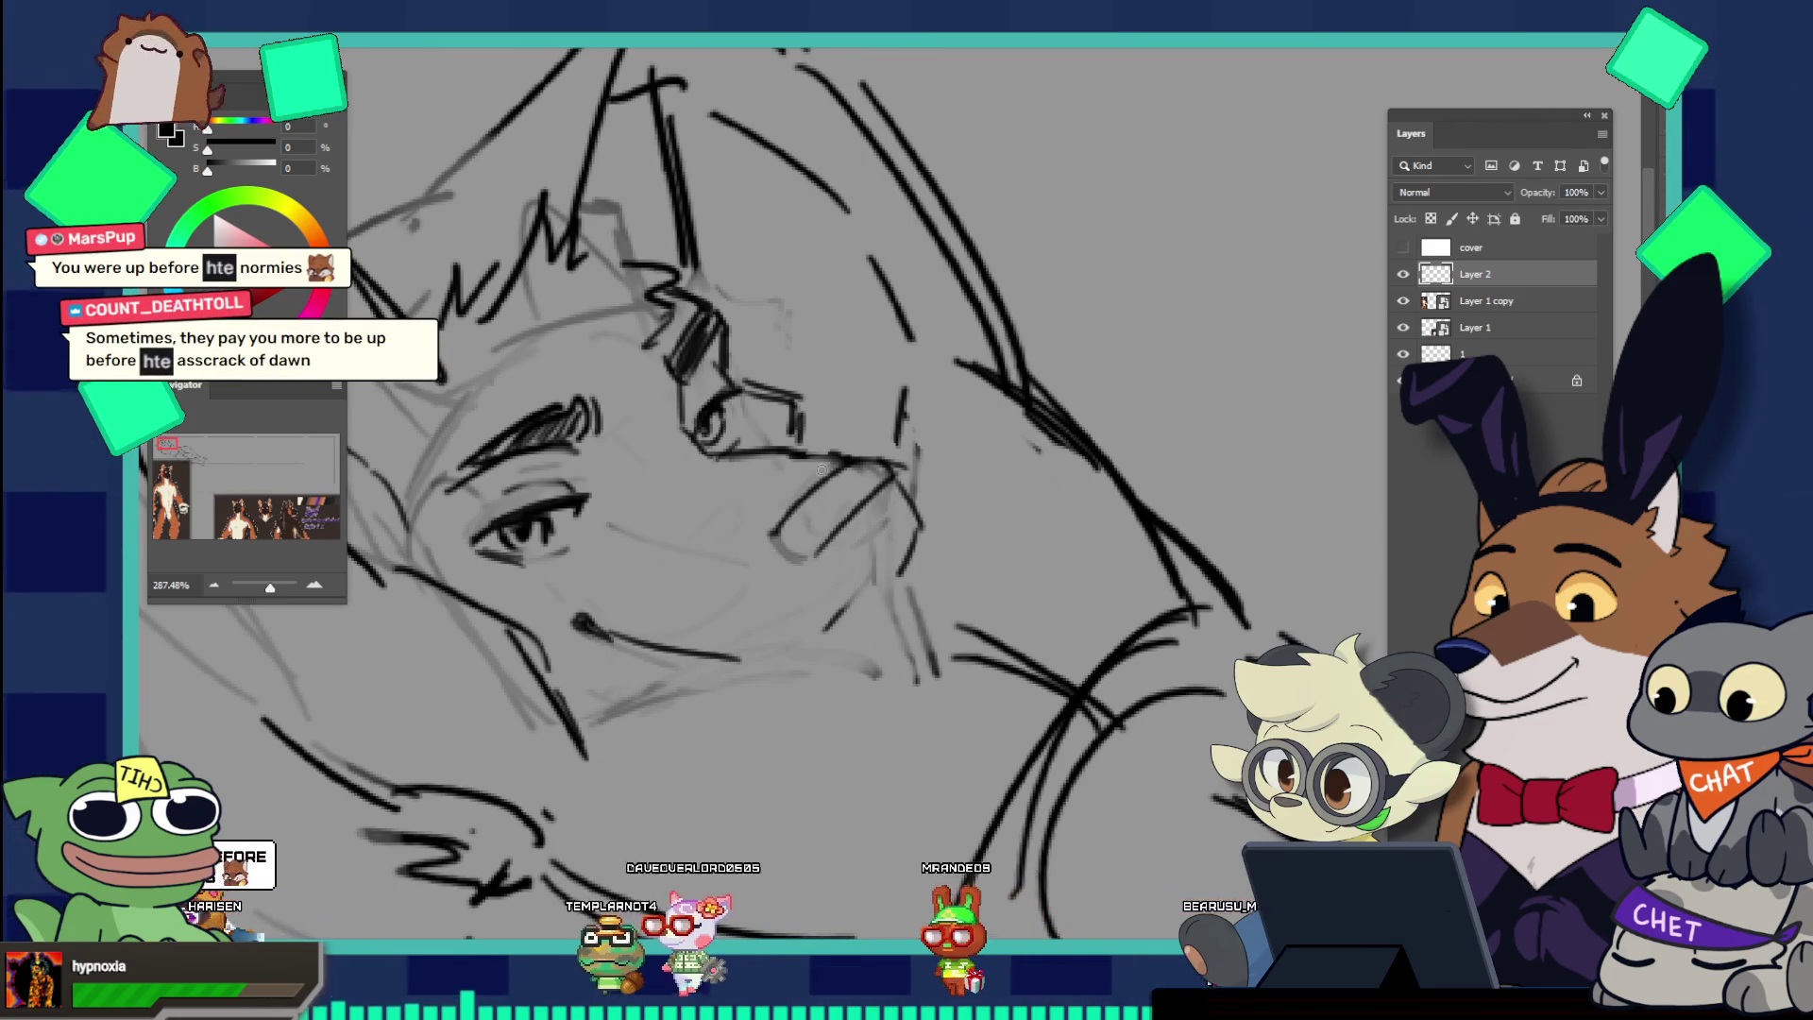
pyautogui.press('e')
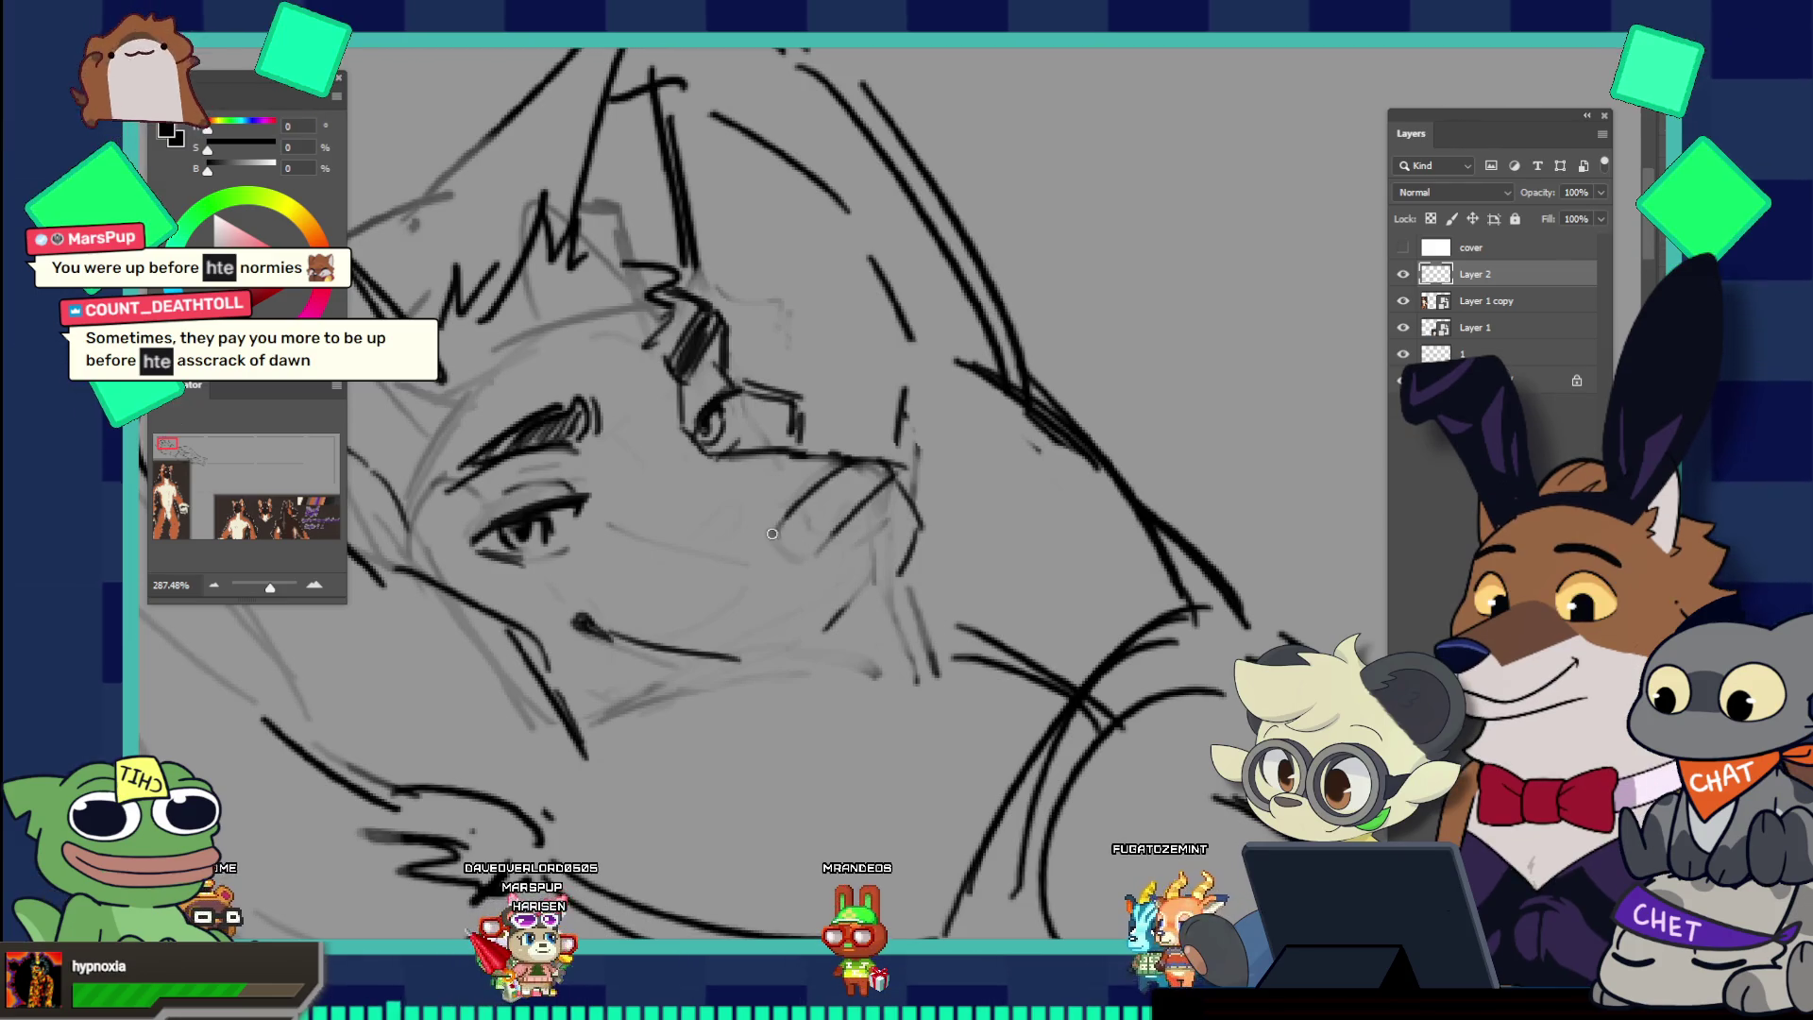
pyautogui.moveTo(772, 533); pyautogui.dragTo(805, 563)
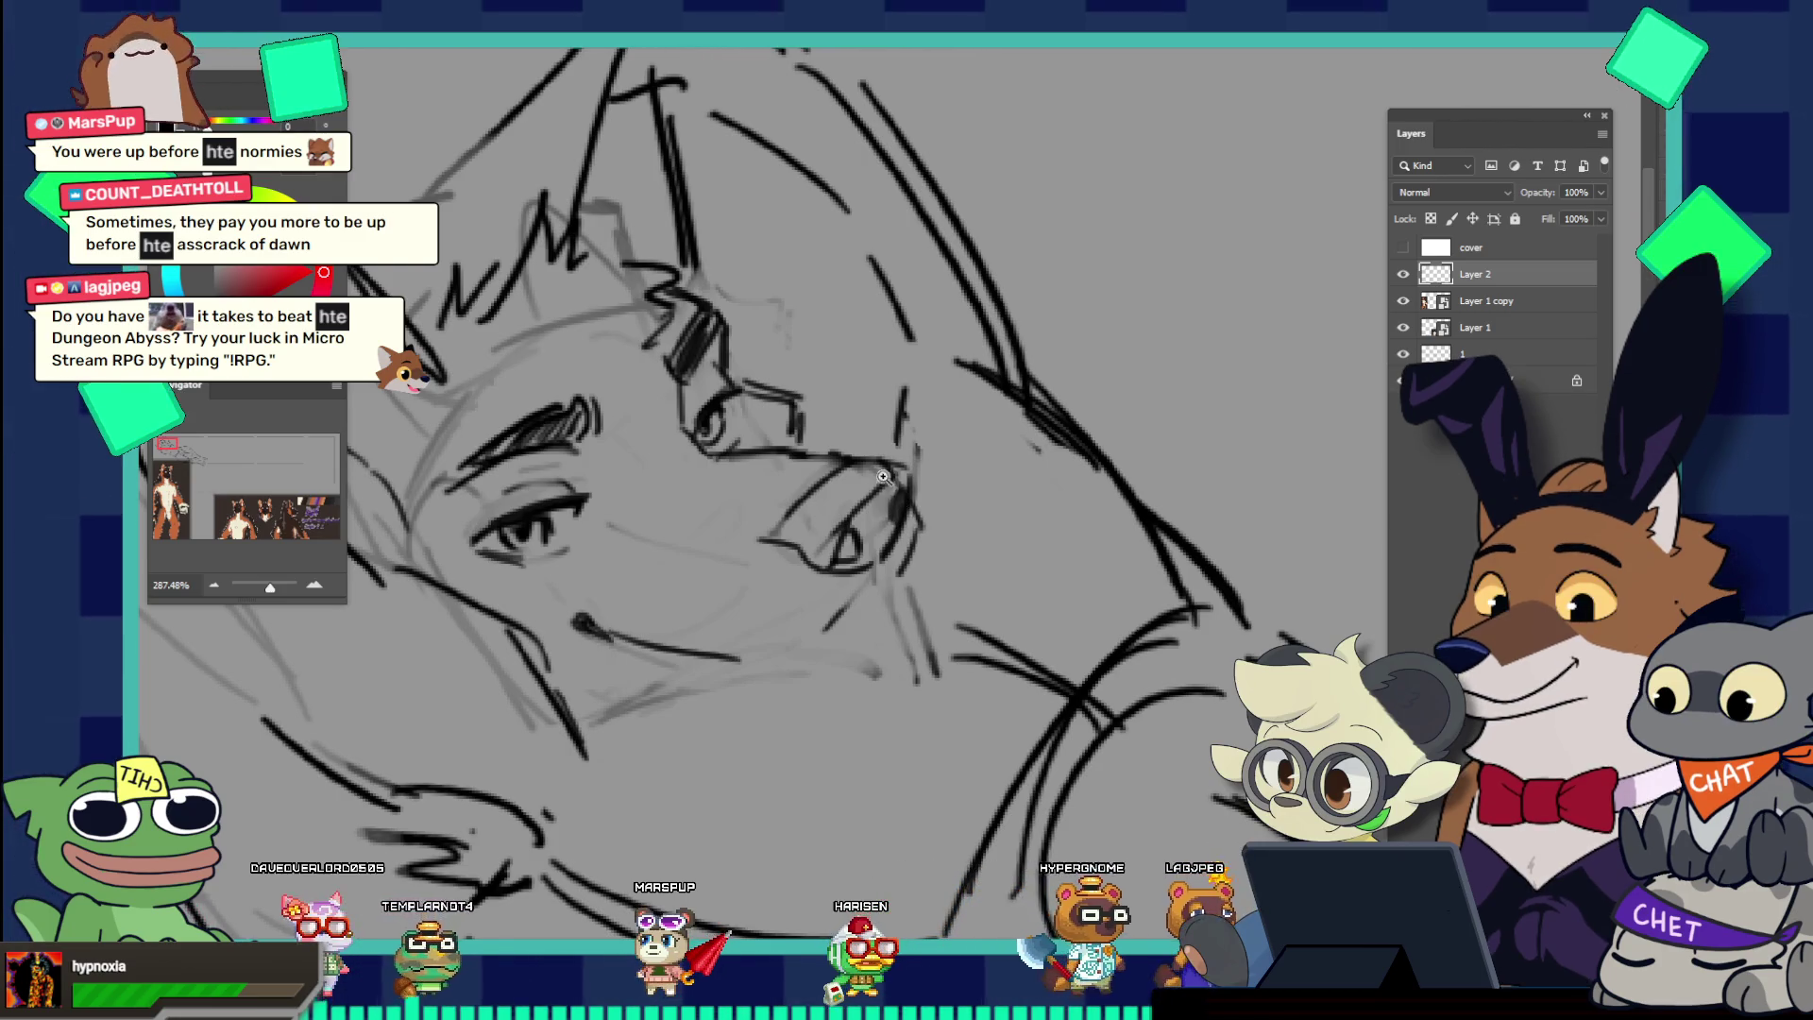
# Step: Zoom into the face, shrink the brush with [, and darken the line along the nose
pyautogui.scroll(-5, 897, 498)
pyautogui.scroll(3, 921, 464)
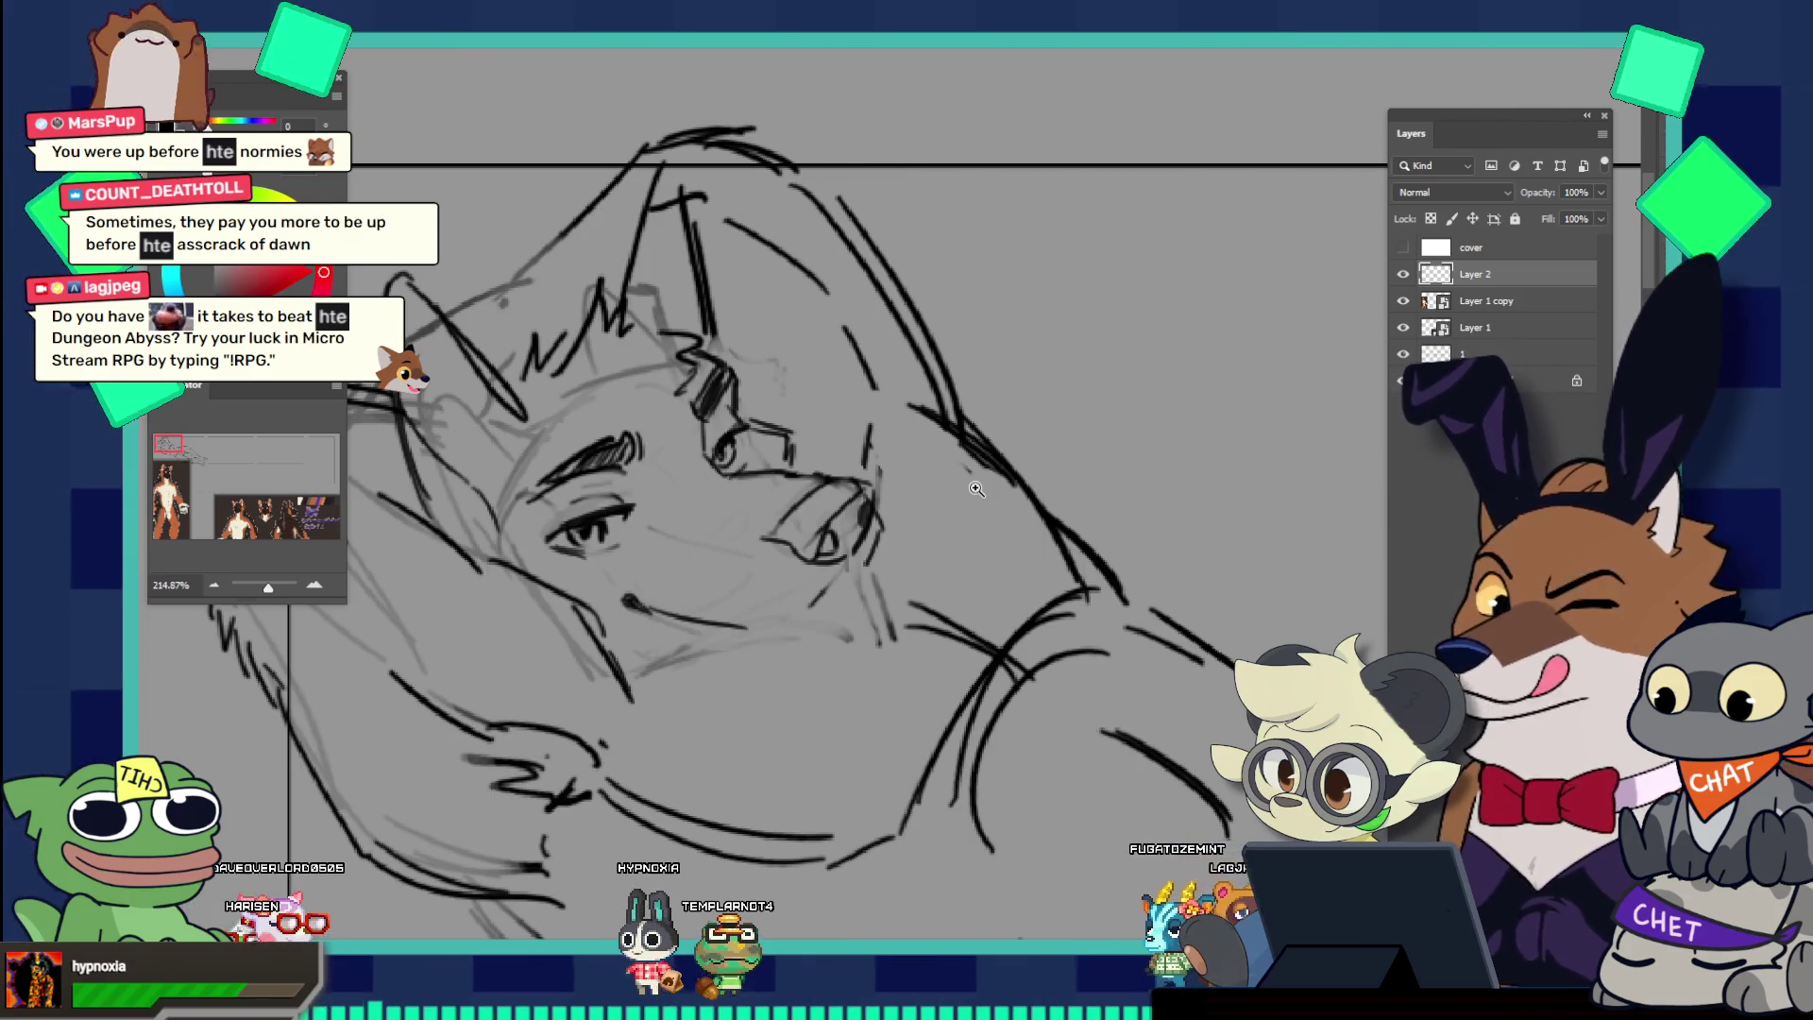
pyautogui.moveTo(976, 488); pyautogui.dragTo(928, 456)
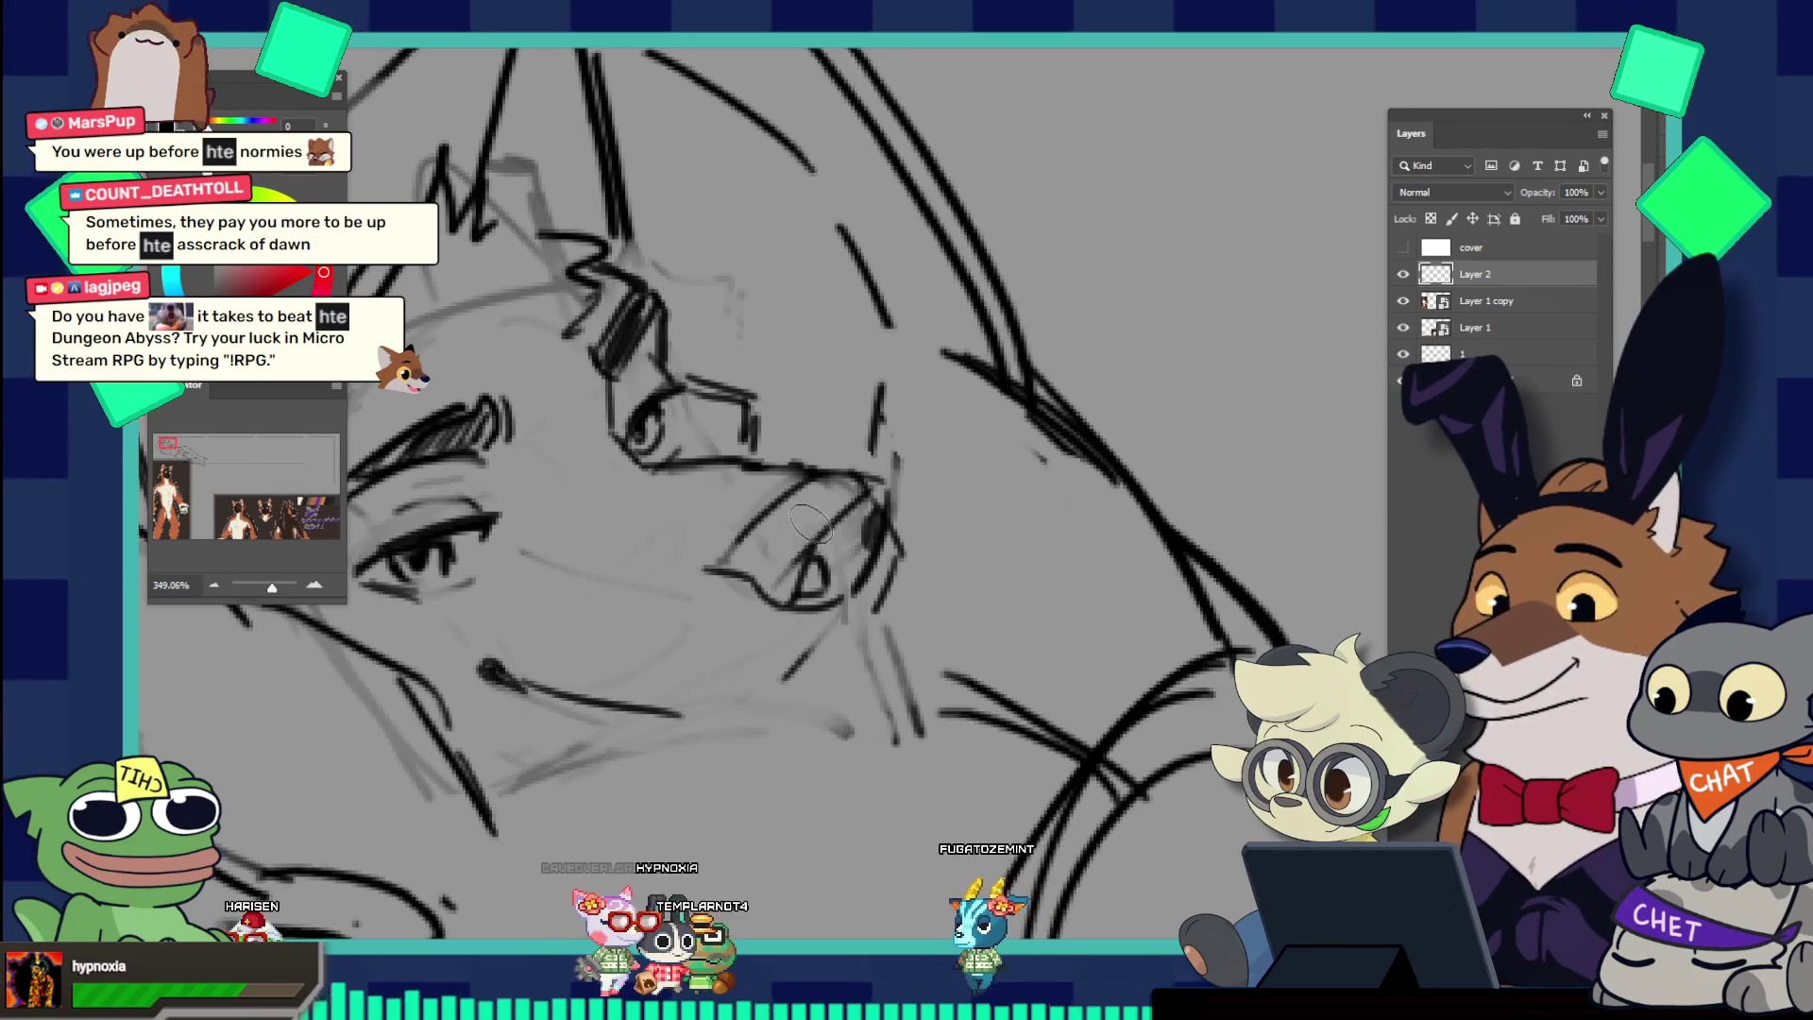
pyautogui.press('[')
pyautogui.press('[')
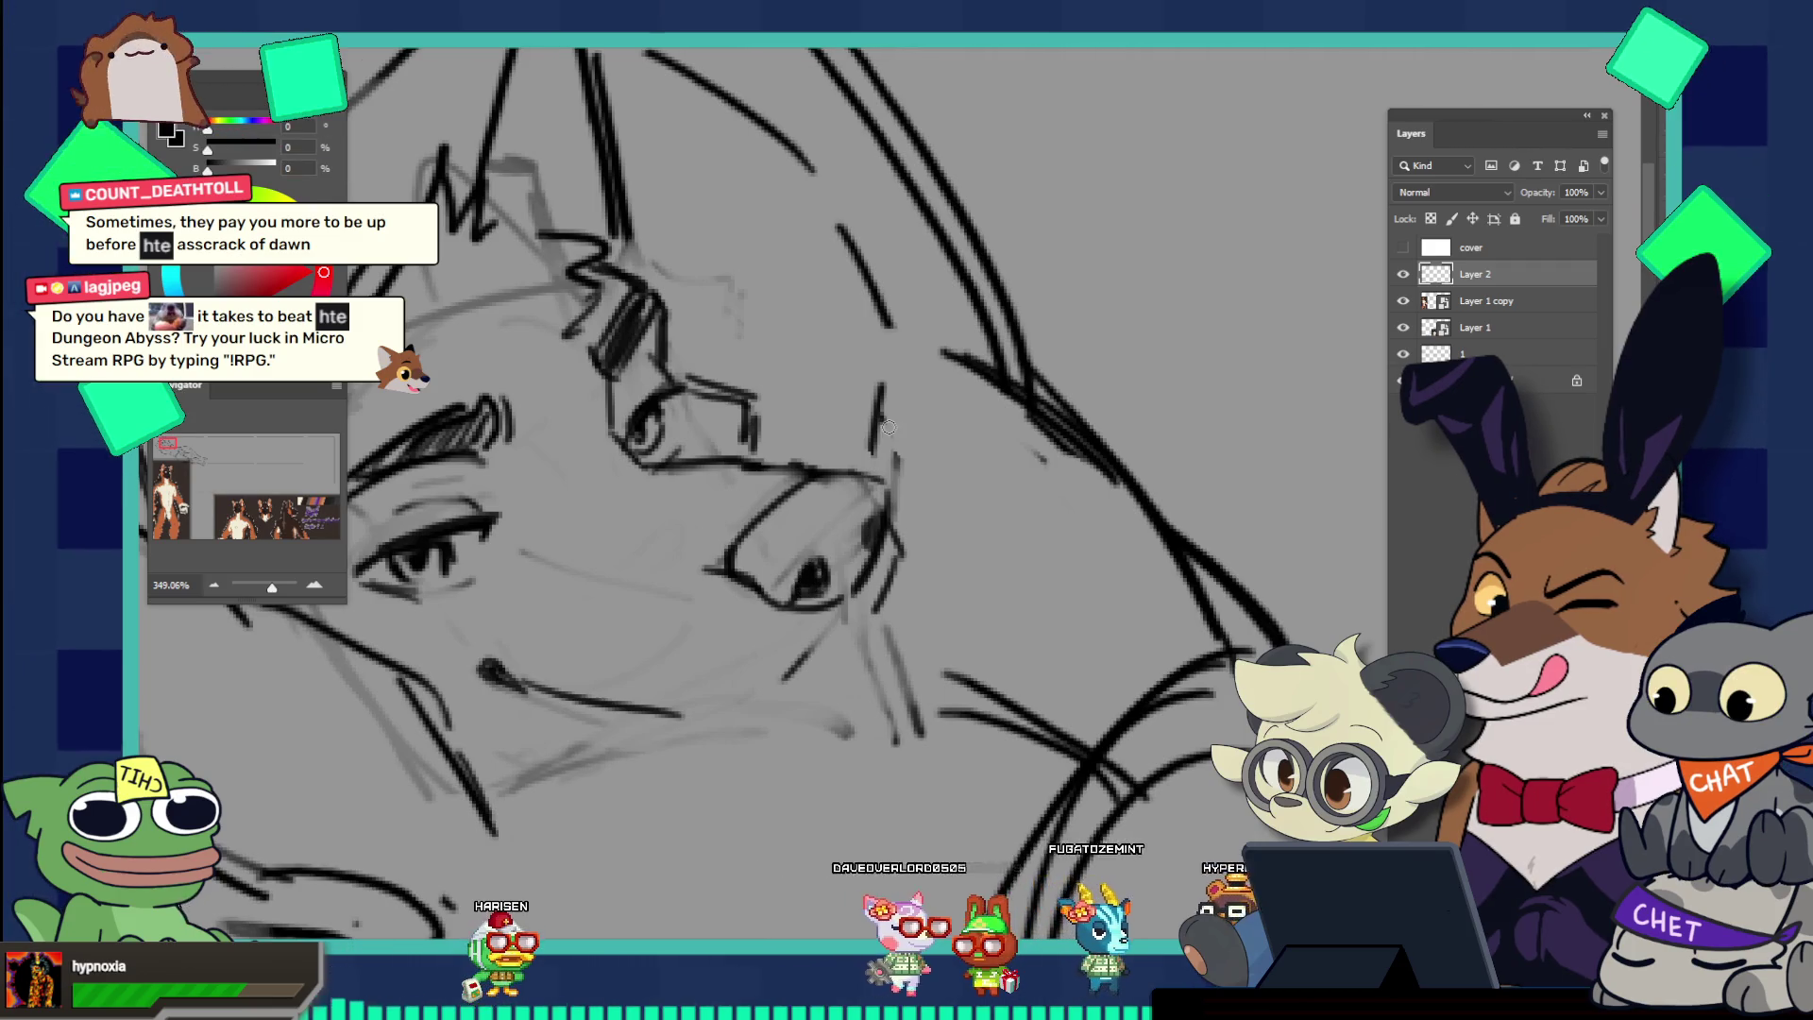
pyautogui.hotkey('ctrl', '0')
pyautogui.click(901, 547)
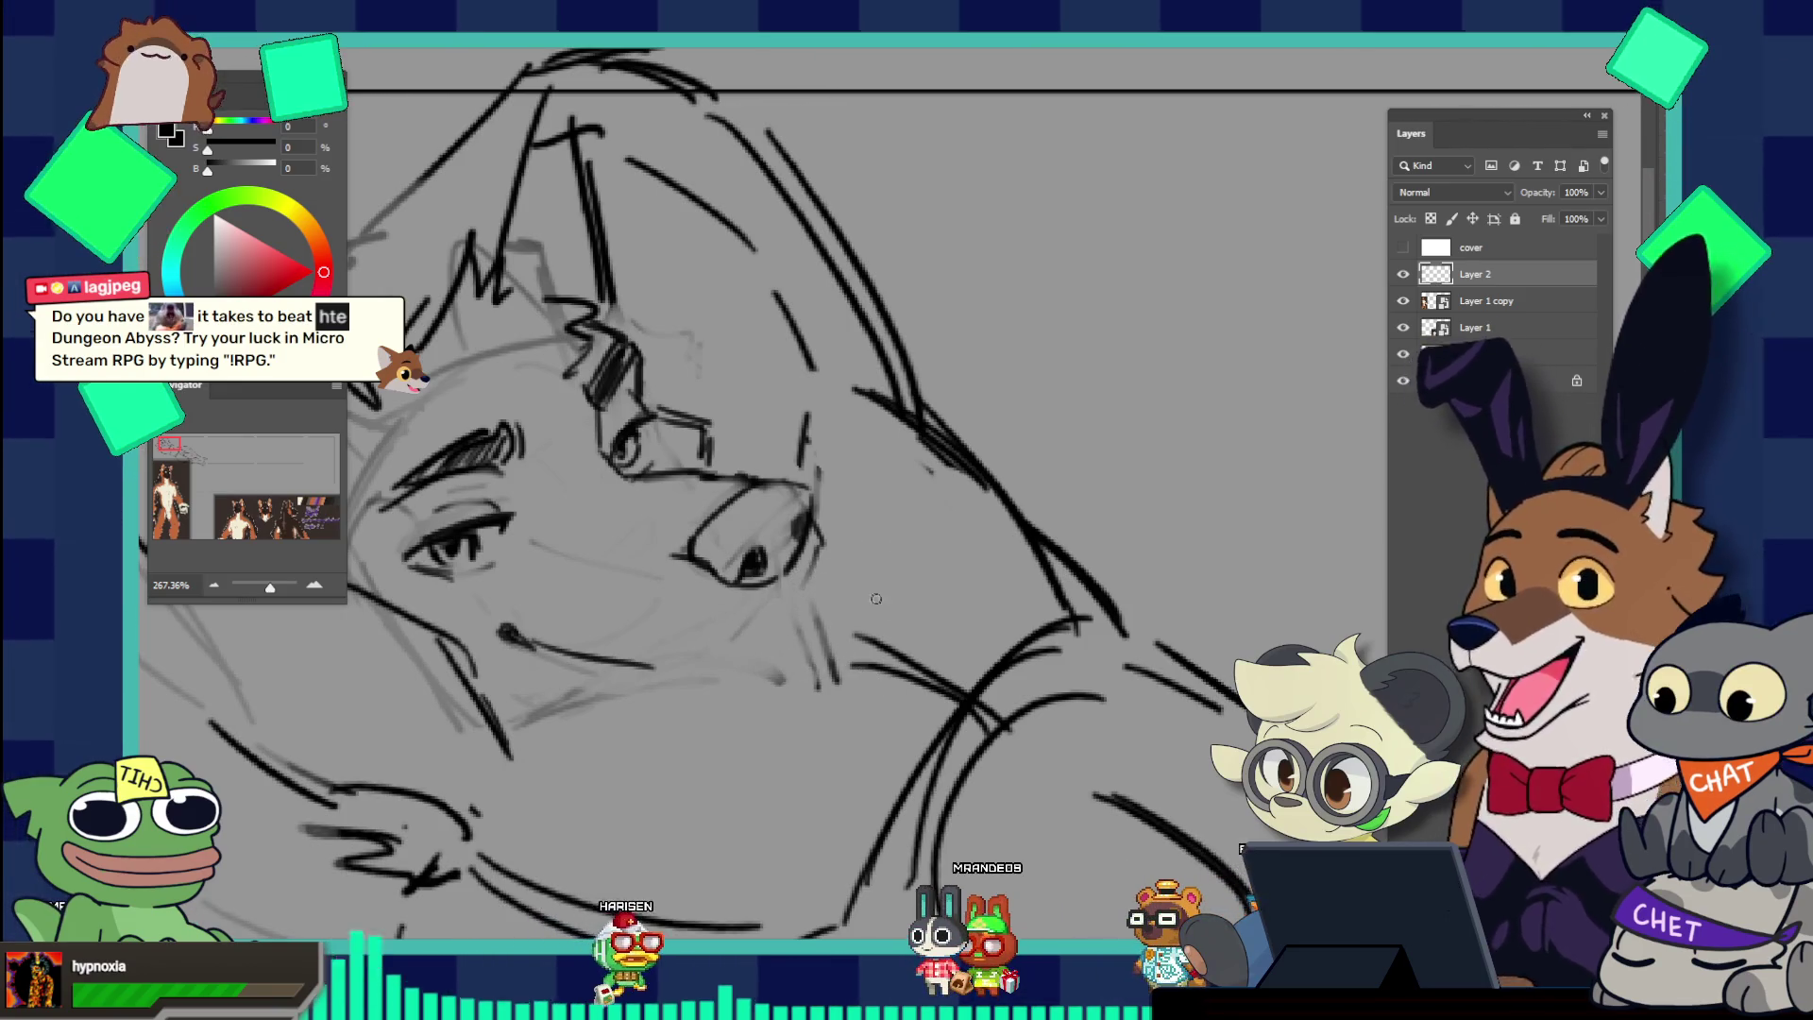
pyautogui.press('[')
pyautogui.press('[')
pyautogui.press('[')
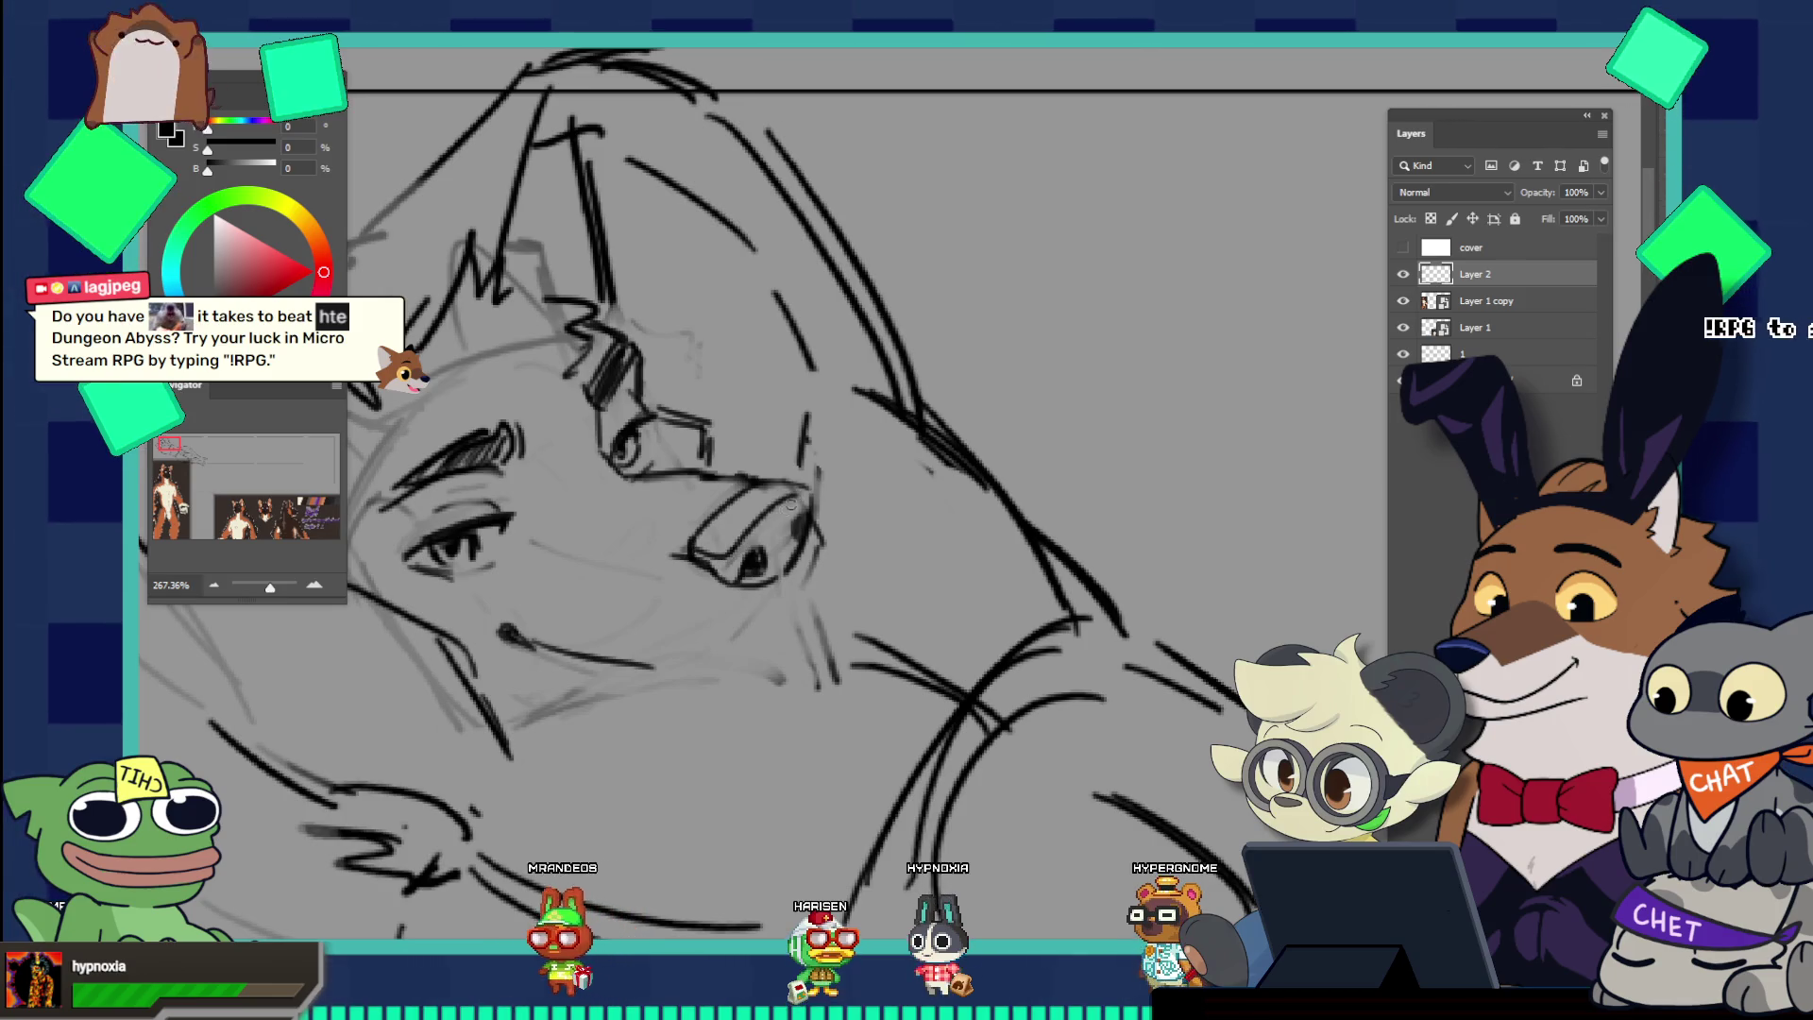
pyautogui.moveTo(722, 570); pyautogui.dragTo(802, 494)
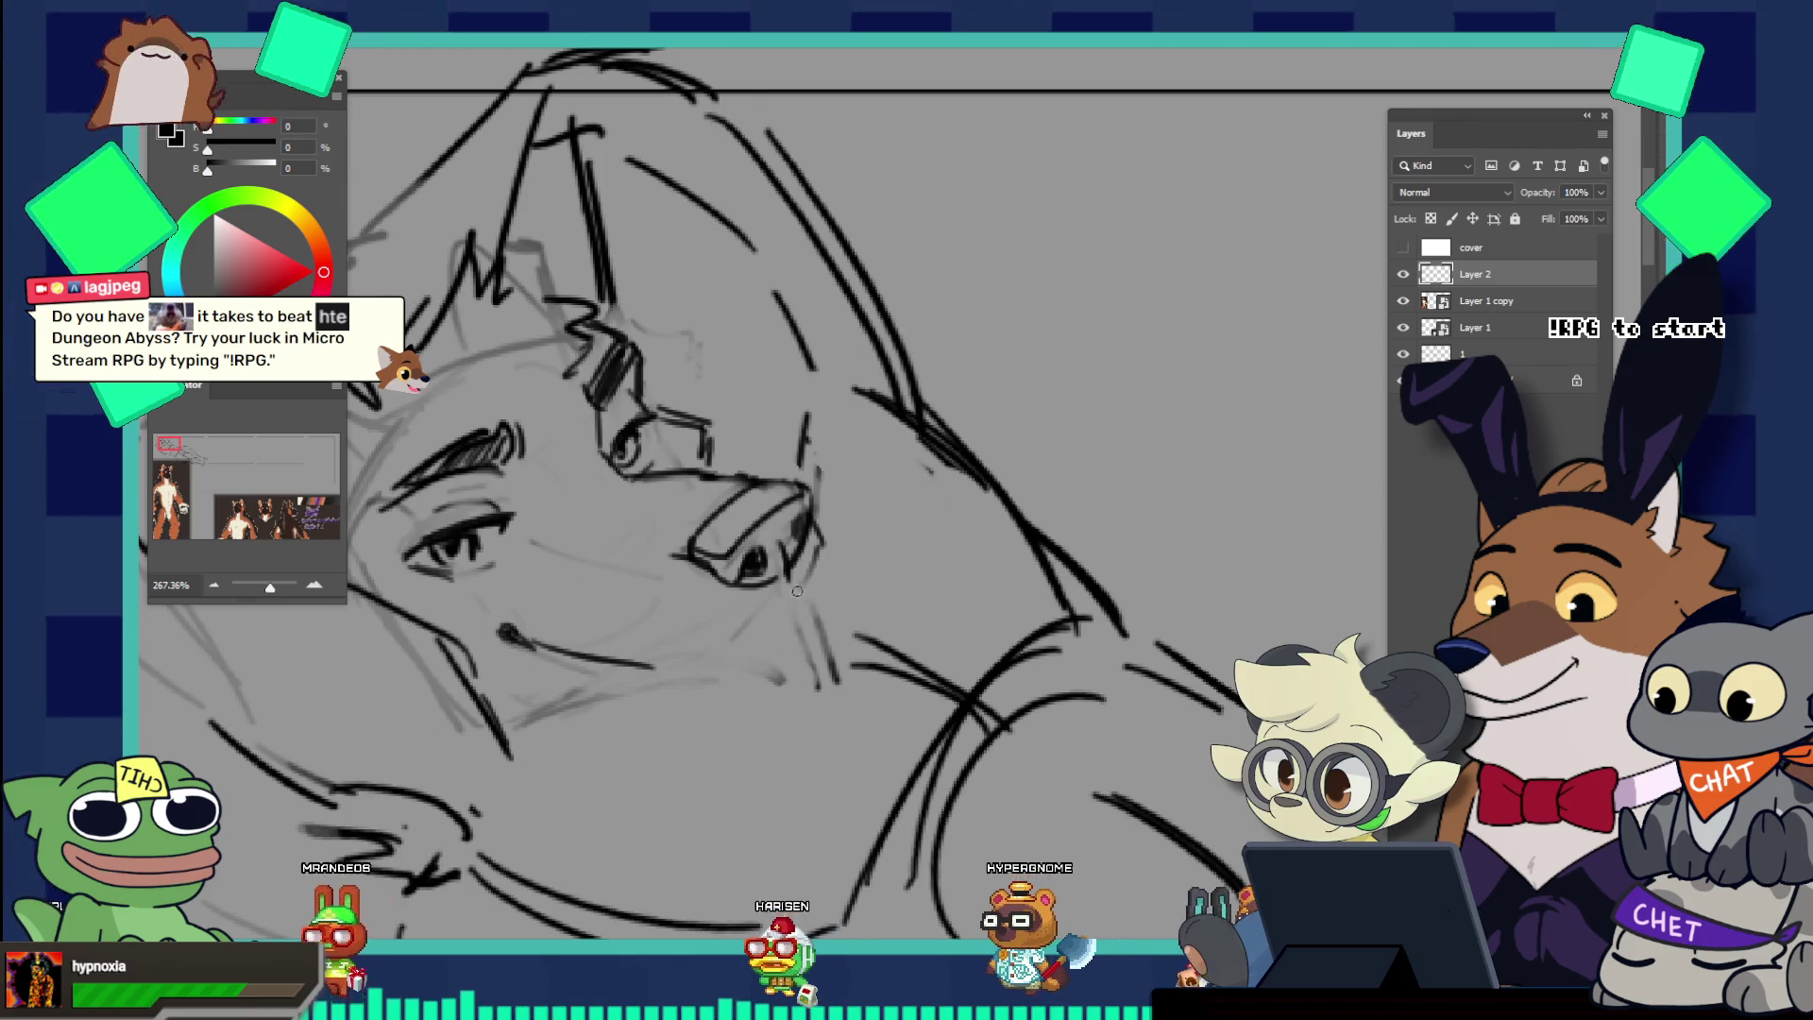
# Step: Extend the mouth line right and up toward the cheek, and lengthen the nose underside
pyautogui.moveTo(793, 565); pyautogui.dragTo(704, 443)
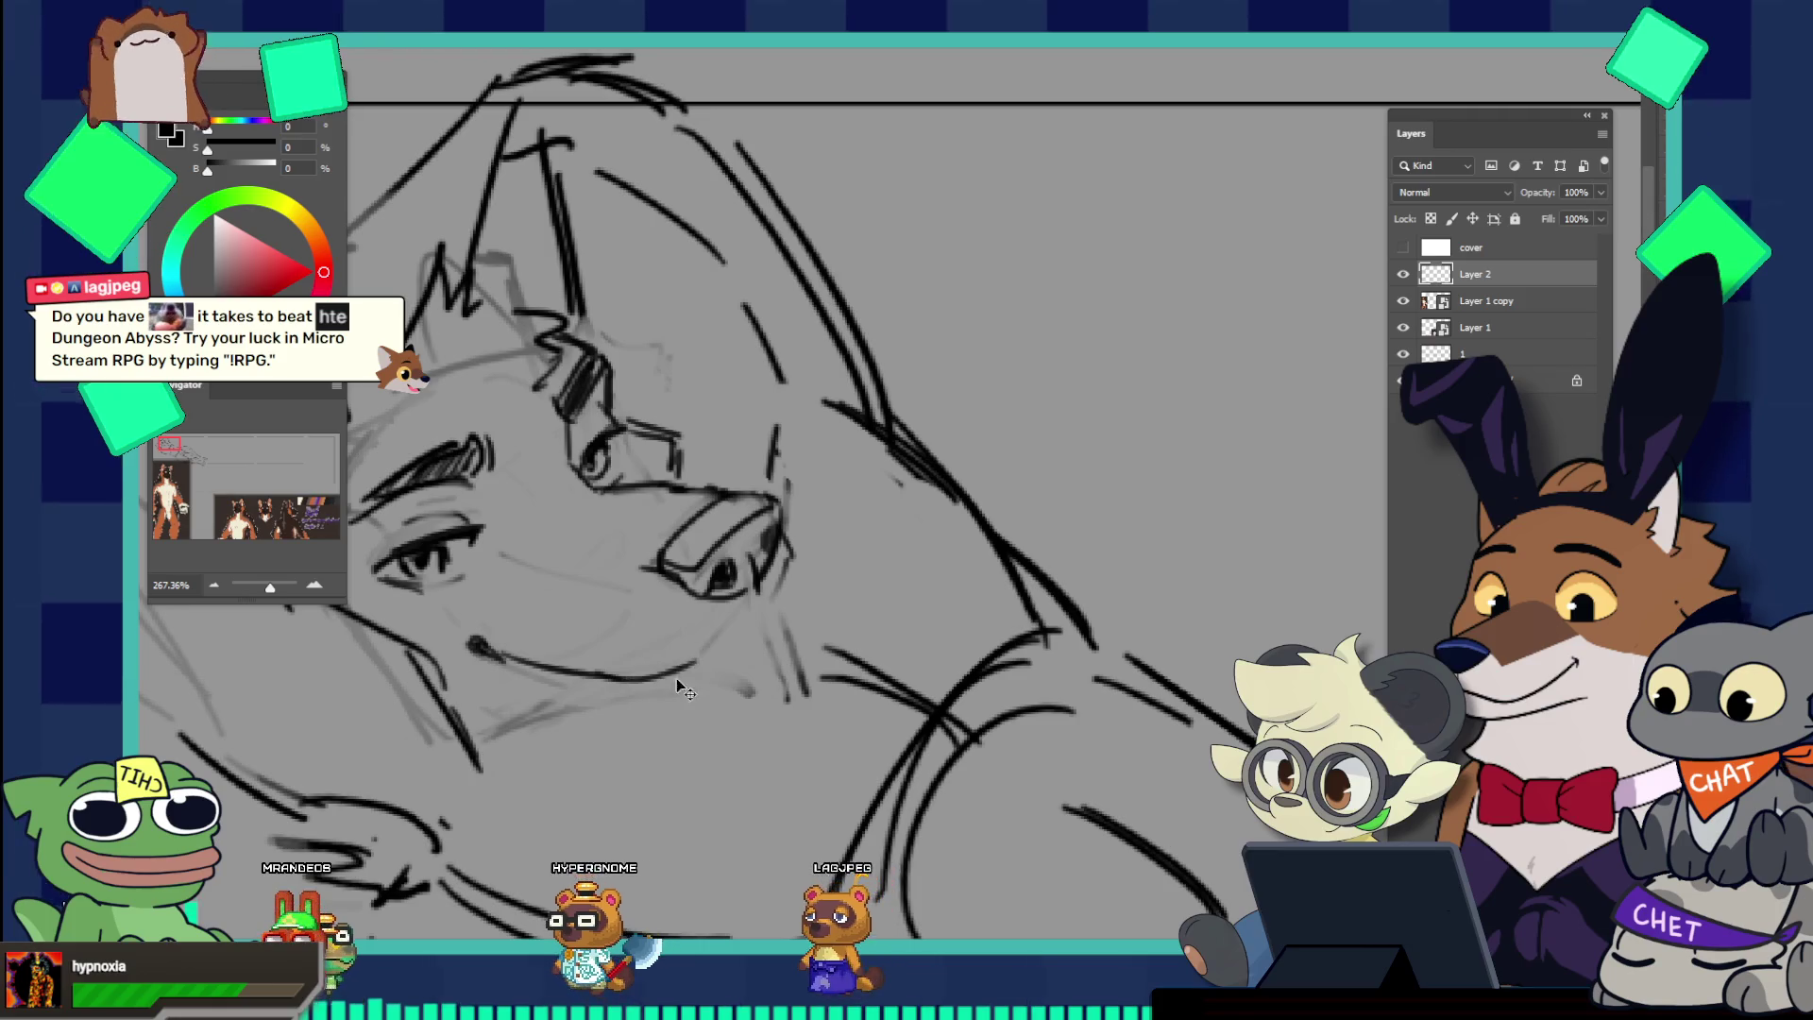
pyautogui.moveTo(619, 679); pyautogui.dragTo(684, 686)
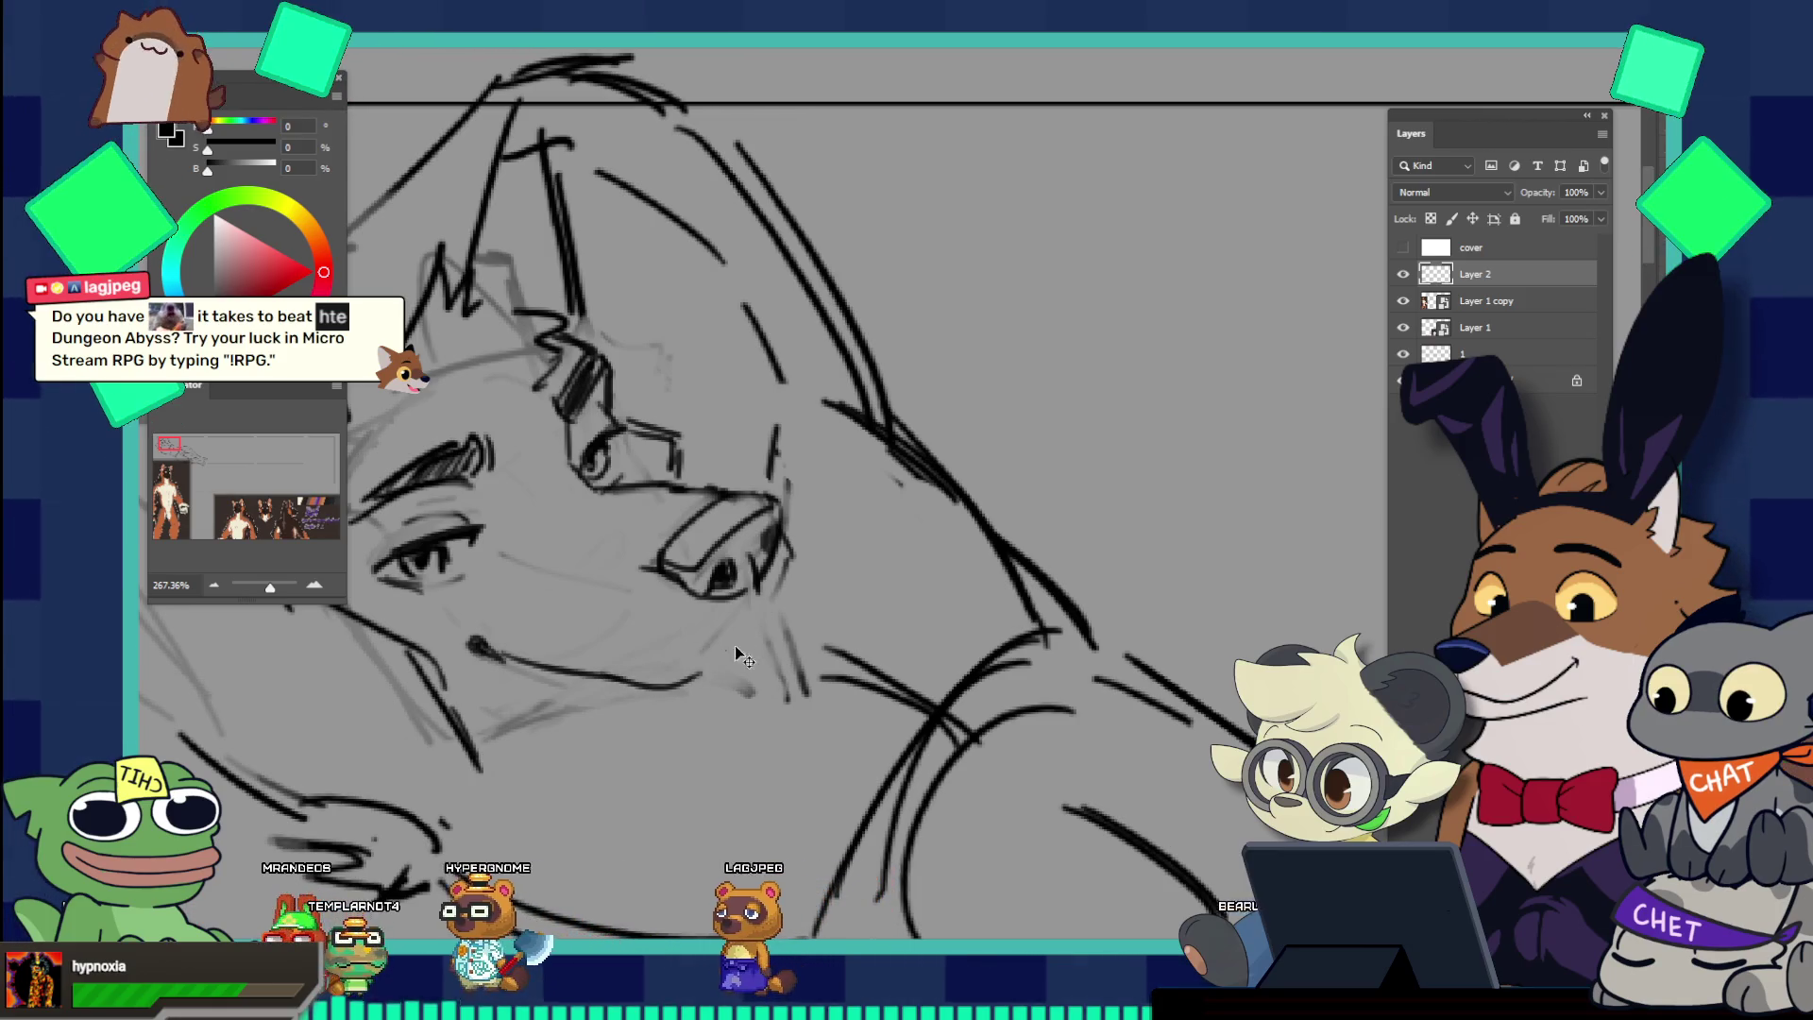
pyautogui.moveTo(692, 680); pyautogui.dragTo(756, 623)
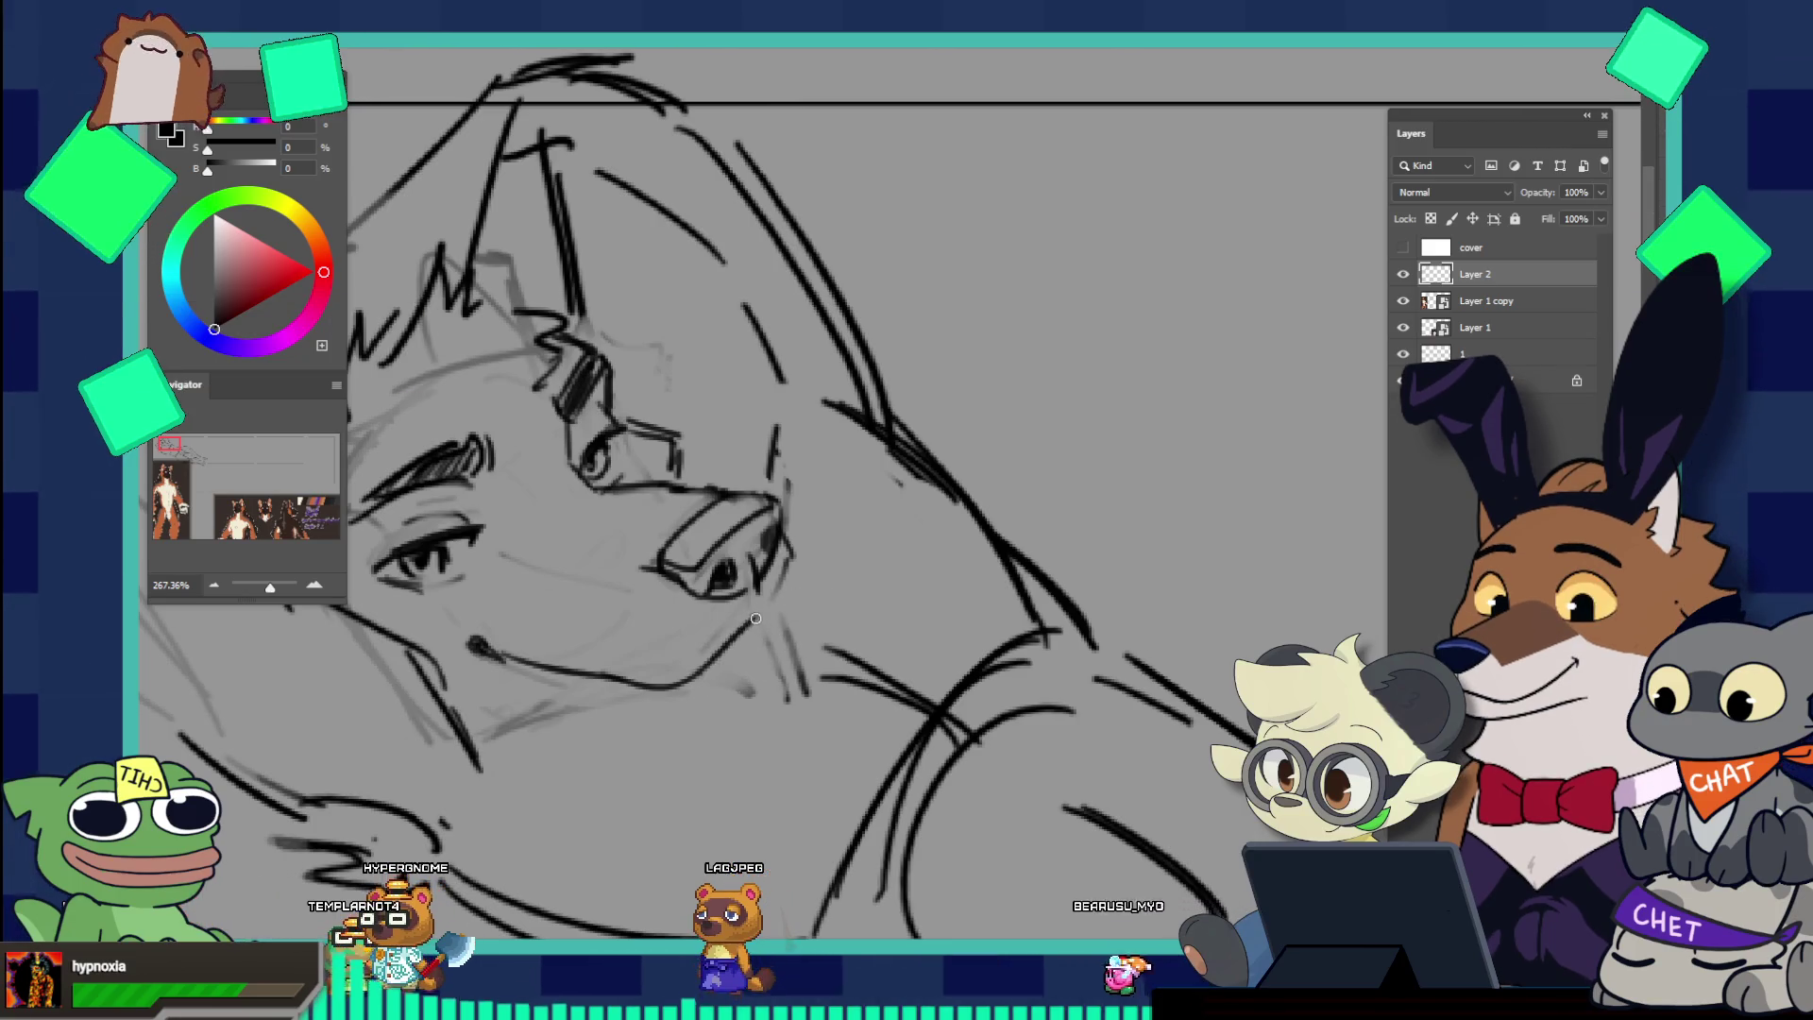
pyautogui.moveTo(755, 595); pyautogui.dragTo(801, 597)
pyautogui.moveTo(791, 527)
pyautogui.mouseDown()
pyautogui.moveTo(808, 548)
pyautogui.moveTo(793, 581)
pyautogui.mouseUp()
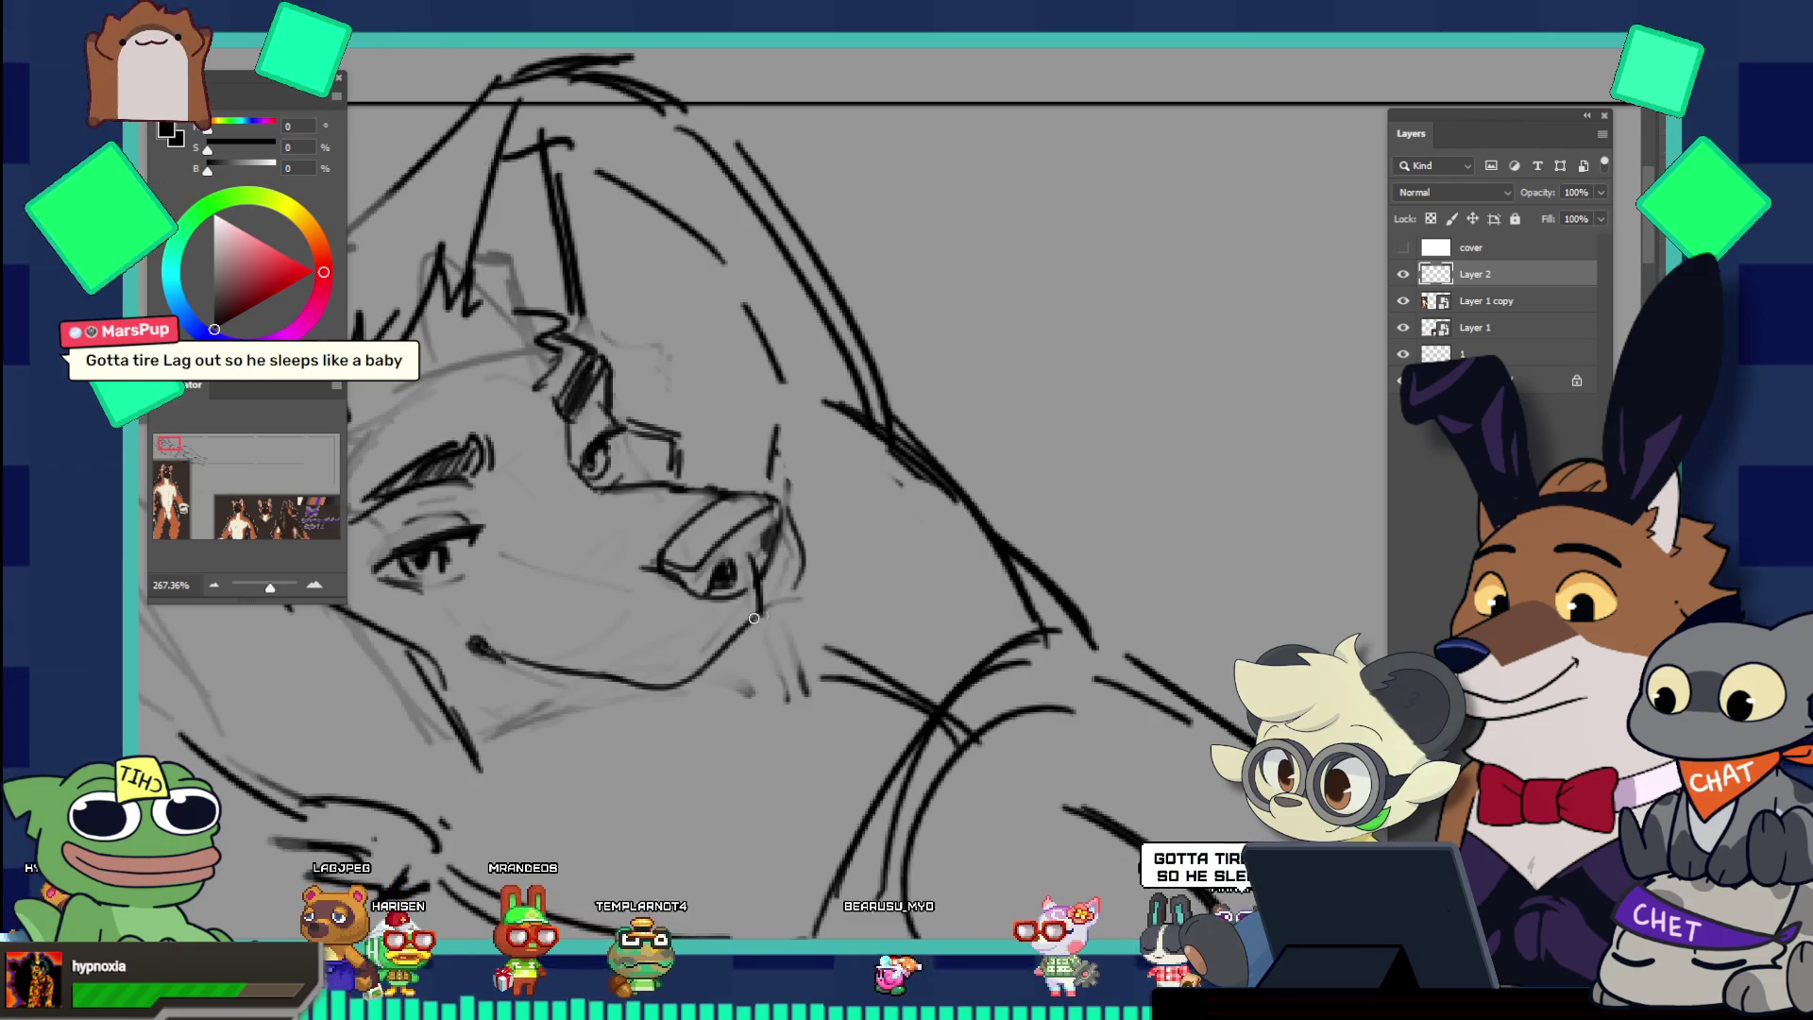
# Step: Add short strokes on the muzzle and a curved stroke on the cheek
pyautogui.moveTo(795, 590)
pyautogui.mouseDown()
pyautogui.moveTo(661, 461)
pyautogui.moveTo(814, 535)
pyautogui.mouseUp()
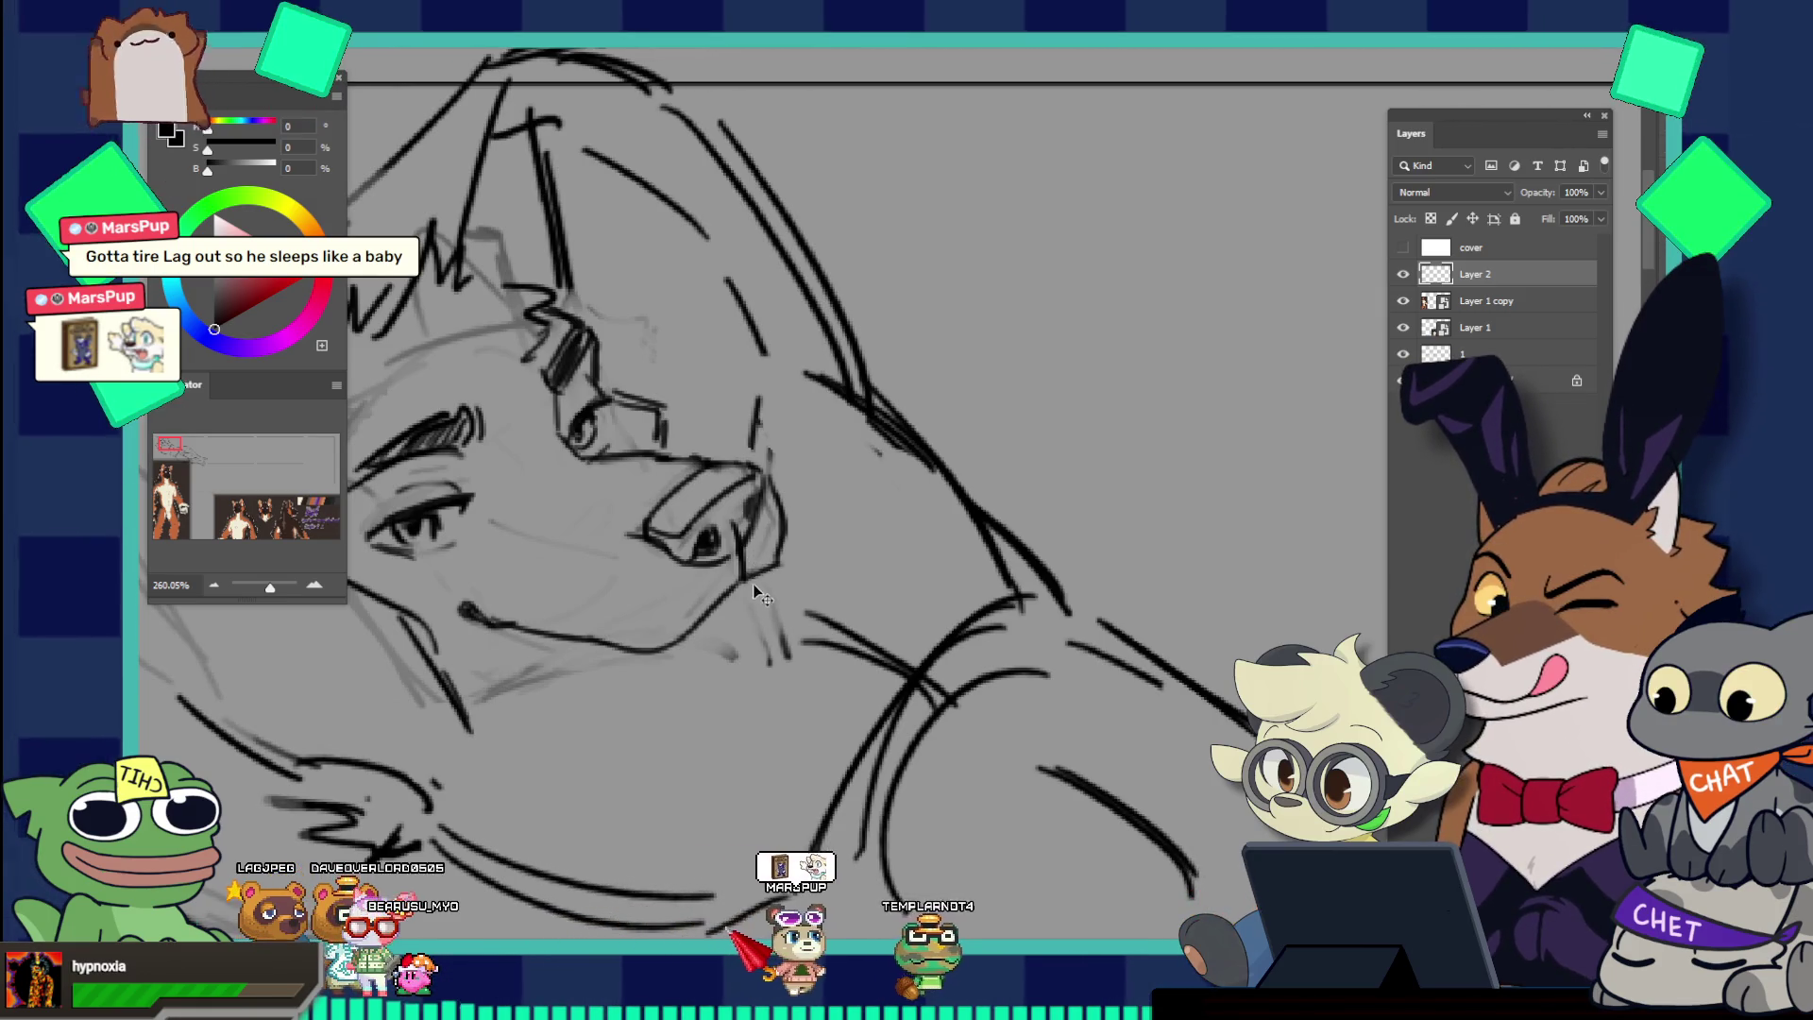
pyautogui.moveTo(739, 646); pyautogui.dragTo(700, 673)
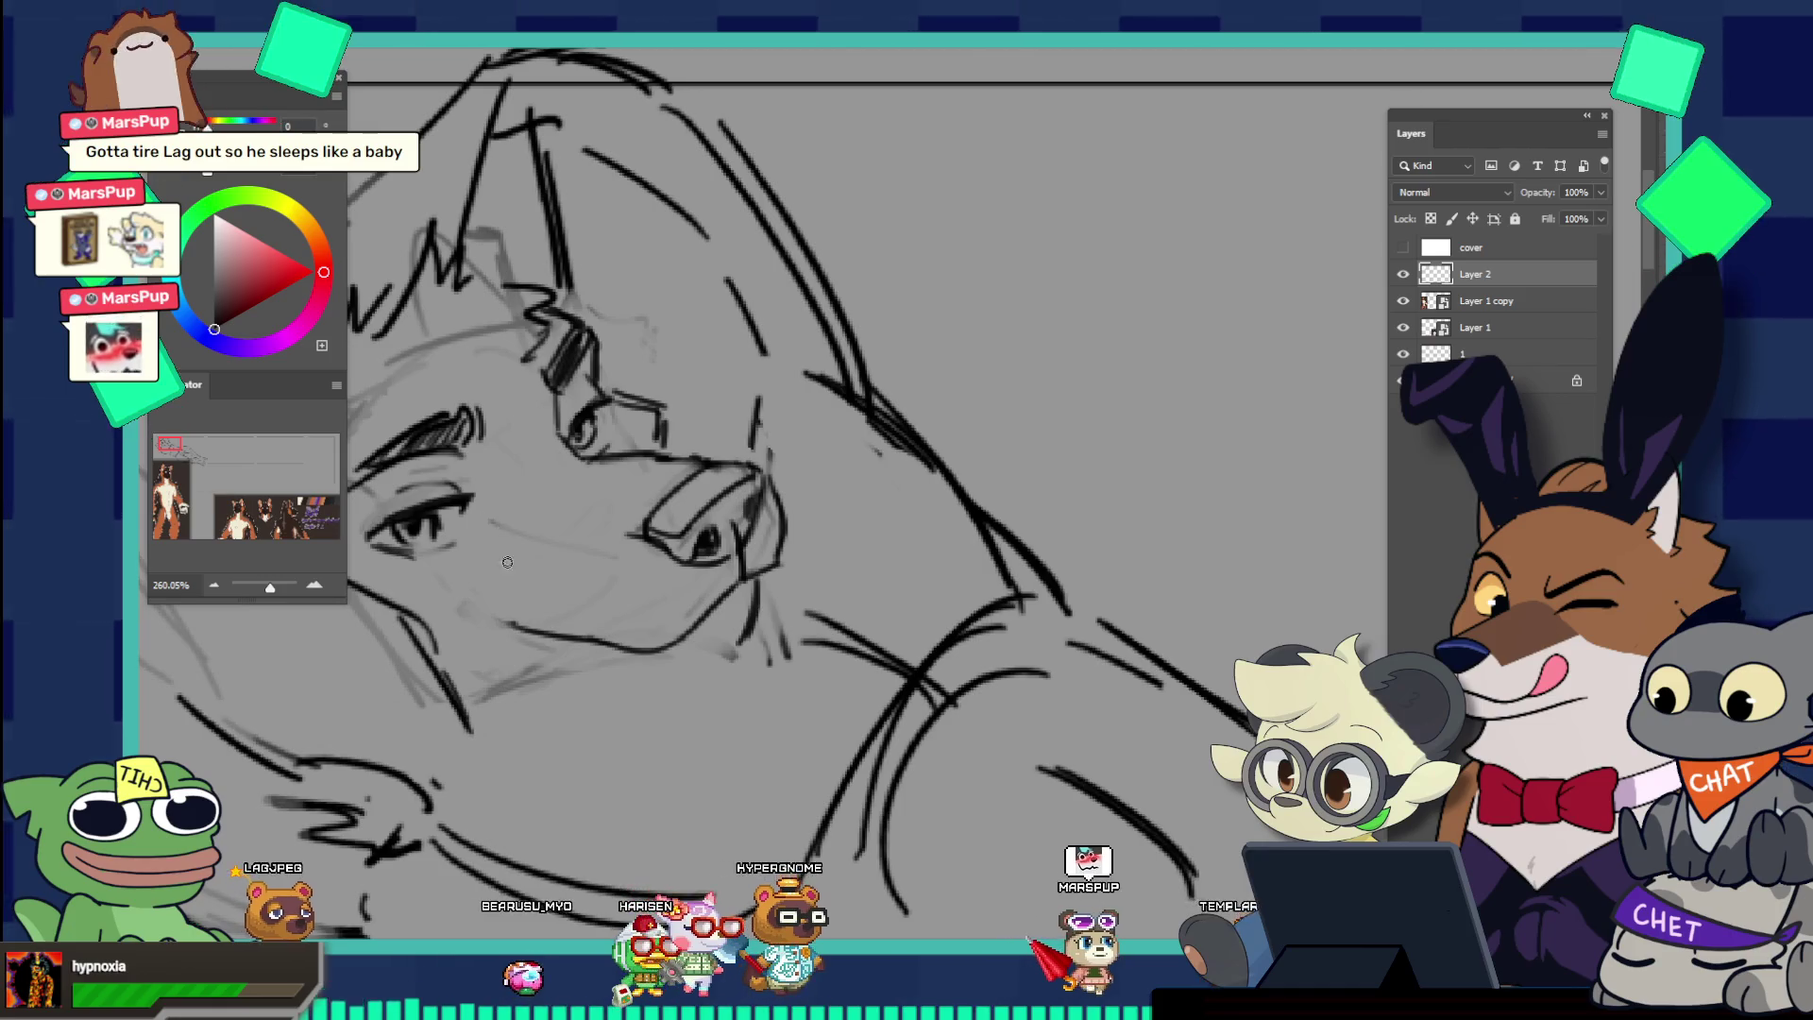
pyautogui.moveTo(471, 606)
pyautogui.mouseDown()
pyautogui.moveTo(479, 584)
pyautogui.moveTo(515, 626)
pyautogui.mouseUp()
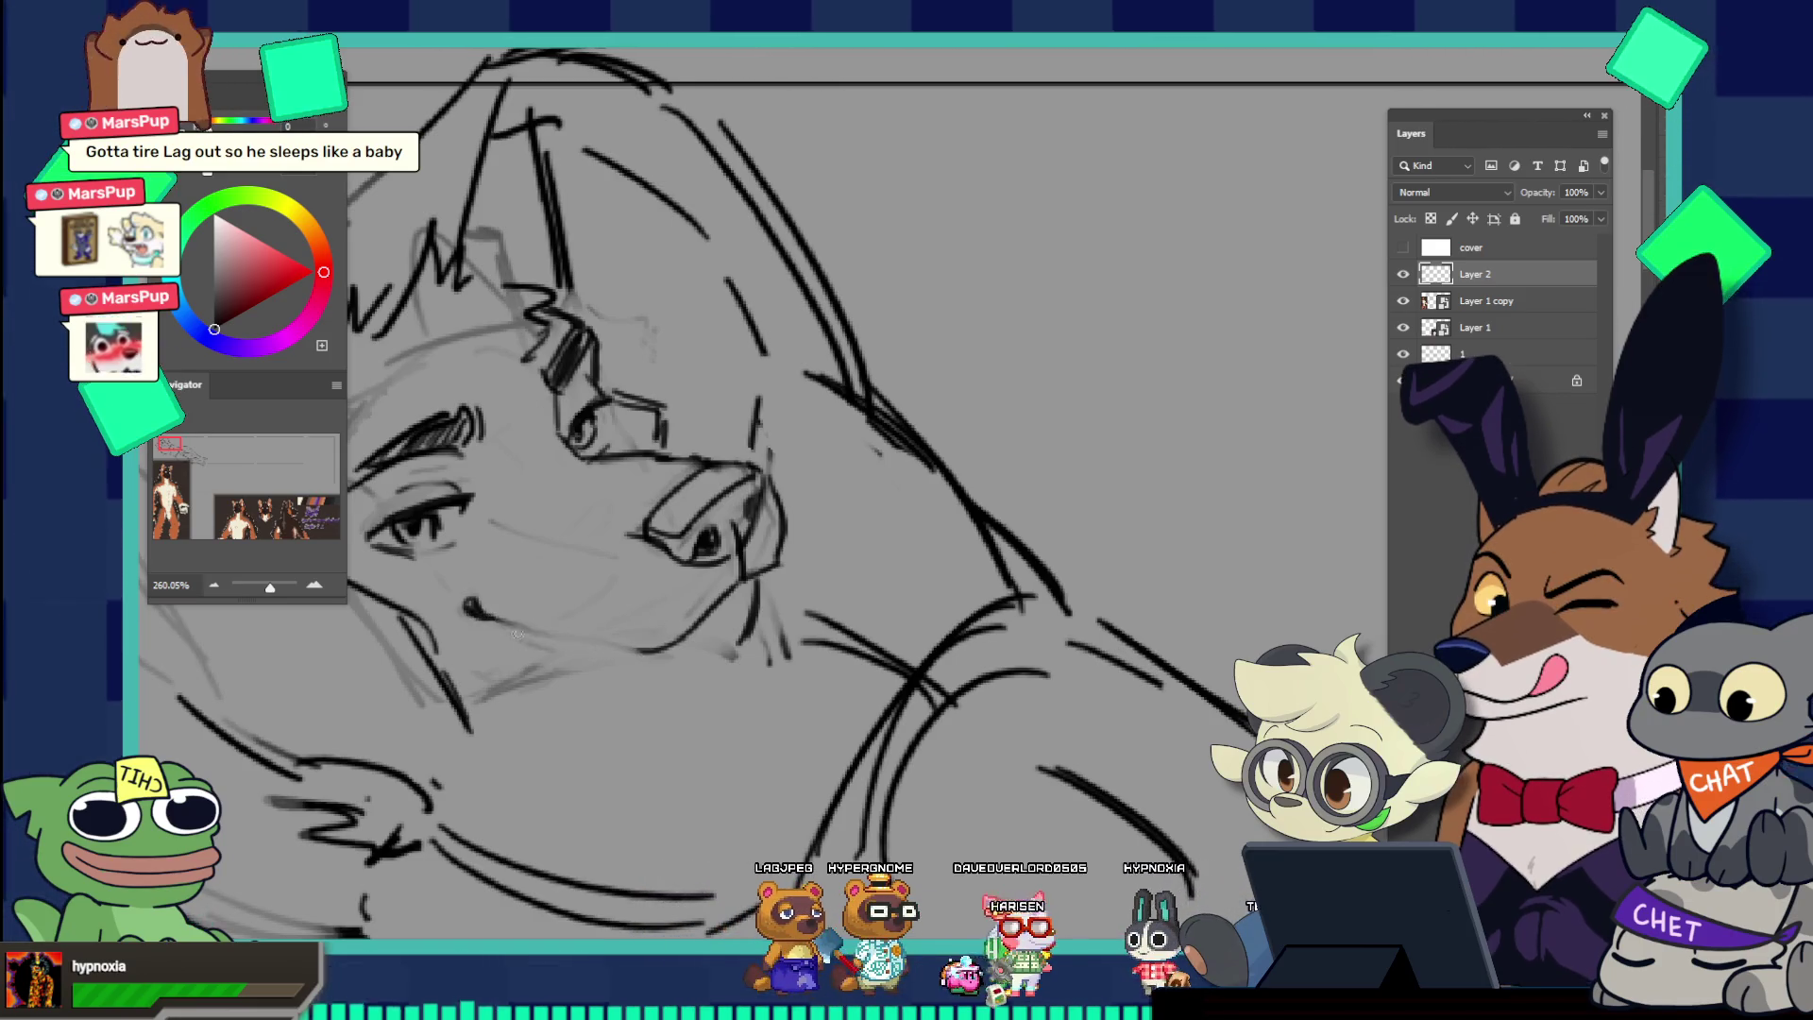
pyautogui.moveTo(731, 526); pyautogui.dragTo(612, 465)
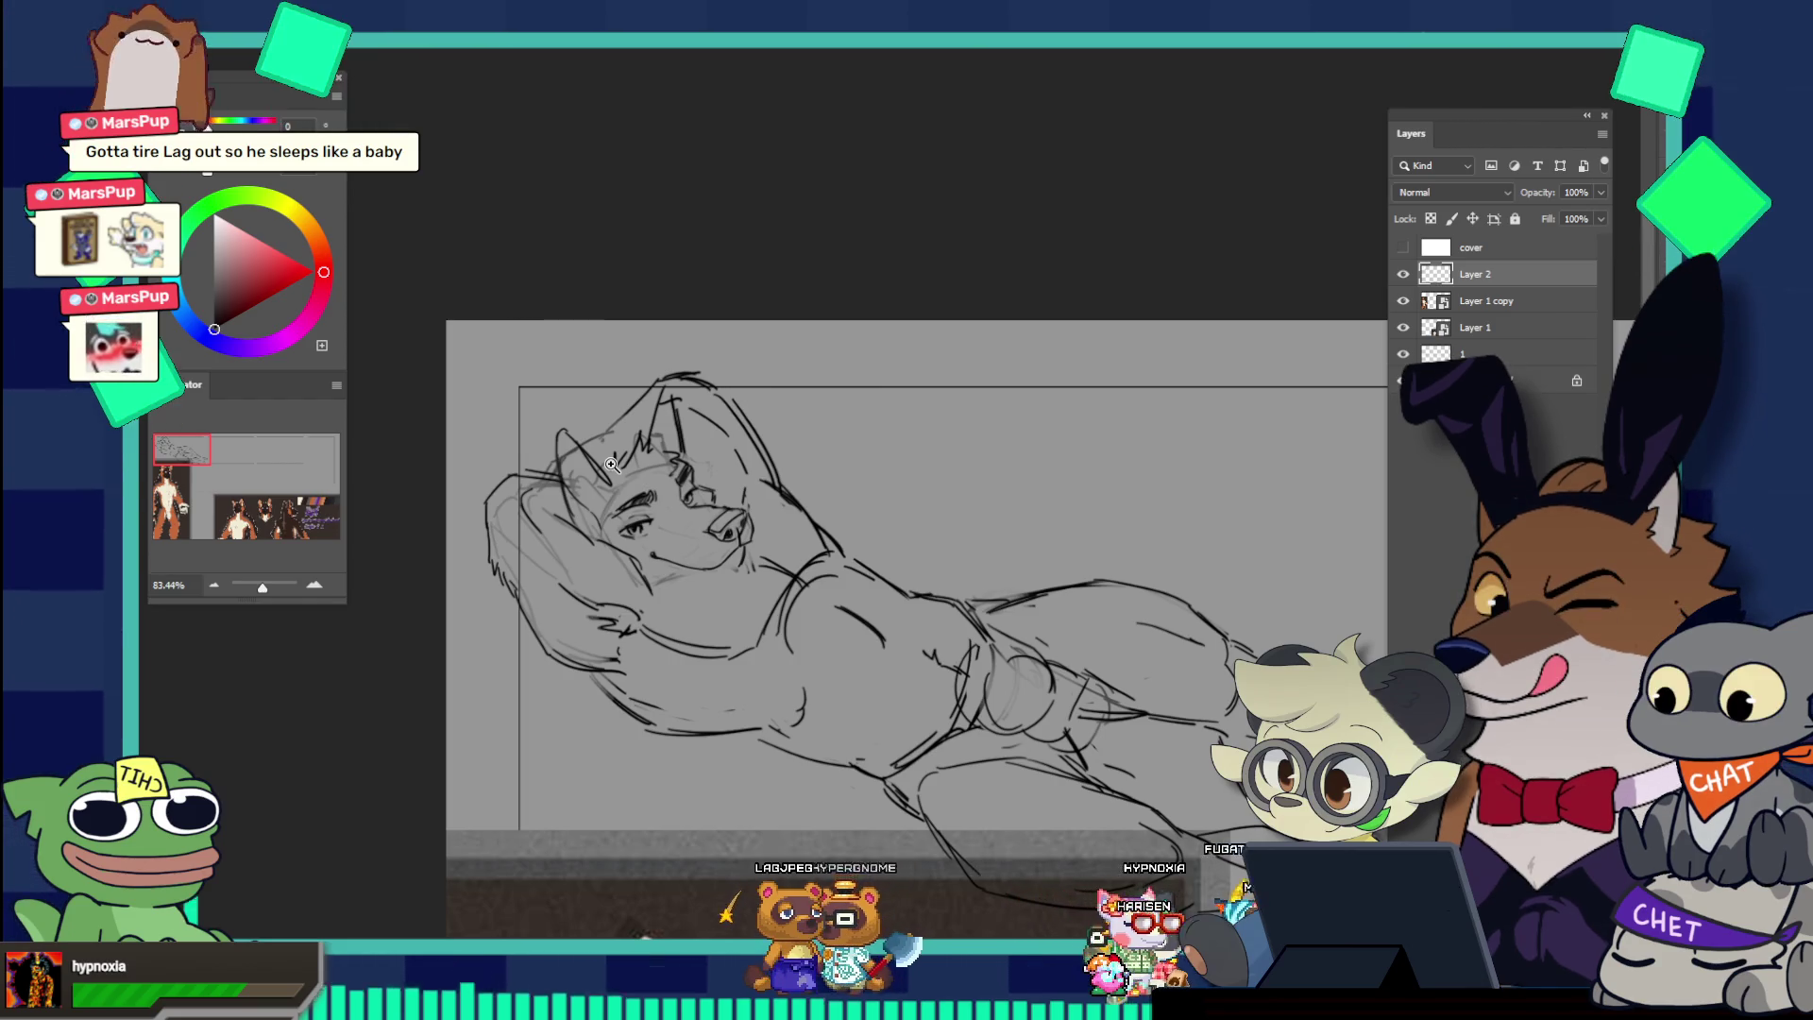
# Step: Lasso the muzzle, scale it slightly smaller, tilt it clockwise, and commit
pyautogui.moveTo(736, 519); pyautogui.dragTo(776, 584)
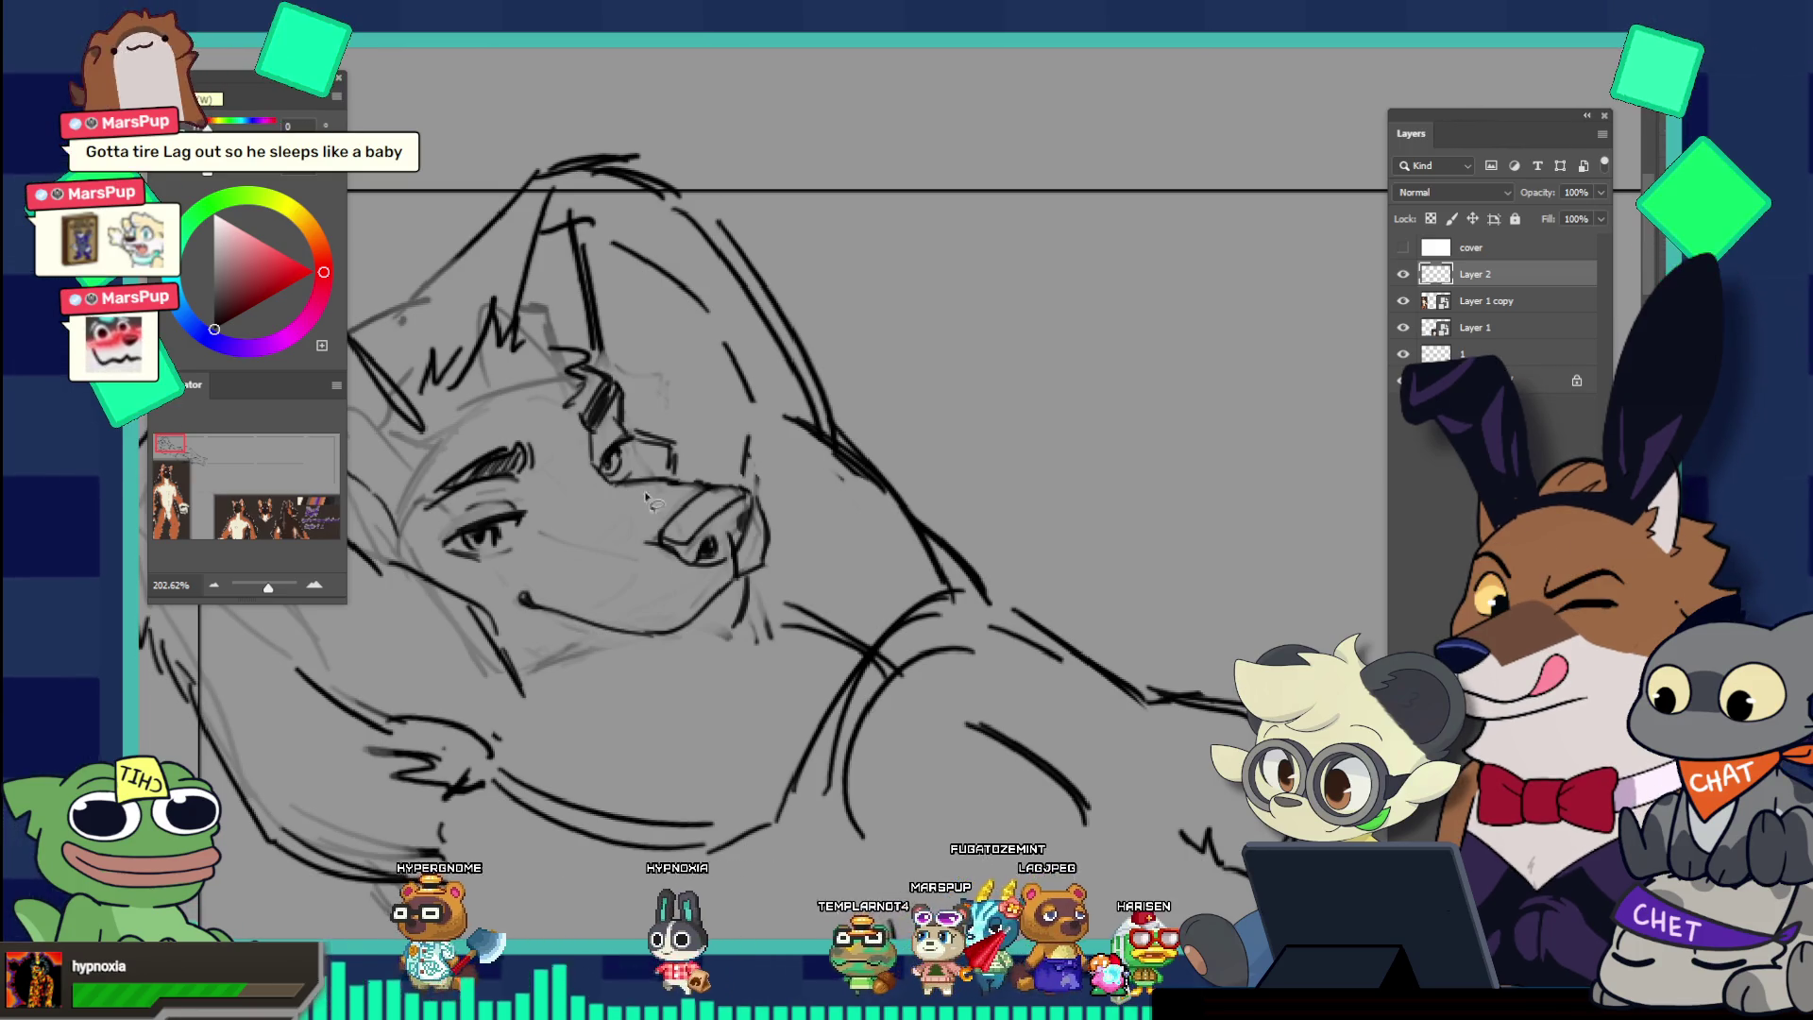
pyautogui.moveTo(620, 481)
pyautogui.mouseDown()
pyautogui.moveTo(704, 680)
pyautogui.moveTo(731, 661)
pyautogui.mouseUp()
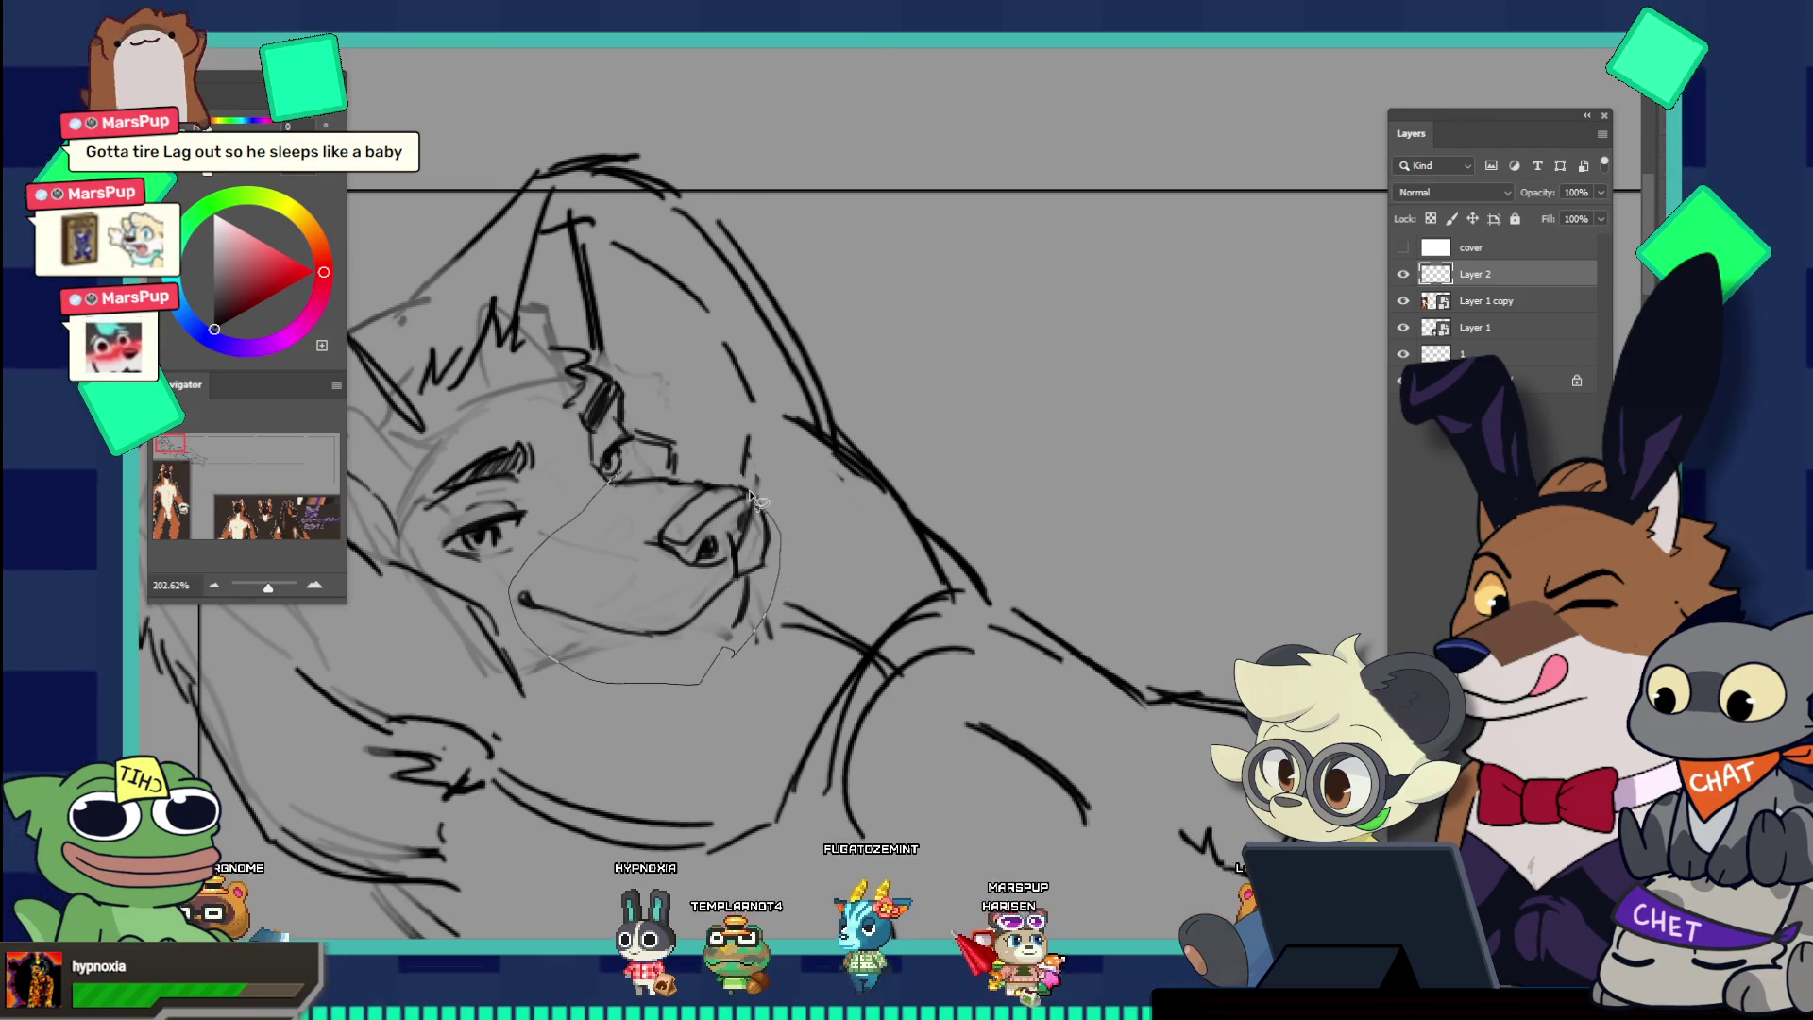
pyautogui.moveTo(713, 468); pyautogui.dragTo(716, 469)
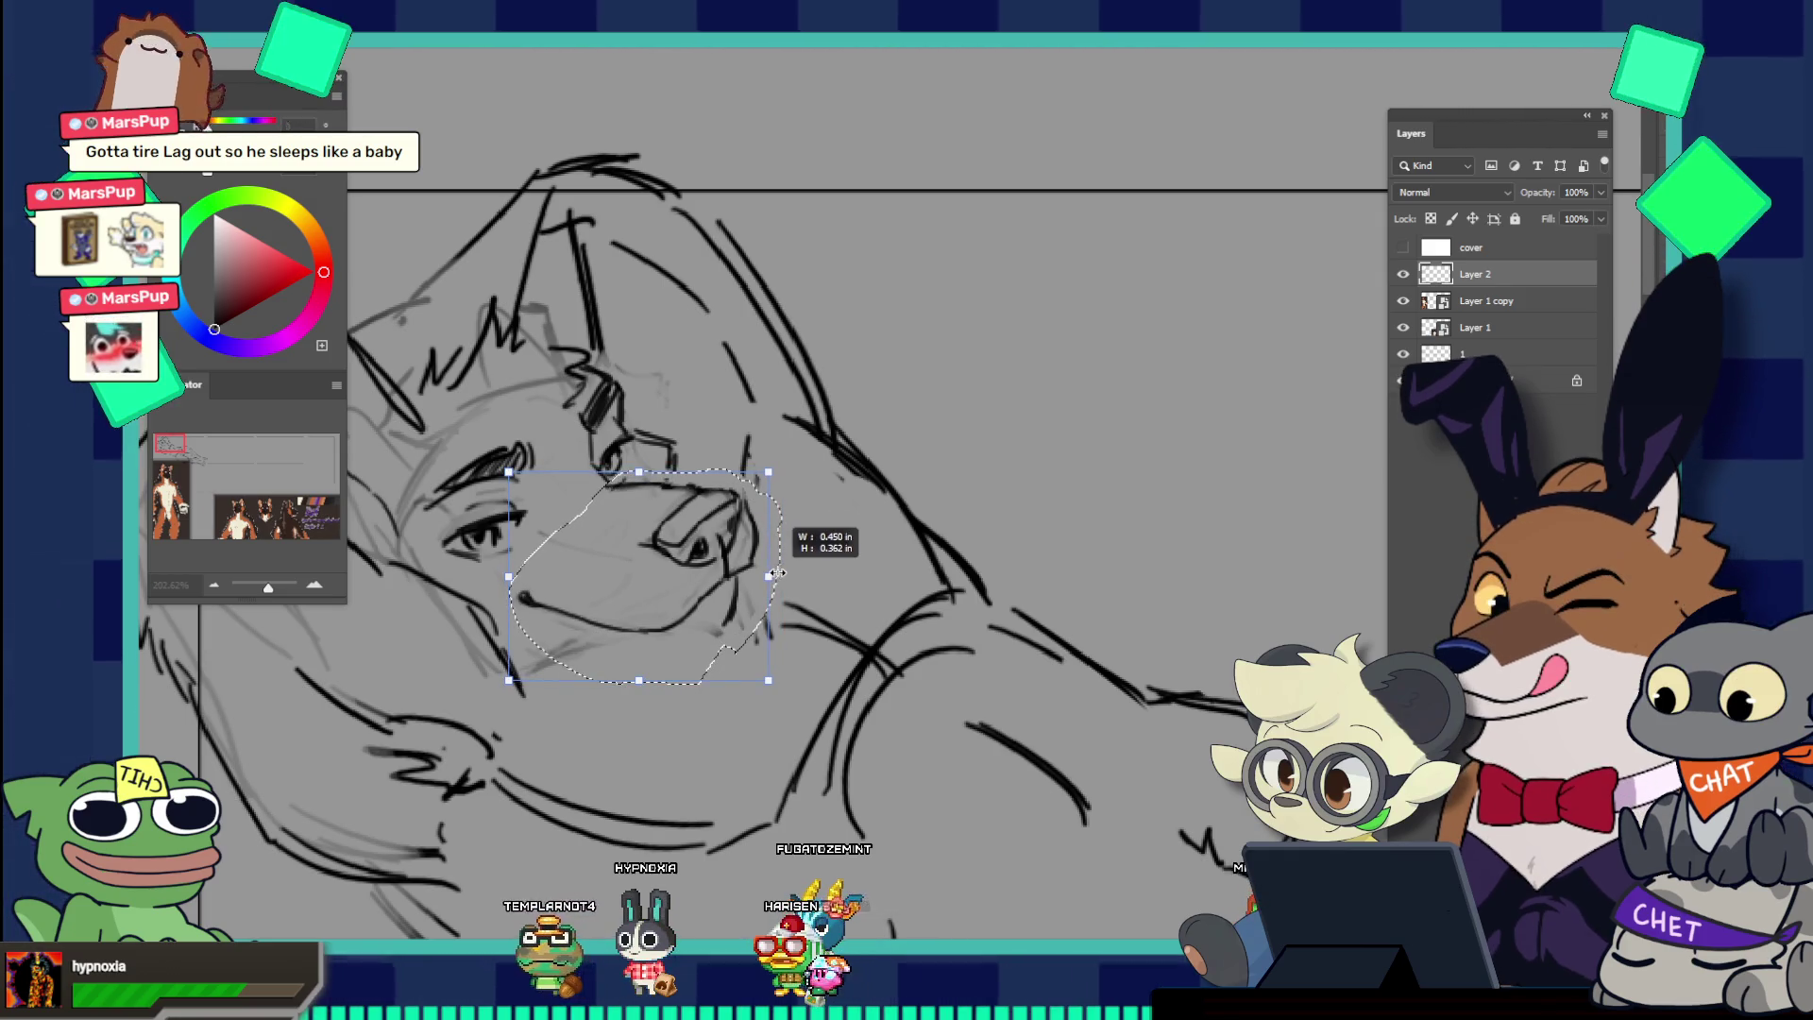
pyautogui.moveTo(789, 575); pyautogui.dragTo(769, 575)
pyautogui.moveTo(762, 425); pyautogui.dragTo(756, 435)
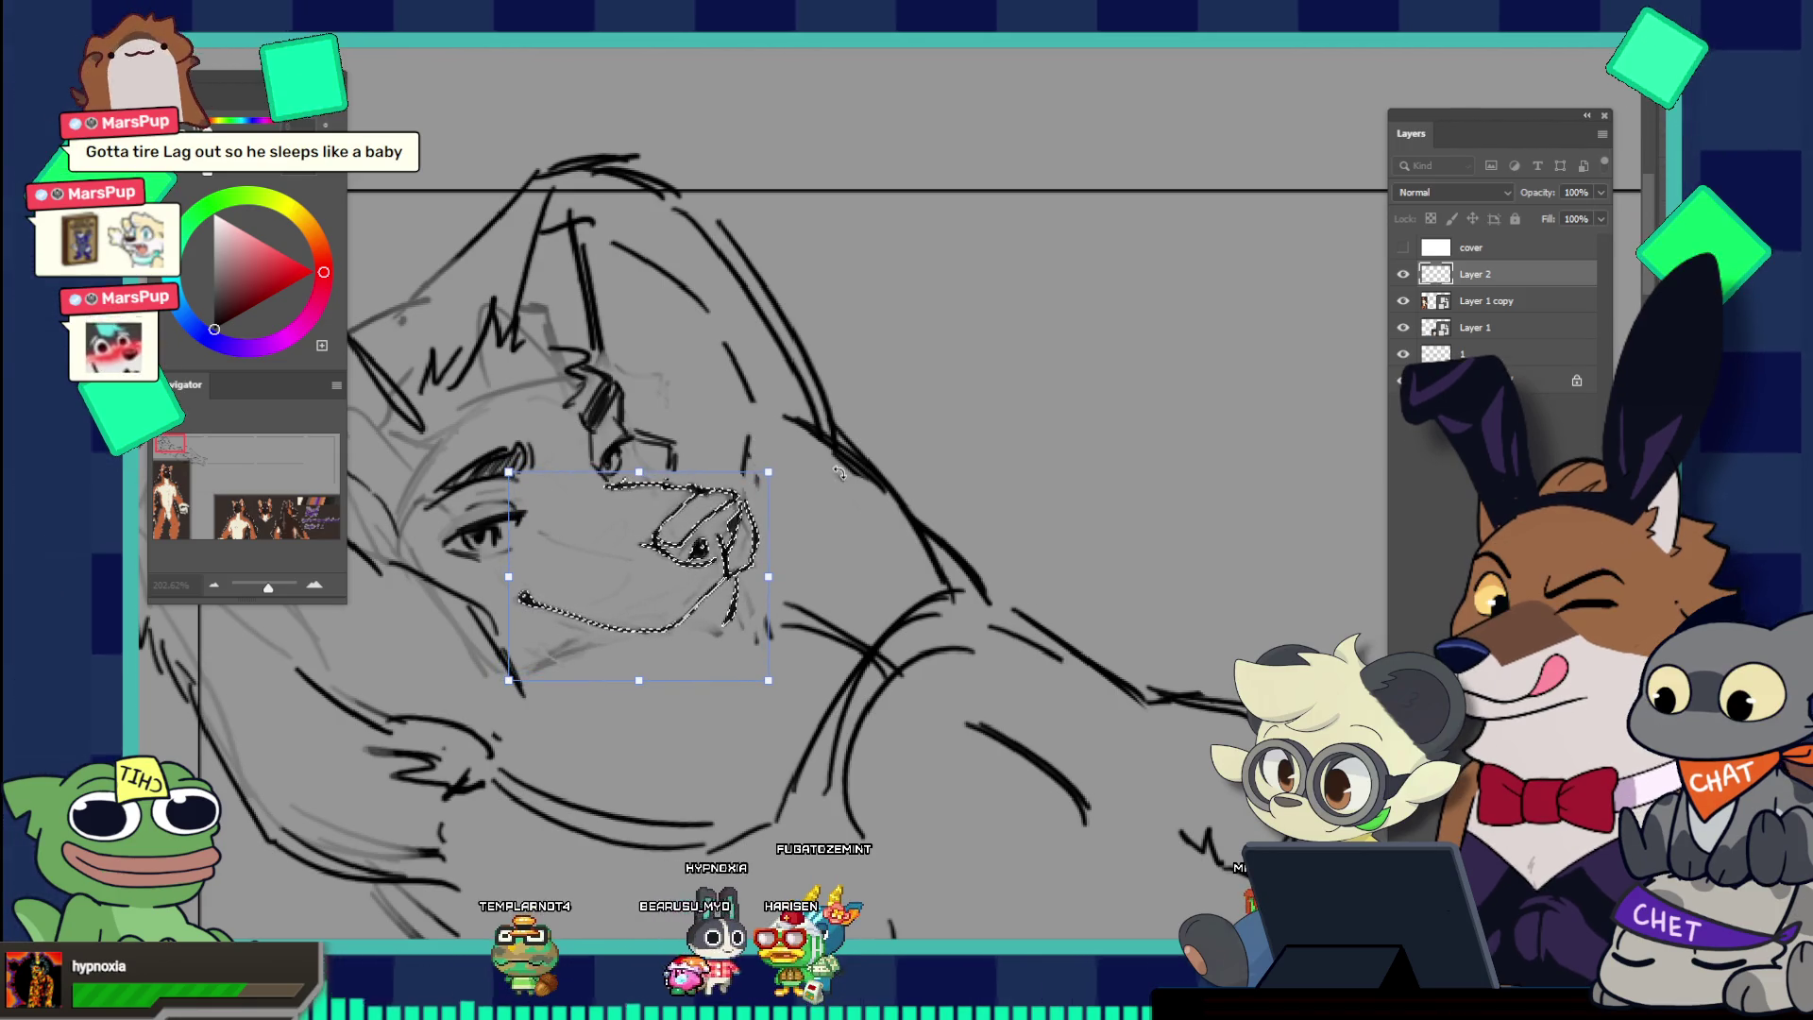
pyautogui.press('Return')
pyautogui.hotkey('ctrl', 'd')
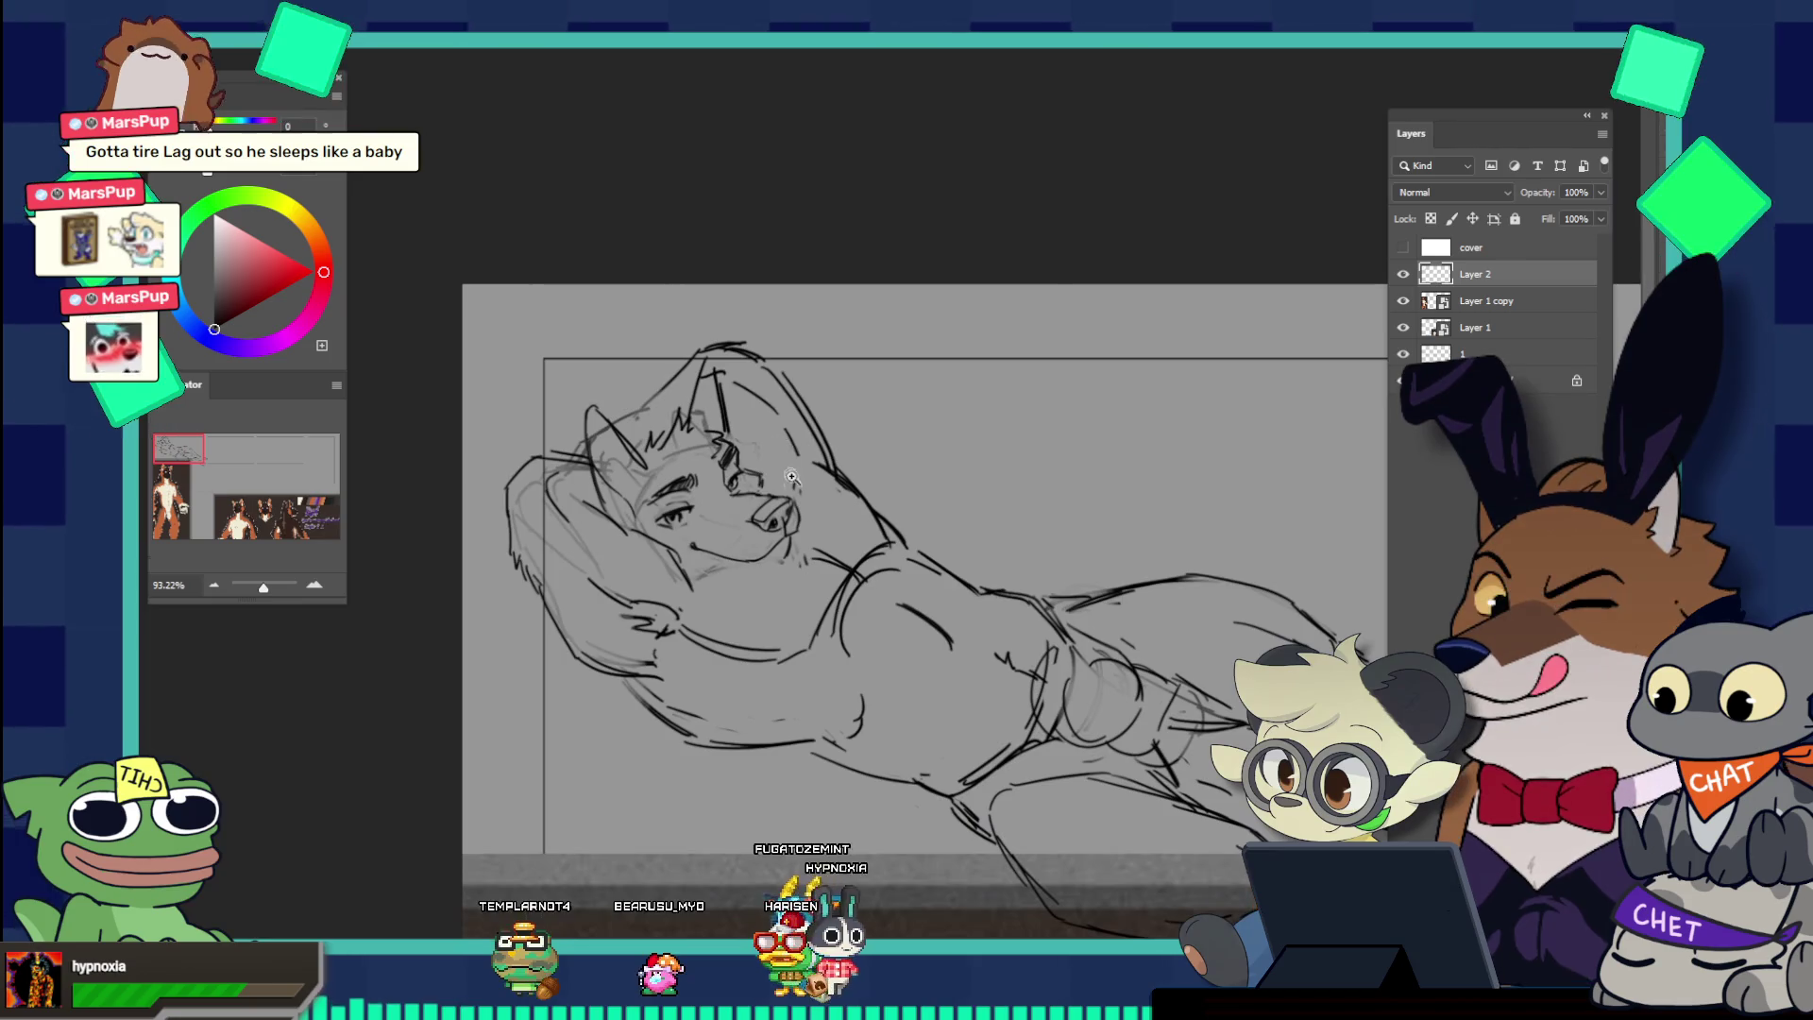
# Step: Reselect the muzzle and start a second transform, then close it unchanged
pyautogui.moveTo(819, 499); pyautogui.dragTo(845, 483)
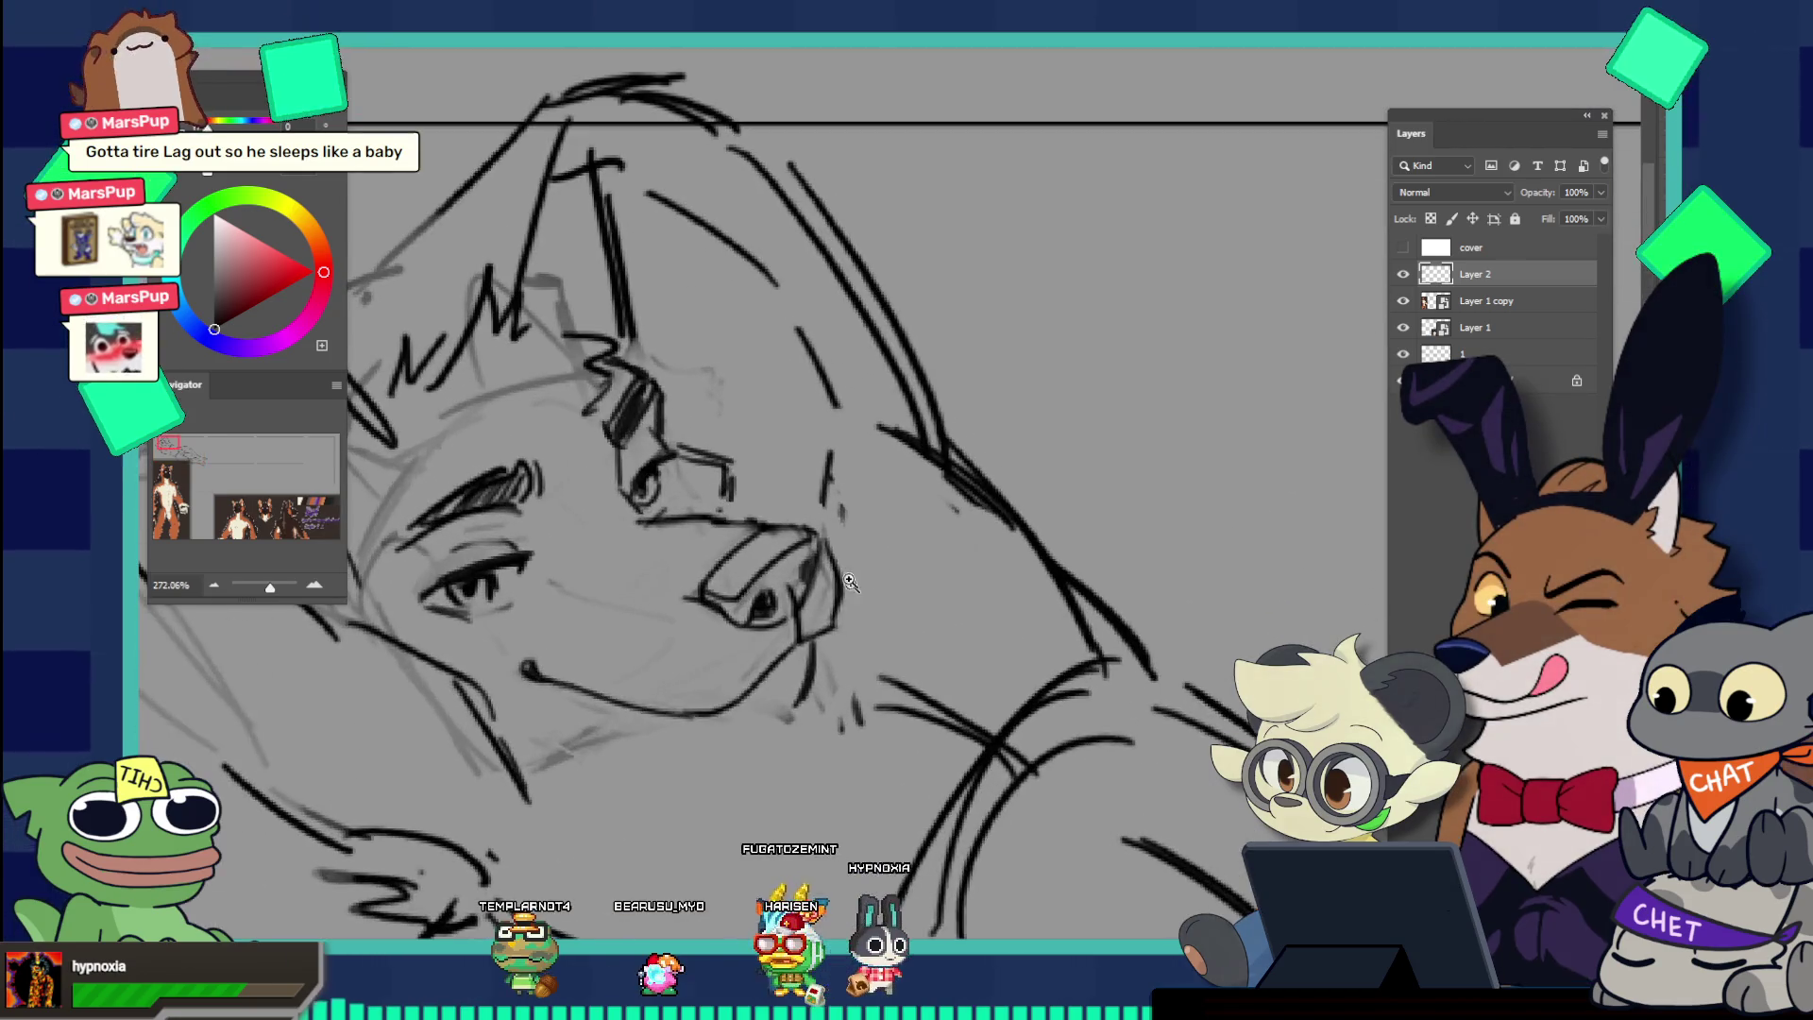
pyautogui.hotkey('ctrl', 'shift', 'd')
pyautogui.hotkey('ctrl', 't')
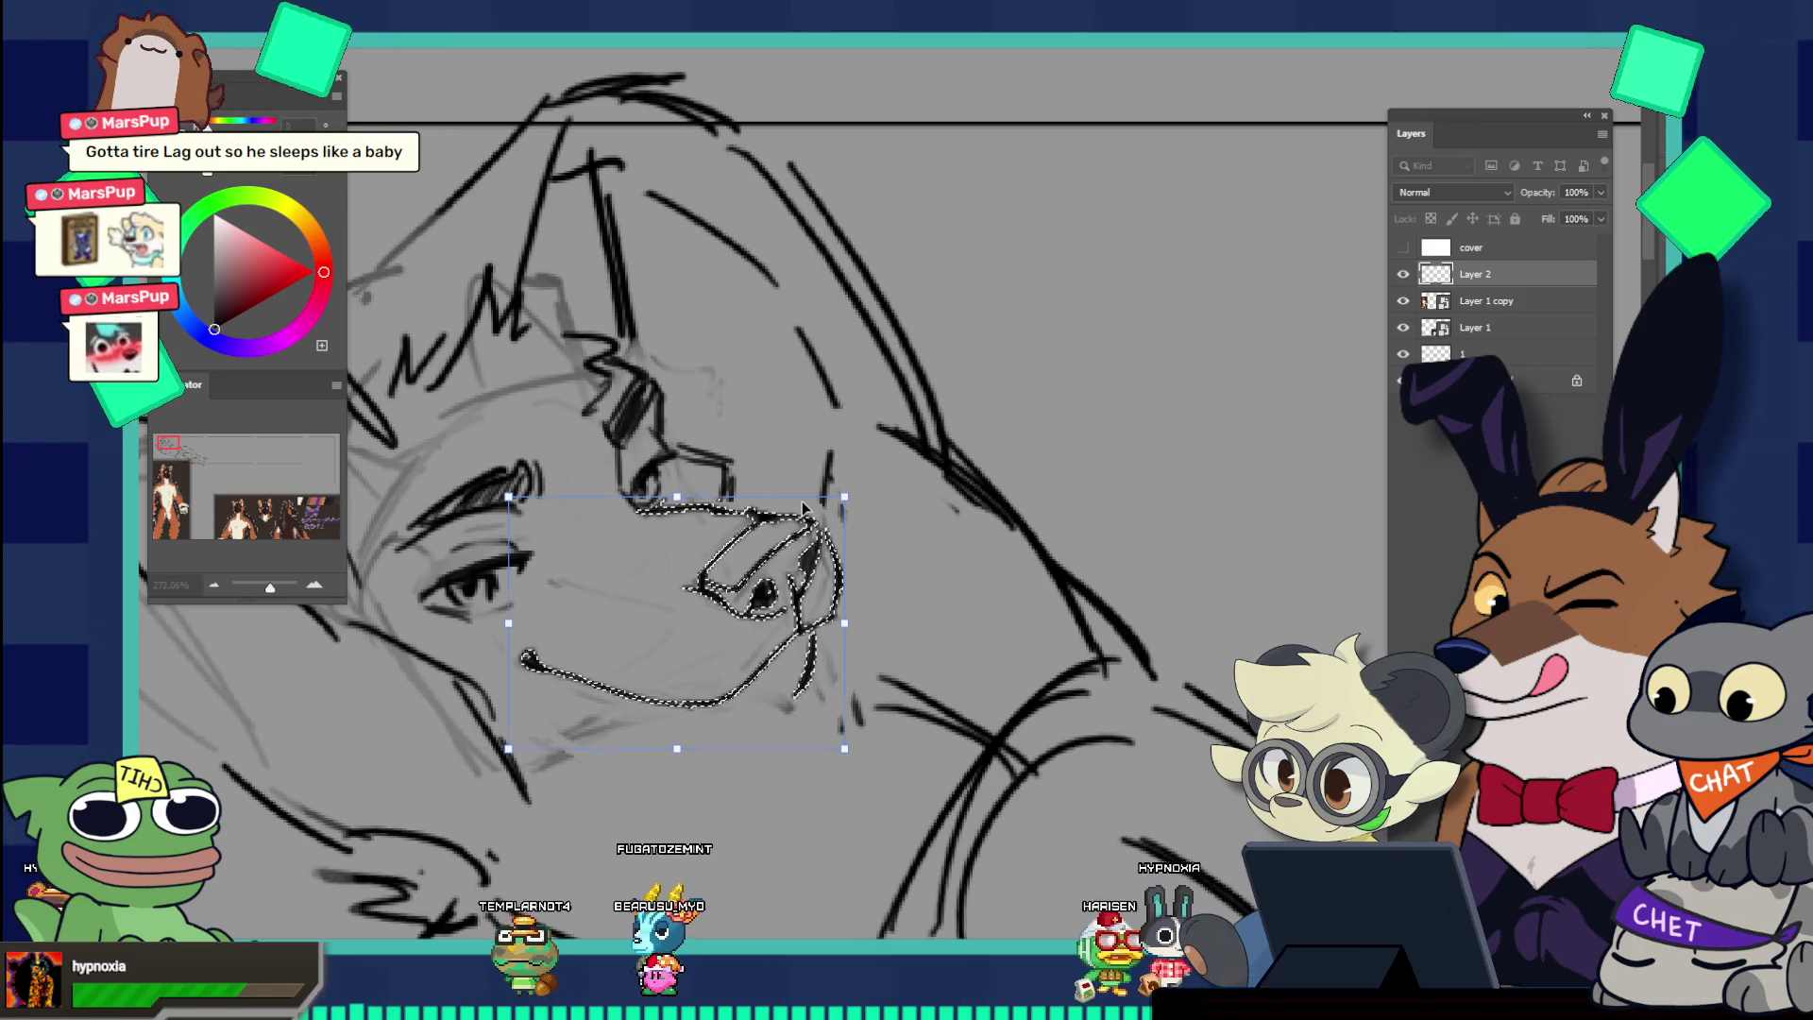
pyautogui.press('Return')
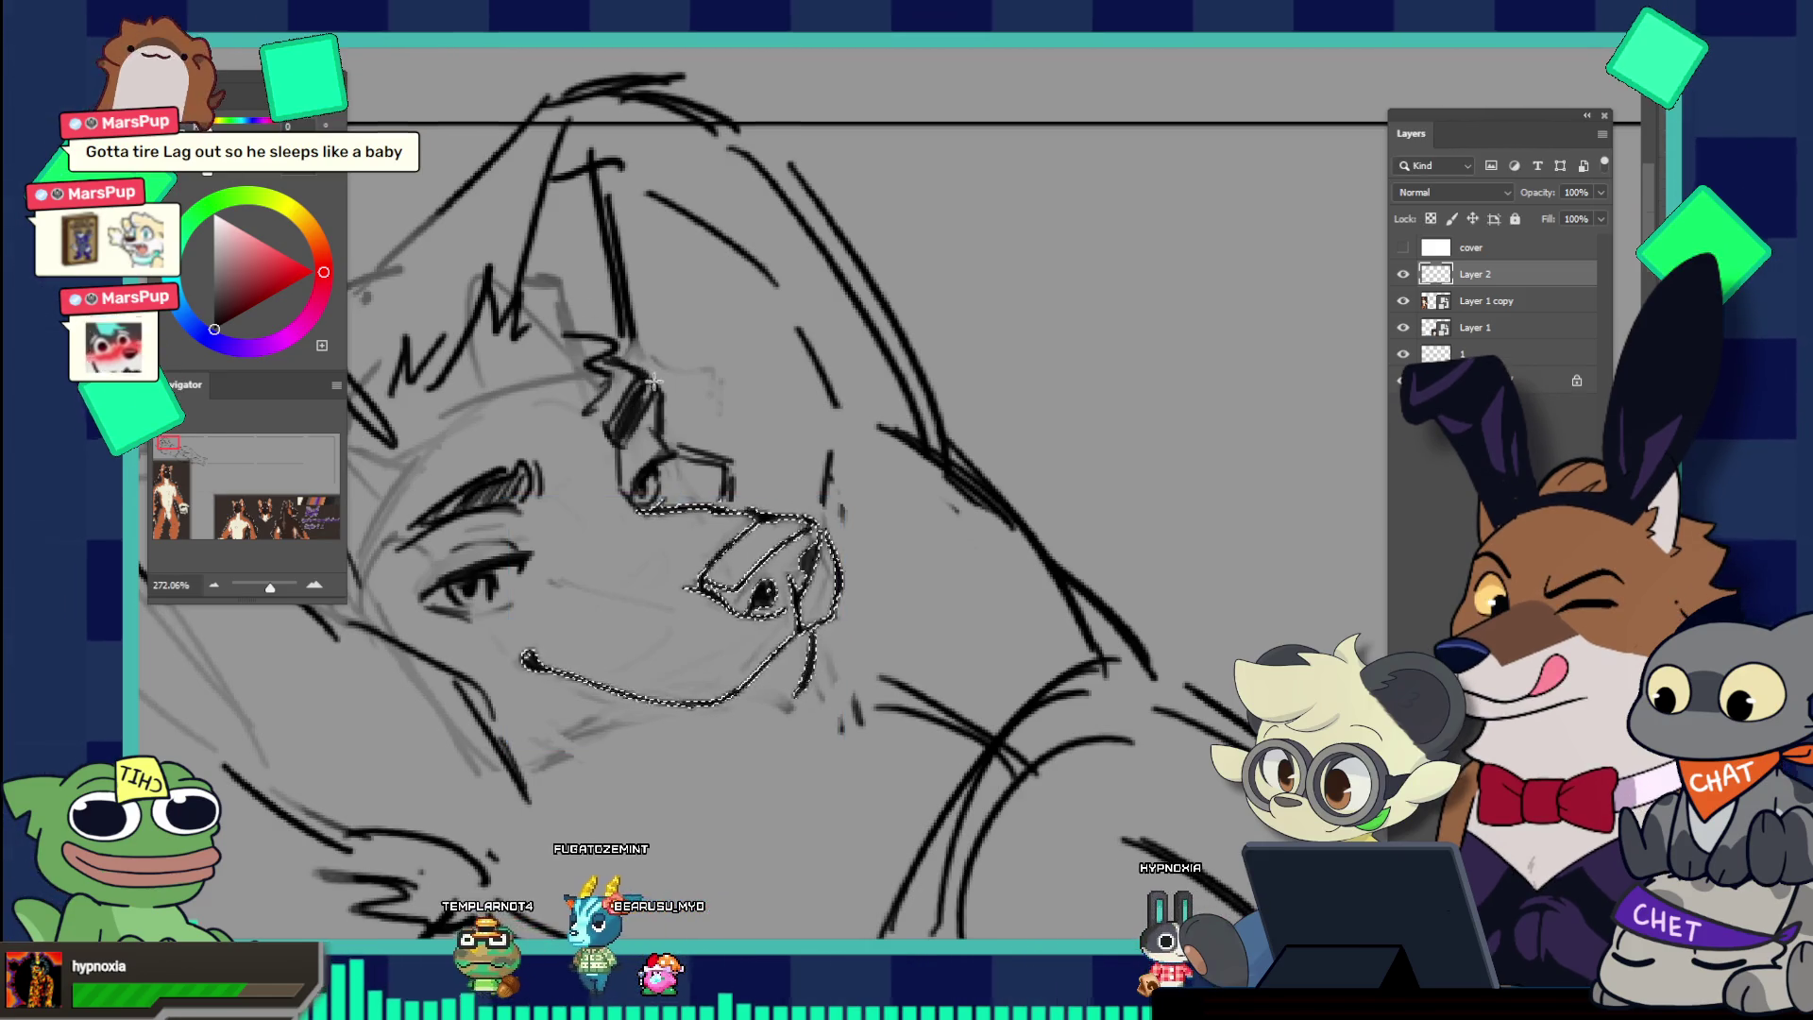
pyautogui.moveTo(756, 389); pyautogui.dragTo(629, 389)
pyautogui.moveTo(788, 482); pyautogui.dragTo(878, 526)
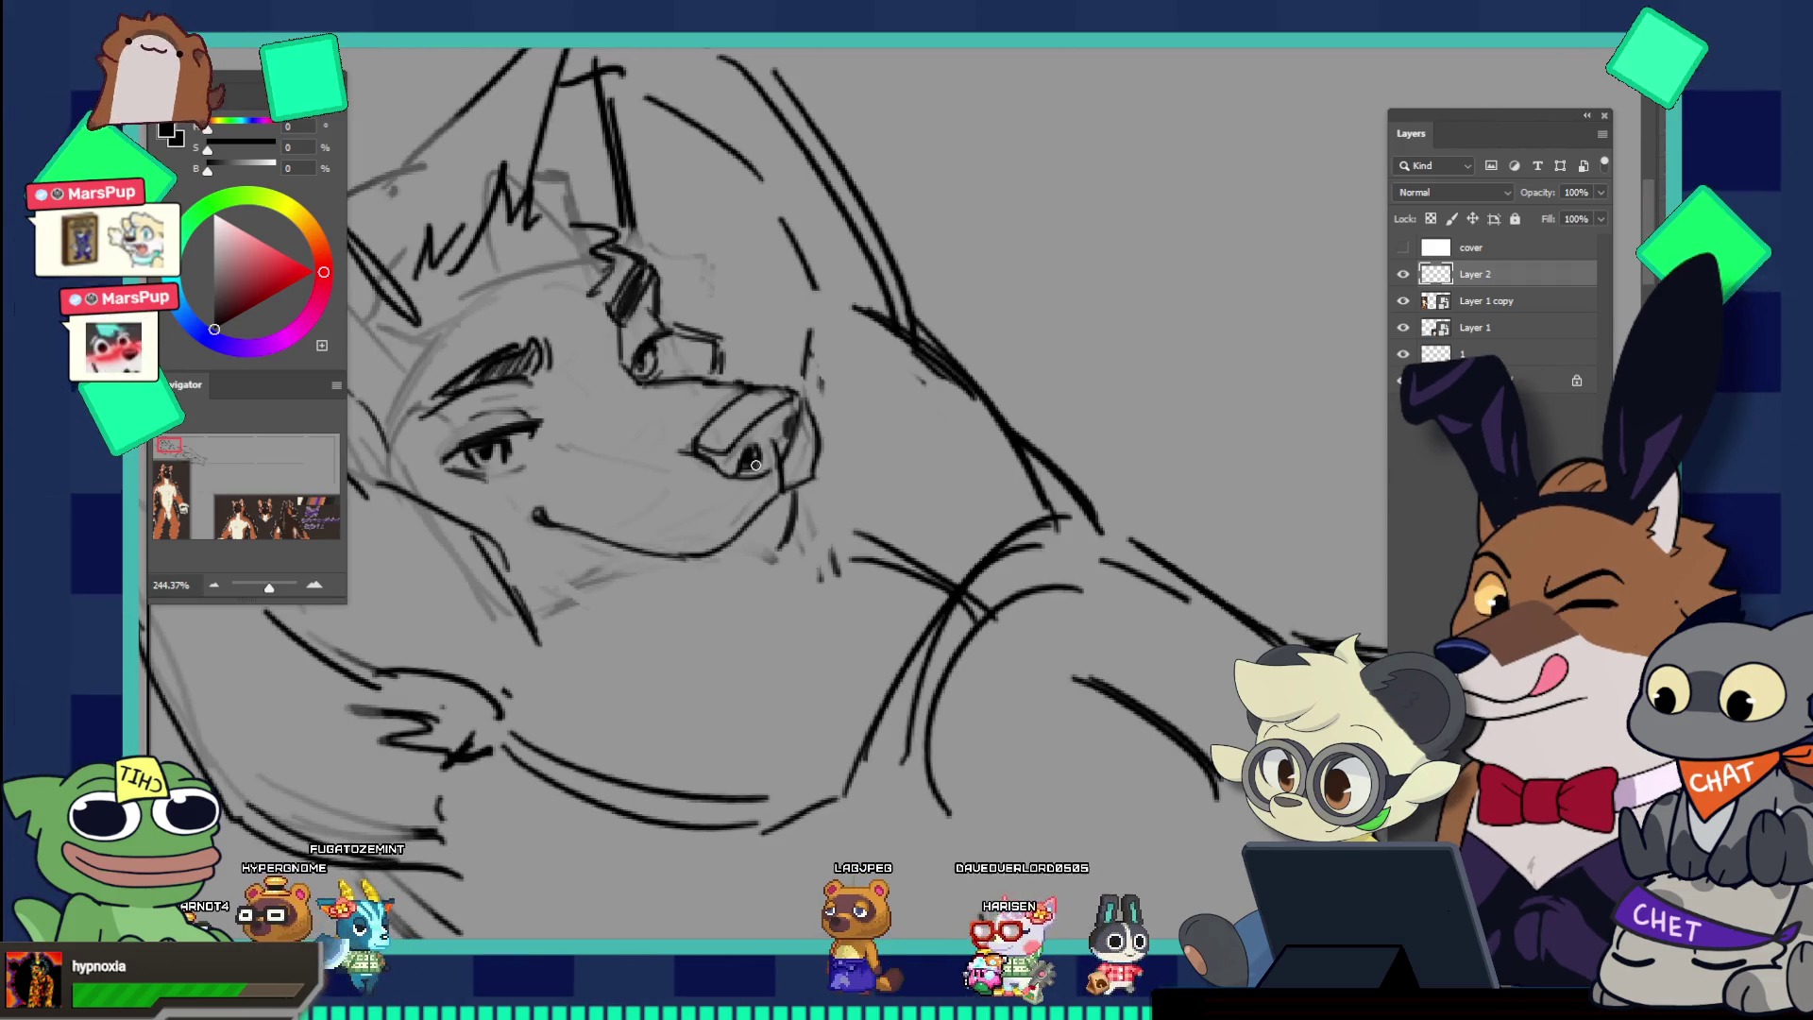
pyautogui.moveTo(744, 485); pyautogui.dragTo(781, 513)
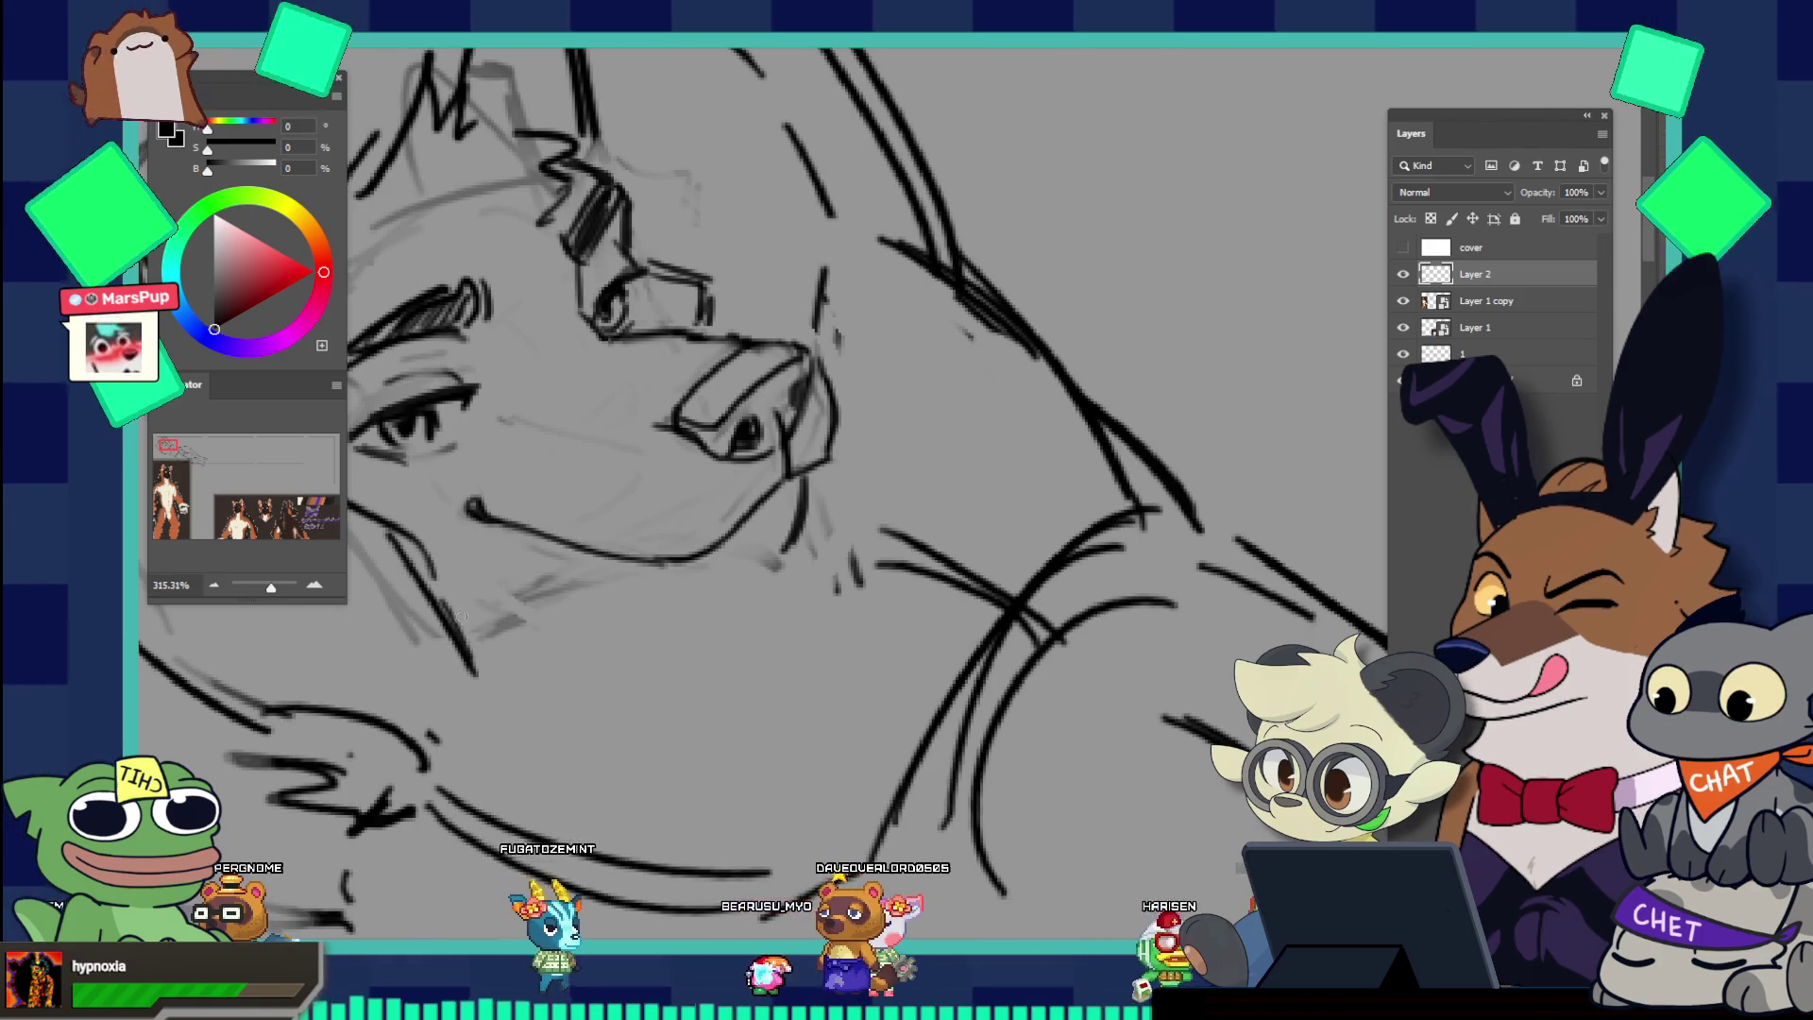
pyautogui.scroll(-3, 685, 523)
pyautogui.scroll(-3, 685, 523)
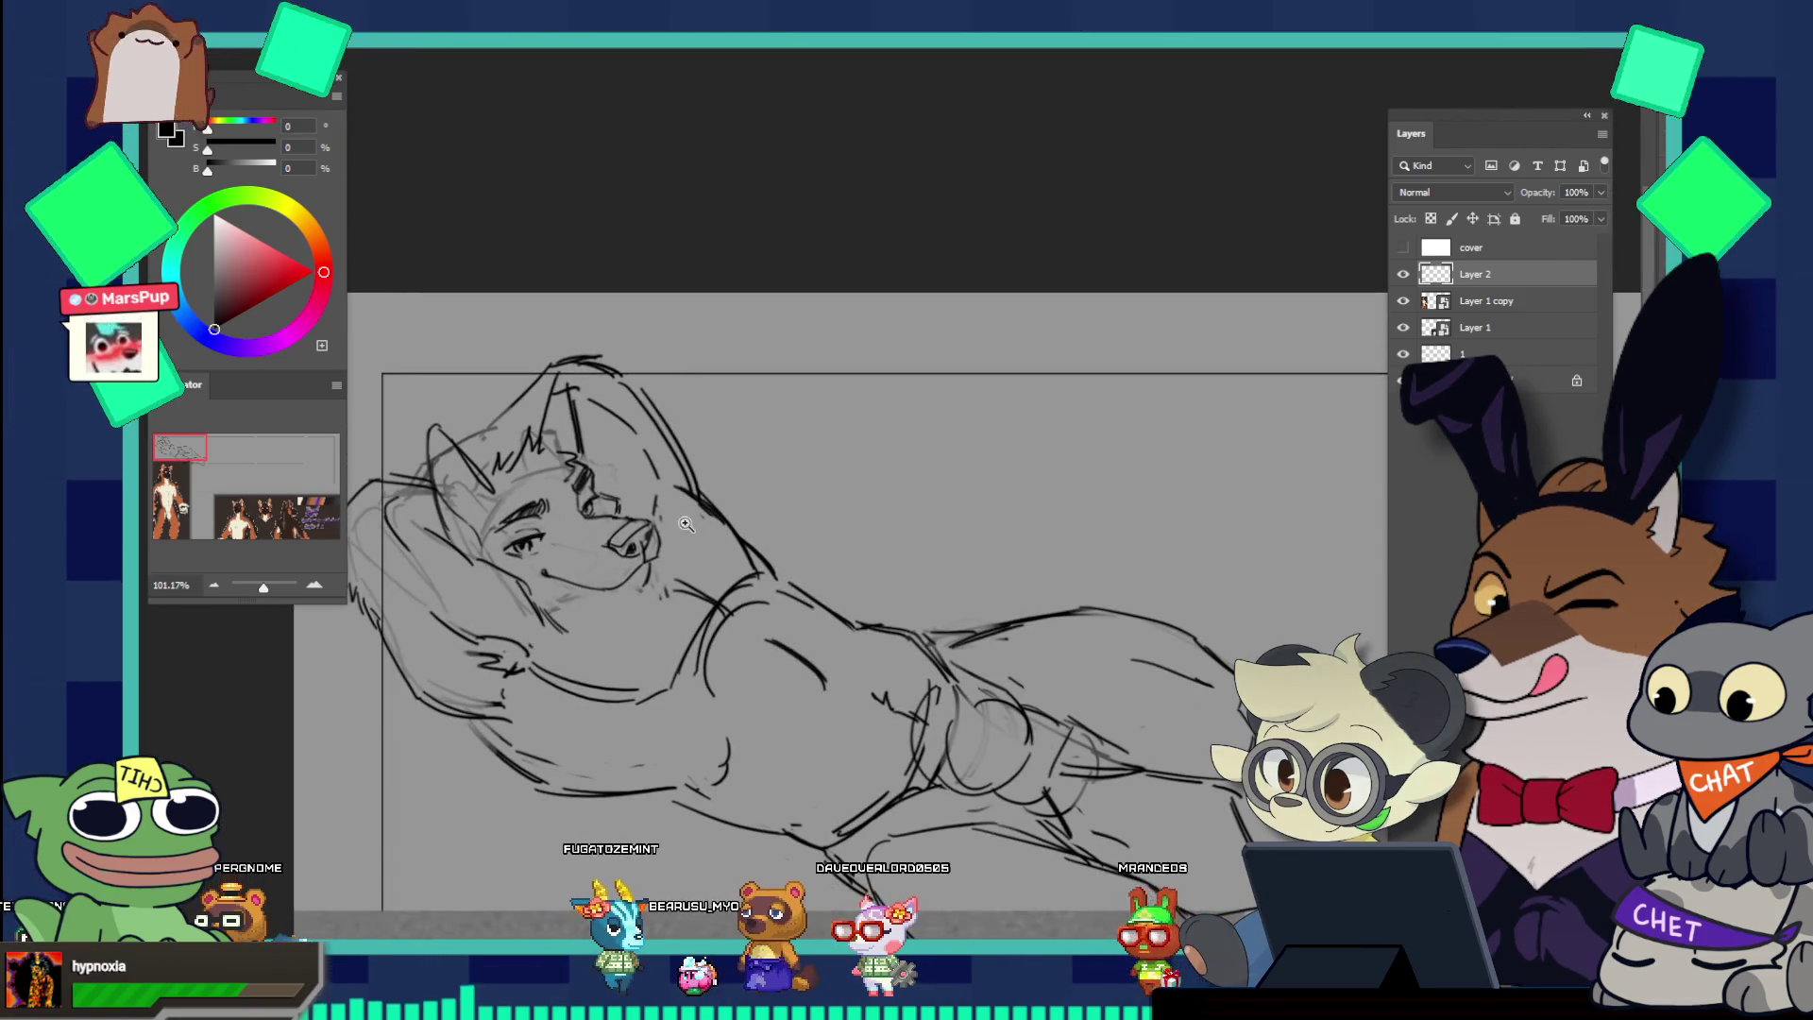
pyautogui.scroll(-2, 685, 523)
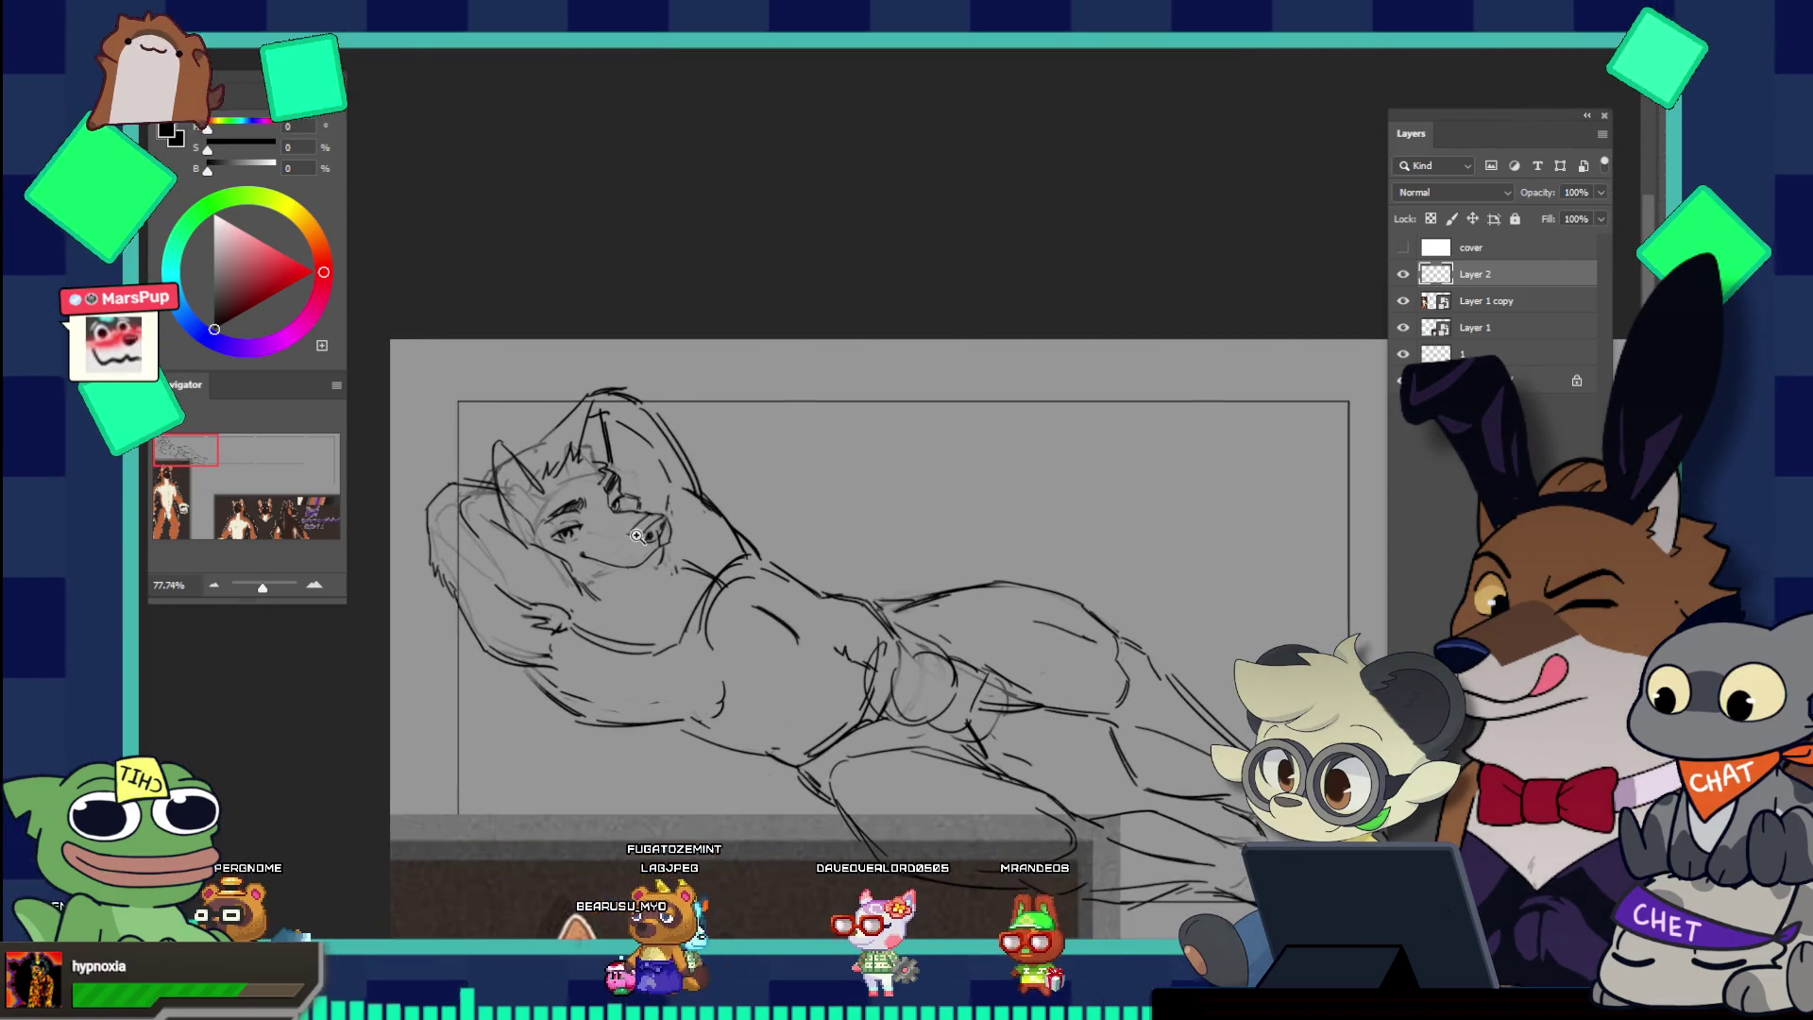
pyautogui.scroll(1, 638, 535)
pyautogui.scroll(1, 643, 501)
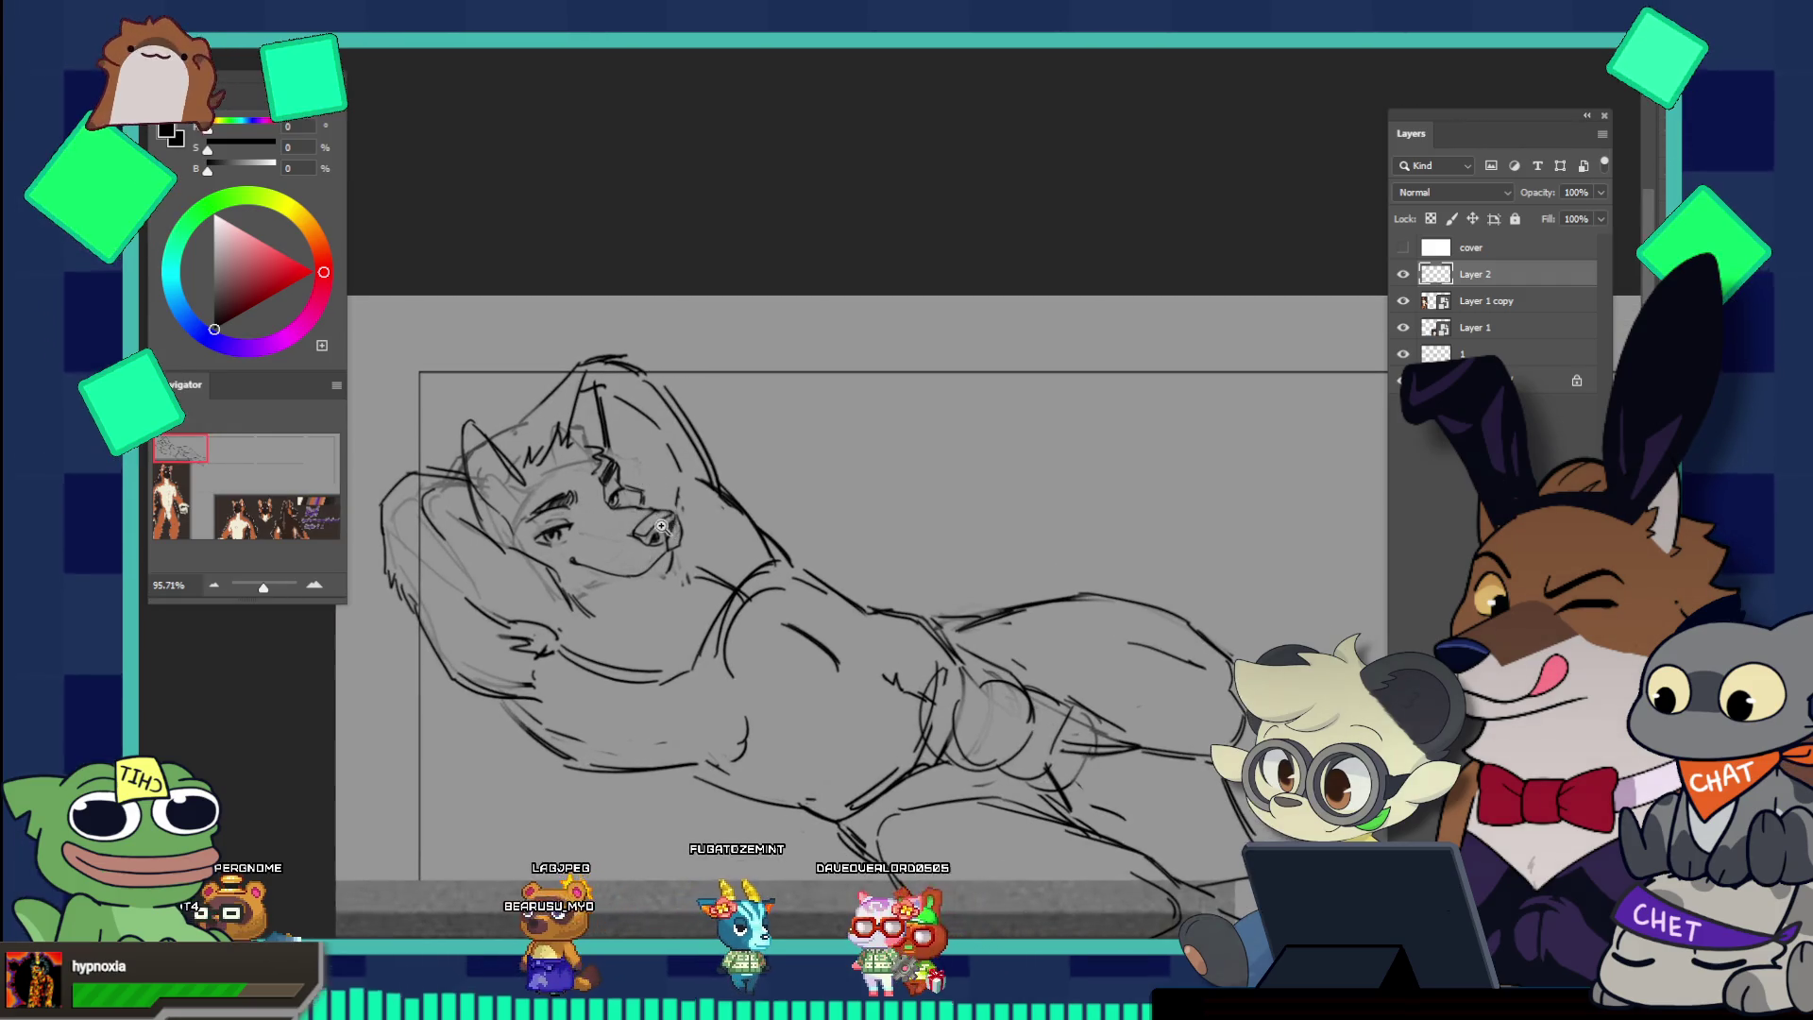
pyautogui.scroll(1, 662, 525)
pyautogui.scroll(1, 666, 500)
pyautogui.scroll(1, 673, 467)
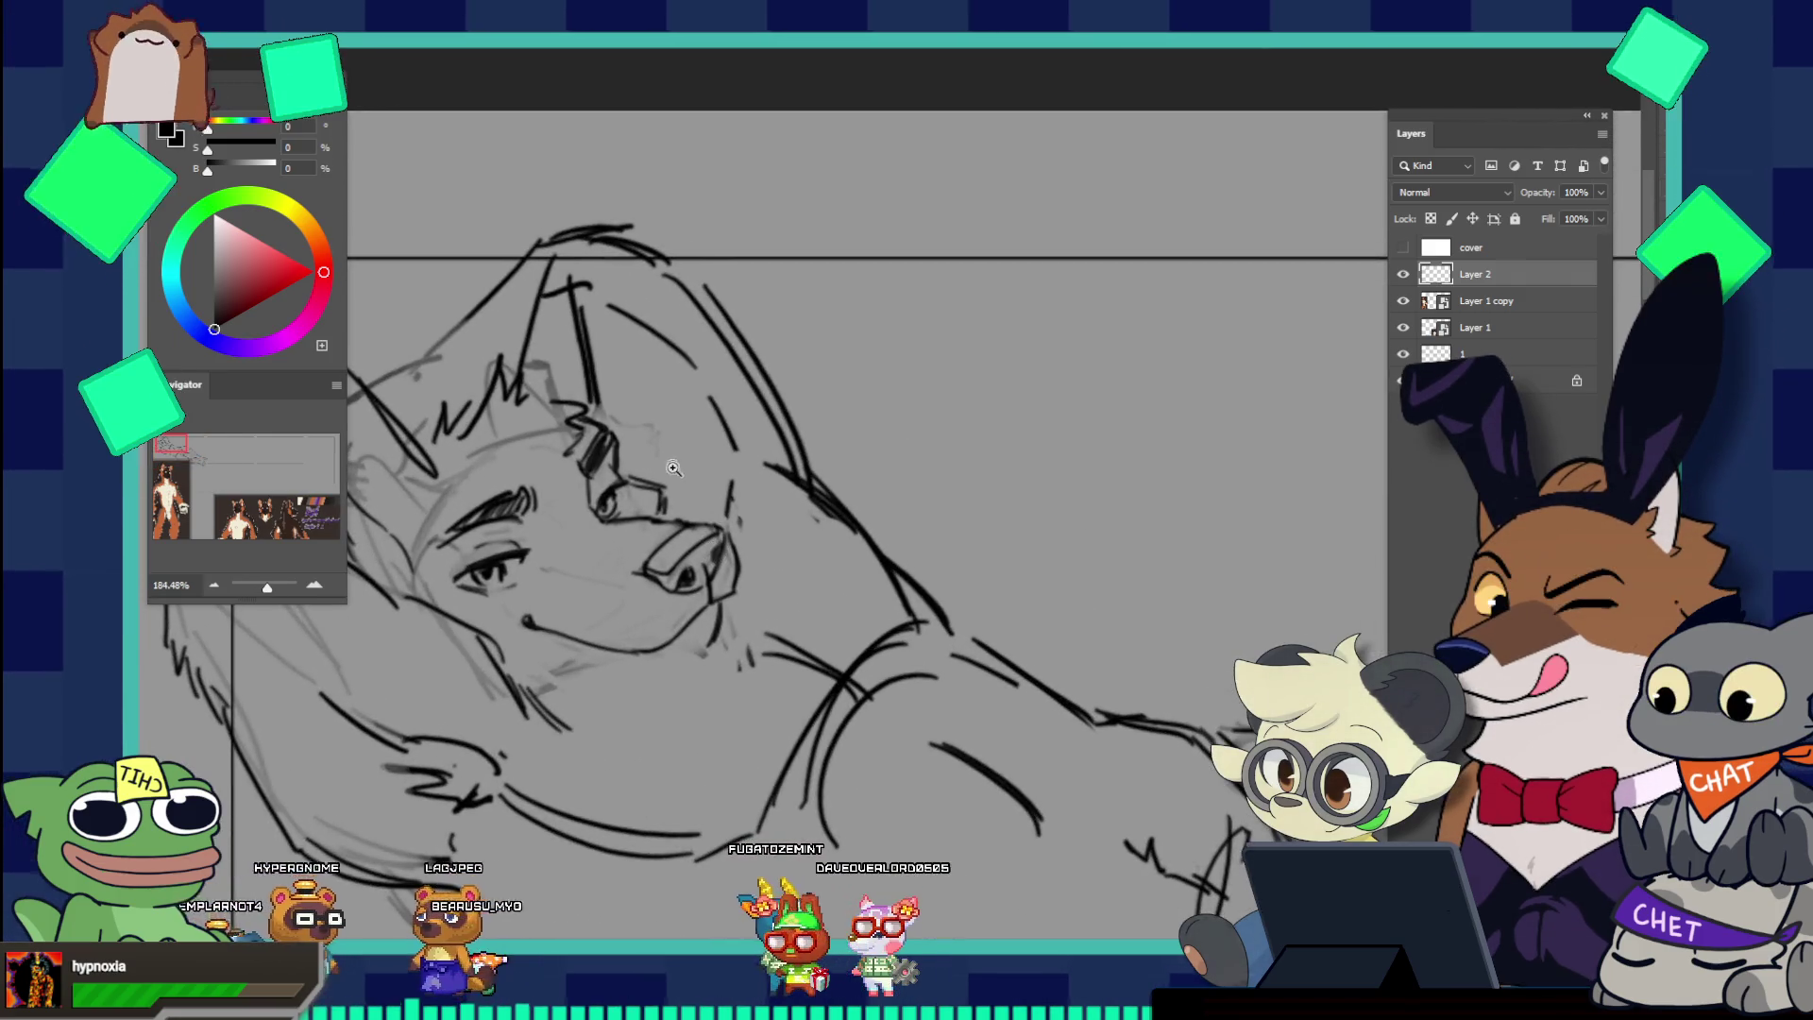
pyautogui.scroll(1, 652, 493)
pyautogui.scroll(1, 674, 501)
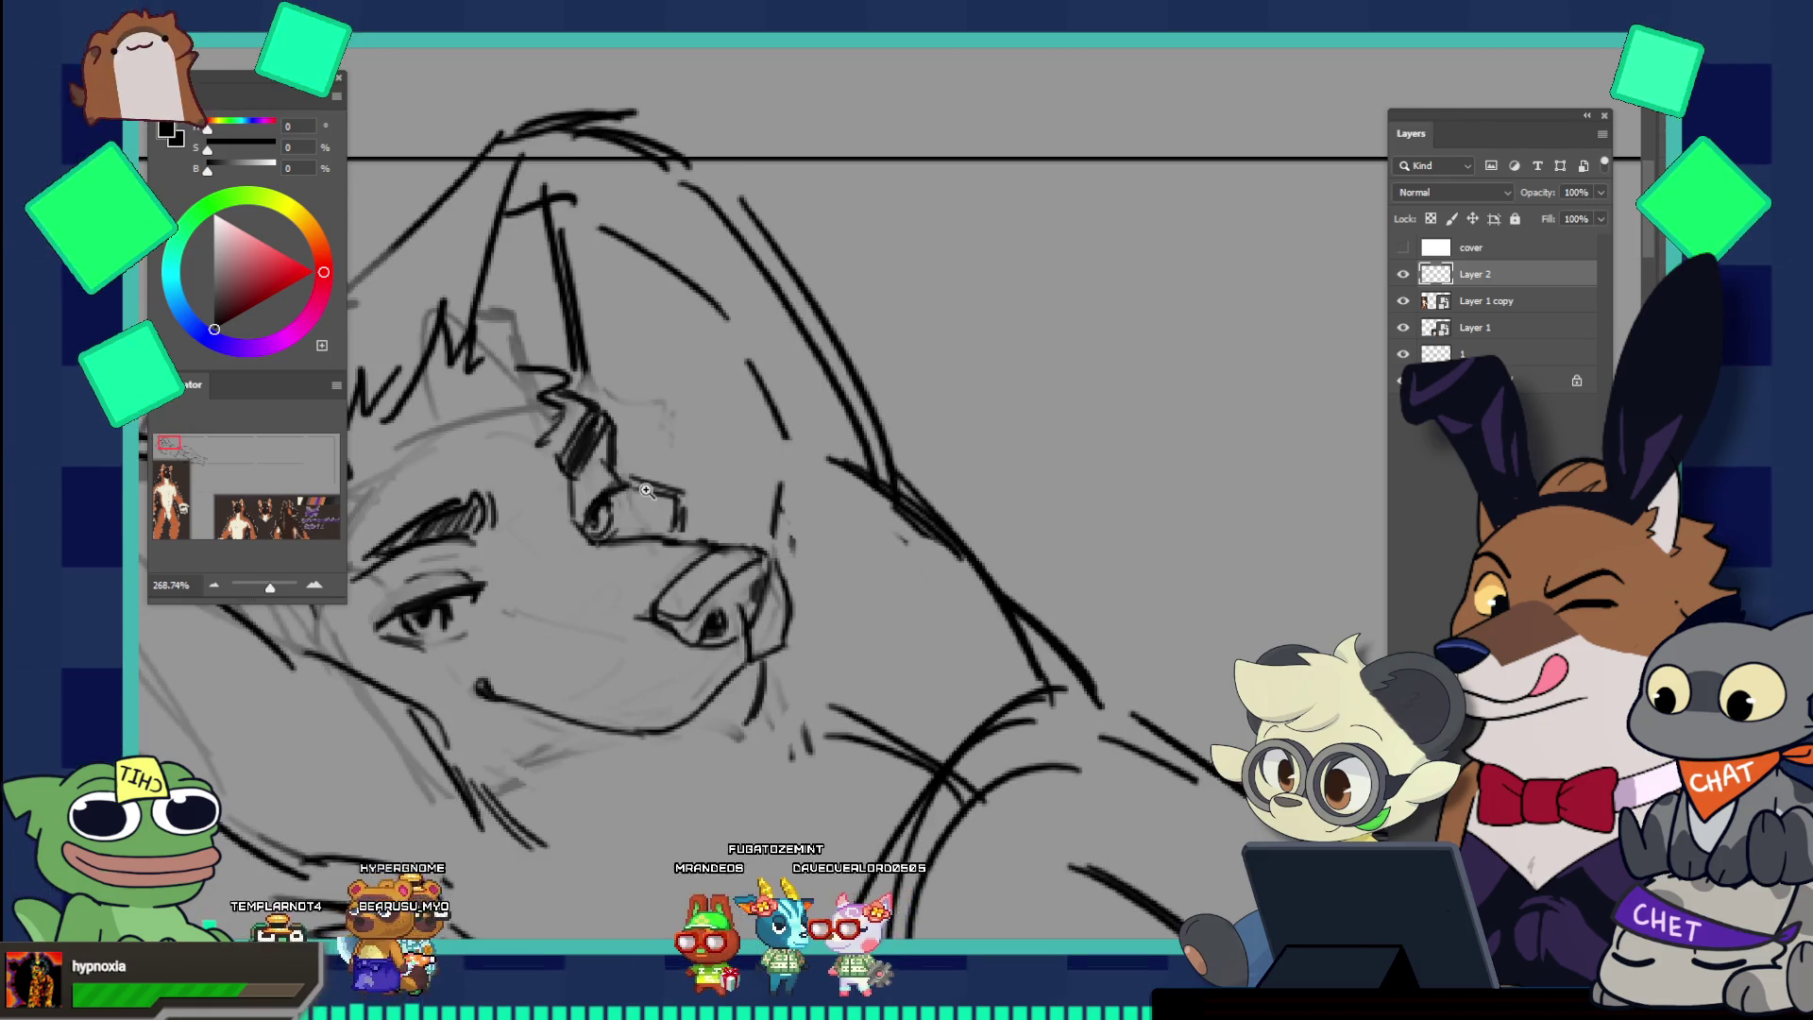
pyautogui.scroll(-2, 601, 507)
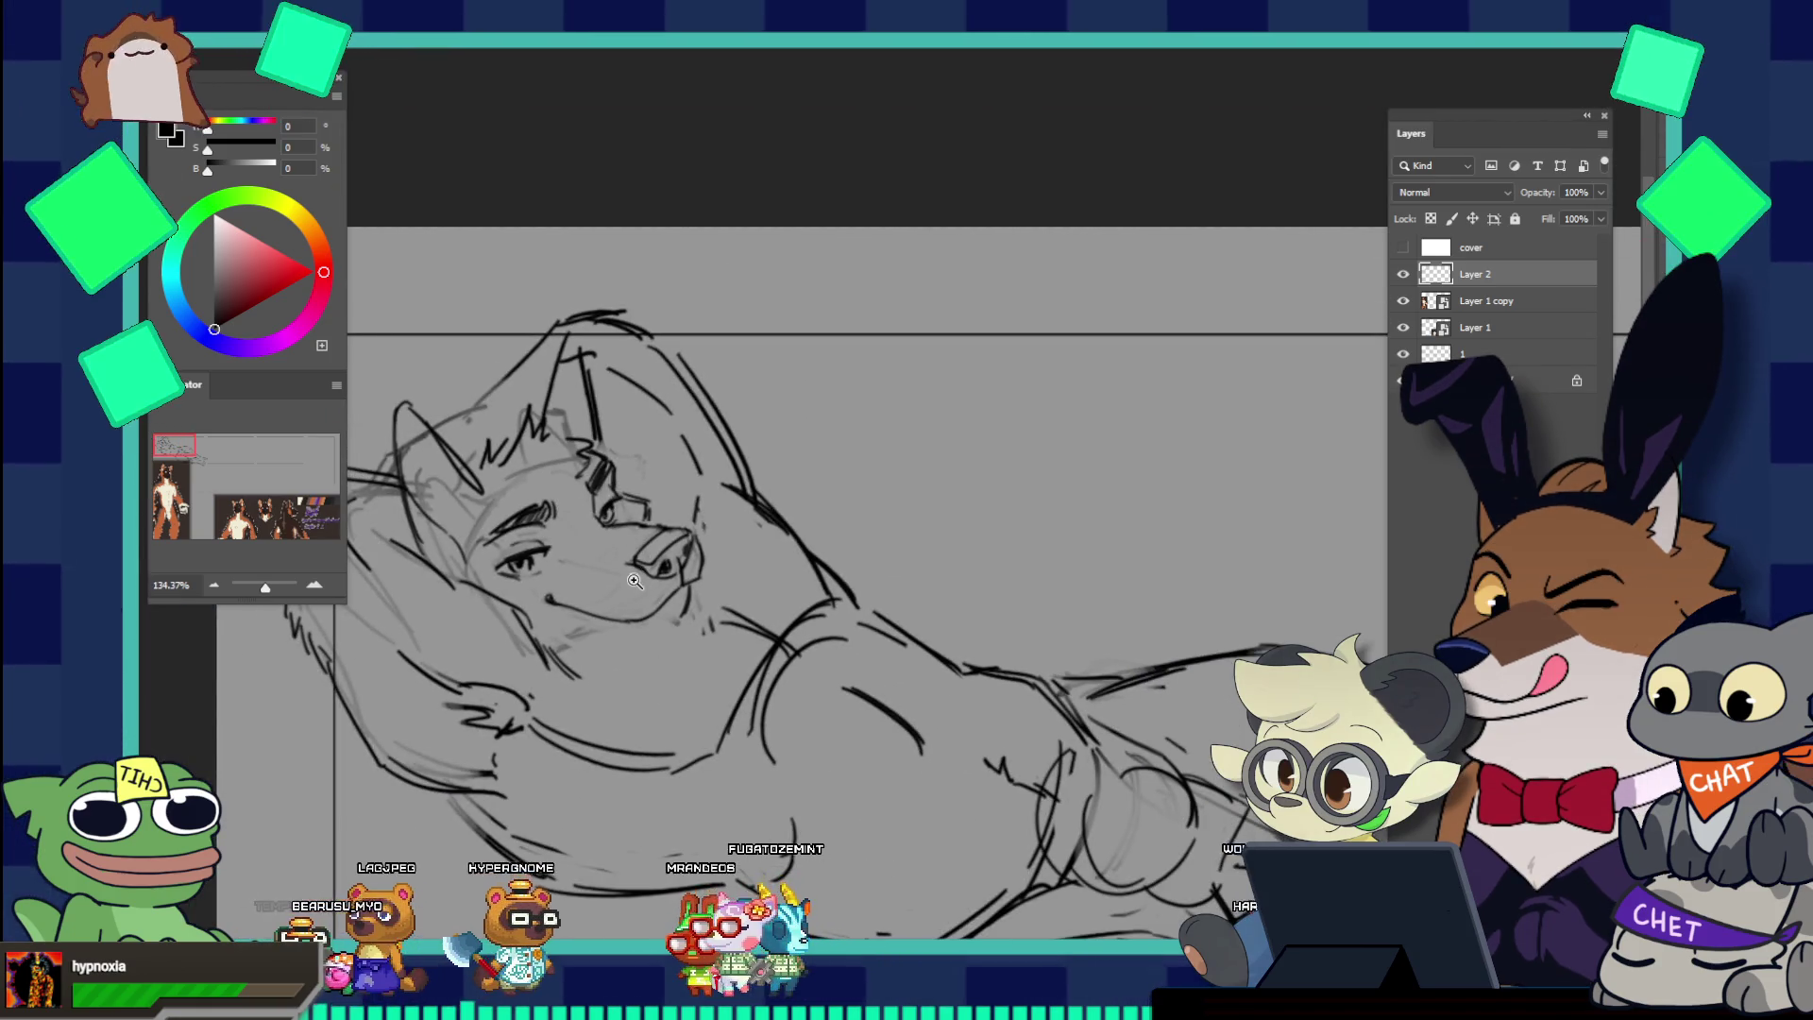
pyautogui.scroll(1, 656, 585)
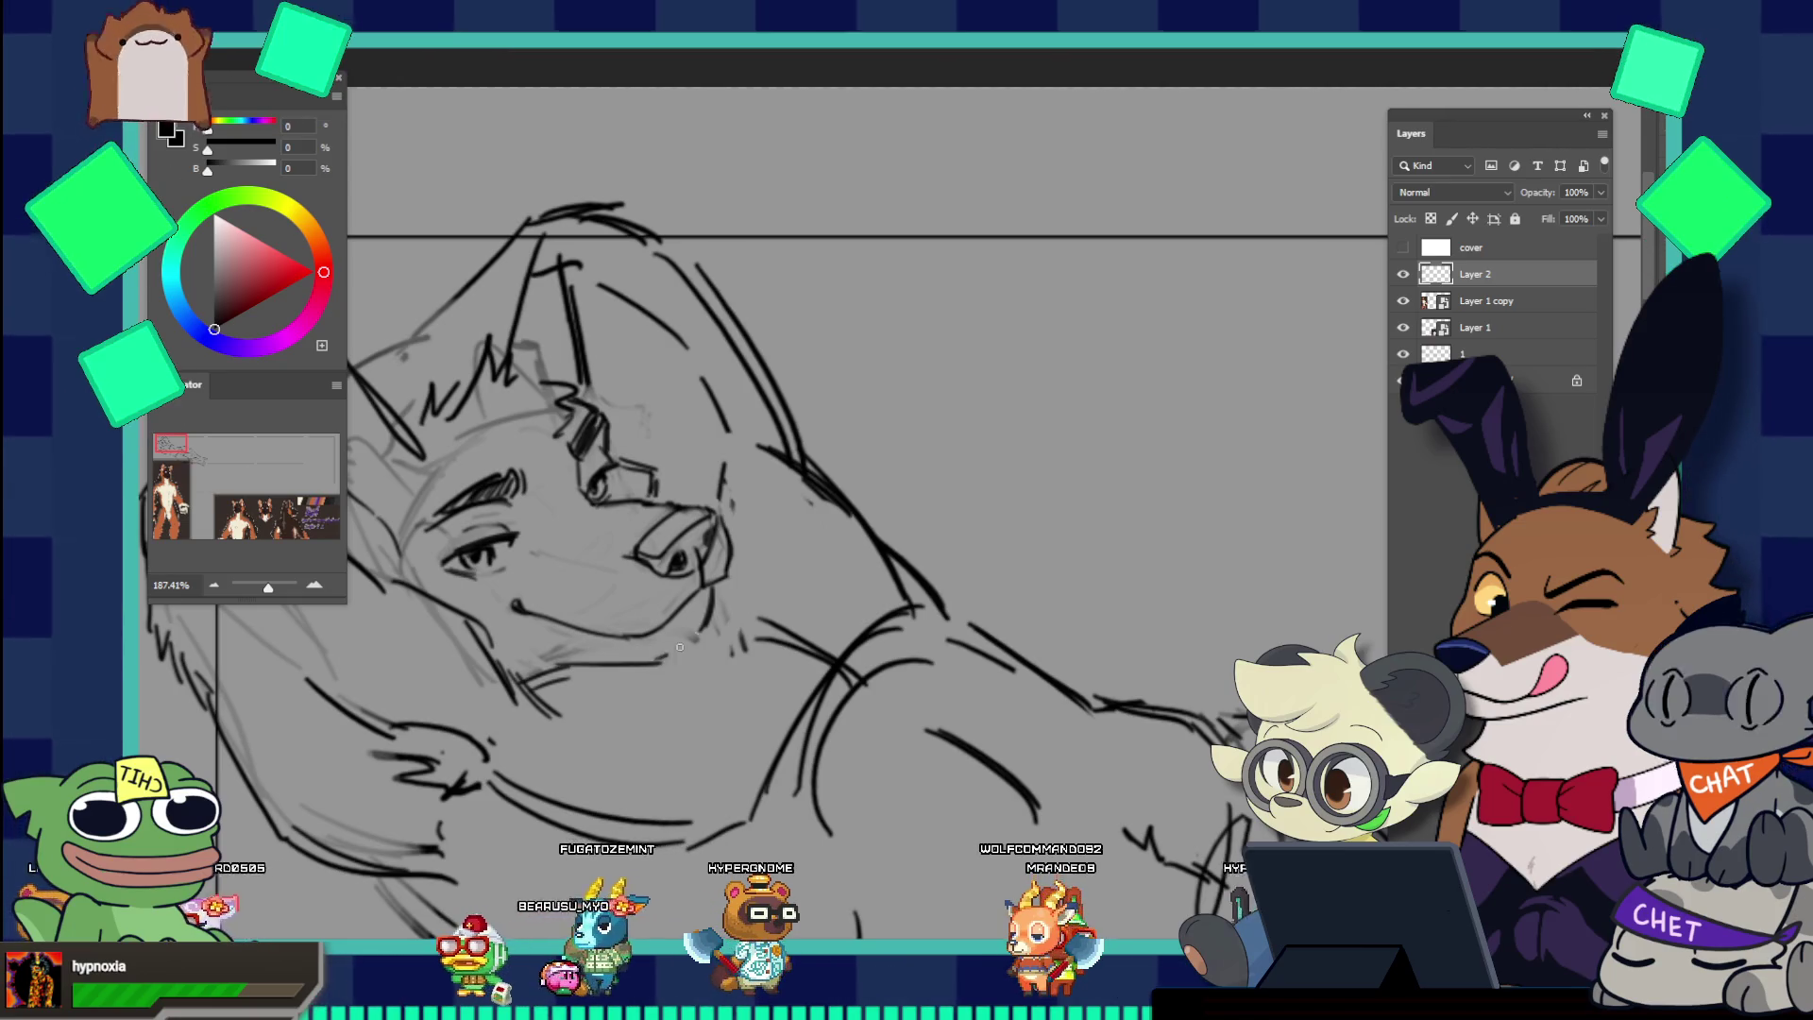
pyautogui.moveTo(696, 631)
pyautogui.mouseDown()
pyautogui.moveTo(666, 524)
pyautogui.moveTo(599, 503)
pyautogui.moveTo(747, 621)
pyautogui.mouseUp()
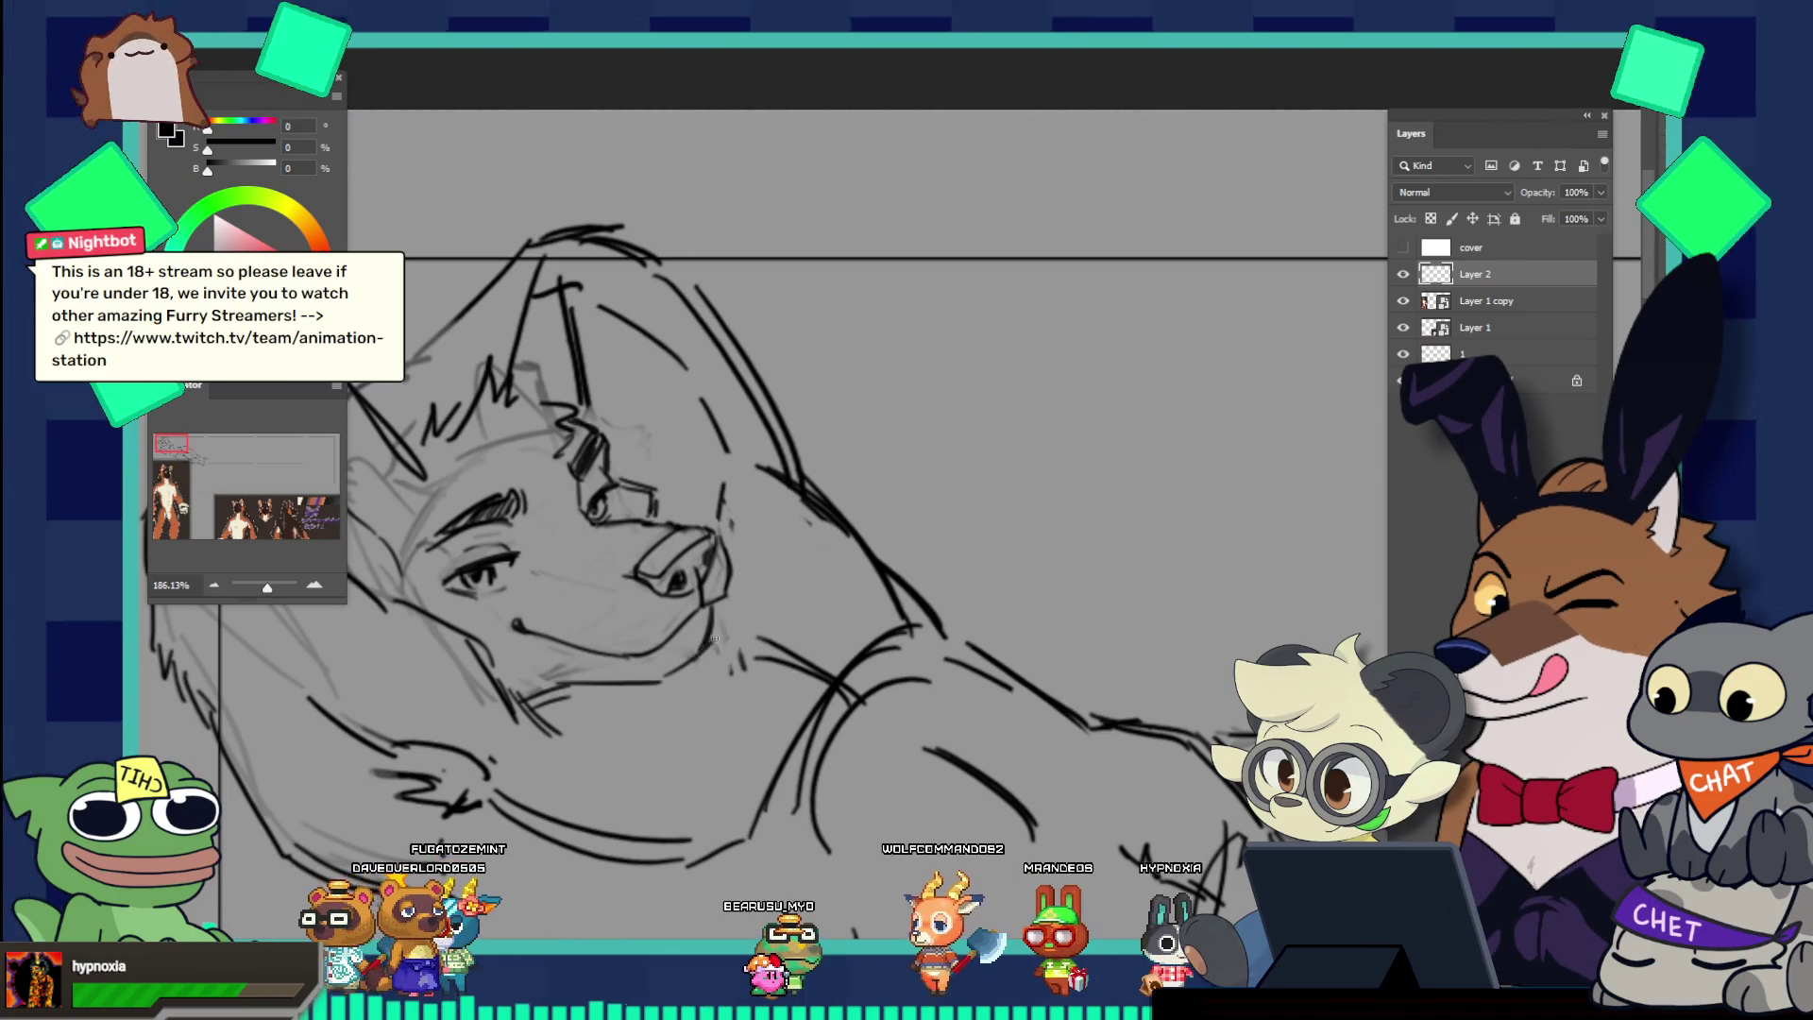
pyautogui.moveTo(707, 635)
pyautogui.mouseDown()
pyautogui.moveTo(786, 647)
pyautogui.moveTo(775, 570)
pyautogui.mouseUp()
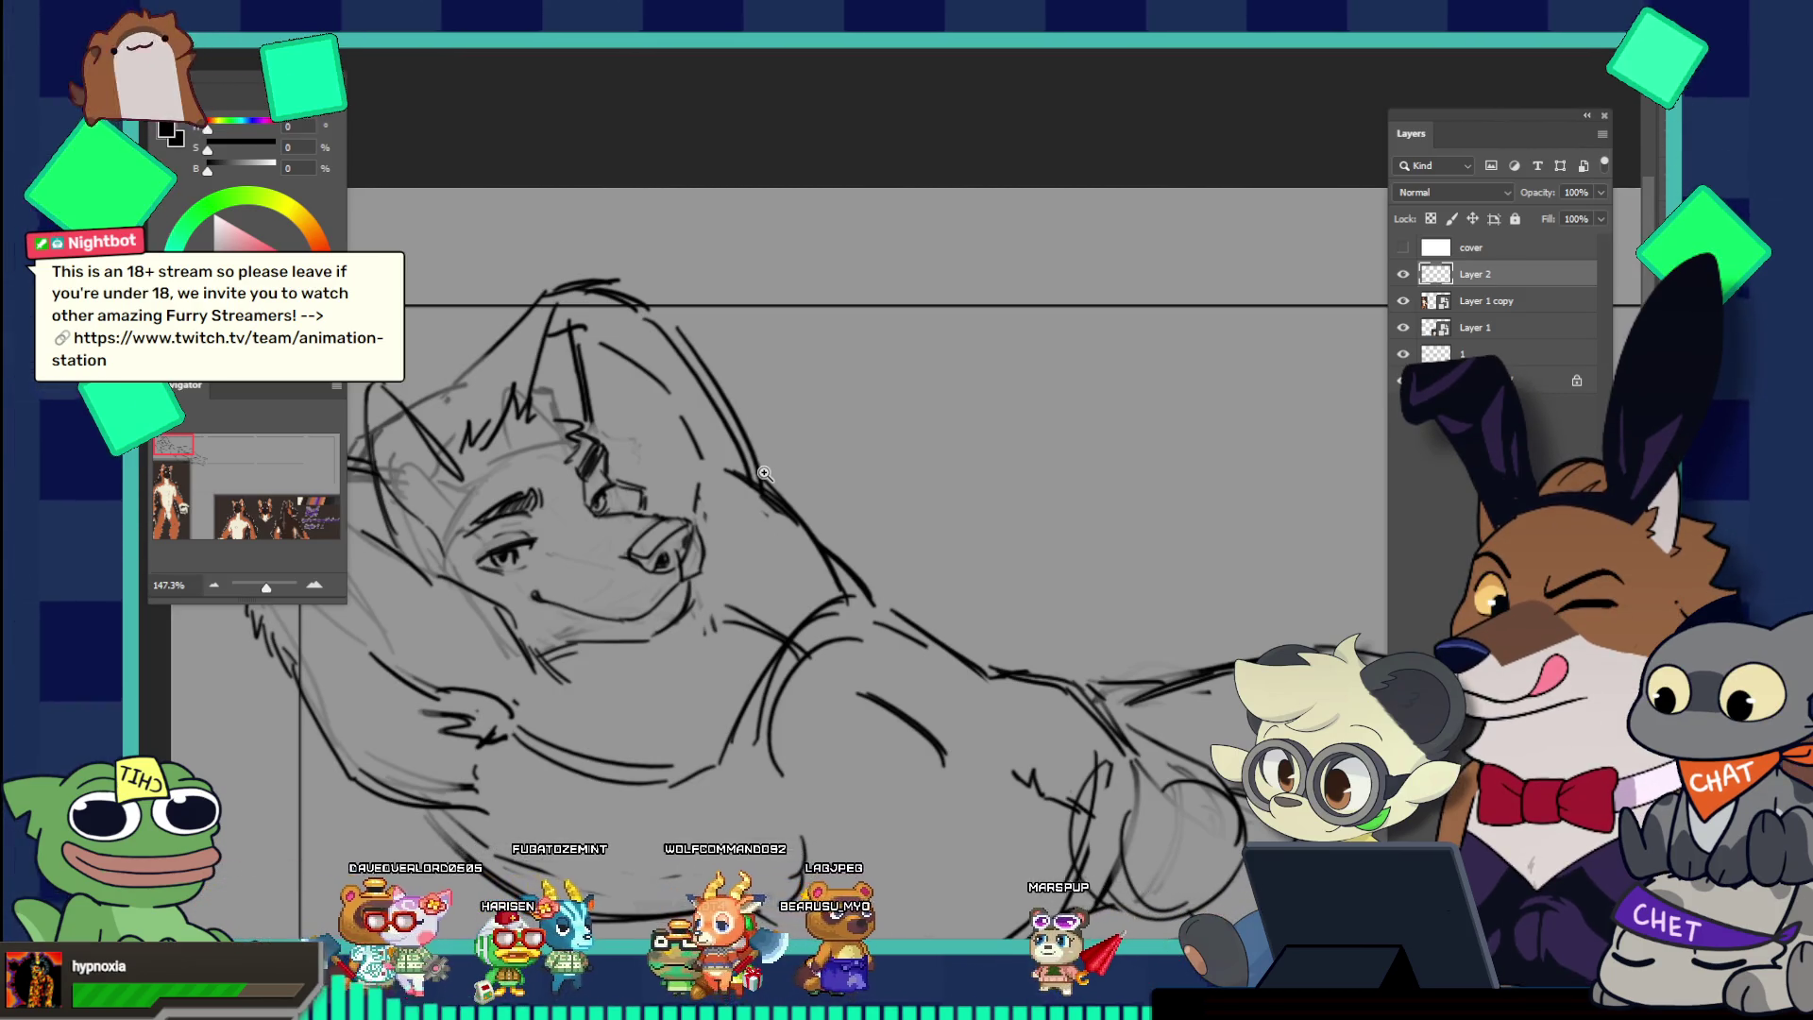
pyautogui.scroll(1, 744, 550)
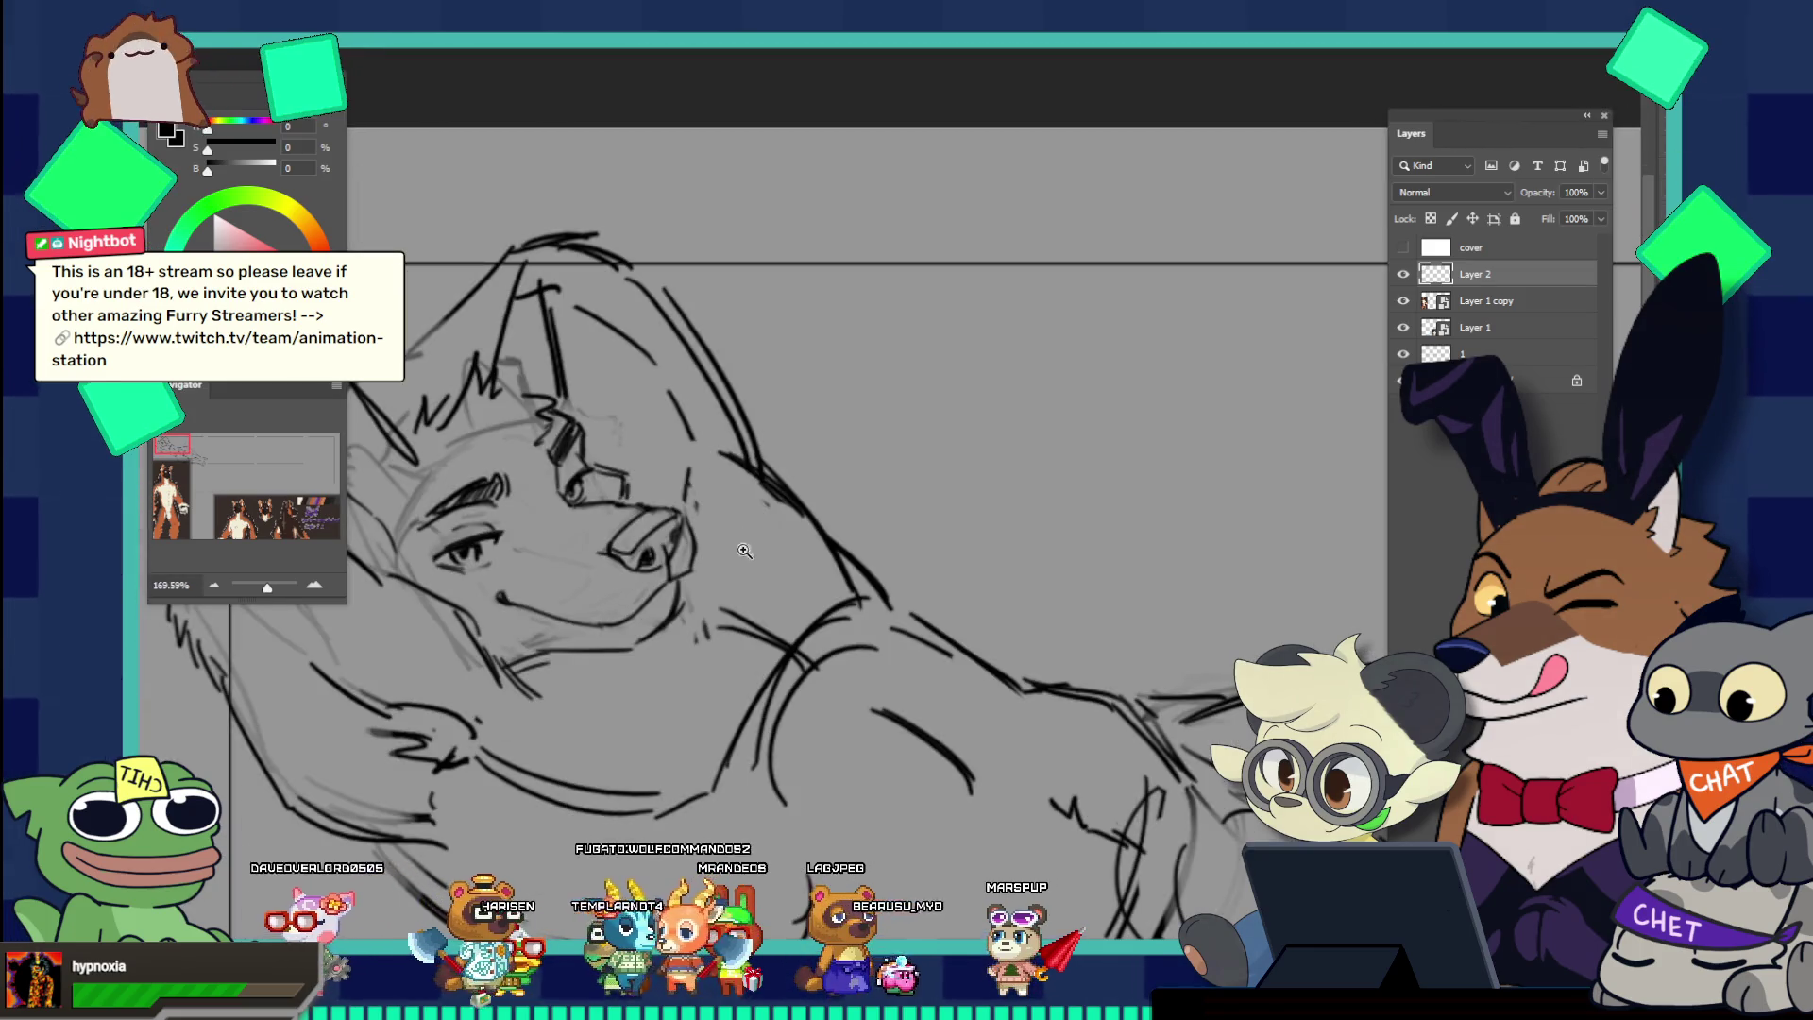
pyautogui.scroll(-3, 744, 551)
pyautogui.scroll(2, 749, 480)
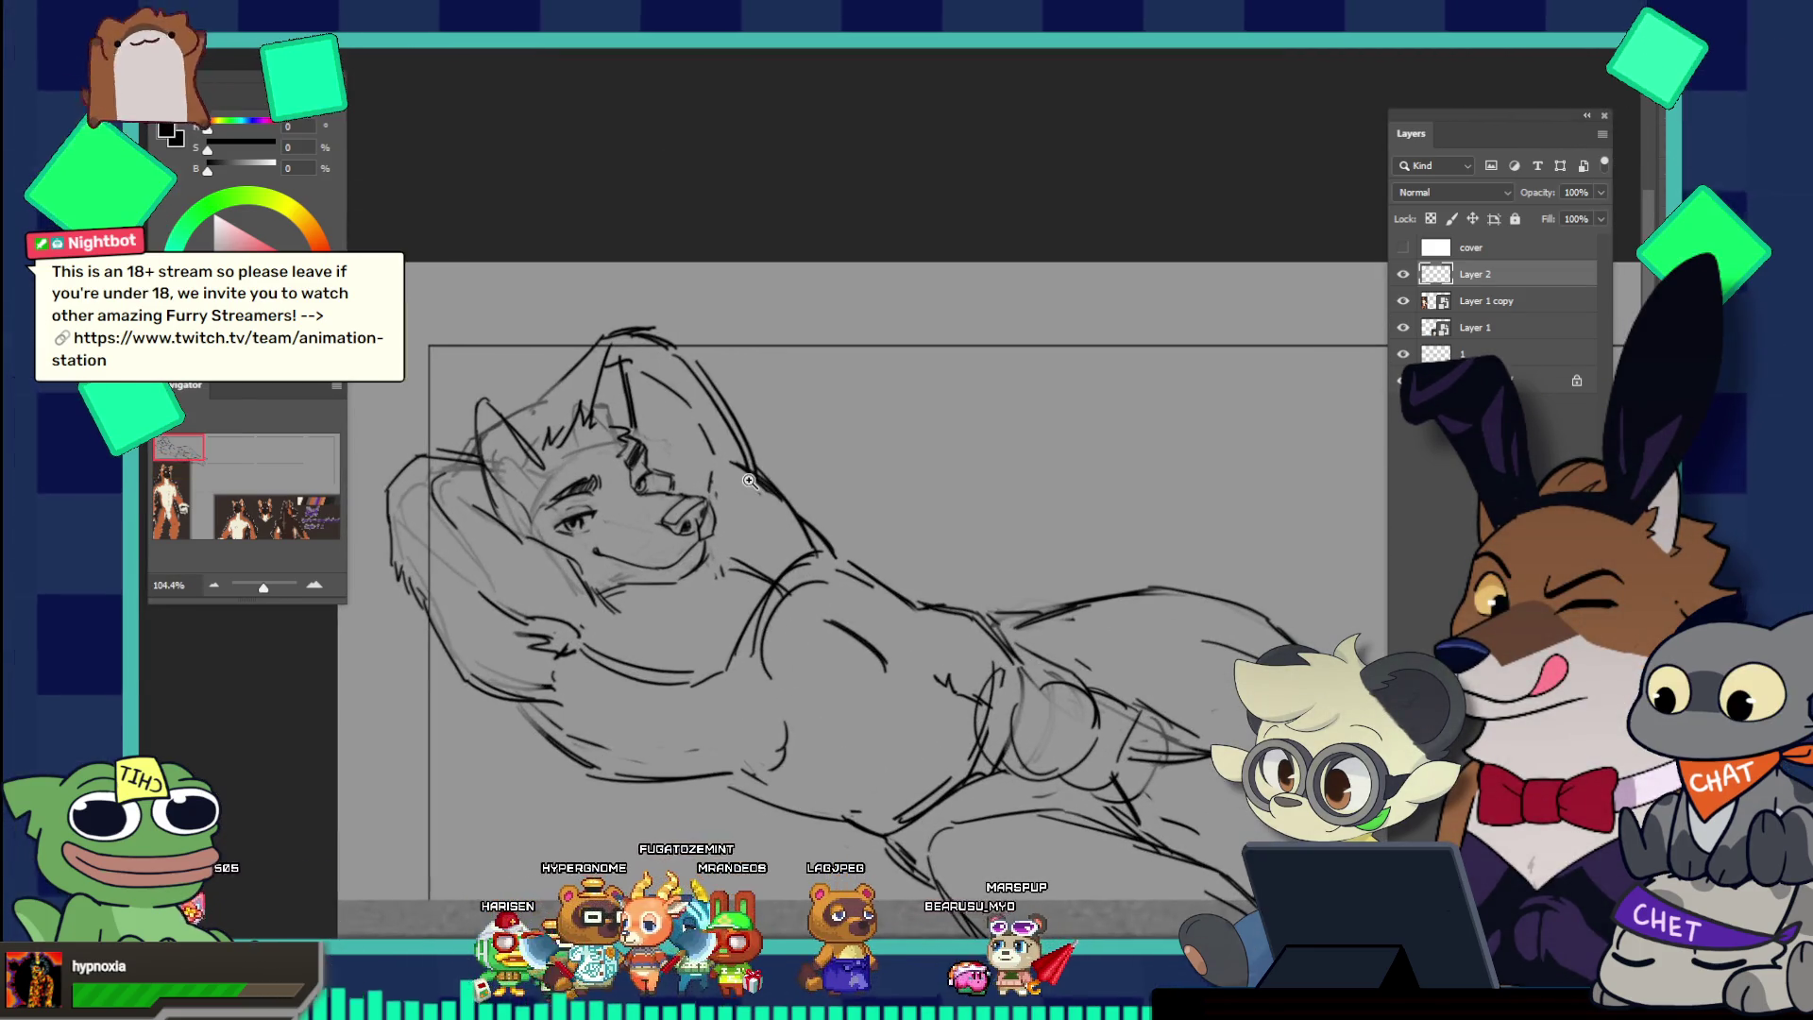
pyautogui.scroll(4, 741, 505)
pyautogui.scroll(-2, 668, 476)
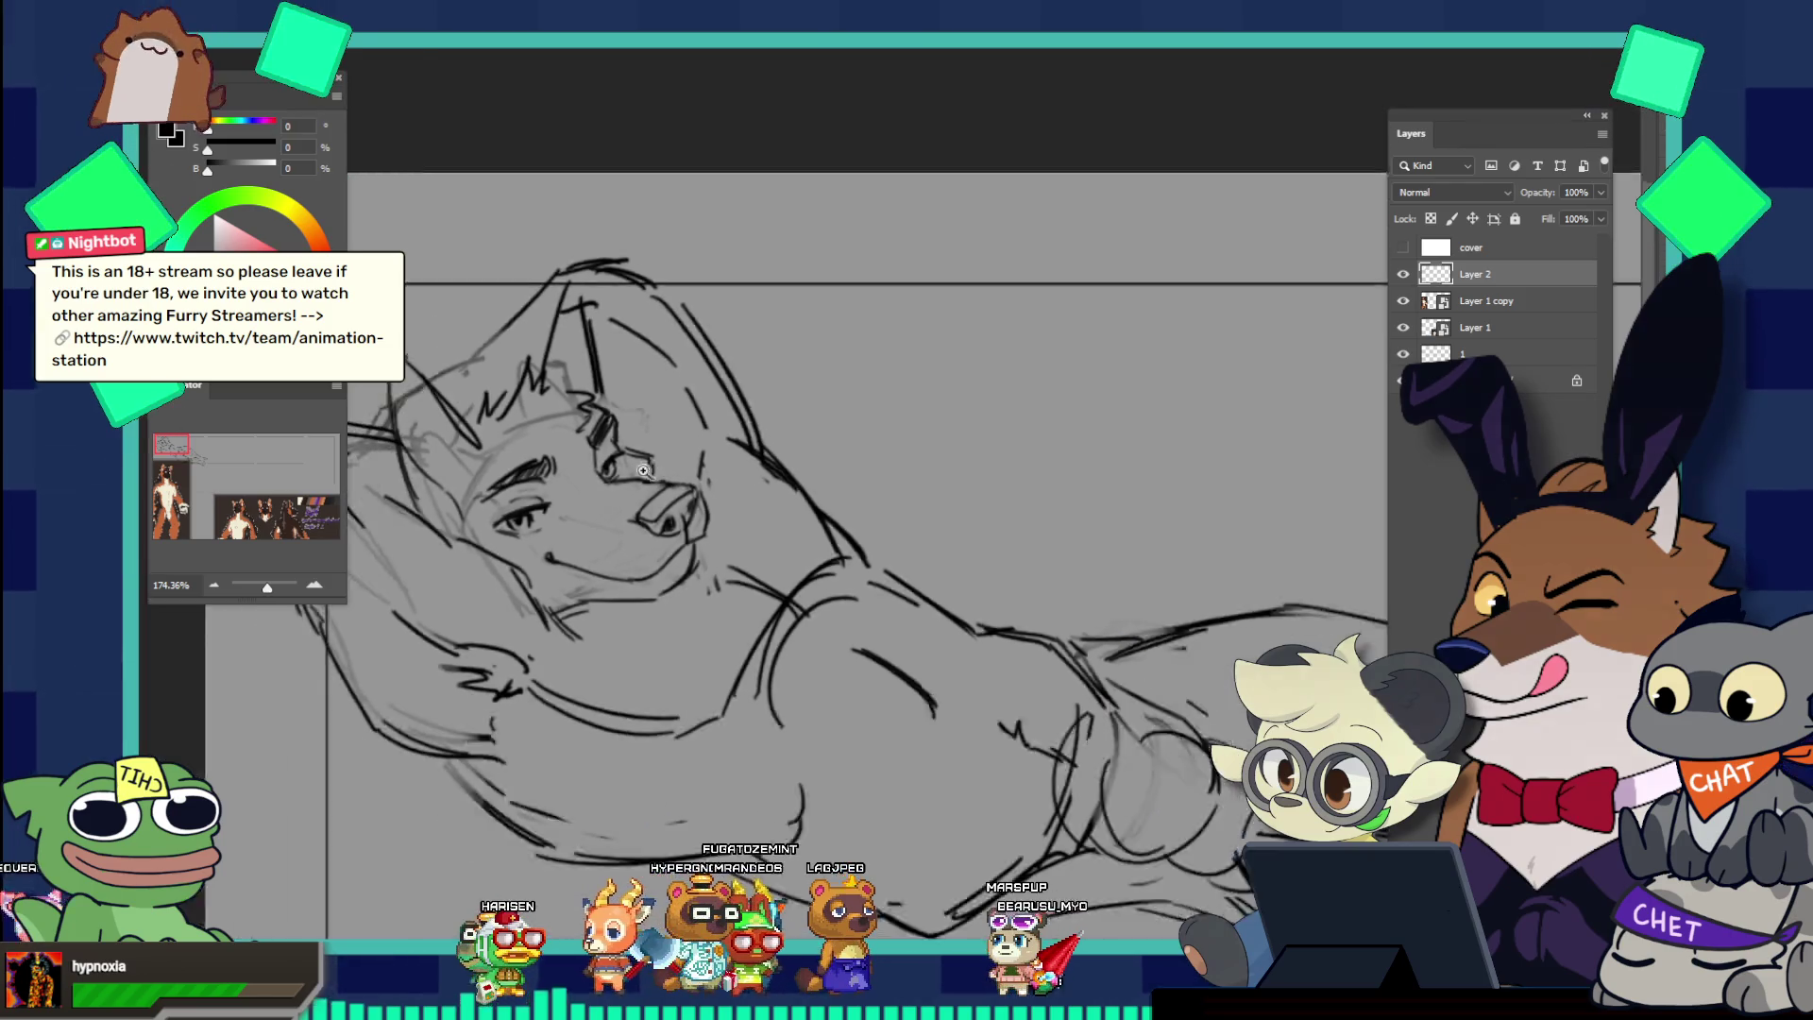
pyautogui.scroll(-1, 652, 462)
pyautogui.scroll(2, 644, 455)
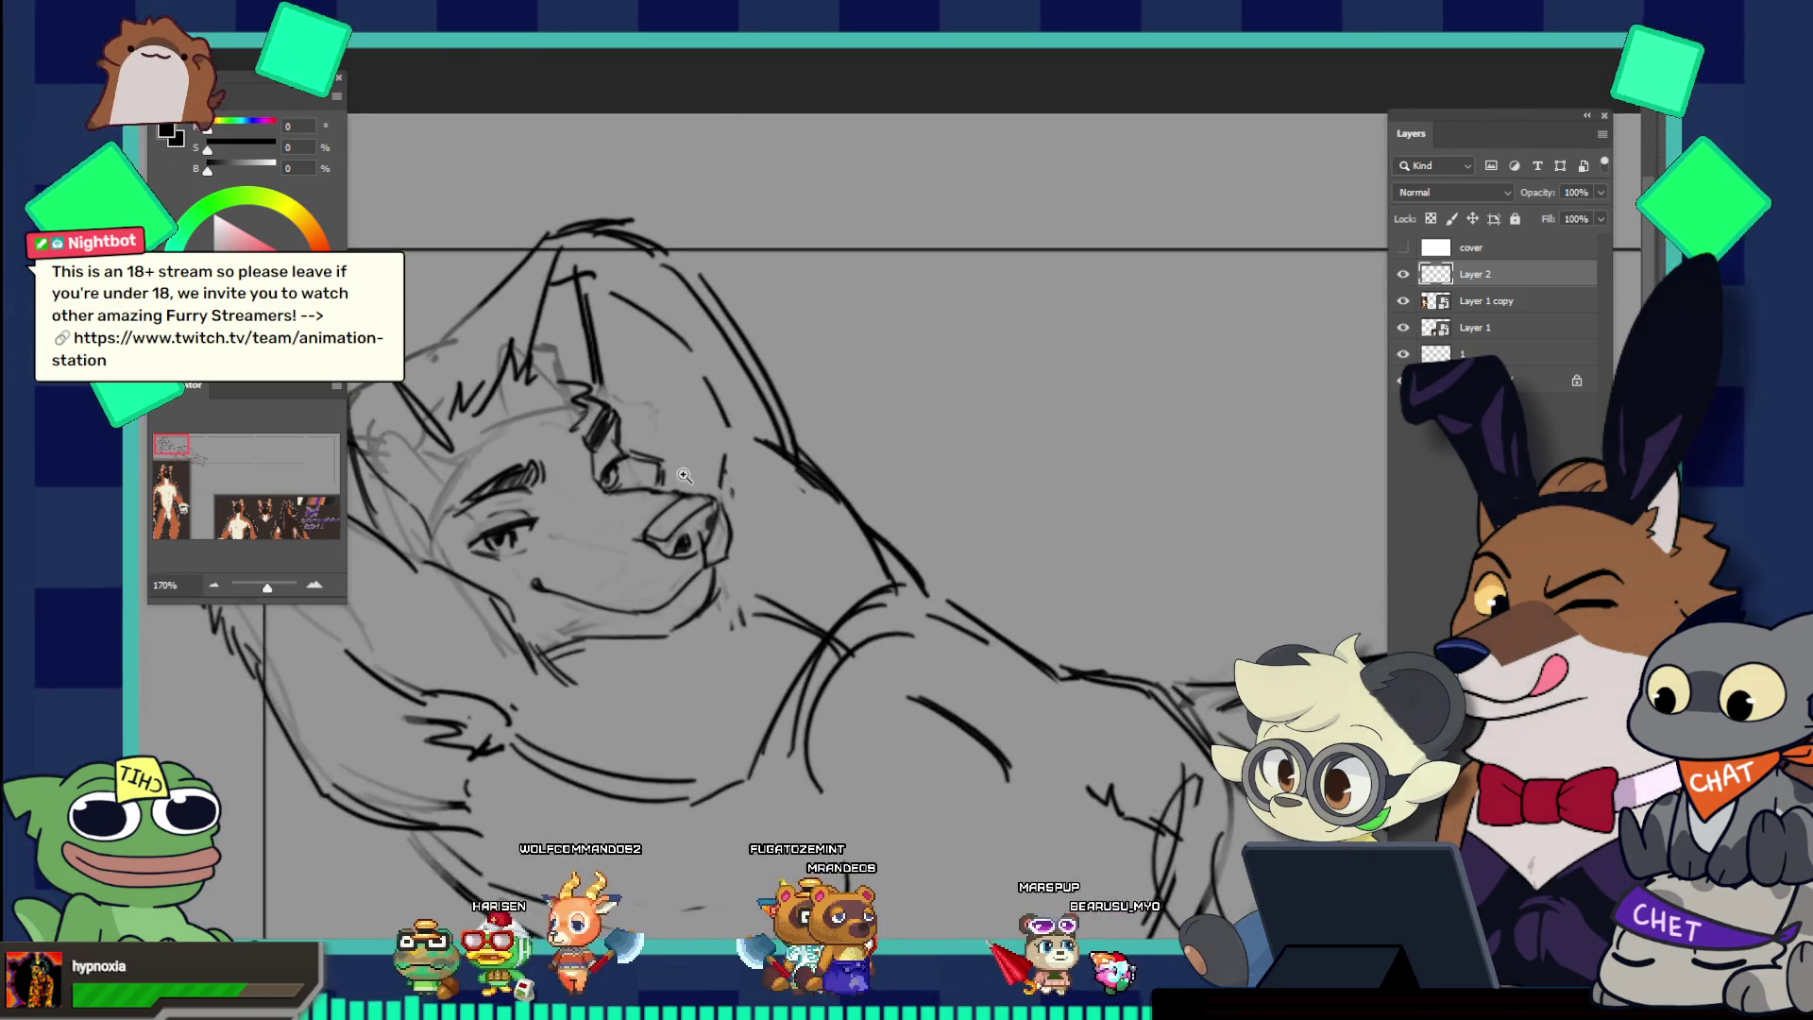
pyautogui.scroll(-3, 586, 425)
pyautogui.scroll(2, 546, 403)
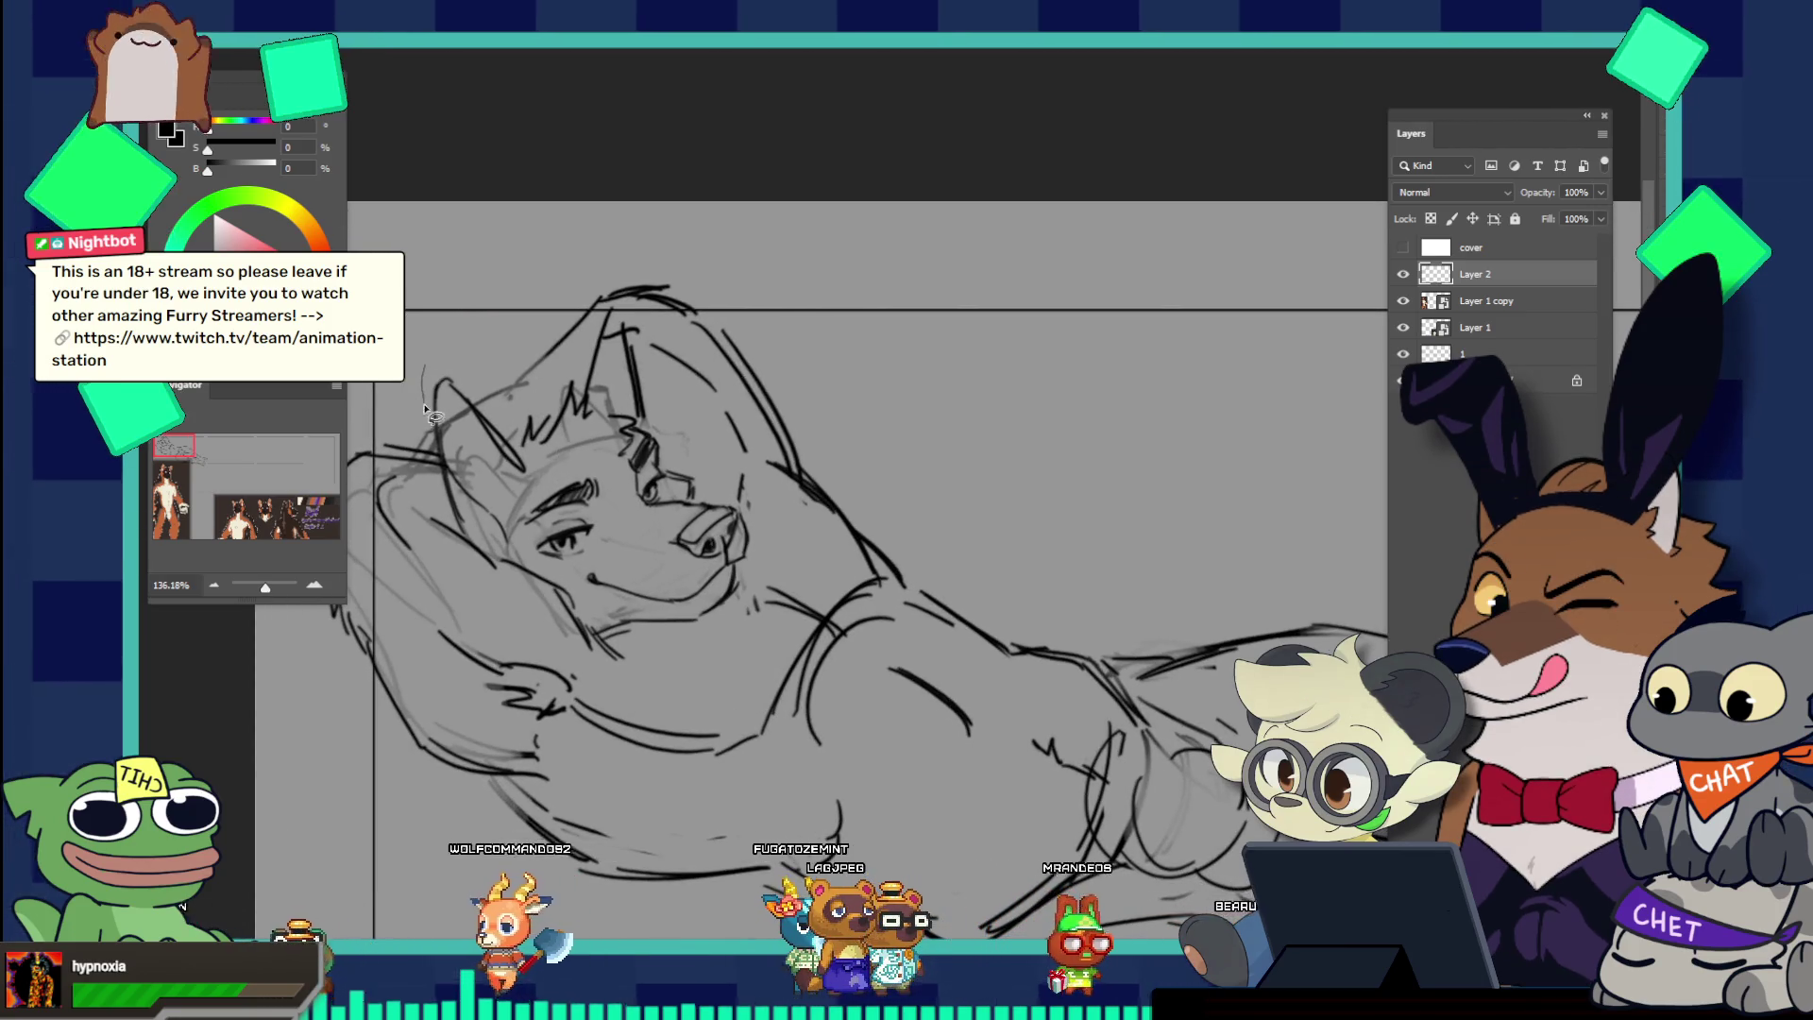
# Step: Lasso the head and cut and paste its strokes onto a new Layer 3
pyautogui.moveTo(425, 370)
pyautogui.mouseDown()
pyautogui.moveTo(470, 545)
pyautogui.moveTo(604, 625)
pyautogui.moveTo(717, 461)
pyautogui.mouseUp()
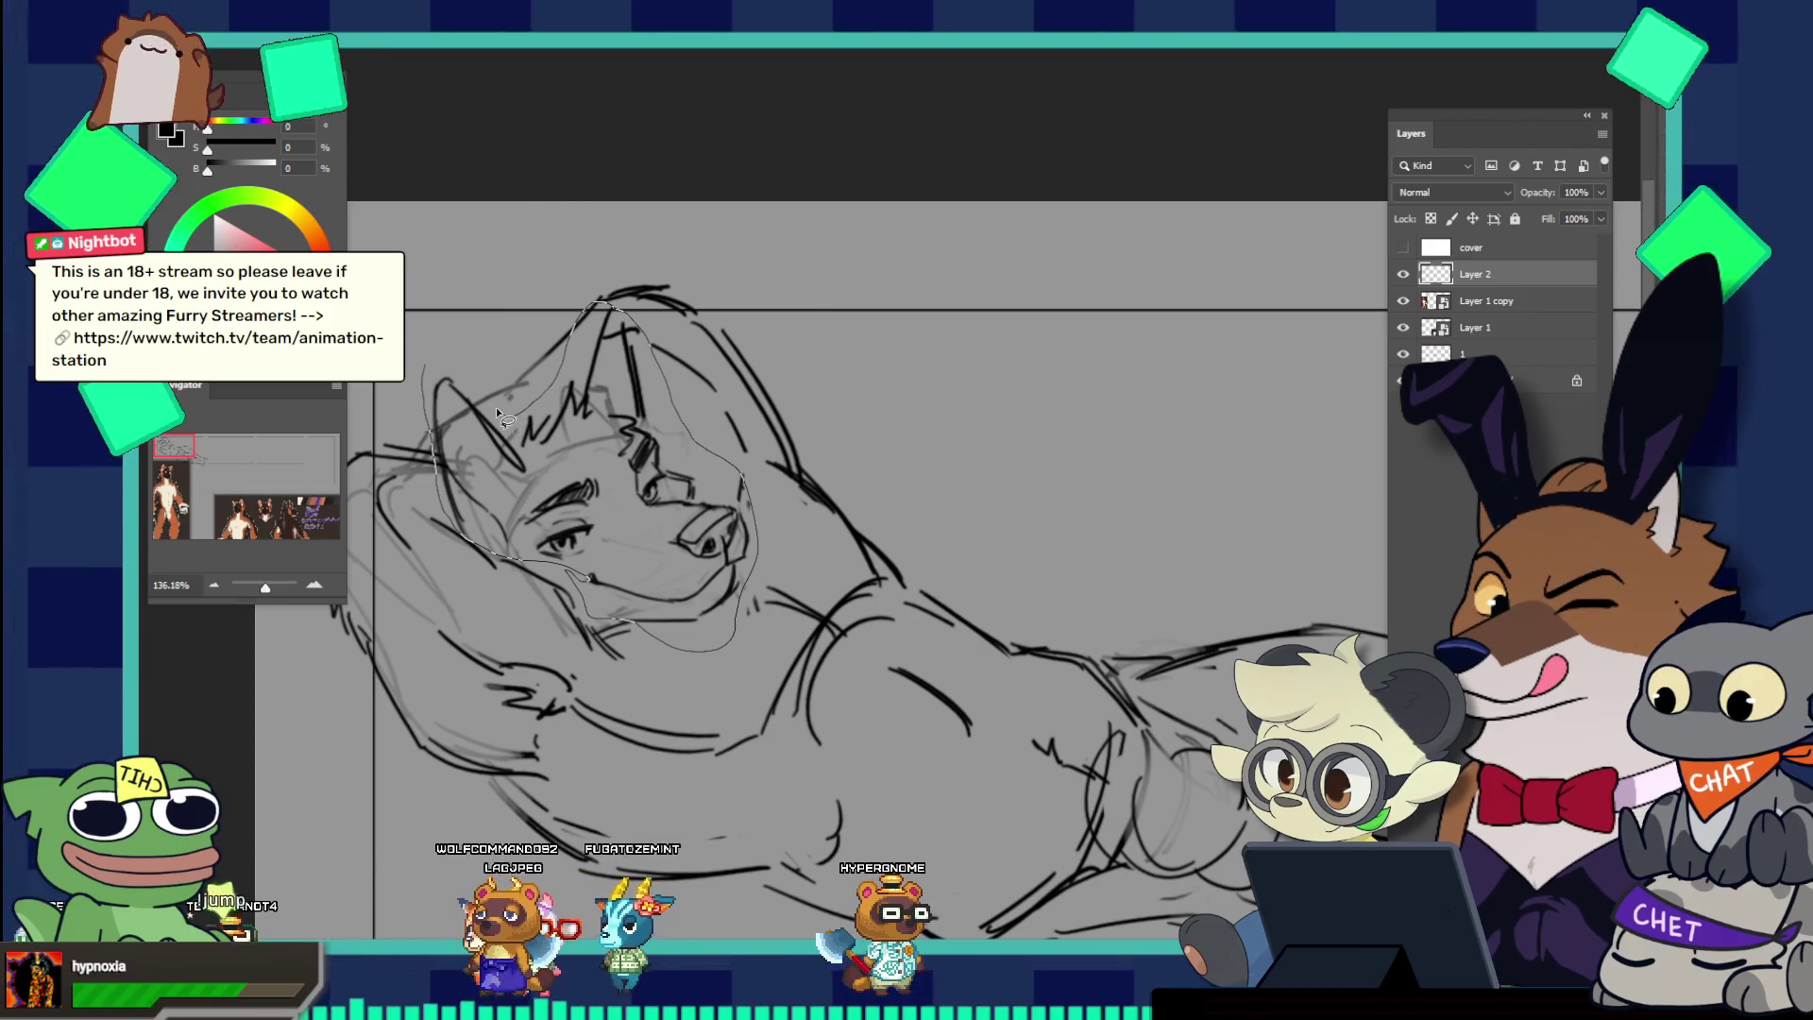
pyautogui.moveTo(621, 309); pyautogui.dragTo(425, 353)
pyautogui.hotkey('ctrl', 'x')
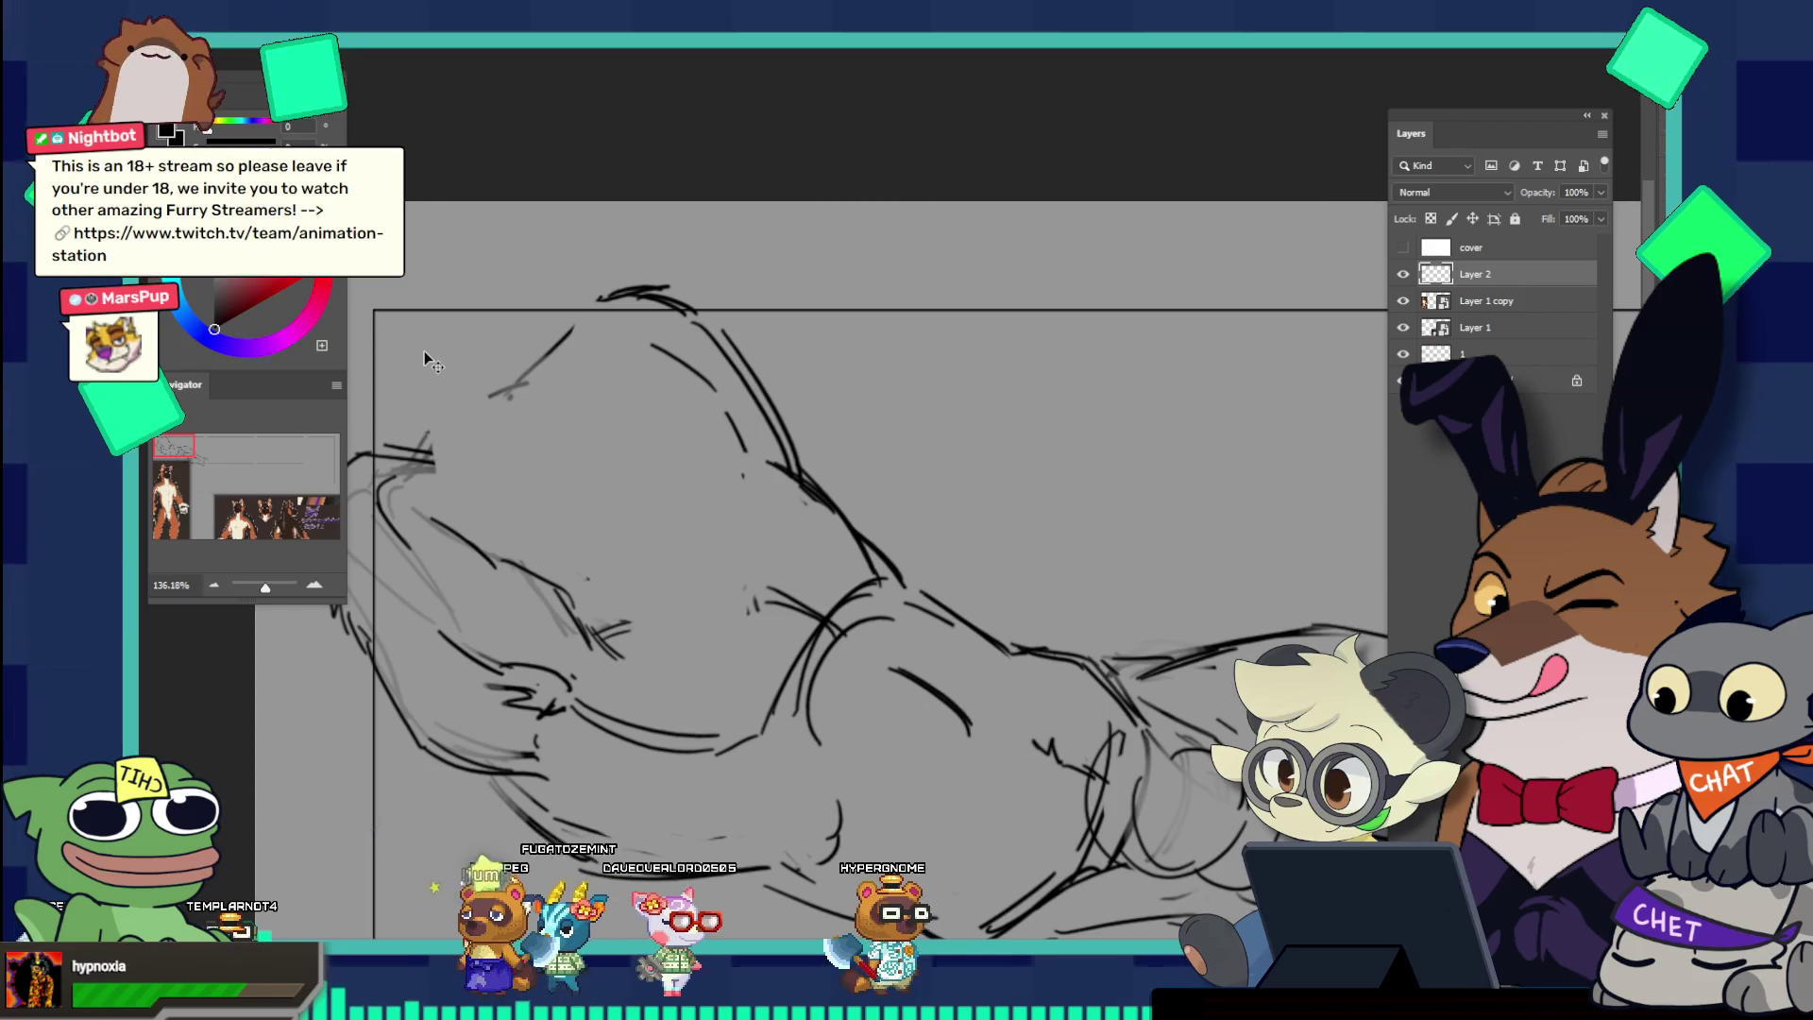
pyautogui.hotkey('ctrl', 'v')
# Step: Scale the pasted head down slightly and shift it up and to the left
pyautogui.moveTo(1039, 538); pyautogui.dragTo(927, 539)
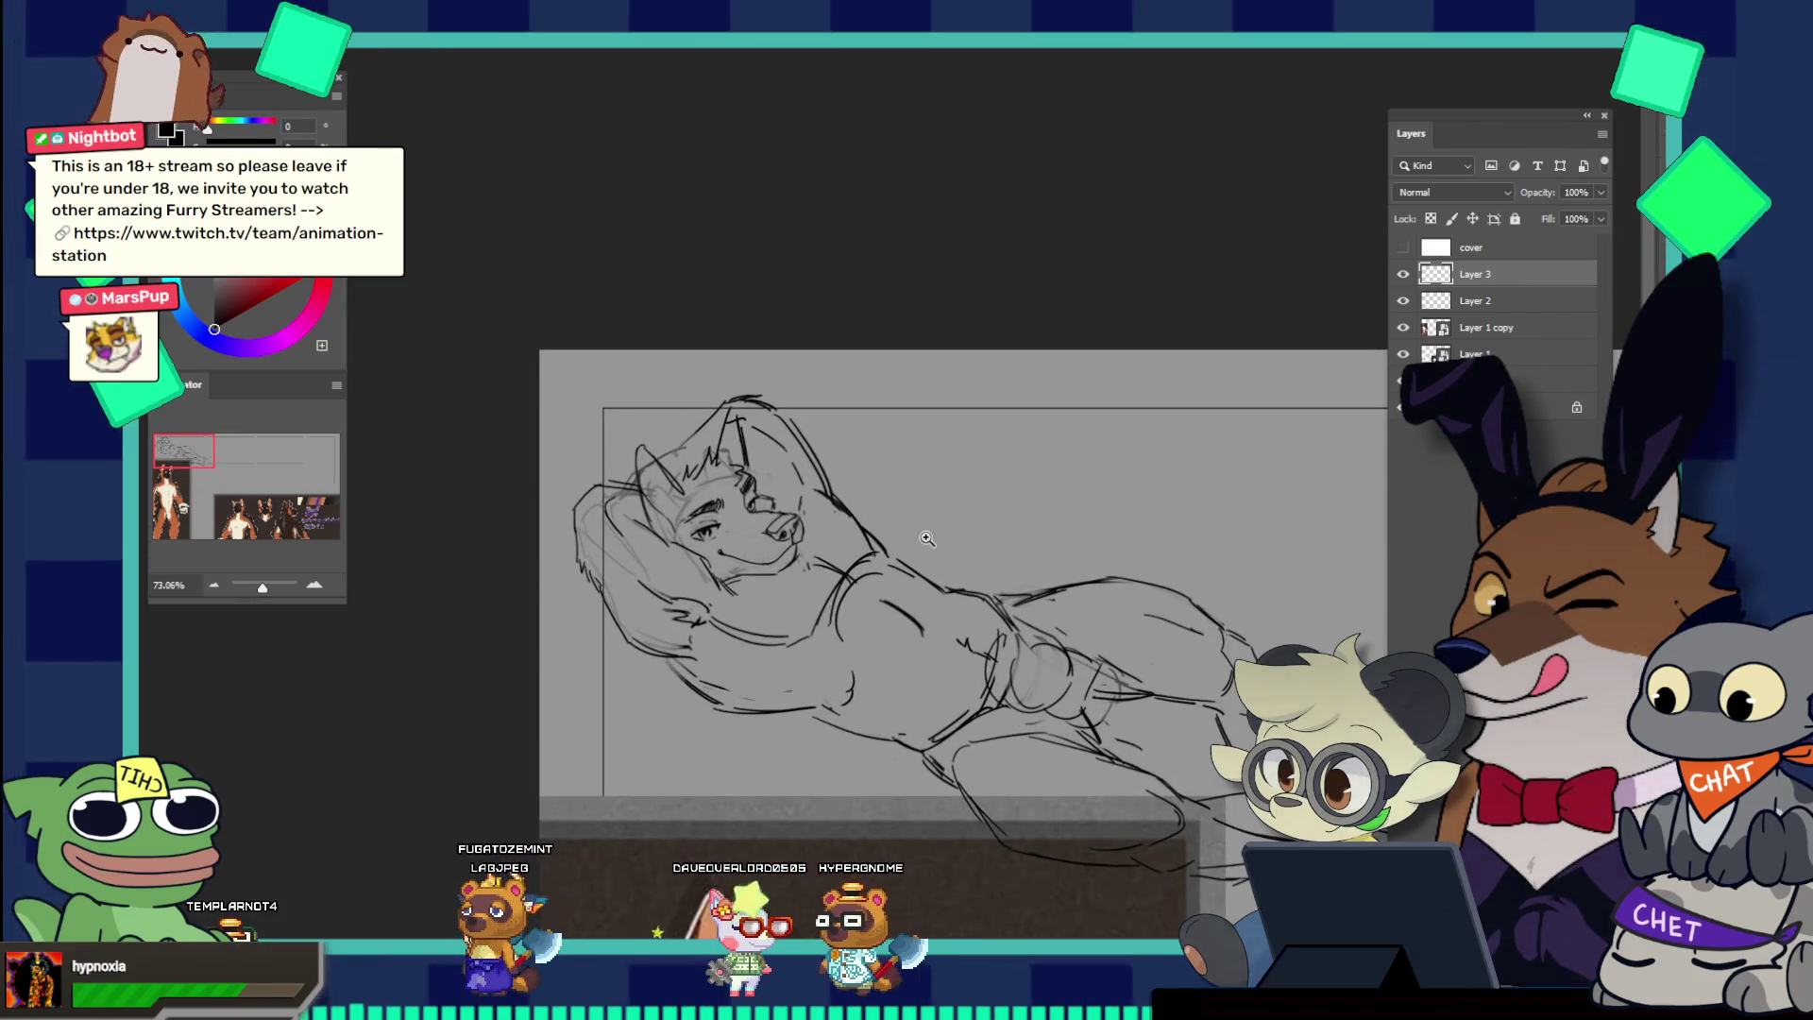
pyautogui.click(784, 485)
pyautogui.hotkey('ctrl', 't')
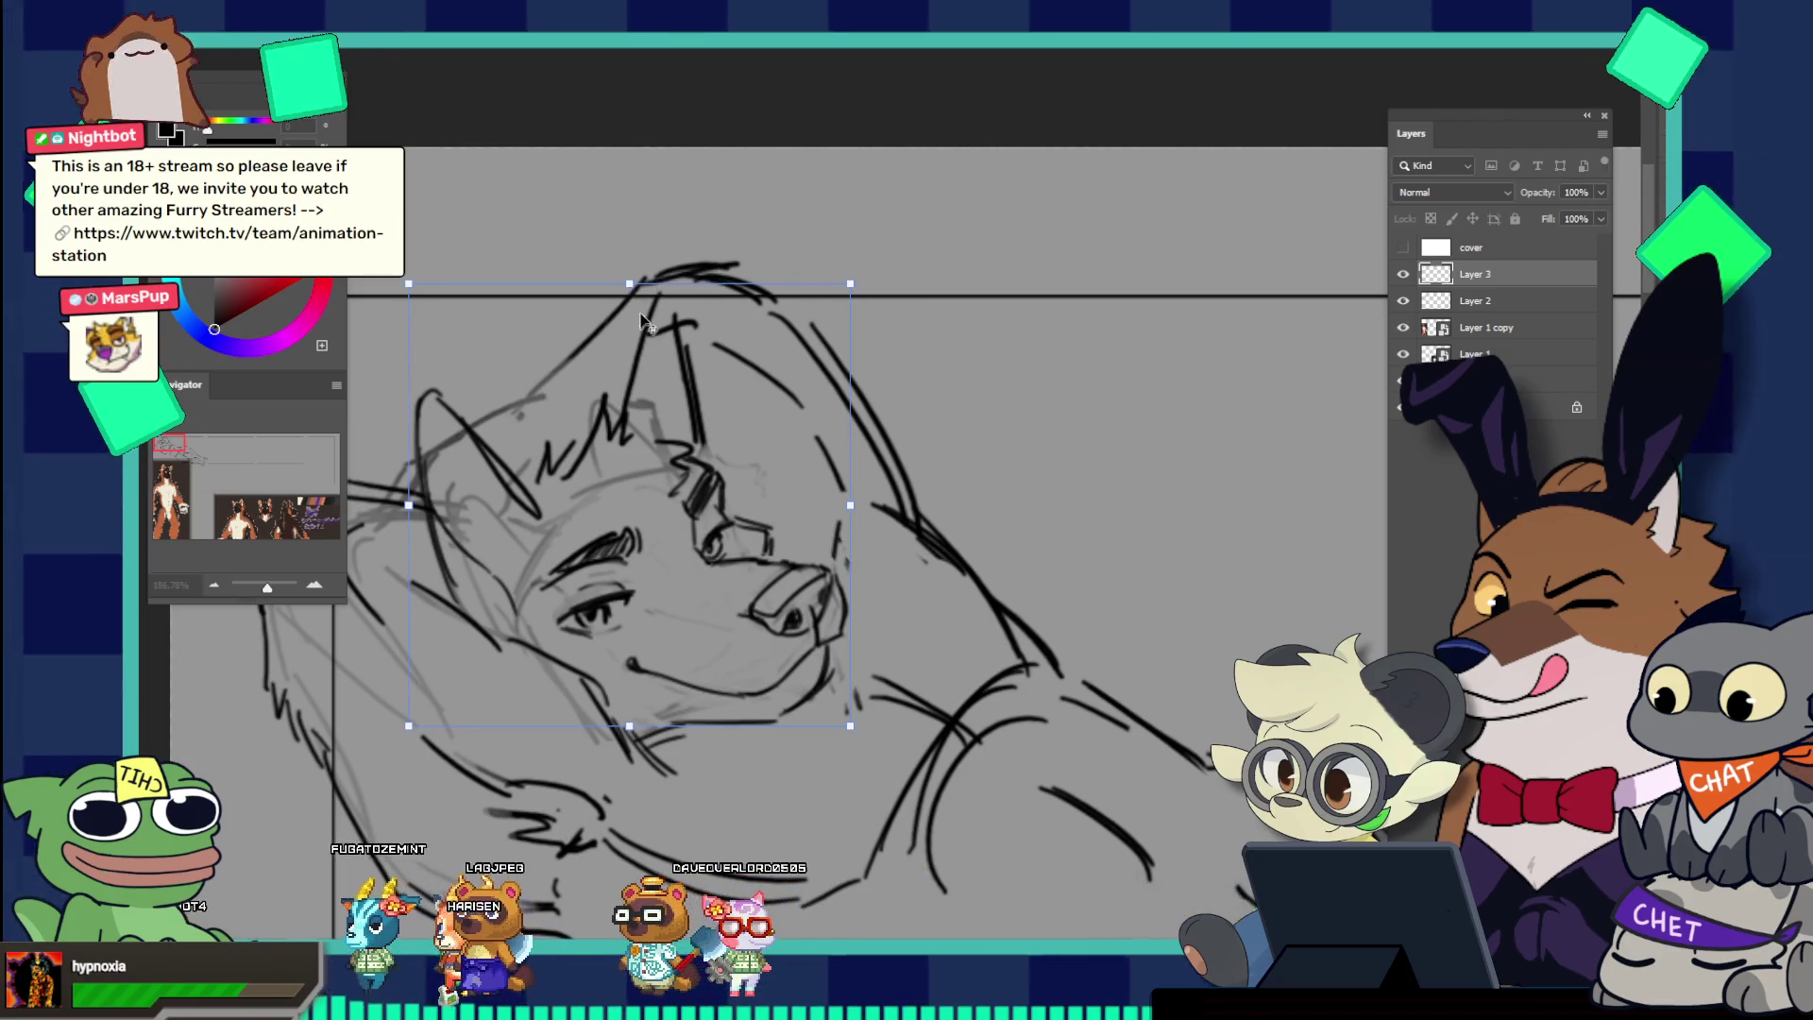
pyautogui.moveTo(628, 285); pyautogui.dragTo(631, 292)
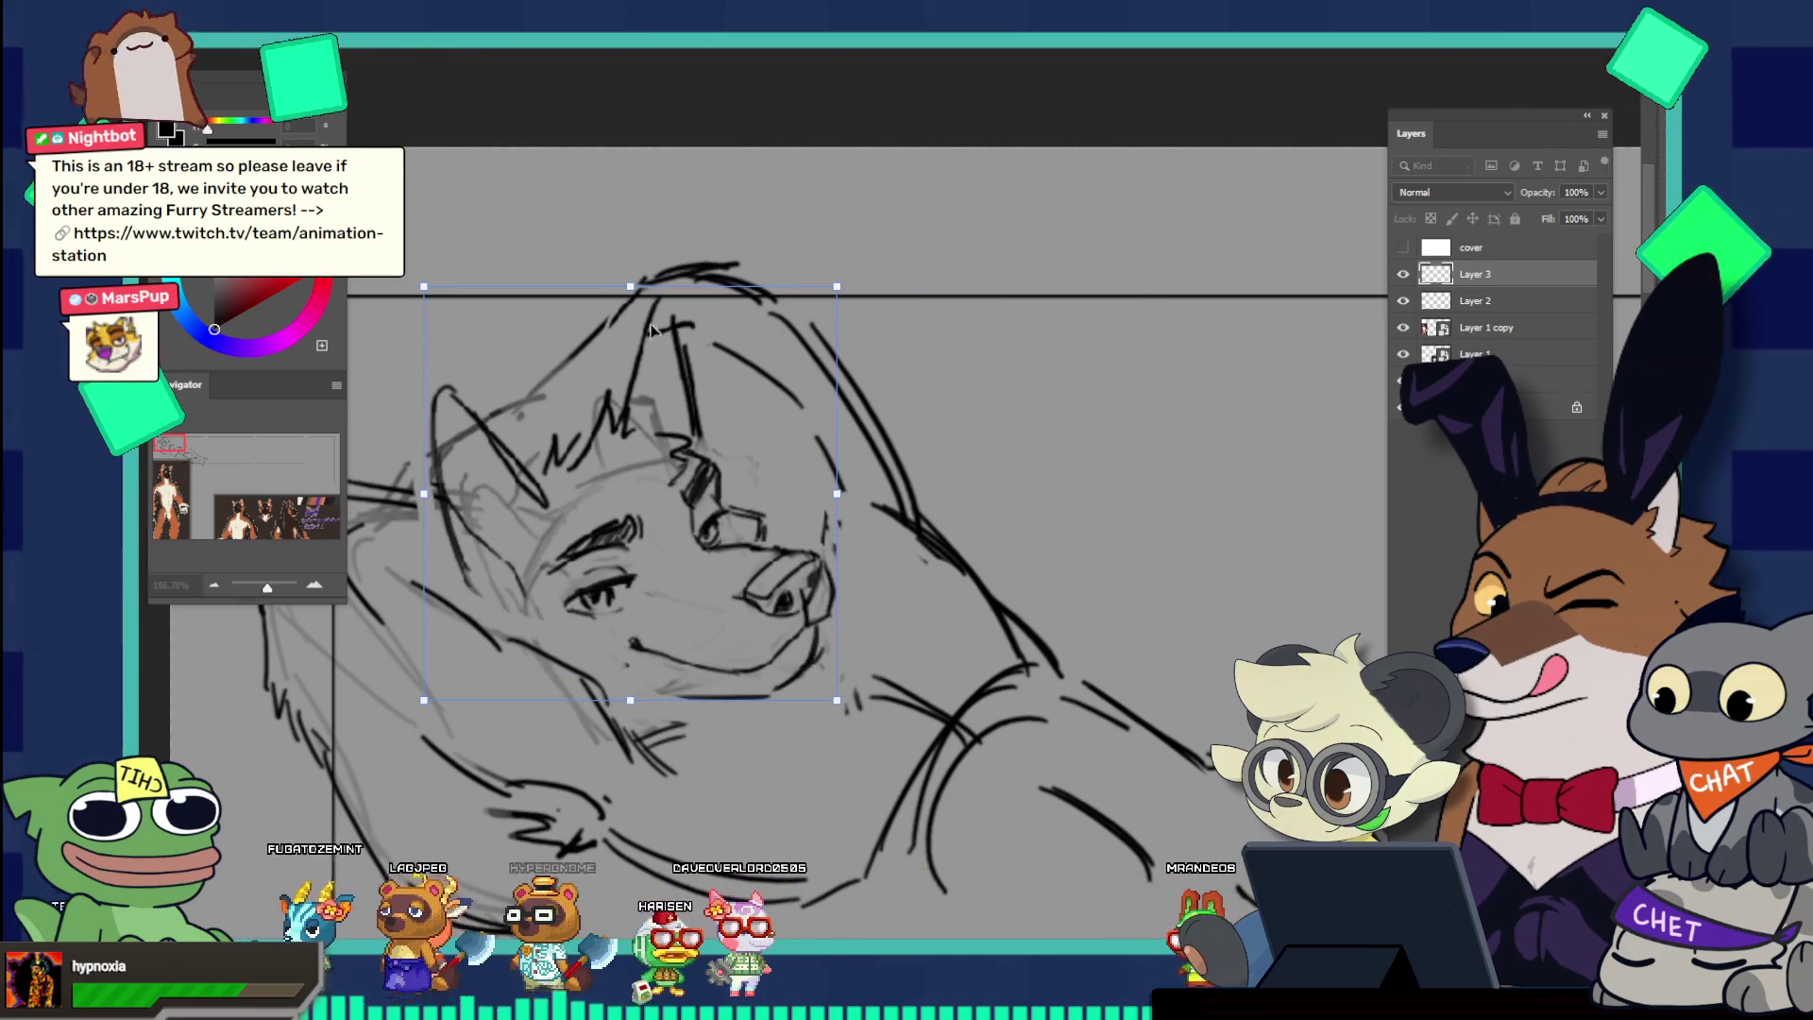
pyautogui.moveTo(705, 485)
pyautogui.mouseDown()
pyautogui.moveTo(696, 468)
pyautogui.moveTo(799, 453)
pyautogui.mouseUp()
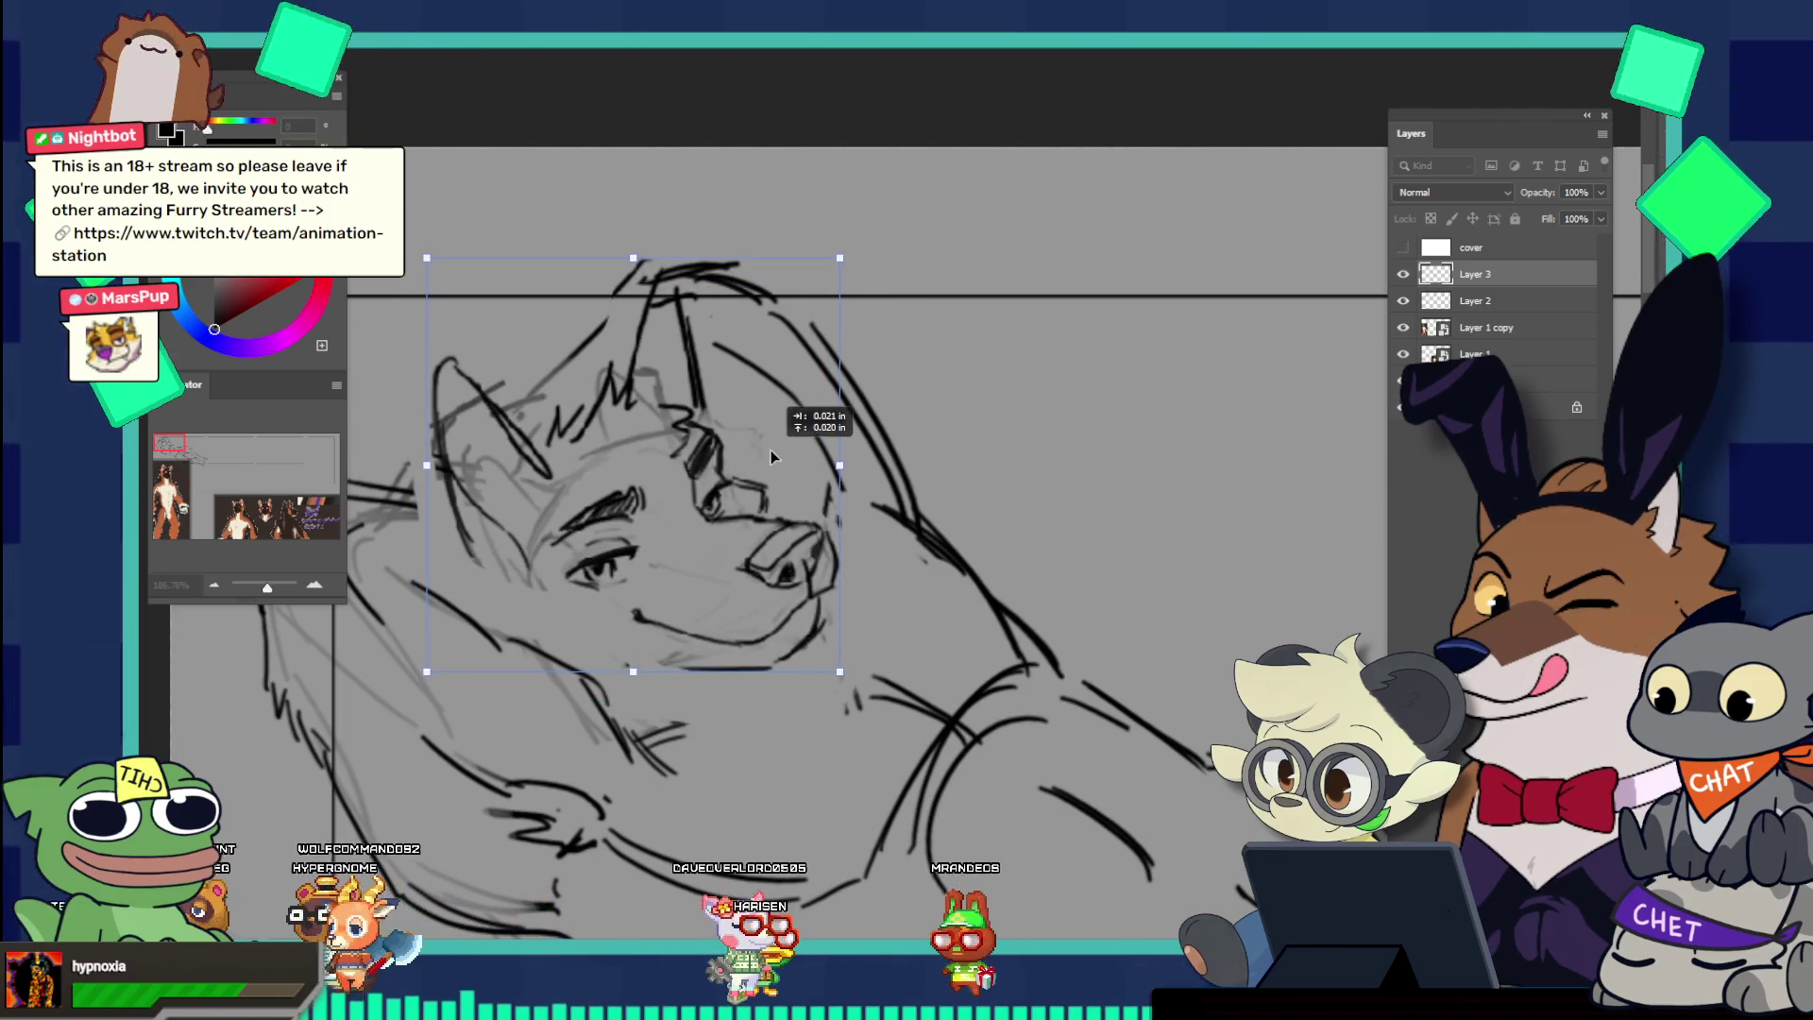
pyautogui.press('Return')
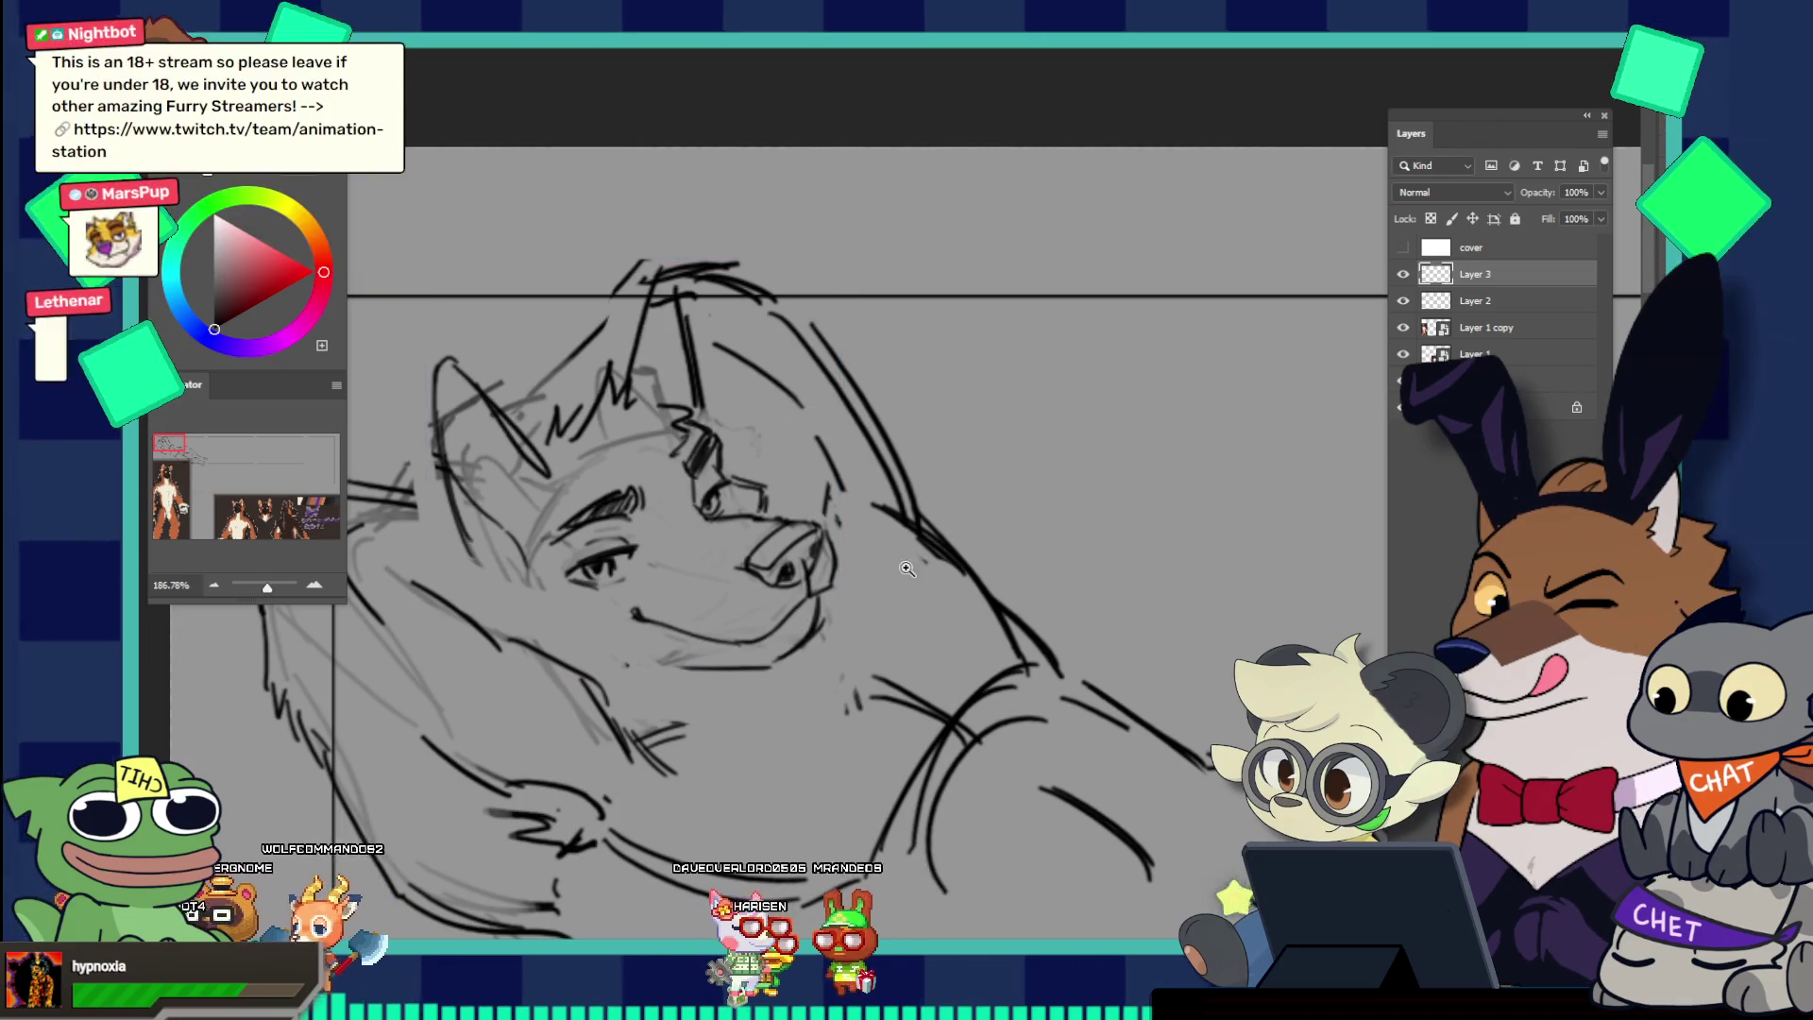
# Step: Draw short fur strokes beside the snout plus contour lines under the muzzle and along the chin
pyautogui.scroll(-5, 904, 620)
pyautogui.scroll(3, 905, 620)
pyautogui.scroll(2, 904, 619)
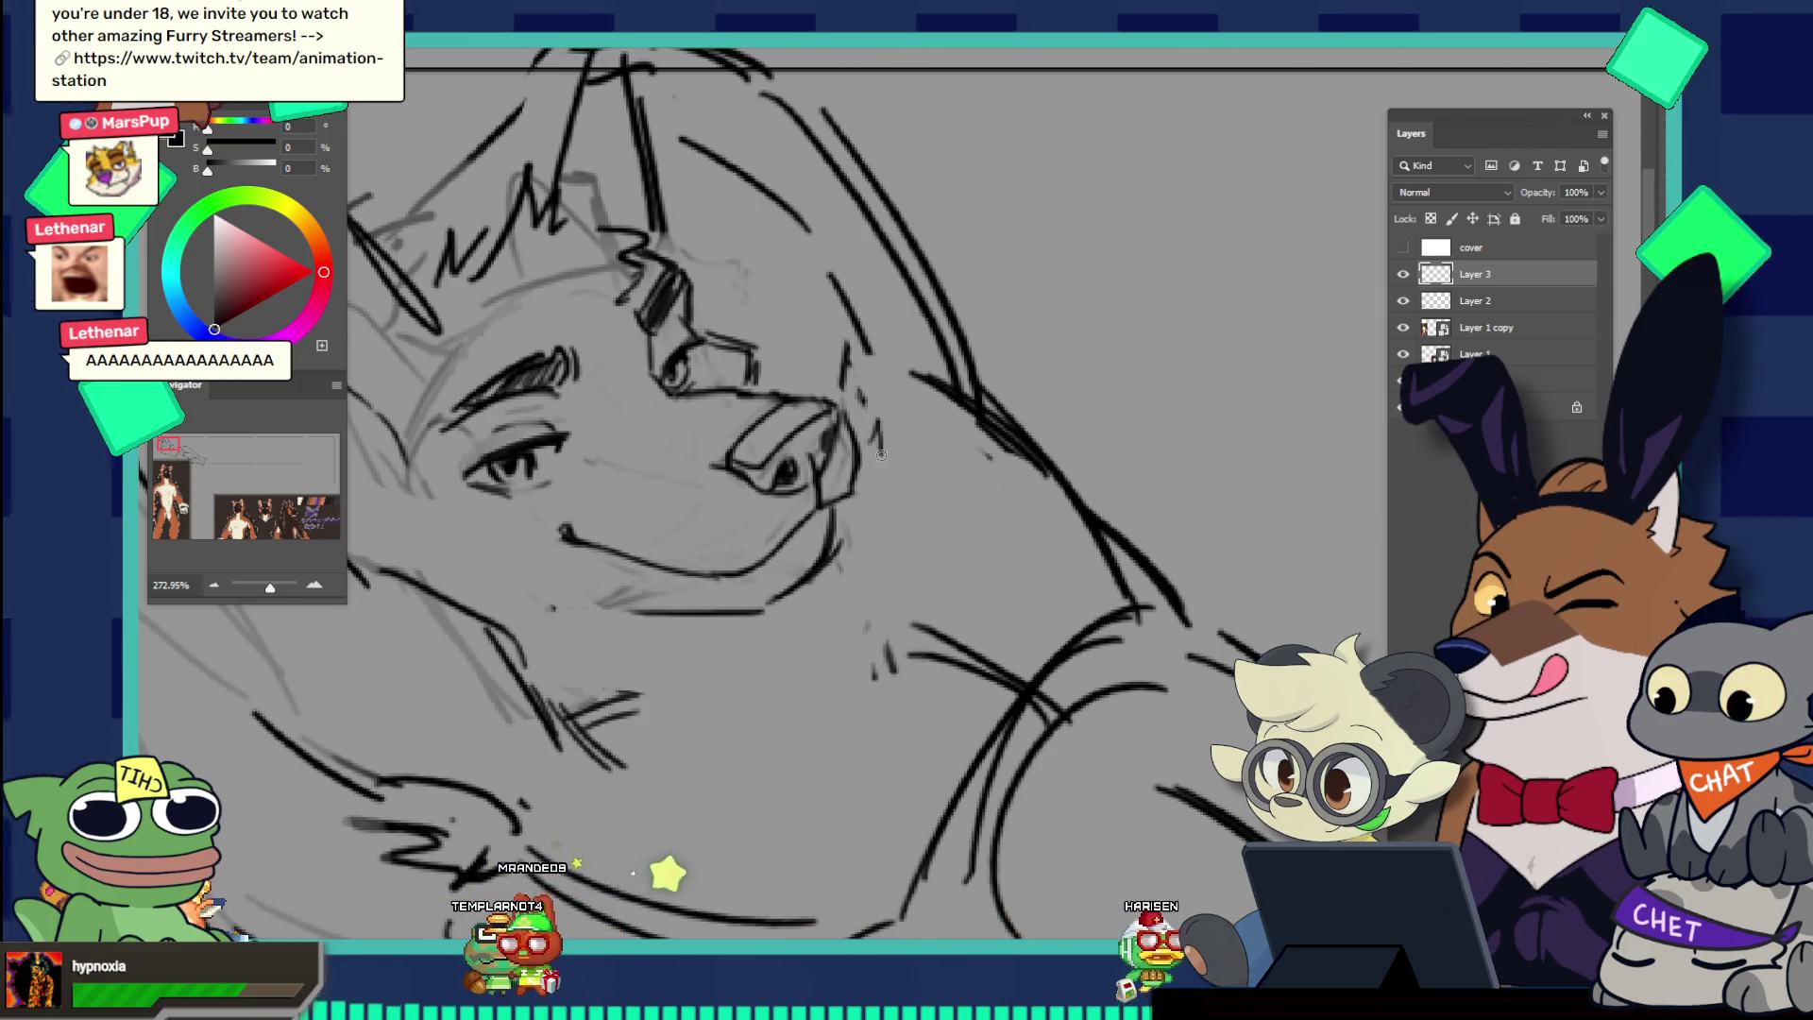
pyautogui.moveTo(873, 423); pyautogui.dragTo(892, 468)
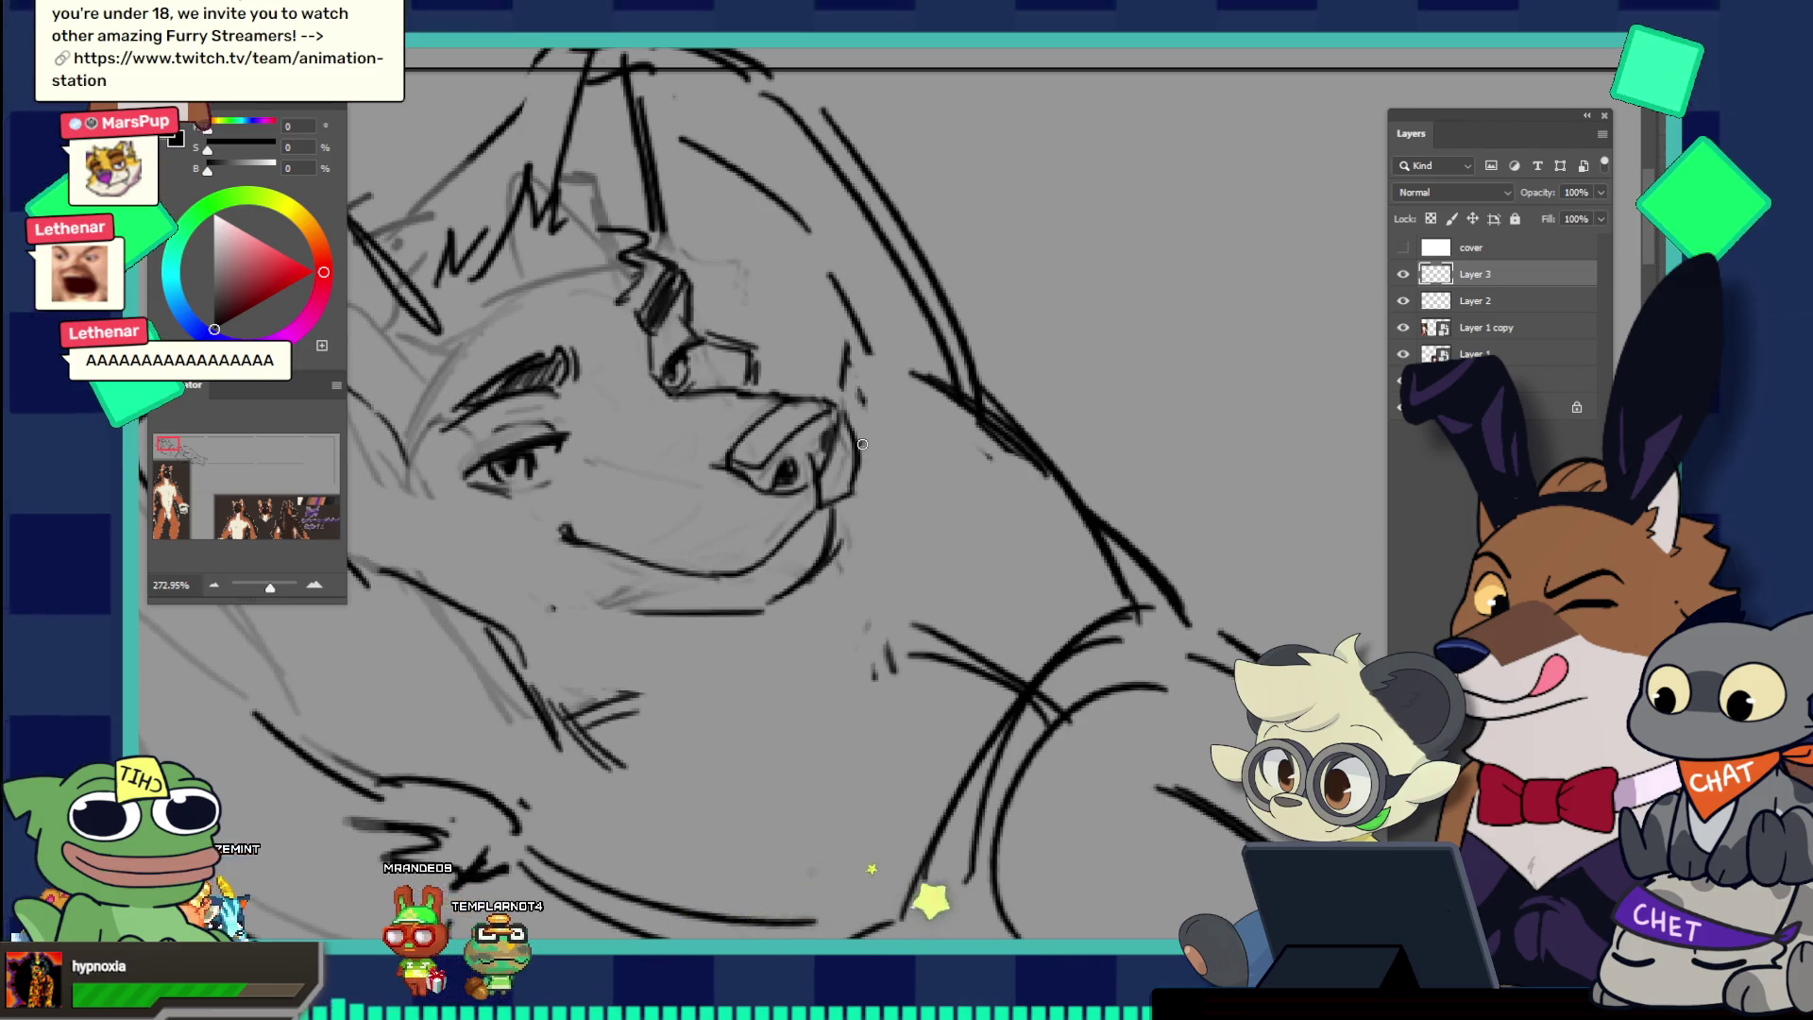
pyautogui.moveTo(876, 463); pyautogui.dragTo(894, 495)
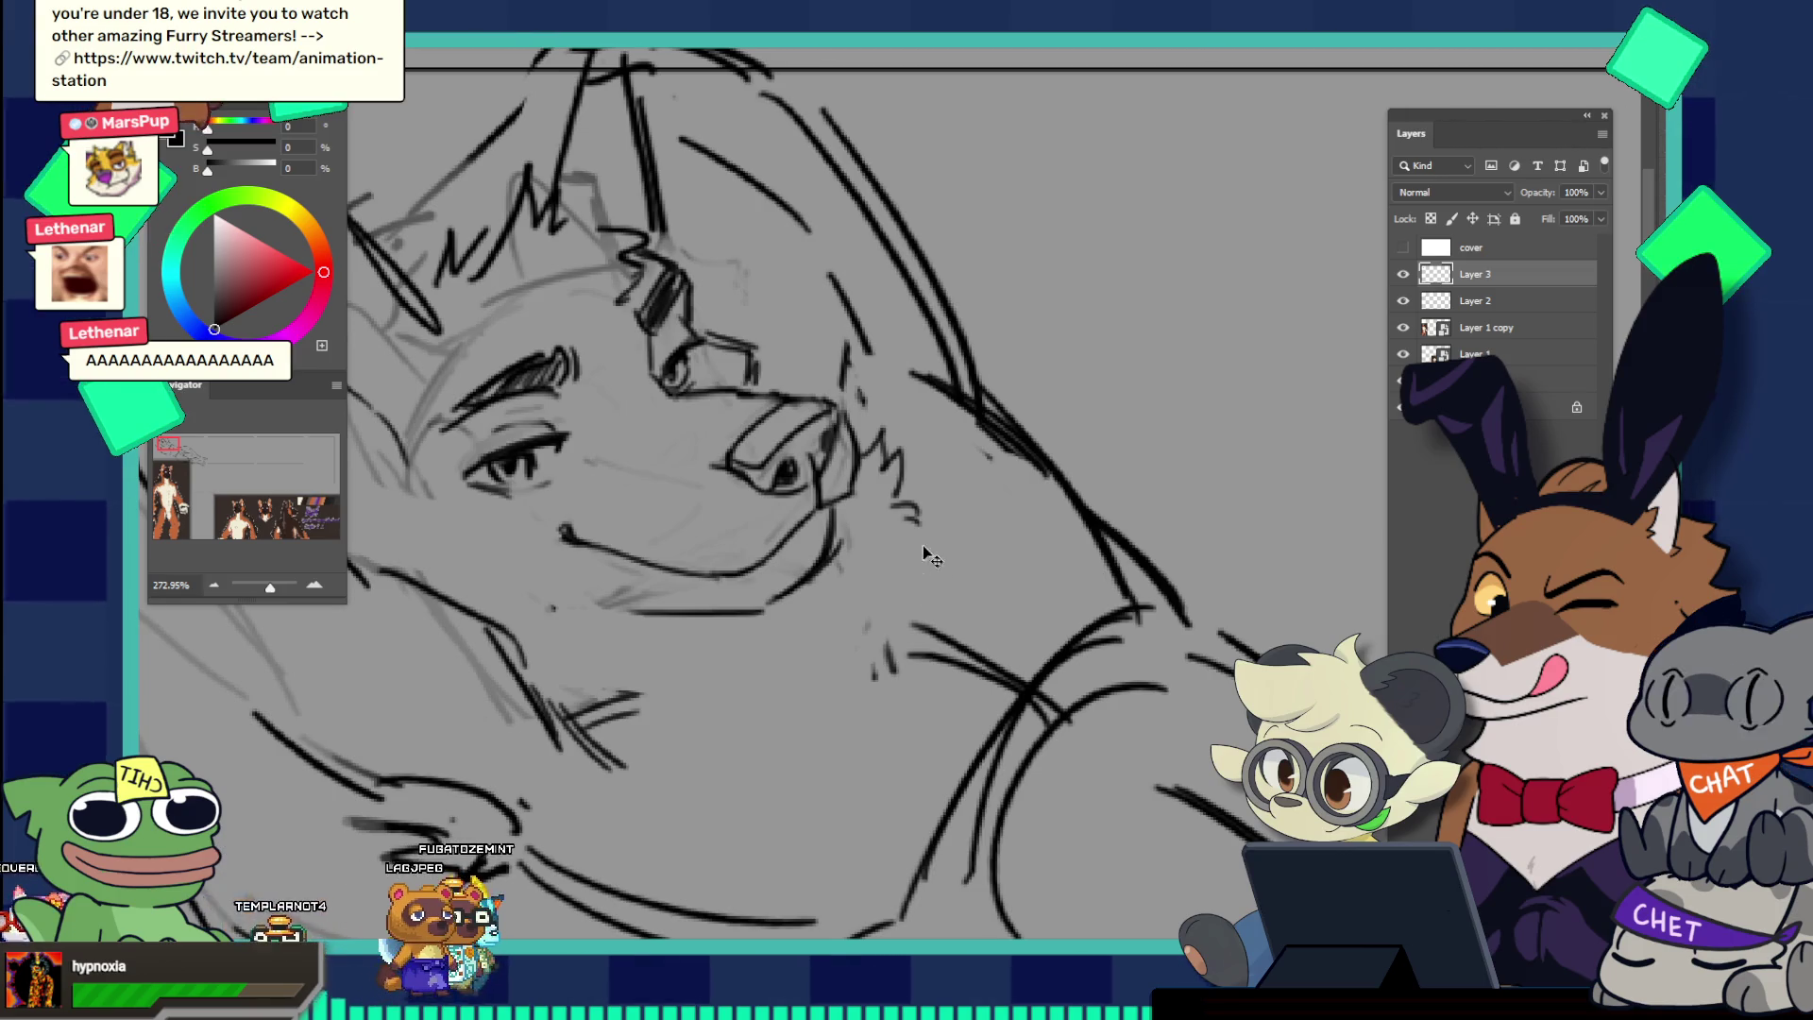
pyautogui.moveTo(914, 534); pyautogui.dragTo(943, 616)
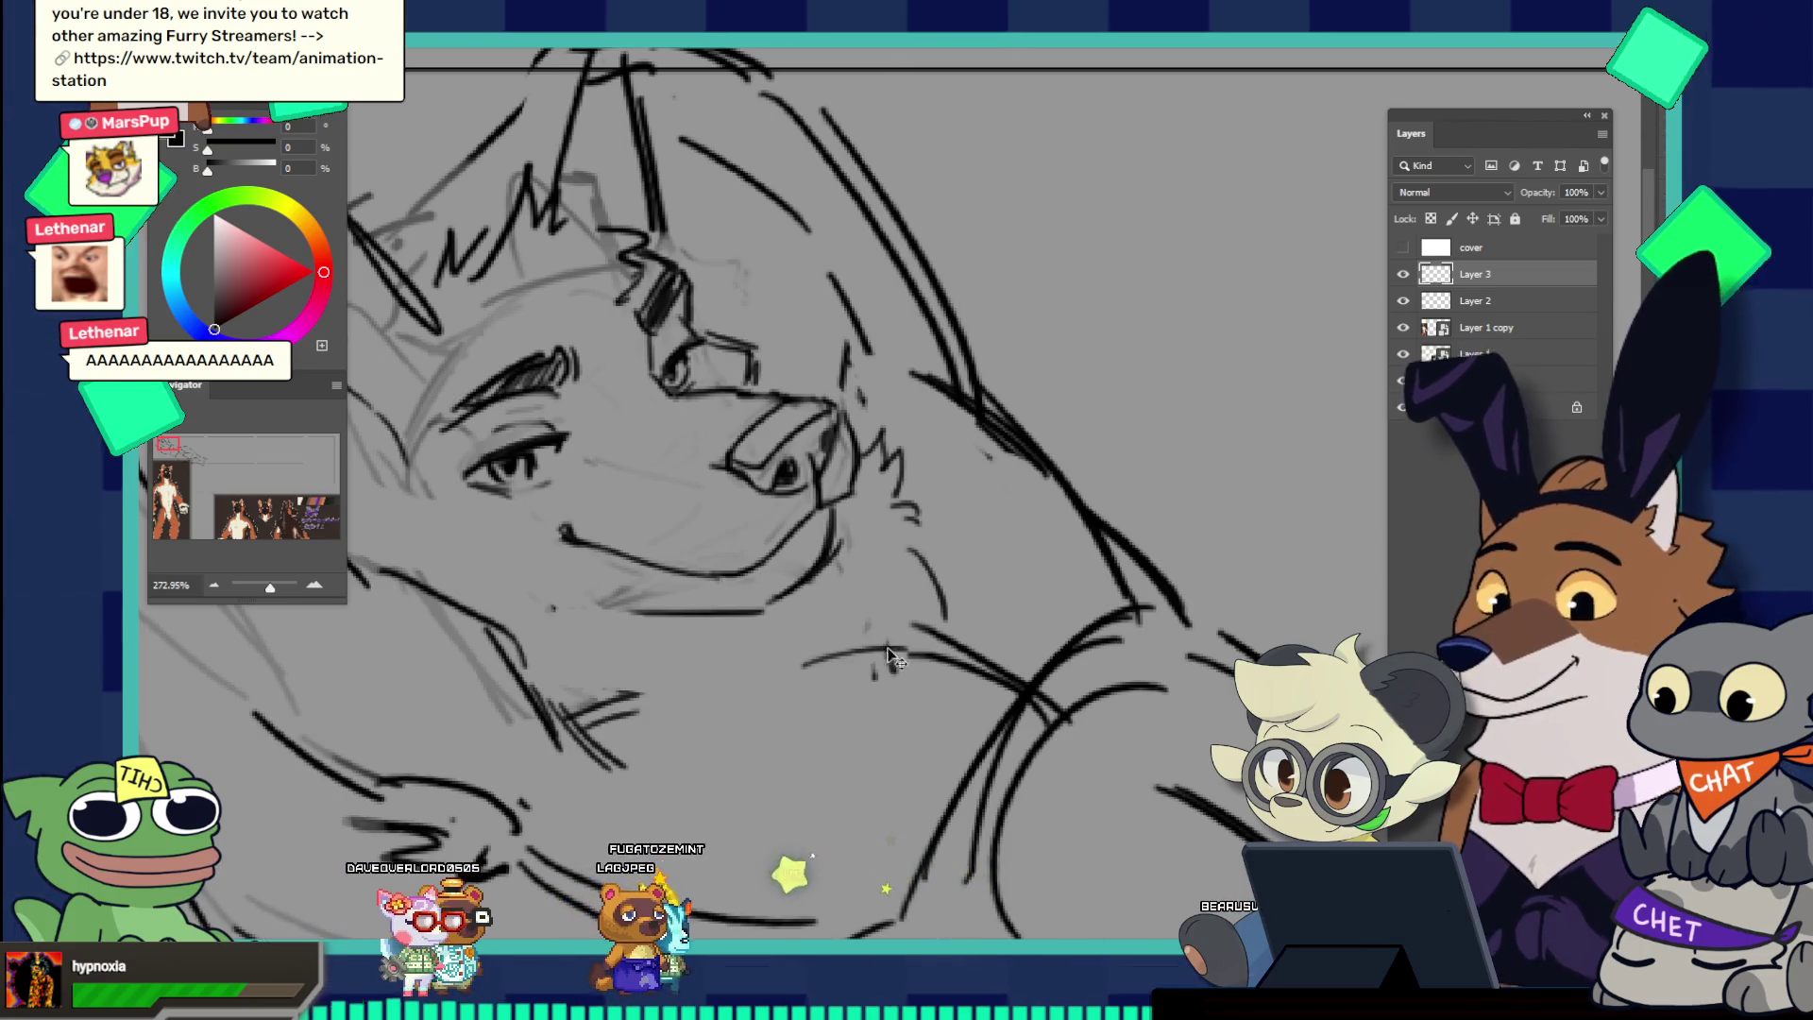
pyautogui.moveTo(878, 614)
pyautogui.mouseDown()
pyautogui.moveTo(933, 622)
pyautogui.moveTo(757, 662)
pyautogui.mouseUp()
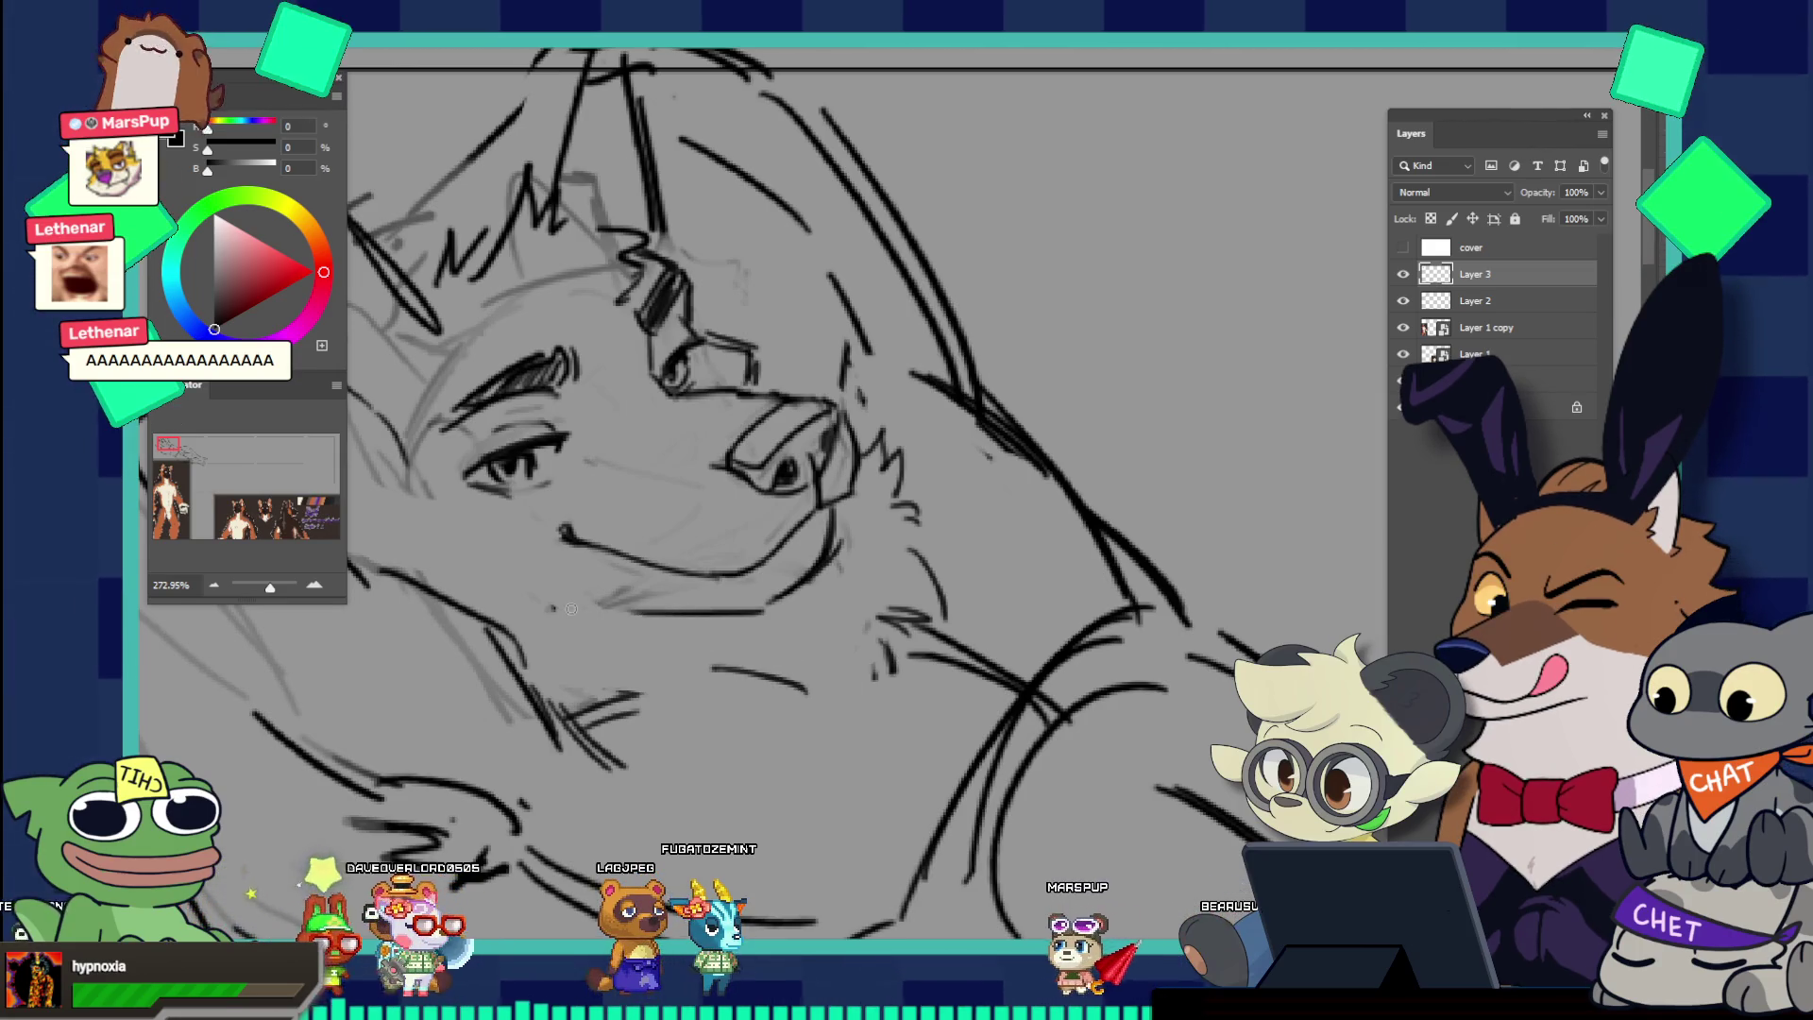
pyautogui.moveTo(616, 624); pyautogui.dragTo(526, 661)
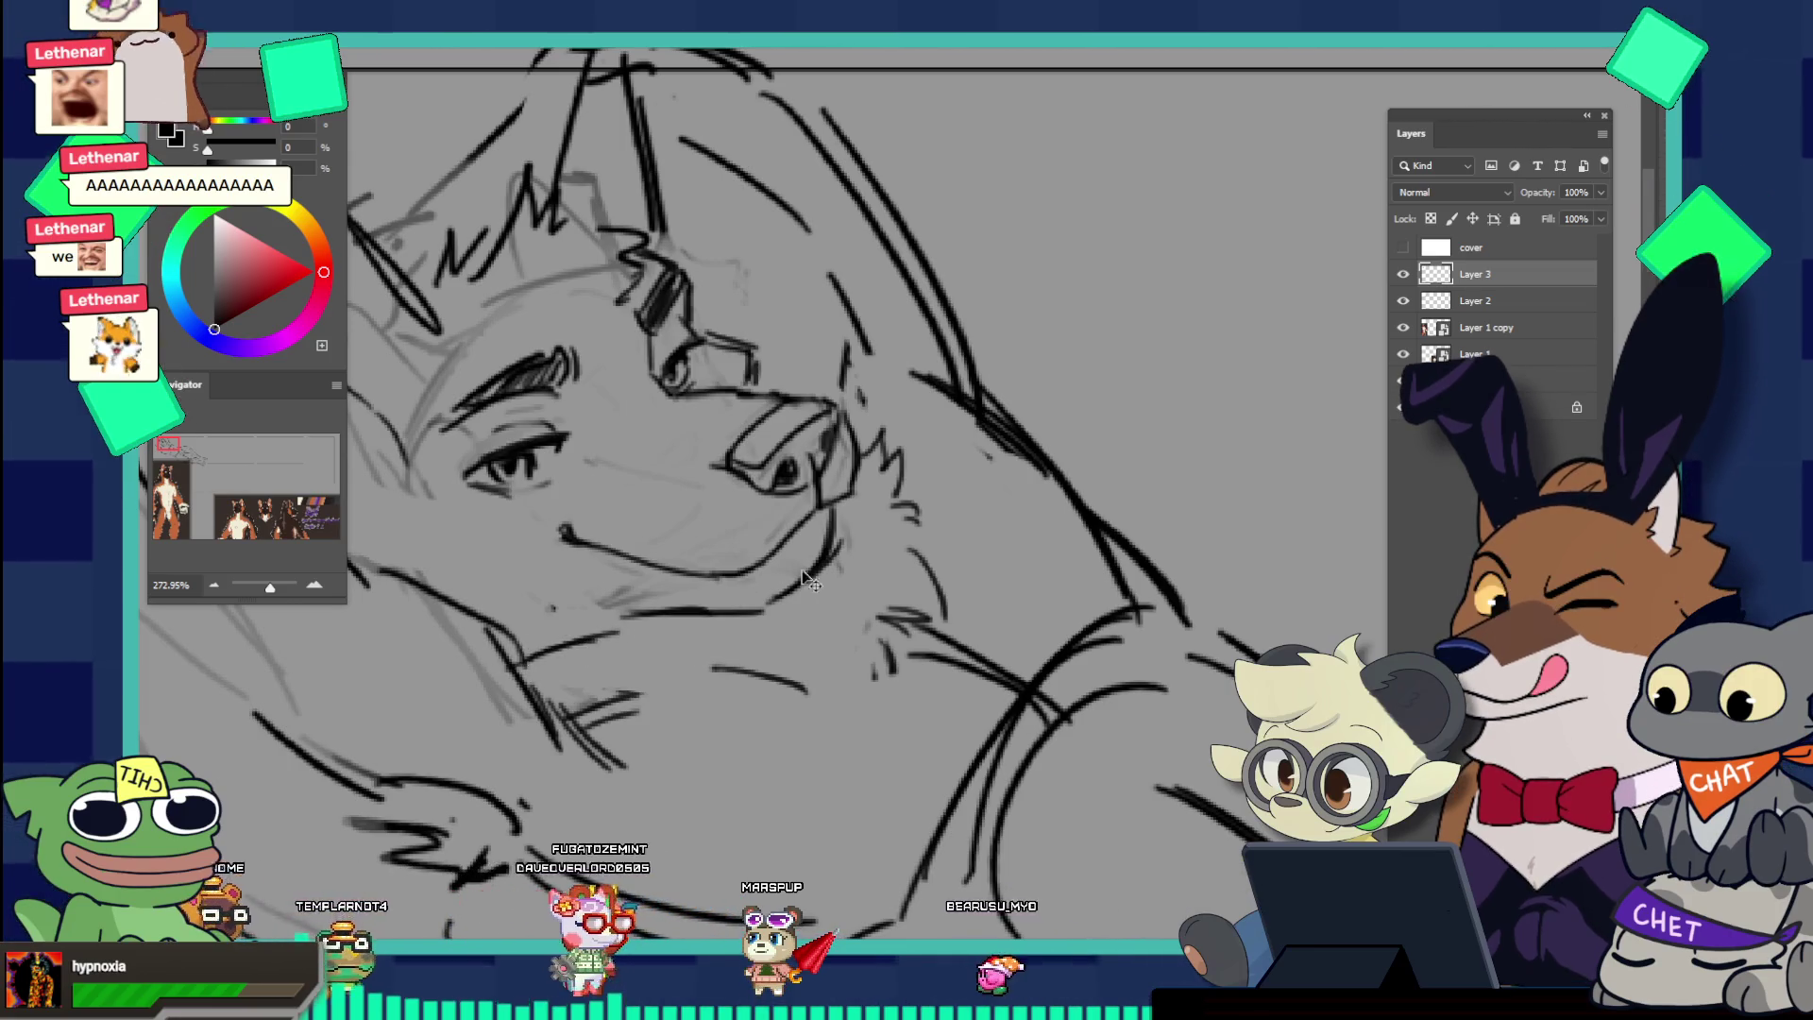
pyautogui.moveTo(781, 574); pyautogui.dragTo(669, 486)
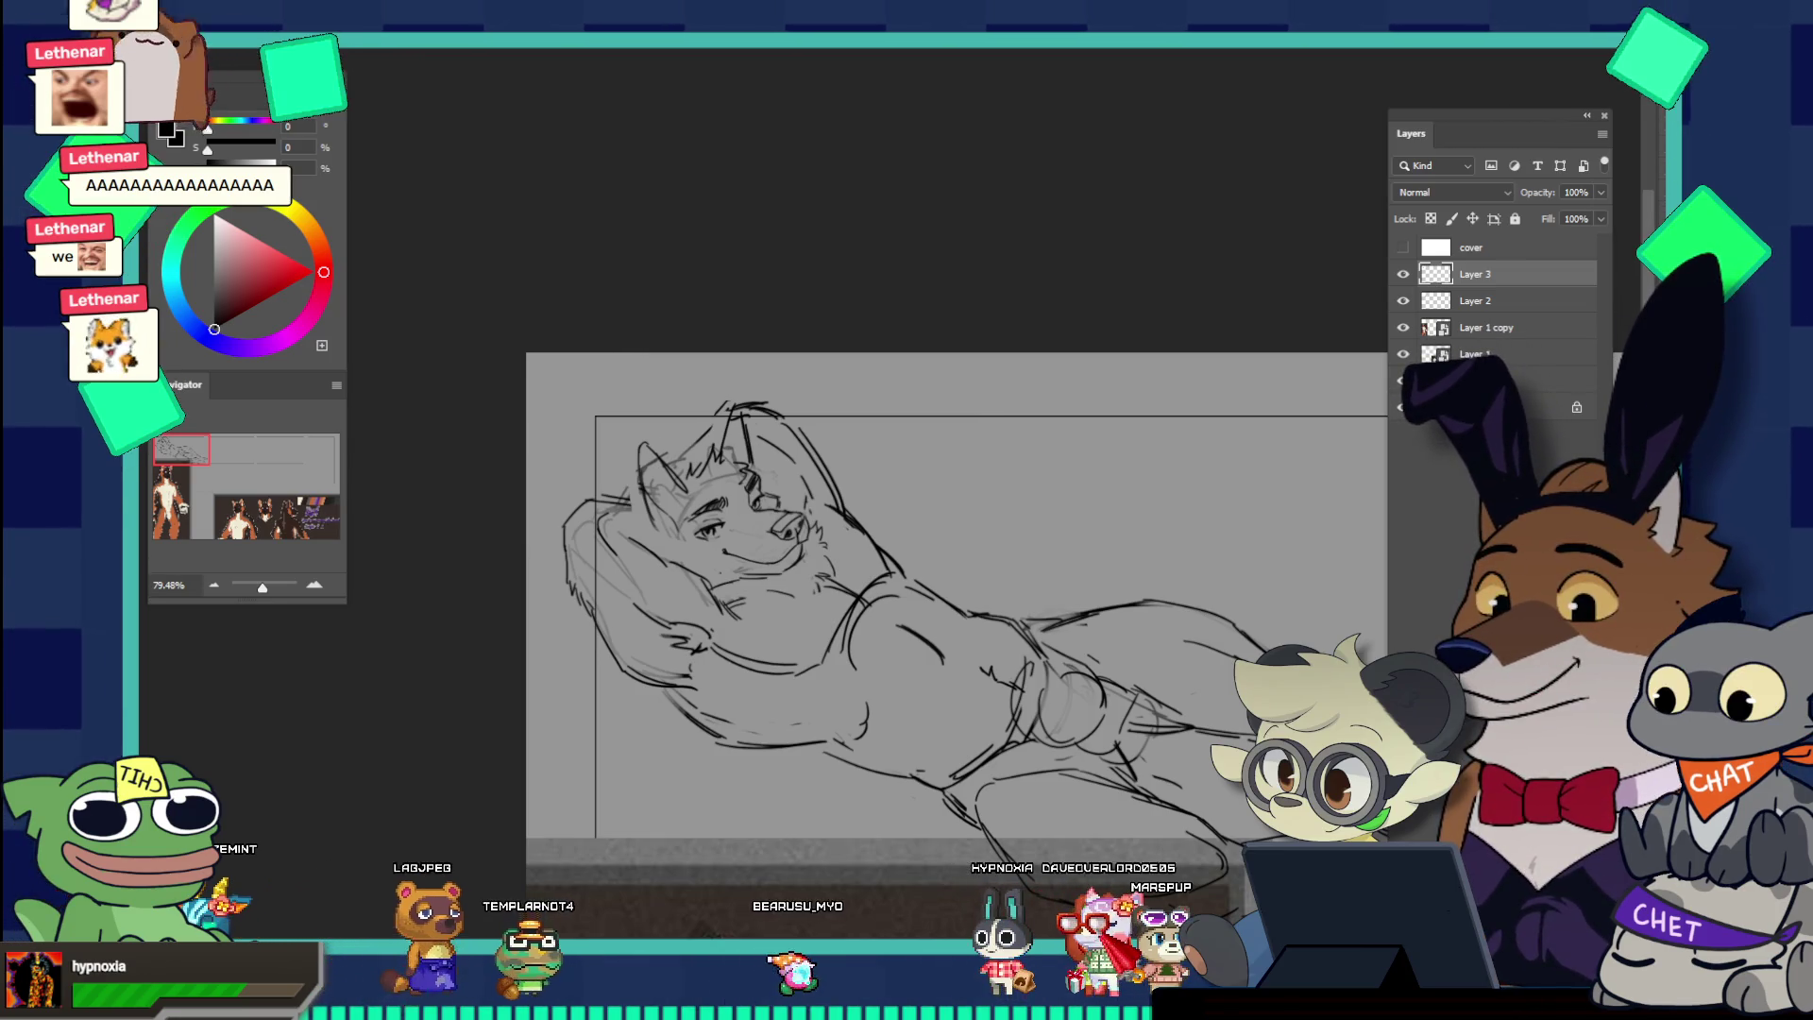
# Step: Review the face and full figure, then duplicate Layer 3 as Layer 3 copy
pyautogui.click(765, 526)
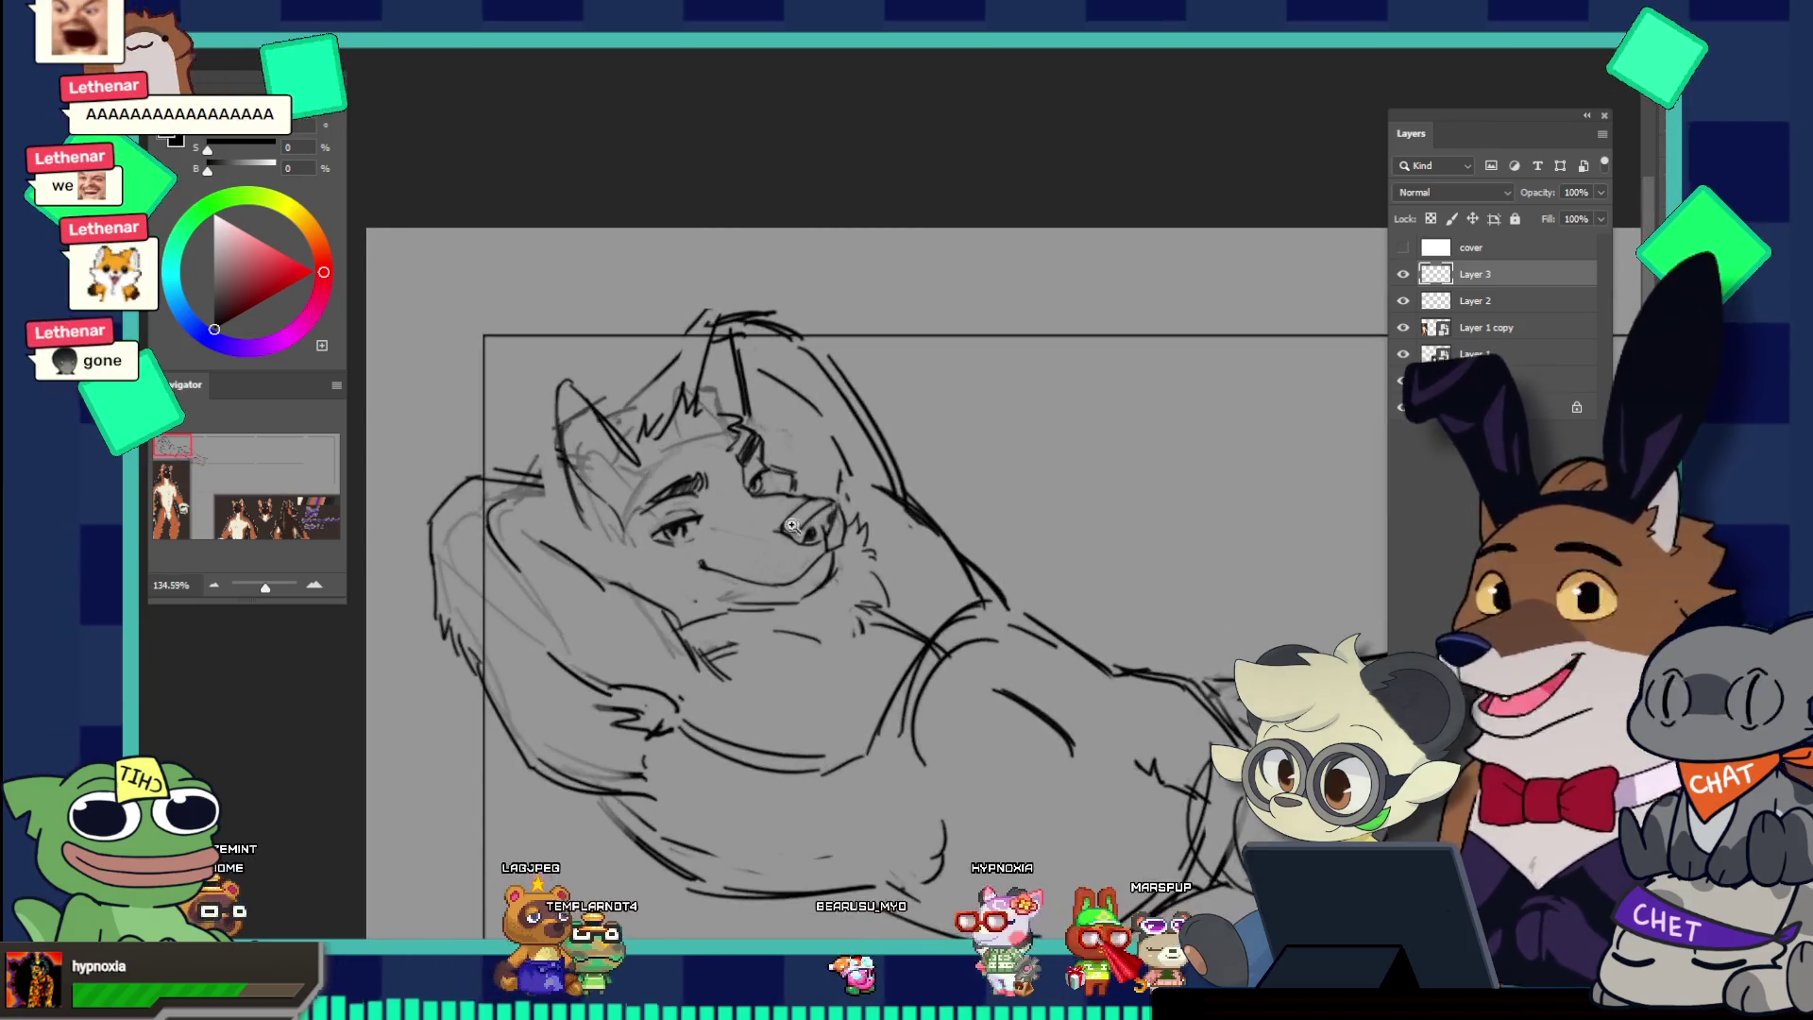
pyautogui.scroll(1, 604, 519)
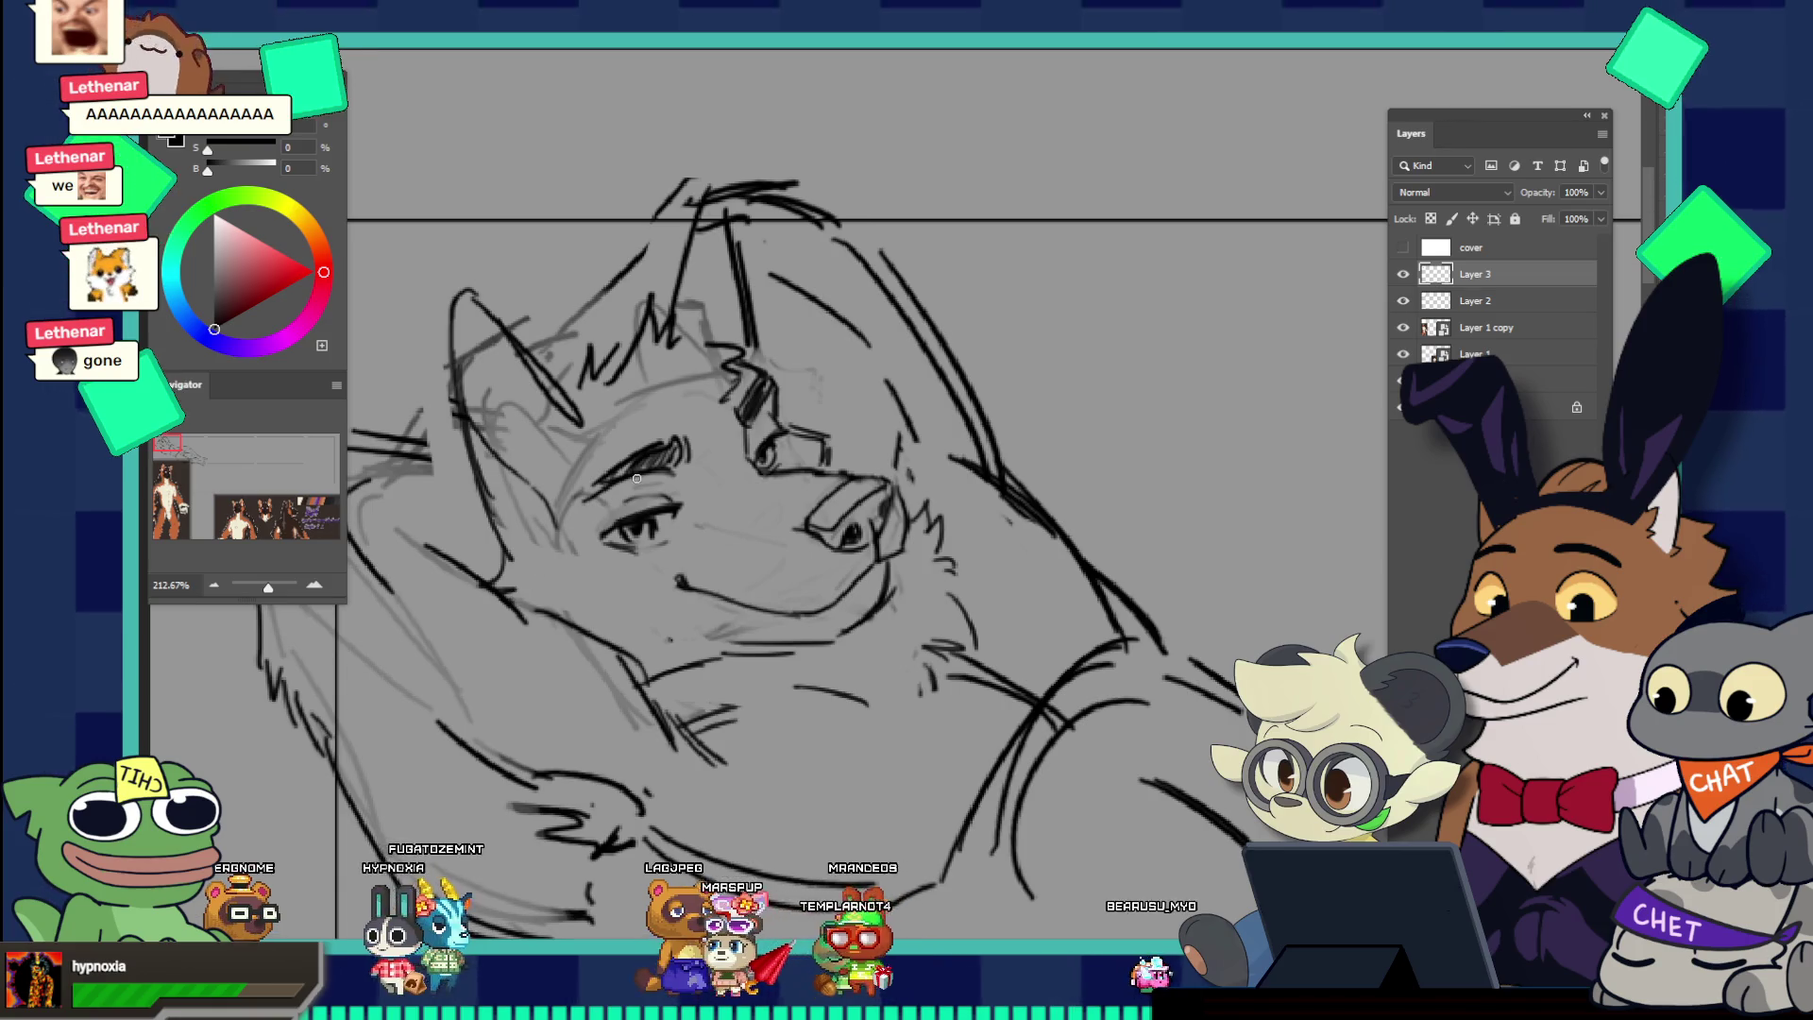
pyautogui.moveTo(803, 419); pyautogui.dragTo(729, 374)
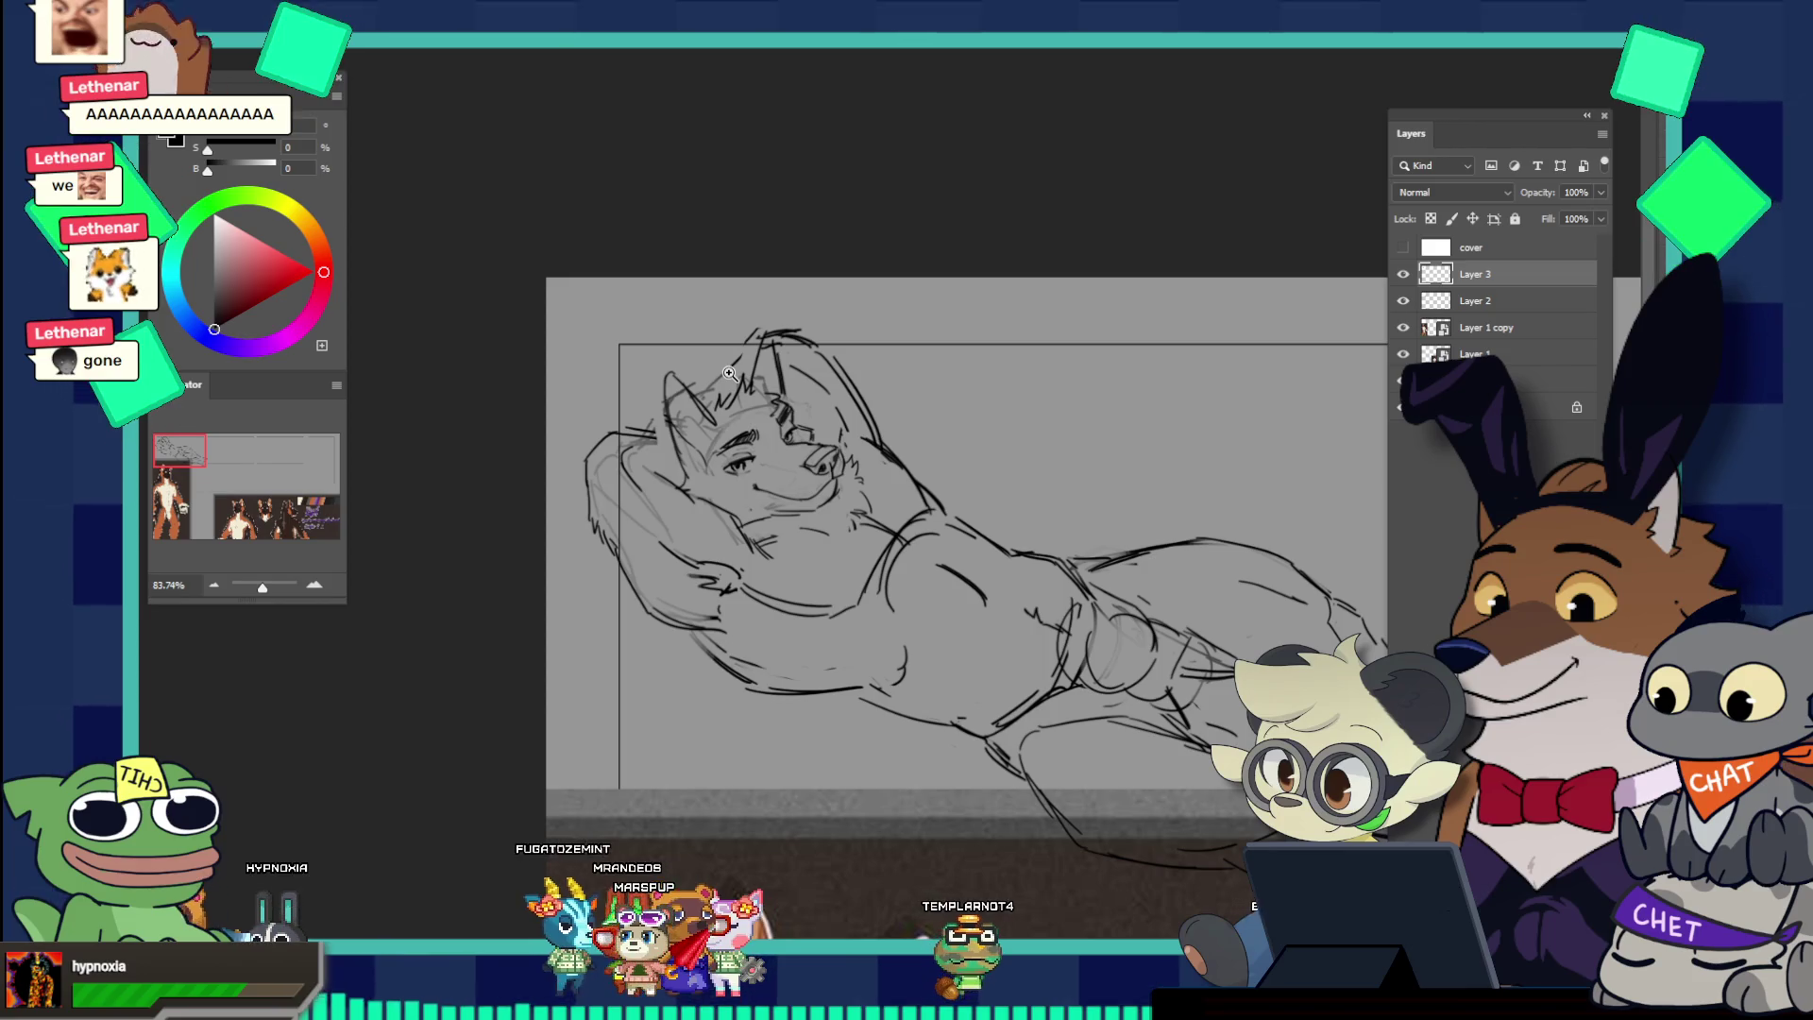
pyautogui.scroll(-5, 737, 425)
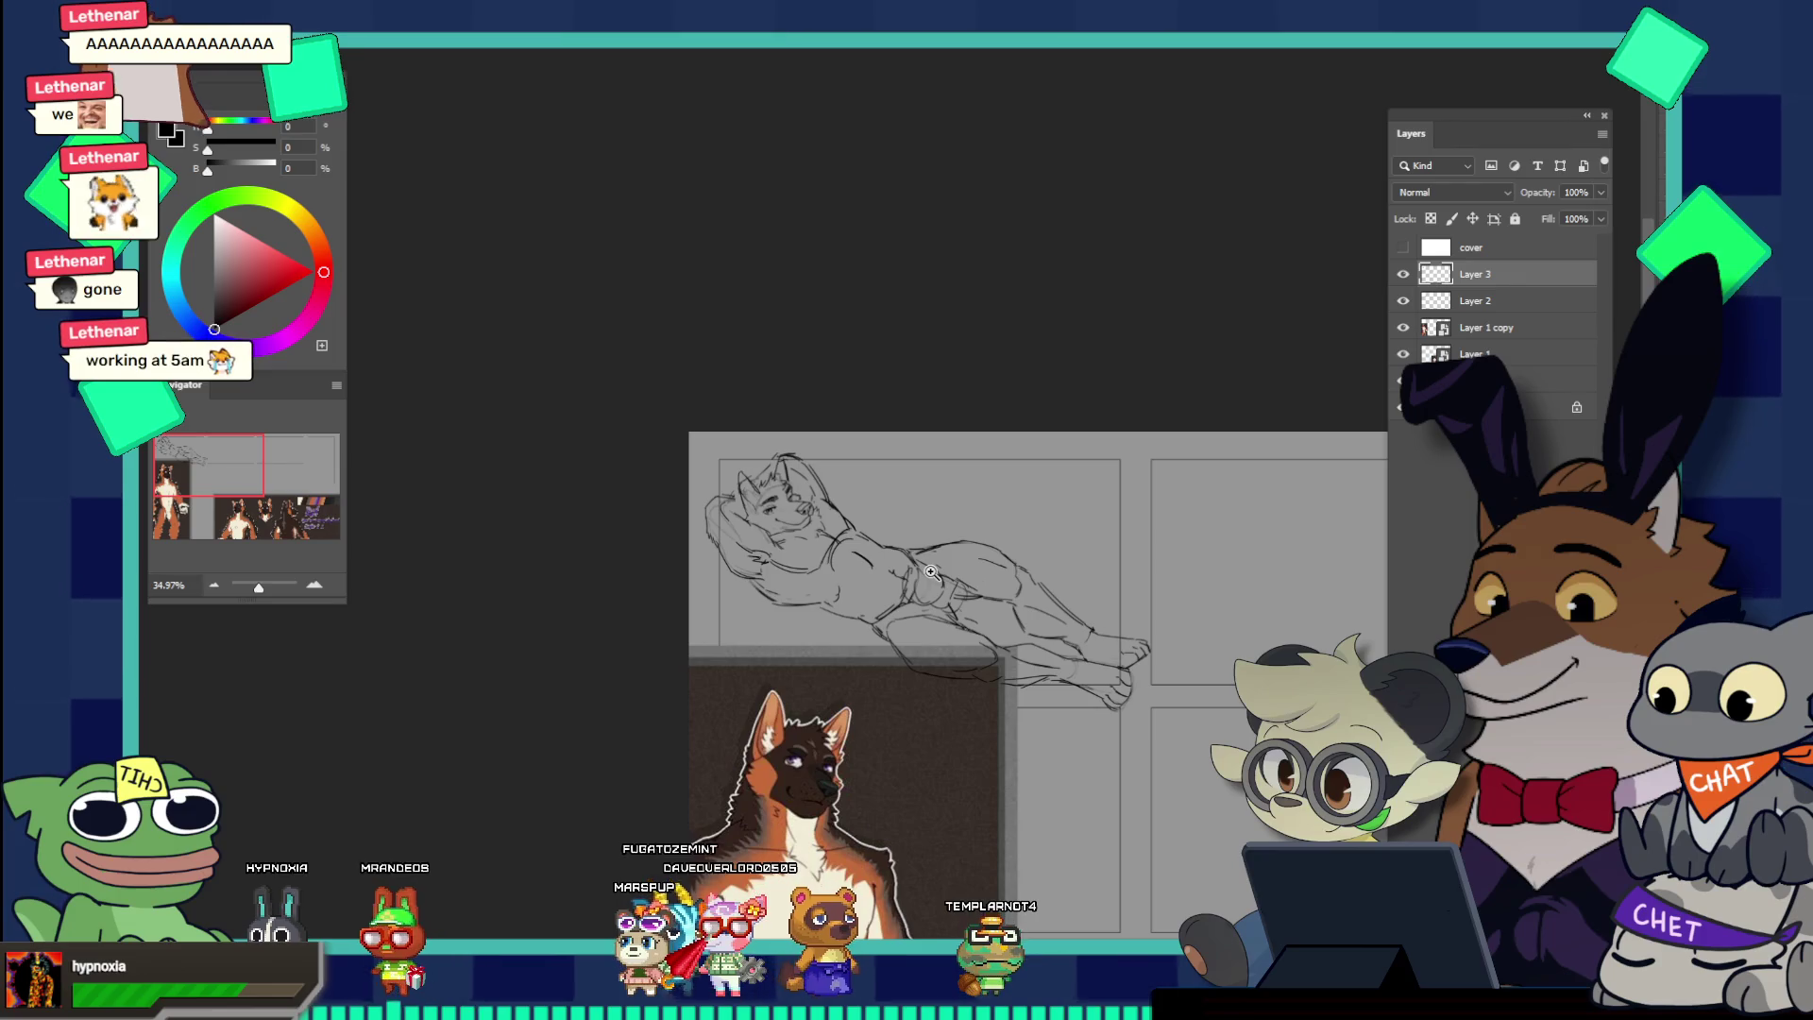
pyautogui.scroll(1, 930, 571)
pyautogui.scroll(5, 806, 544)
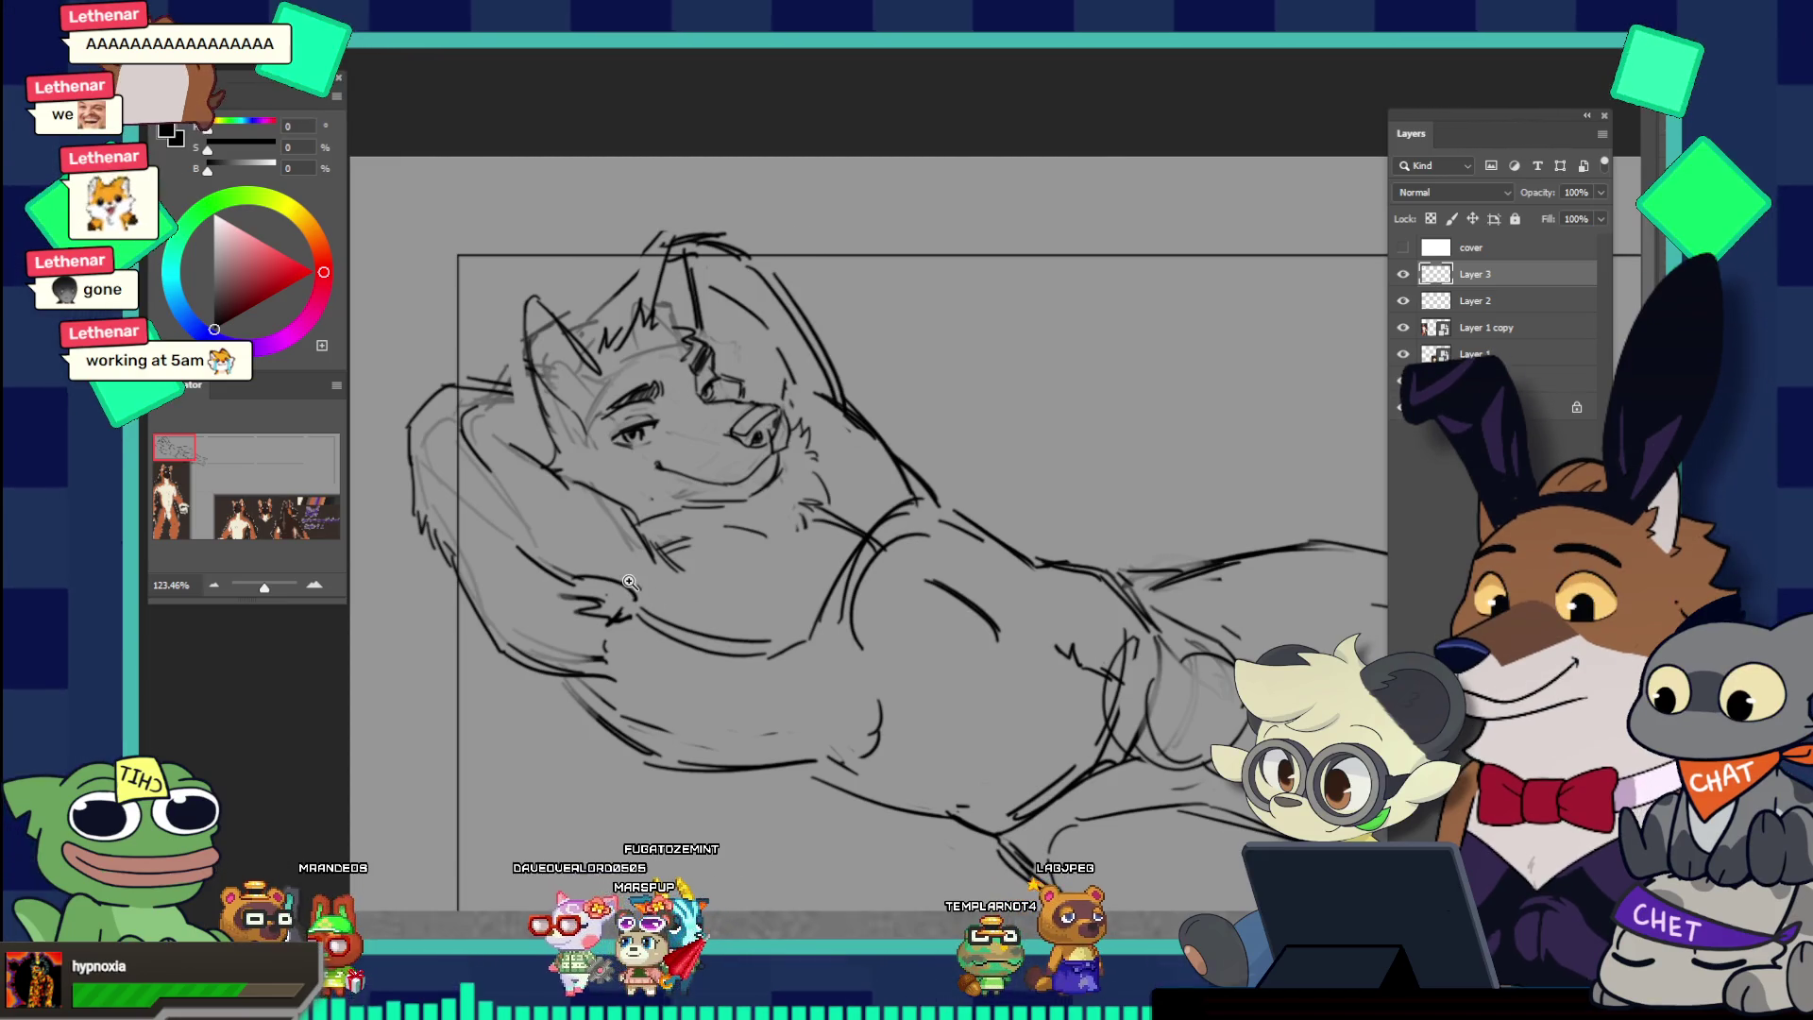
pyautogui.scroll(-1, 627, 567)
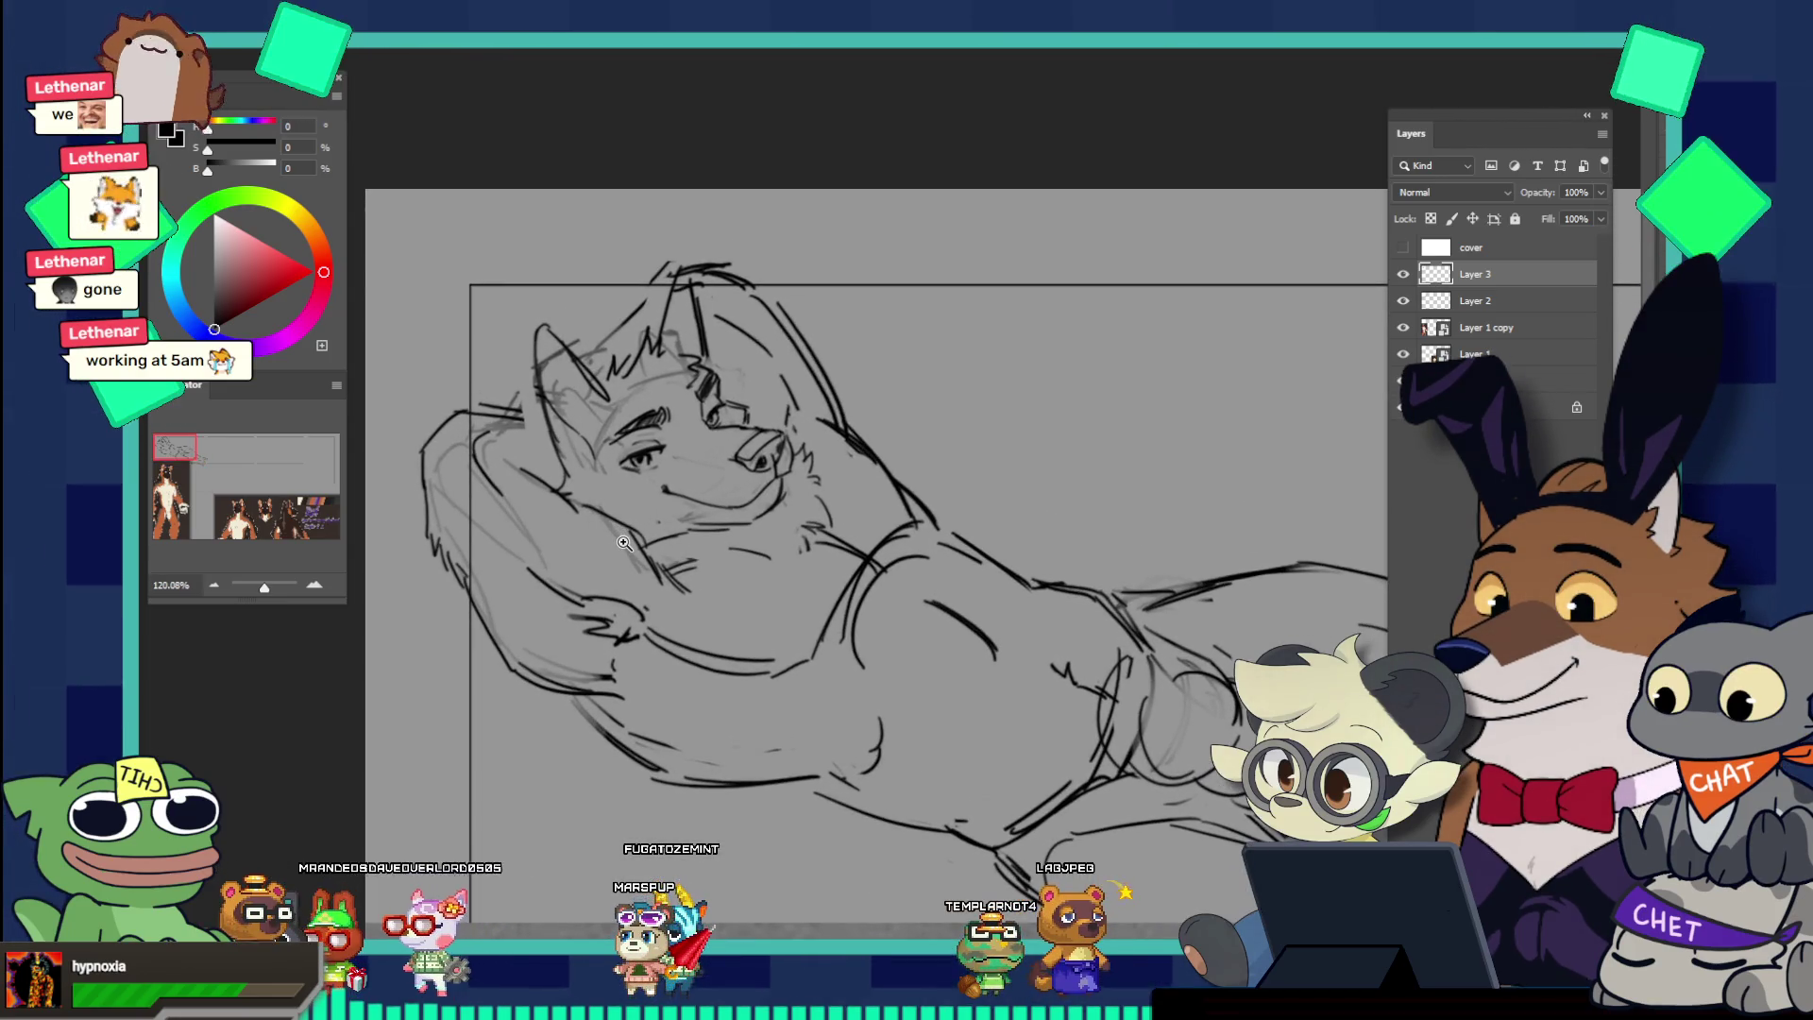
pyautogui.scroll(2, 751, 520)
pyautogui.scroll(1, 751, 521)
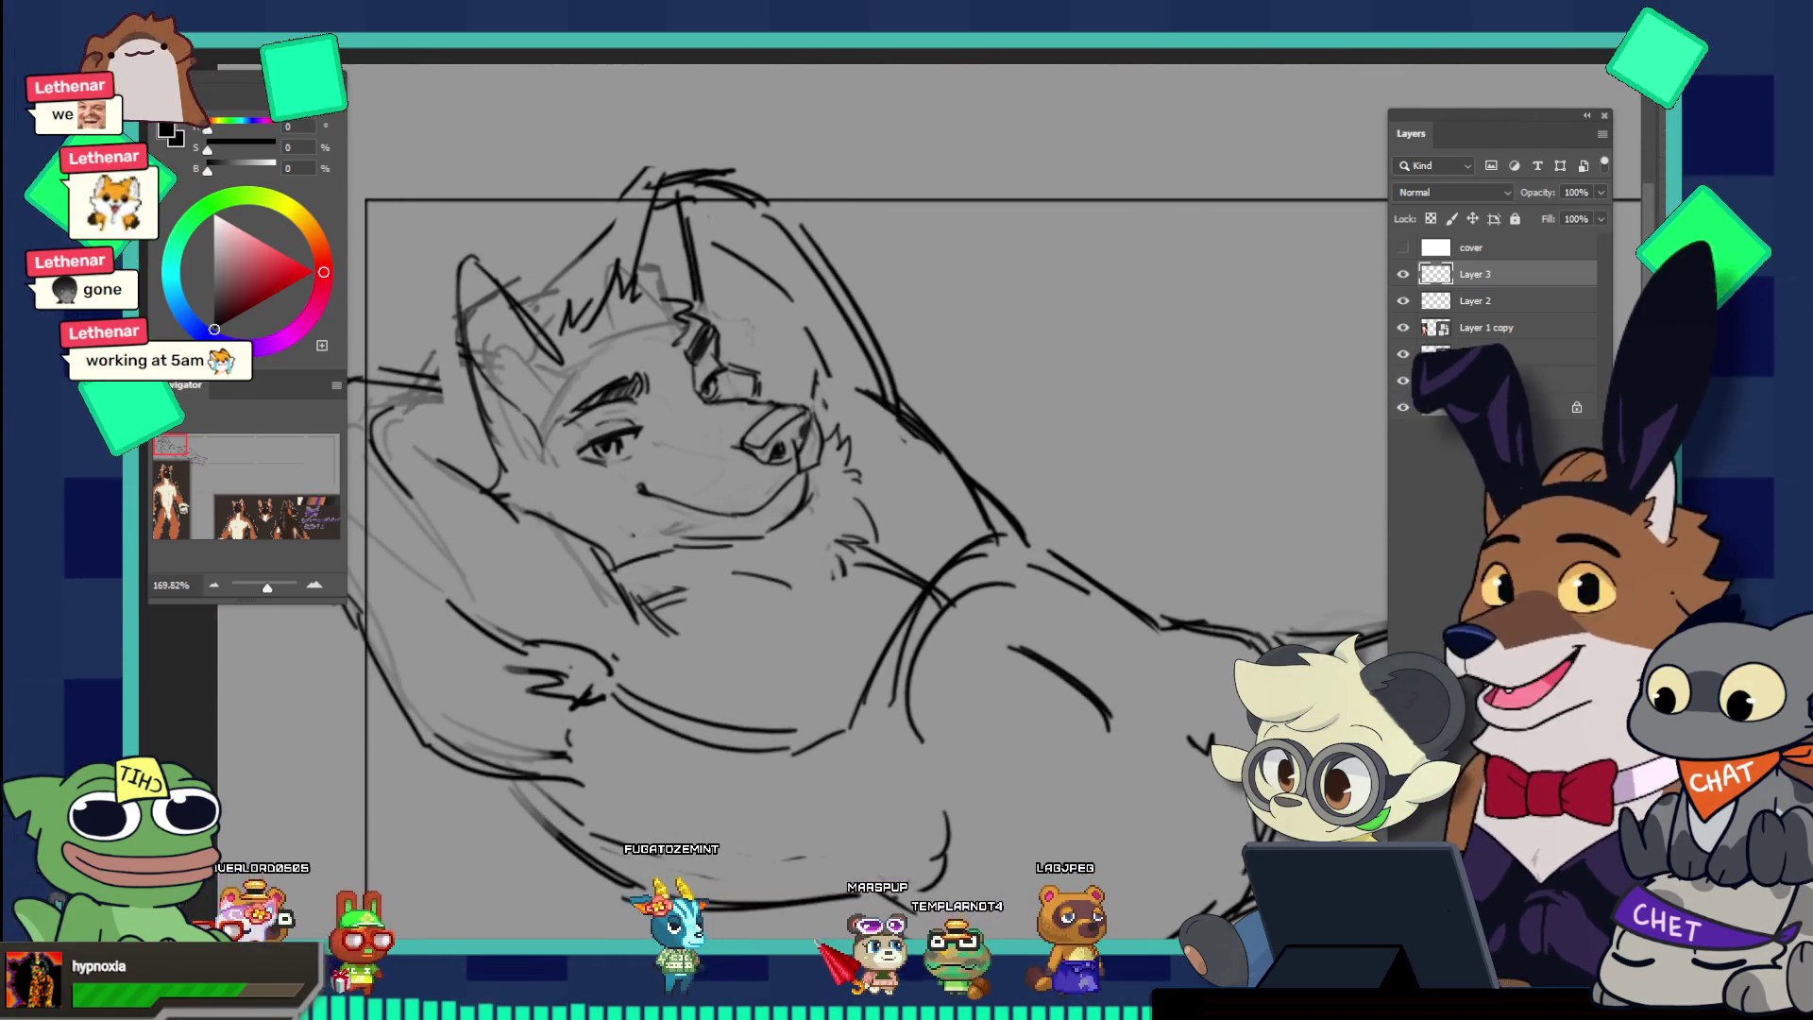
pyautogui.hotkey('ctrl', 'j')
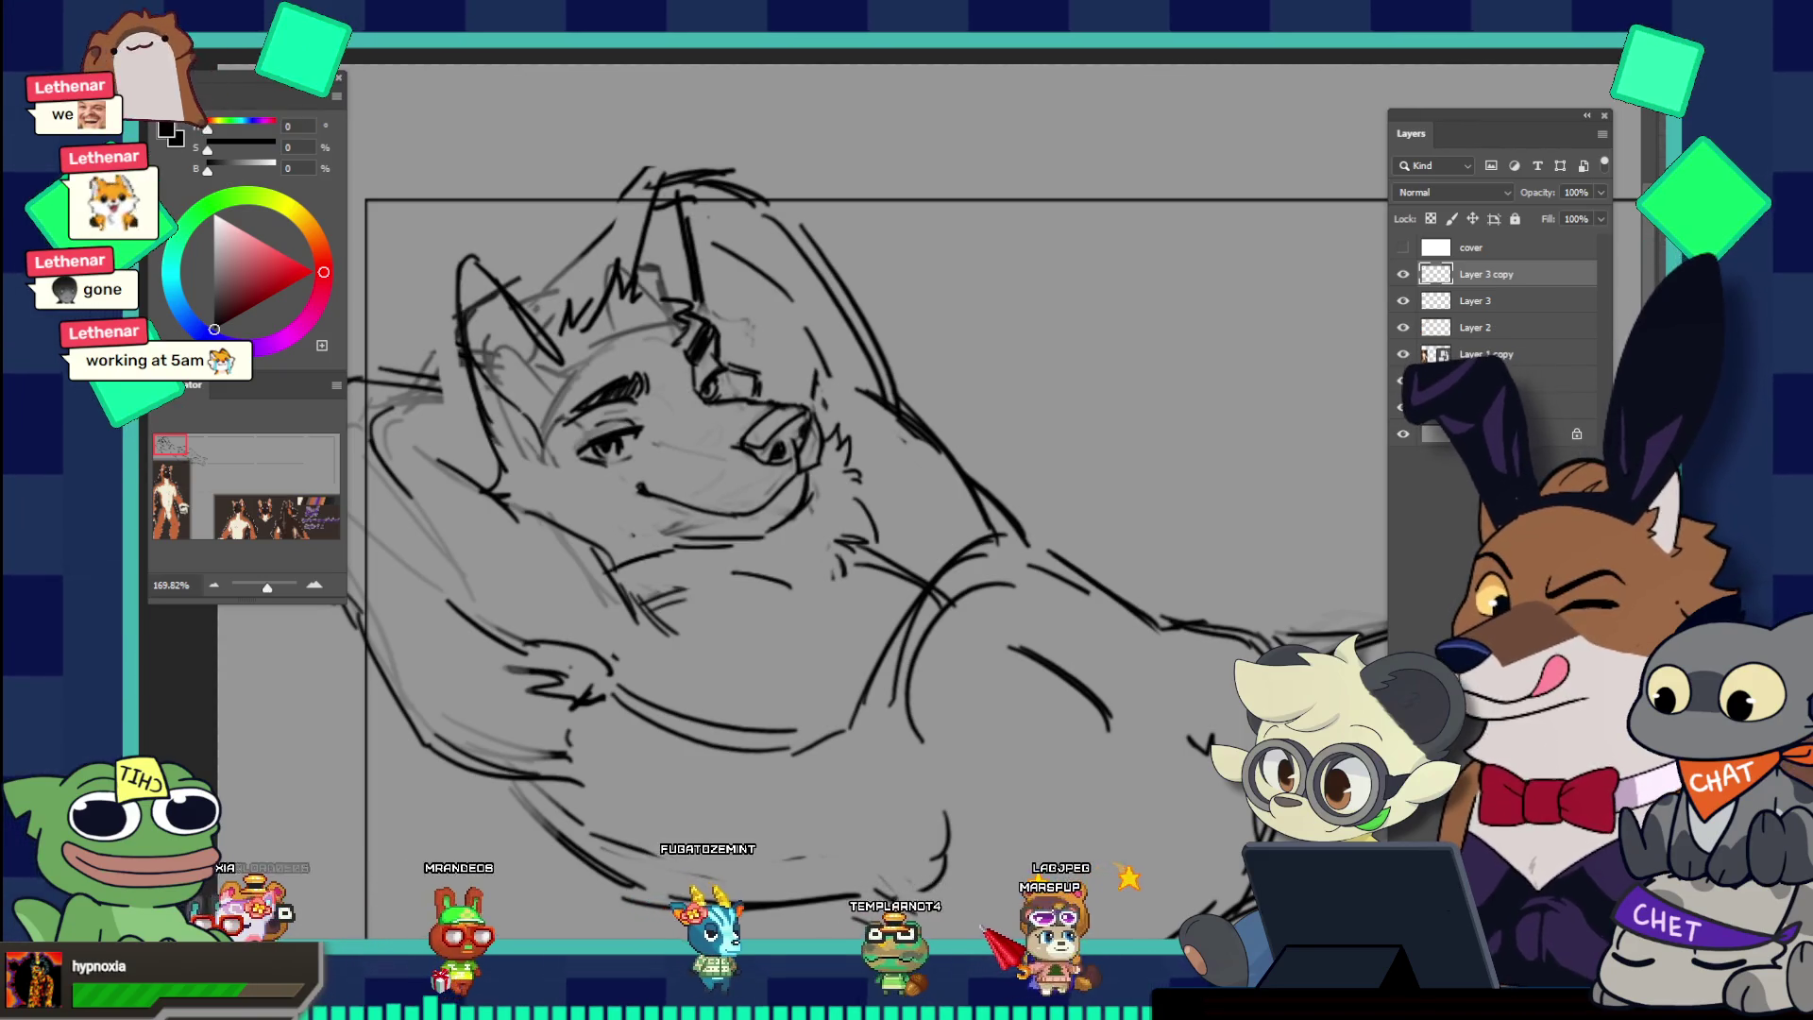
# Step: Compare the face sketch by toggling its visibility, then fade Layer 3 to 25% opacity
pyautogui.click(1404, 301)
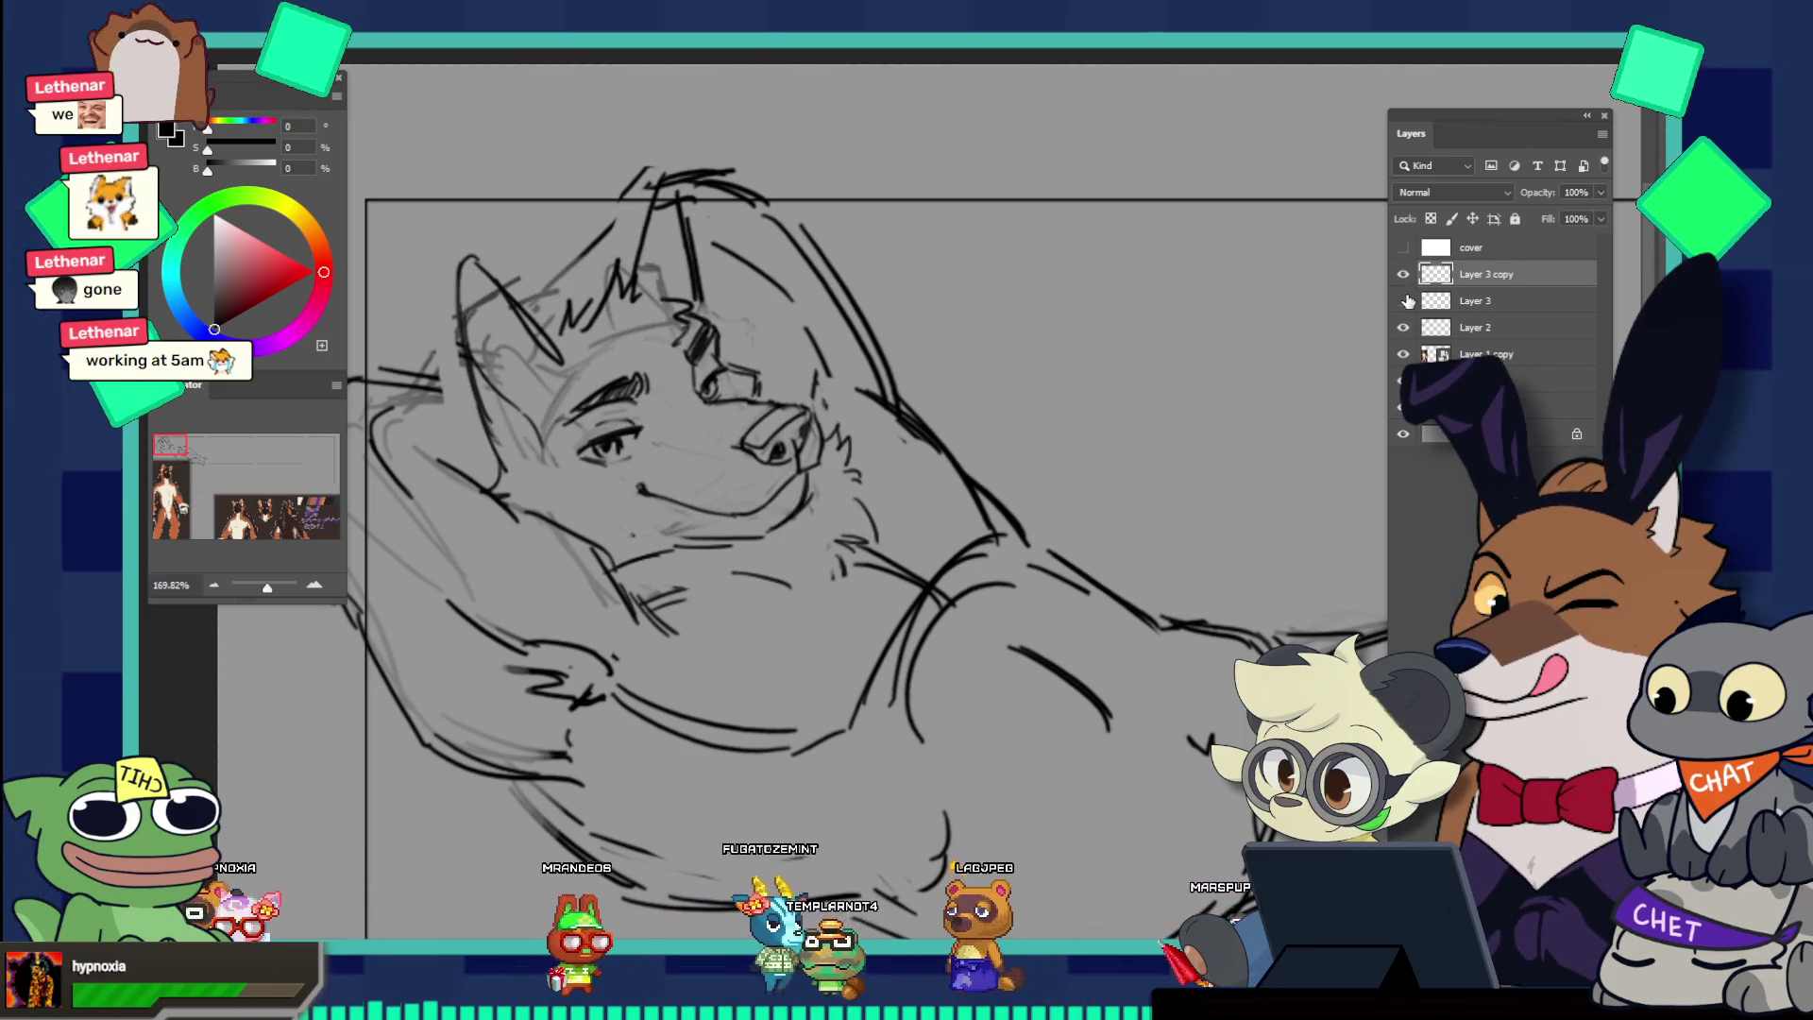
pyautogui.click(1405, 300)
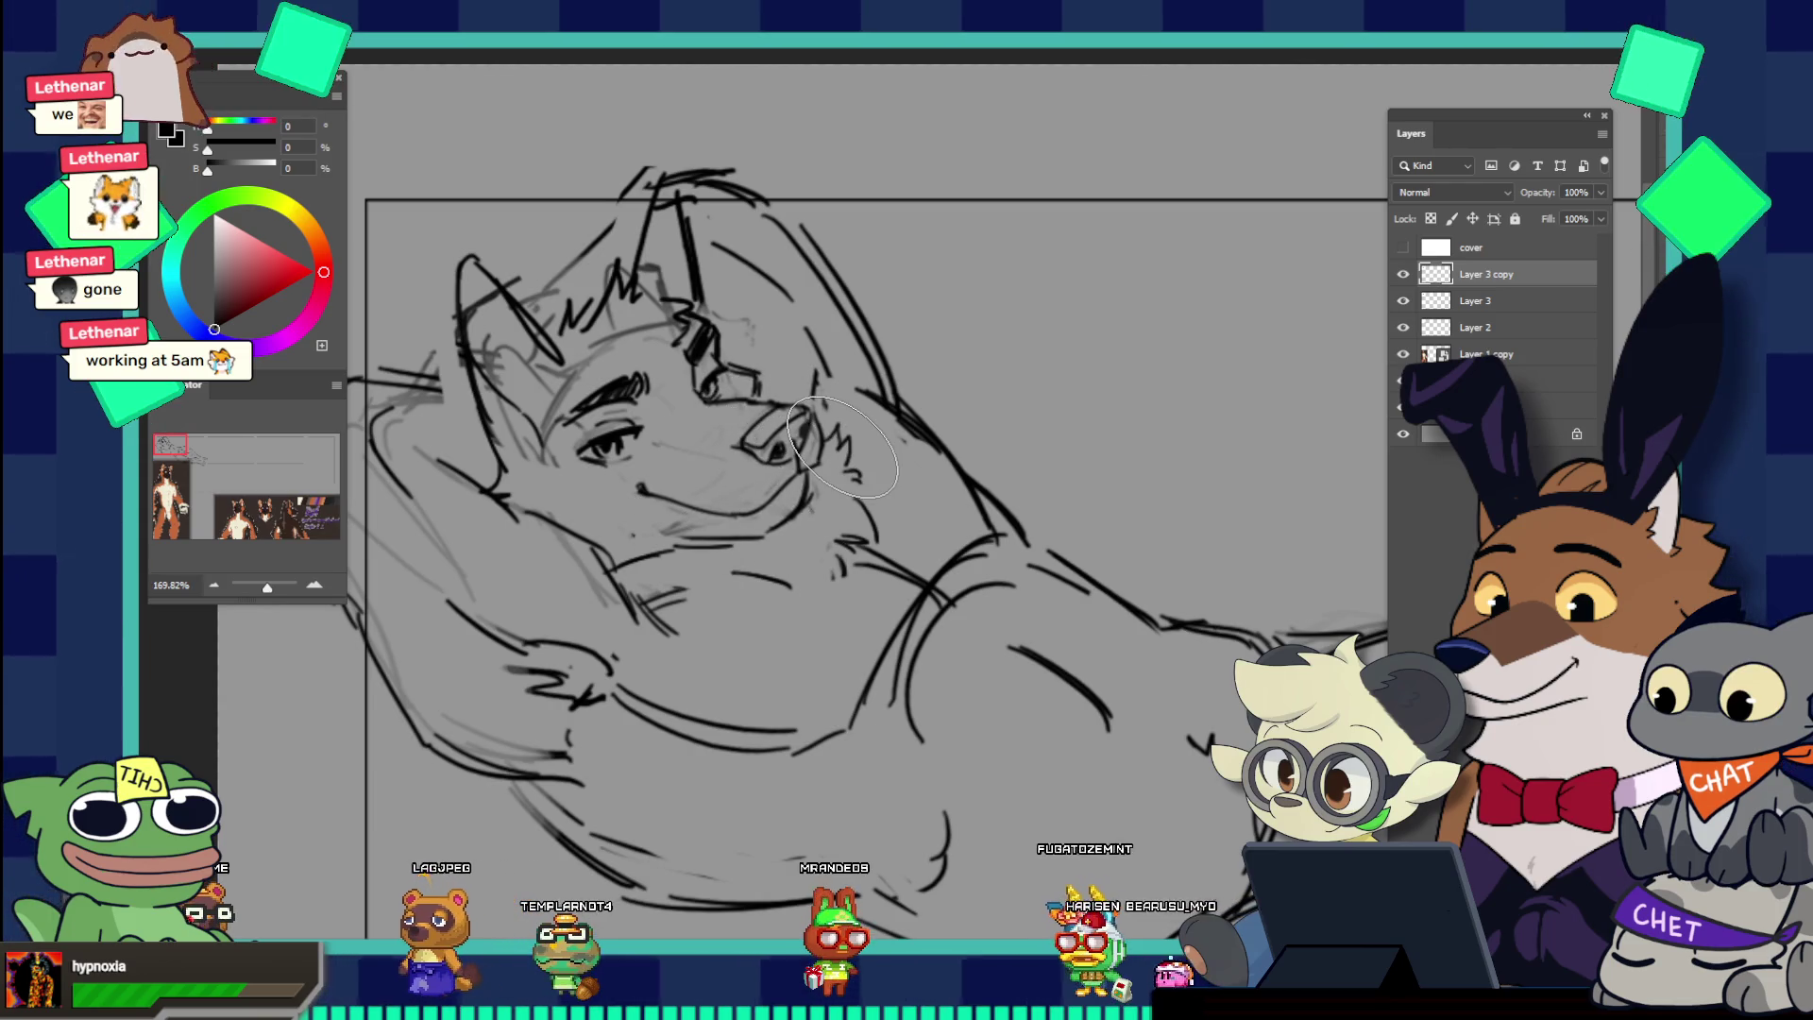
pyautogui.click(1502, 301)
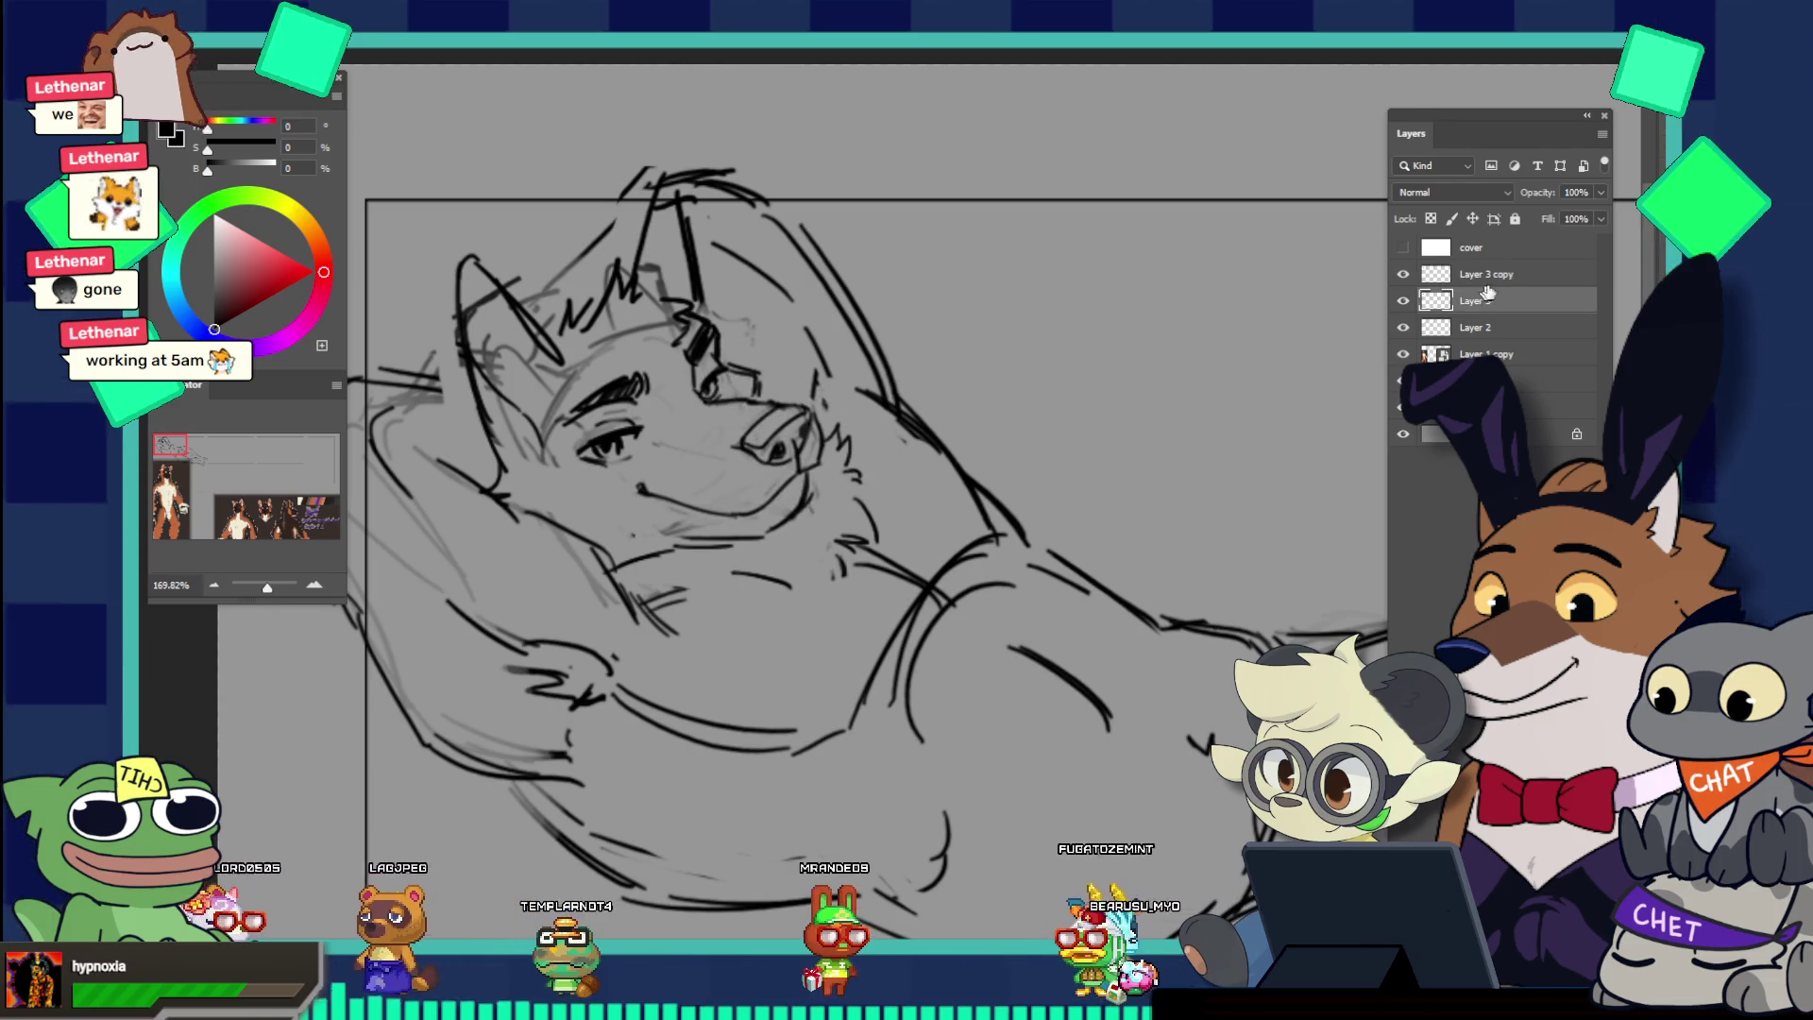
pyautogui.click(1602, 193)
pyautogui.click(1534, 216)
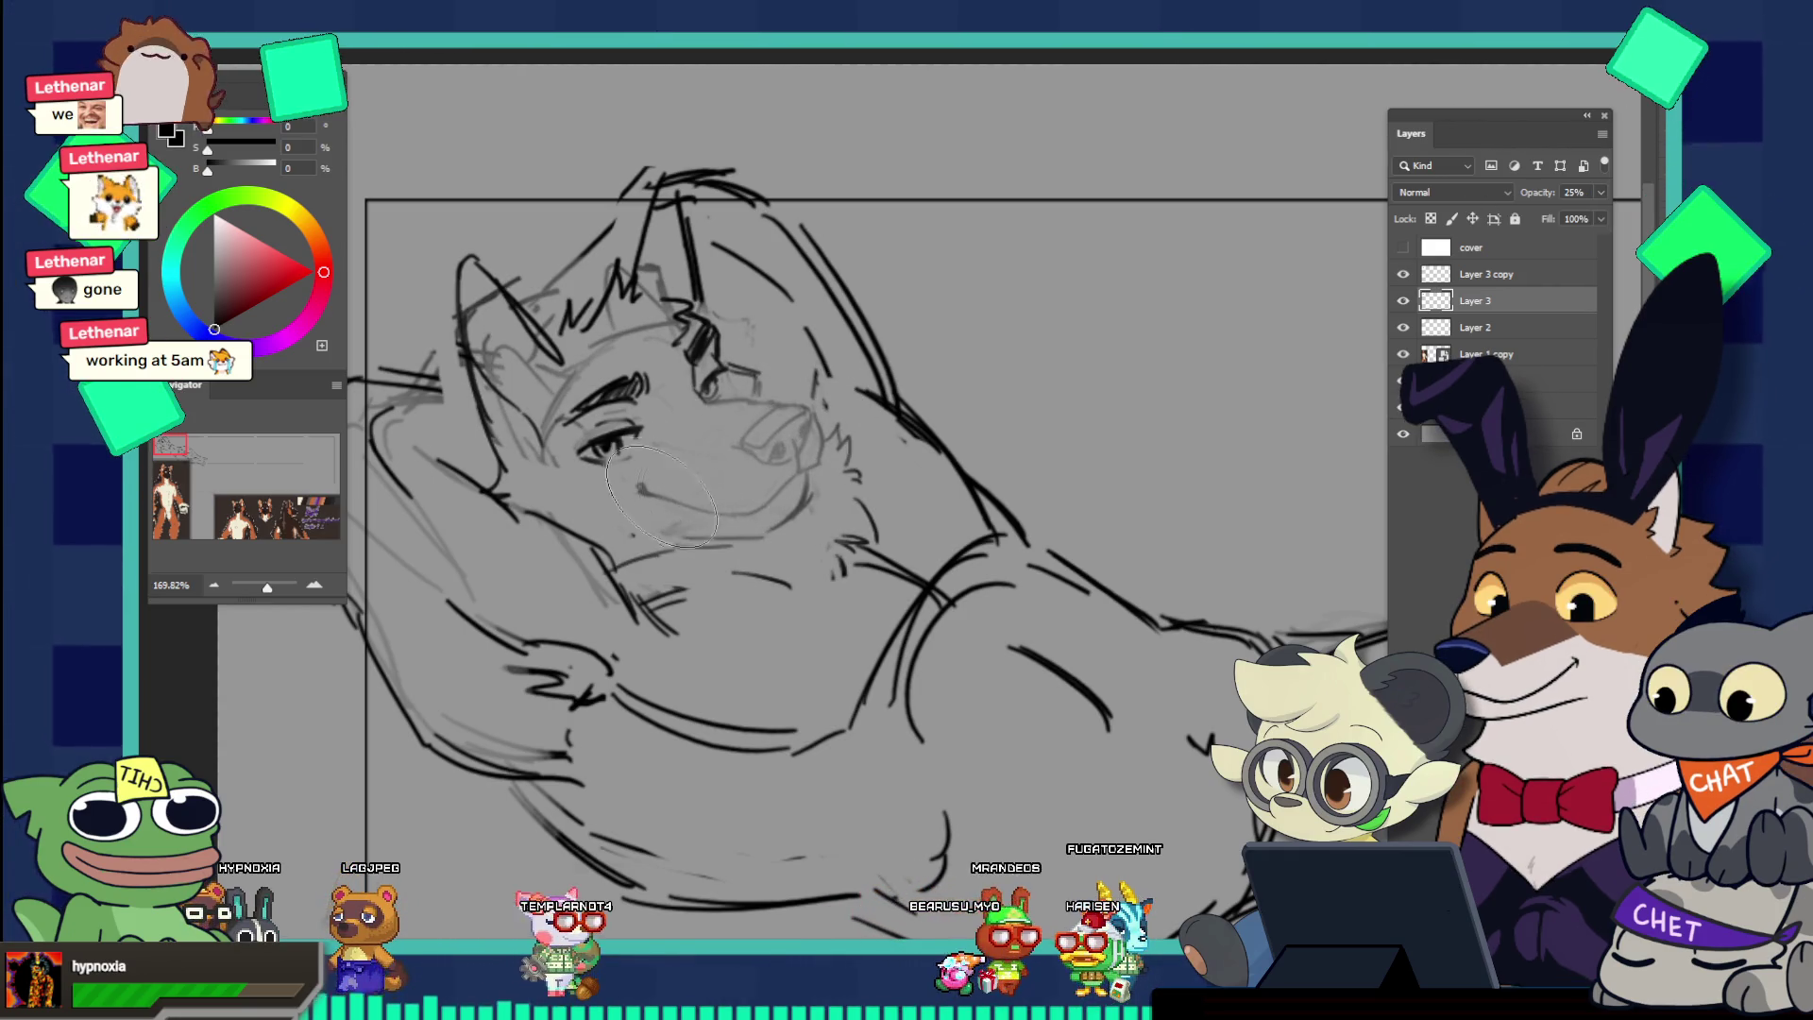
pyautogui.moveTo(805, 501); pyautogui.dragTo(866, 430)
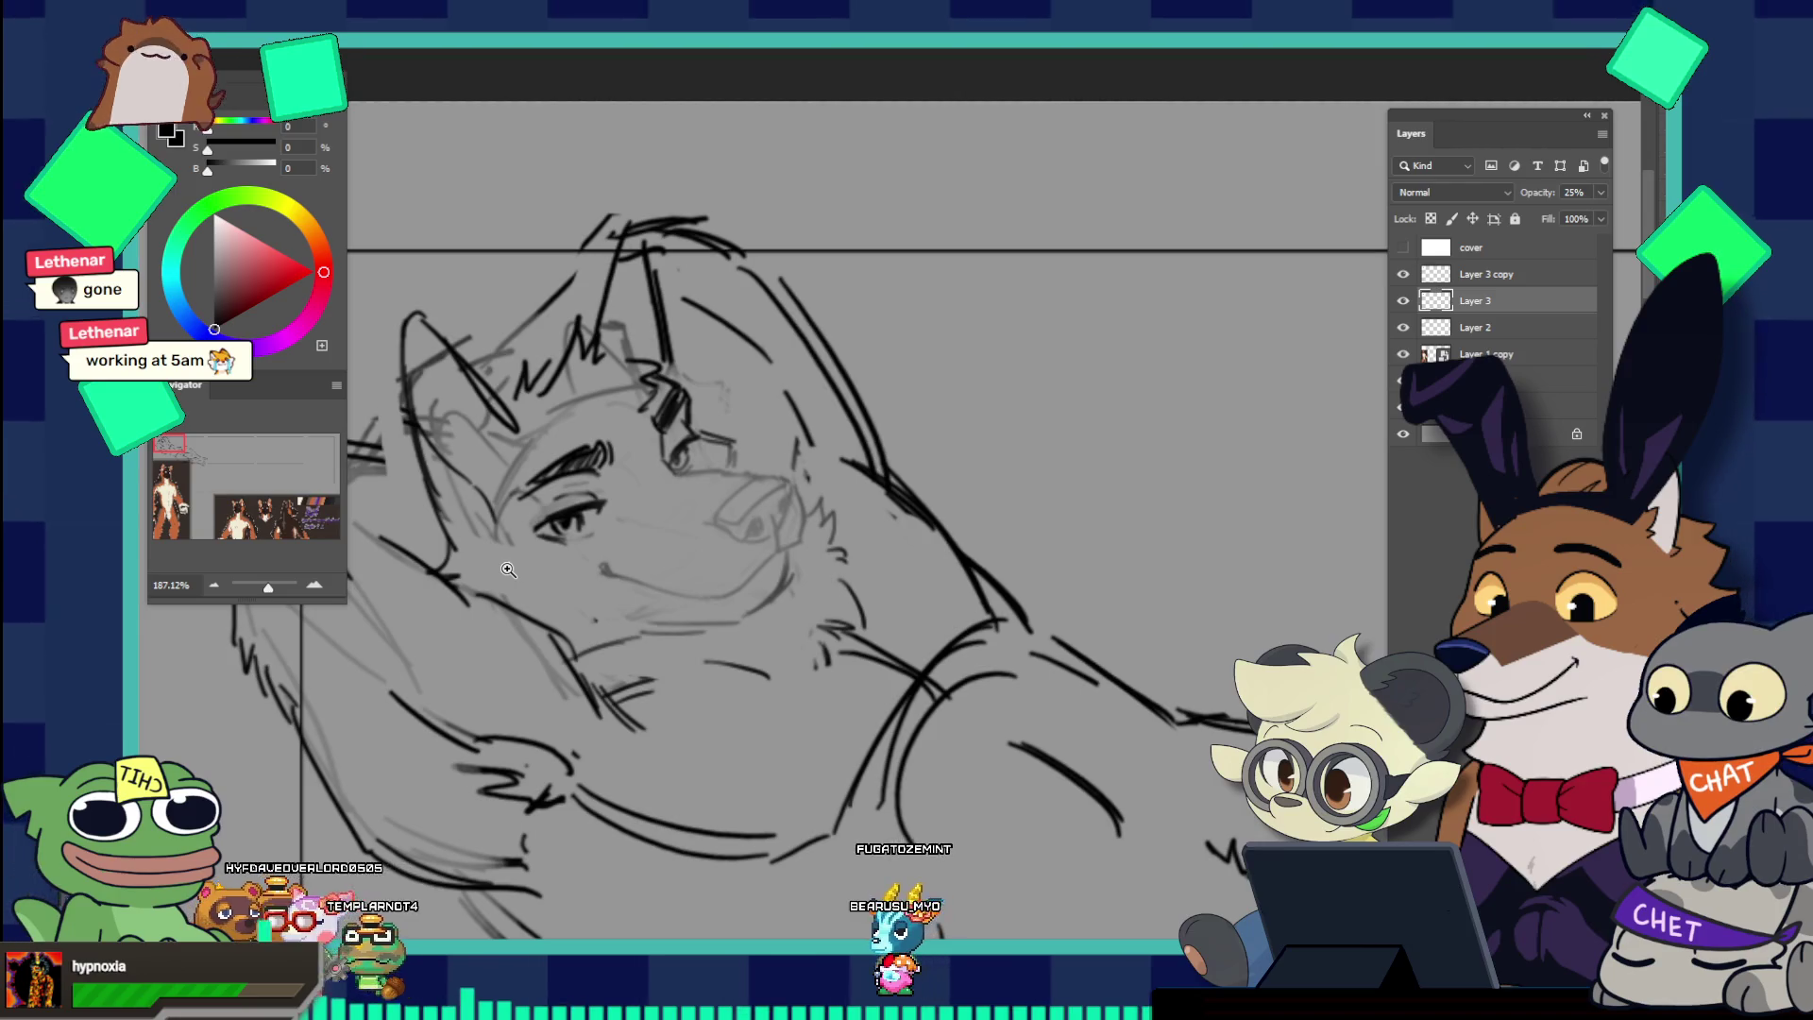
# Step: Restore Layer 3 to 100% opacity and delete the Layer 3 copy
pyautogui.hotkey('ctrl', 'e')
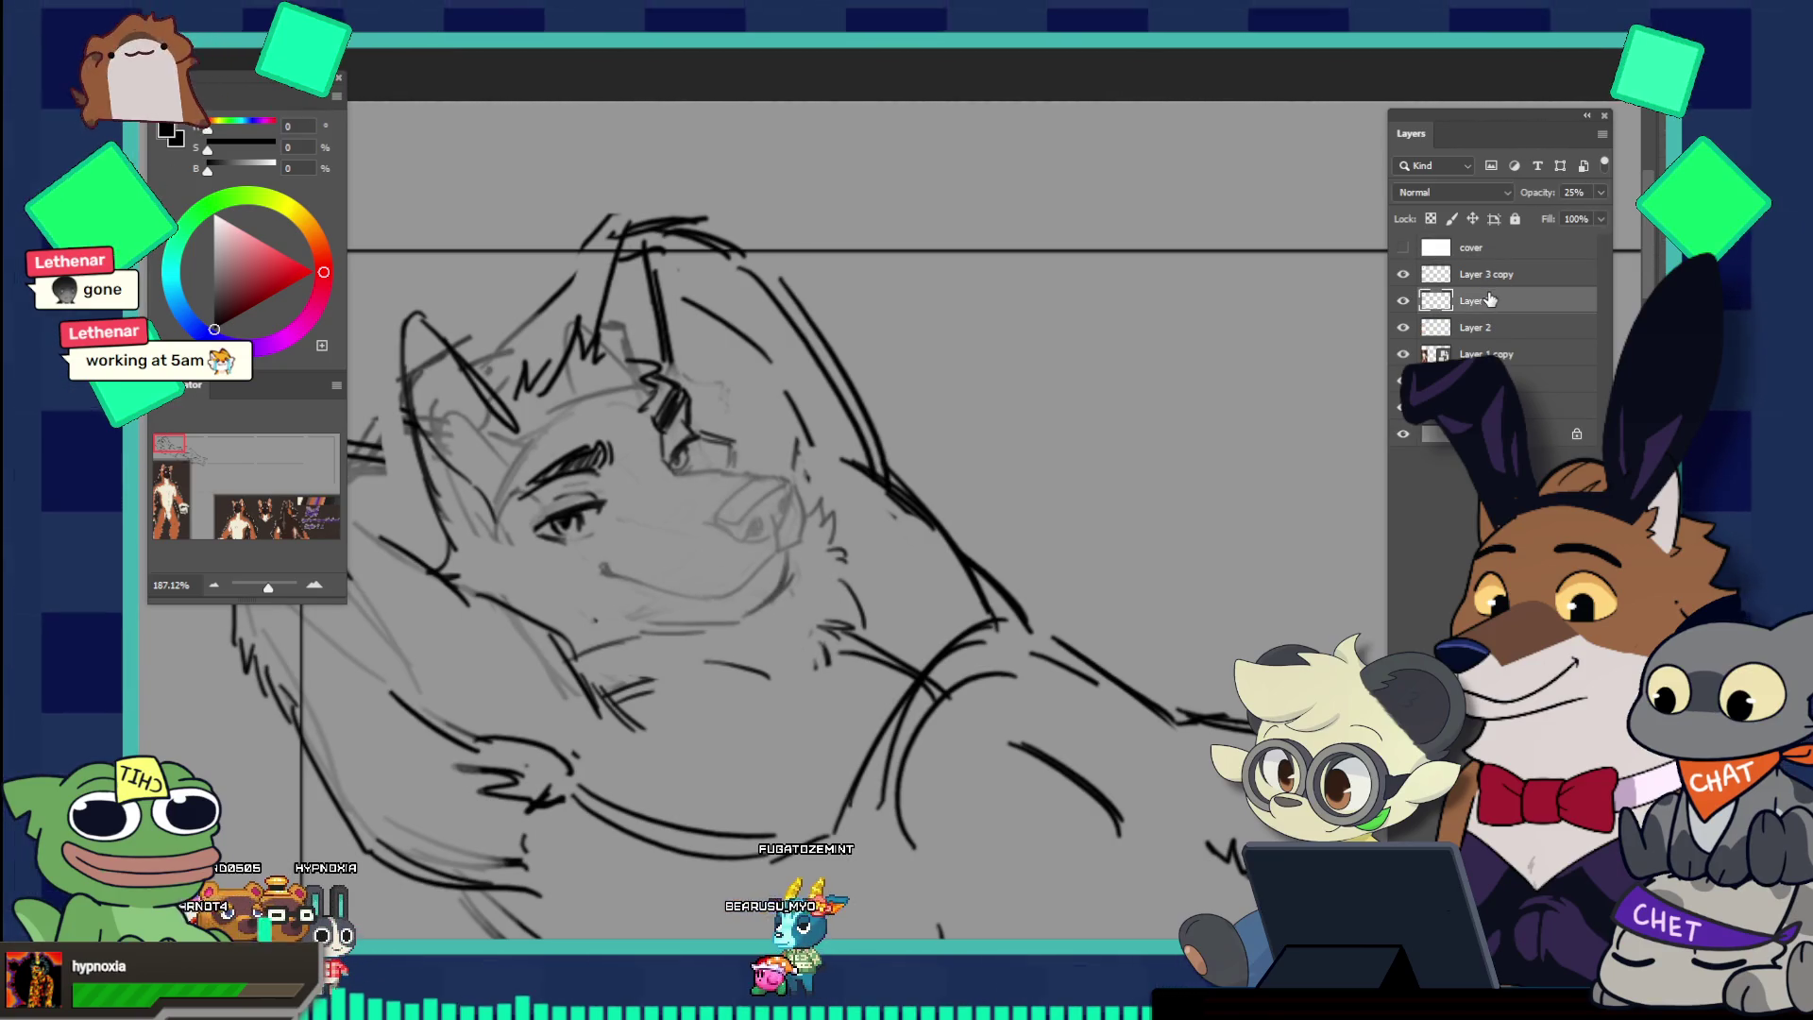
pyautogui.press('0')
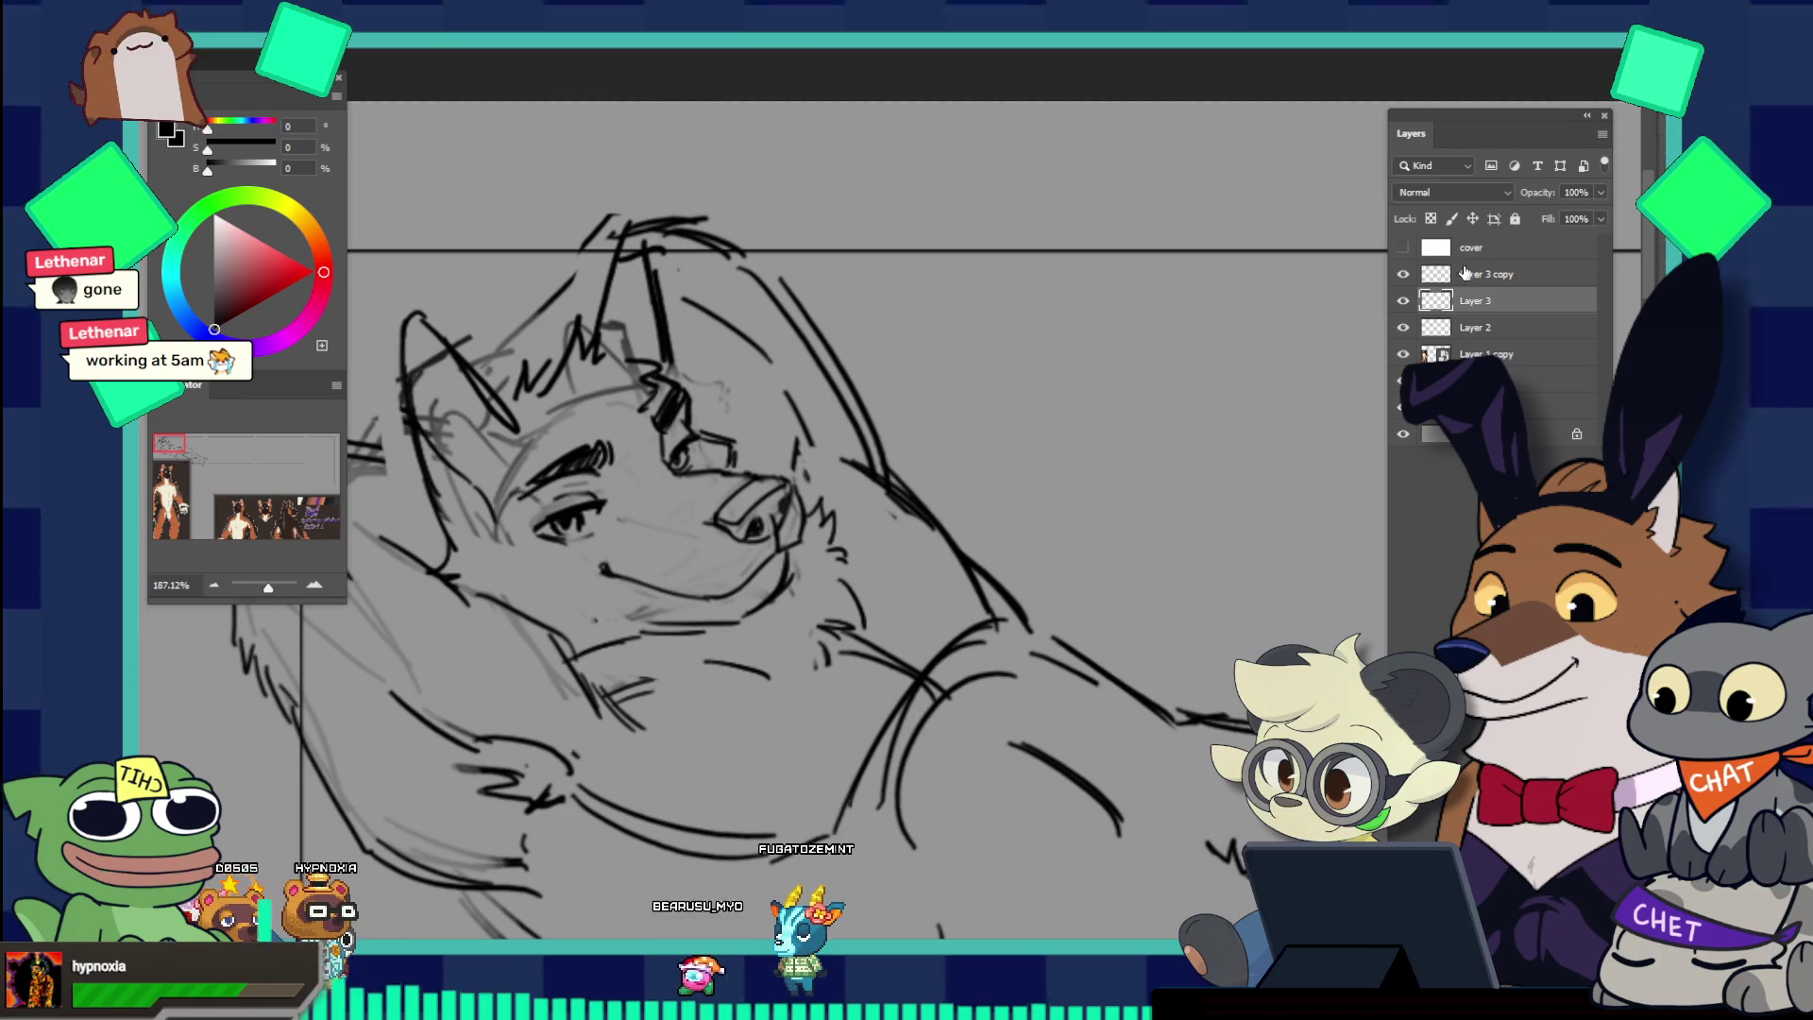
pyautogui.click(1465, 273)
pyautogui.press('Delete')
pyautogui.moveTo(1140, 414)
pyautogui.mouseDown()
pyautogui.moveTo(1057, 485)
pyautogui.moveTo(1142, 543)
pyautogui.mouseUp()
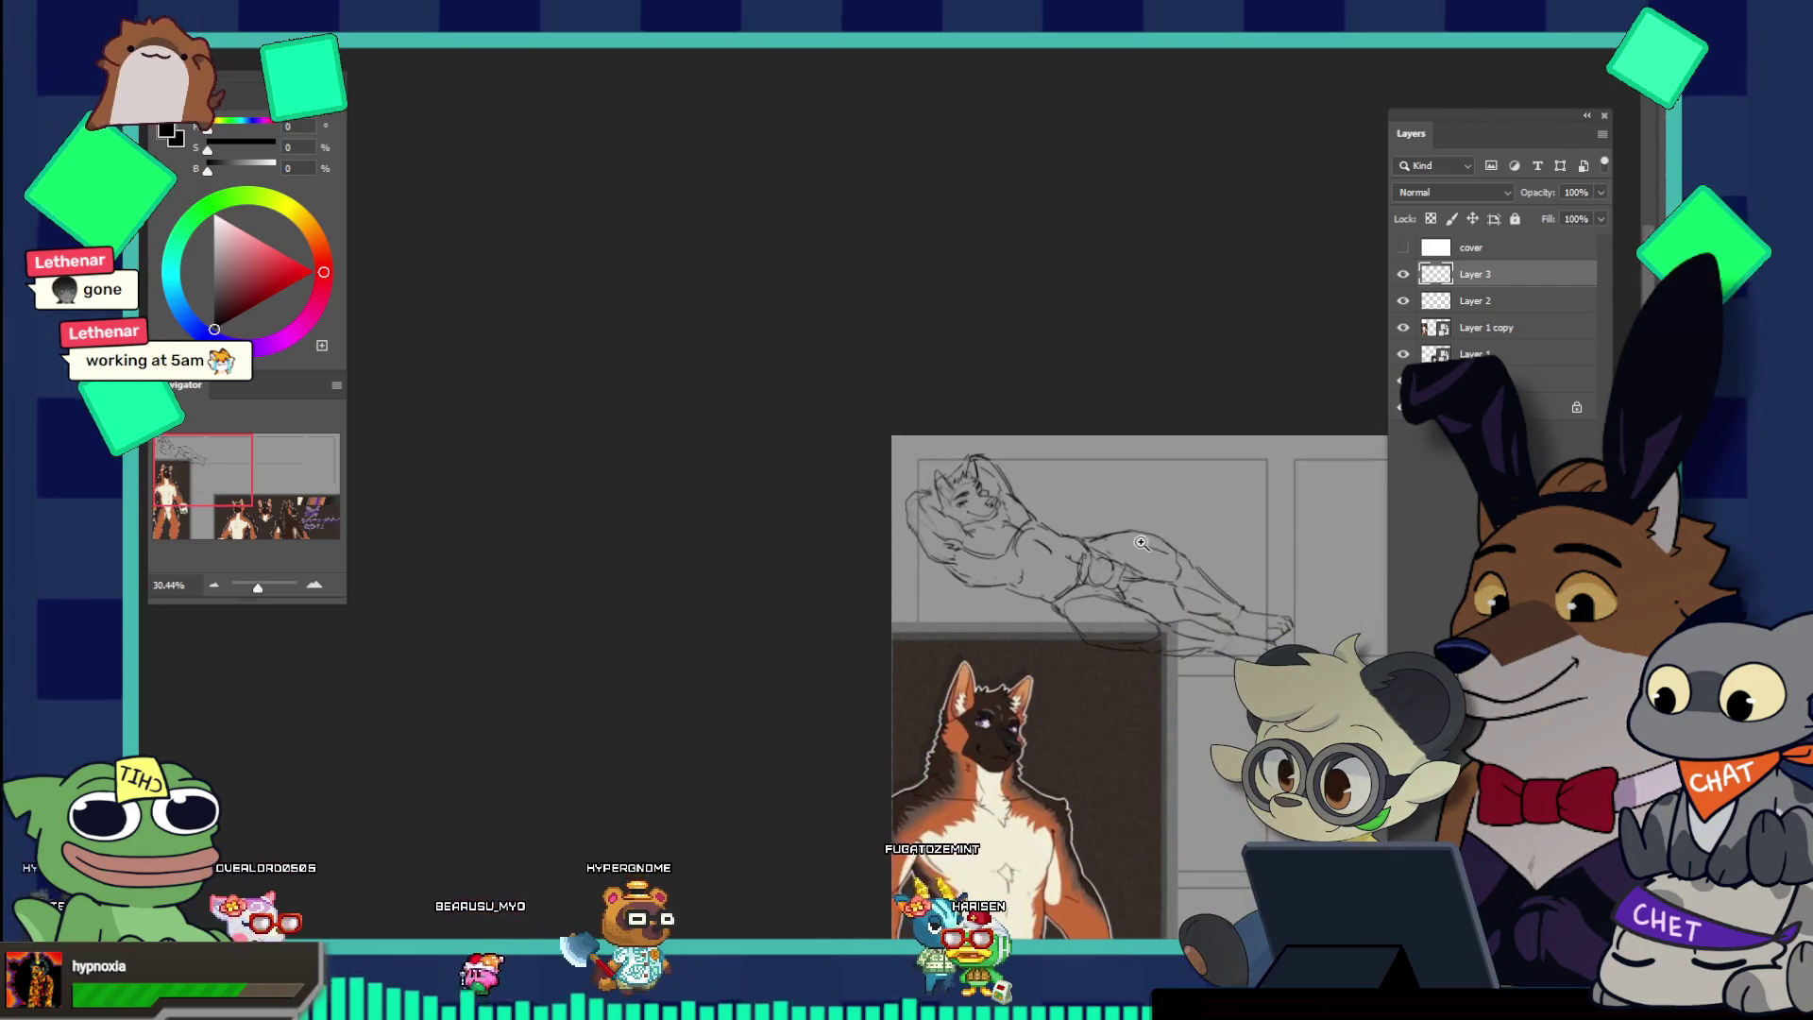
# Step: Zoom in on the figure, merge the face layer into Layer 2, and lasso the head and upper body
pyautogui.moveTo(1141, 543); pyautogui.dragTo(1275, 597)
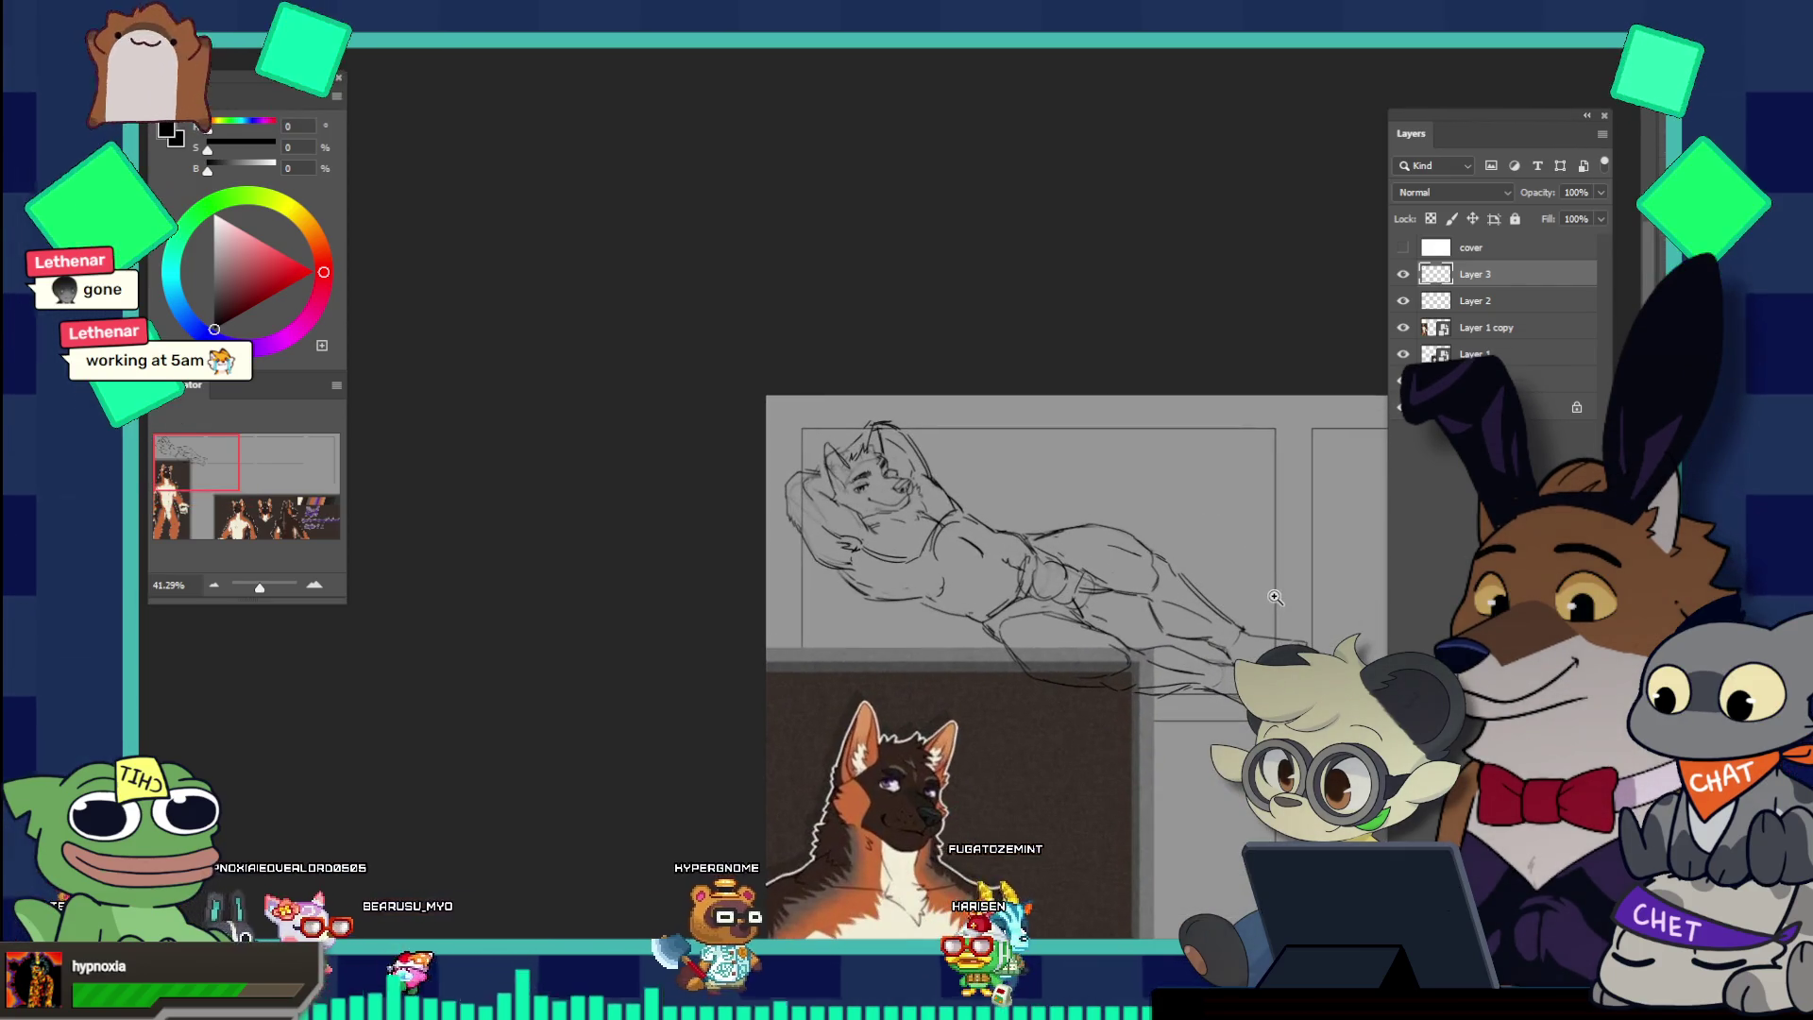
pyautogui.moveTo(1161, 595)
pyautogui.mouseDown()
pyautogui.moveTo(1014, 570)
pyautogui.moveTo(606, 414)
pyautogui.mouseUp()
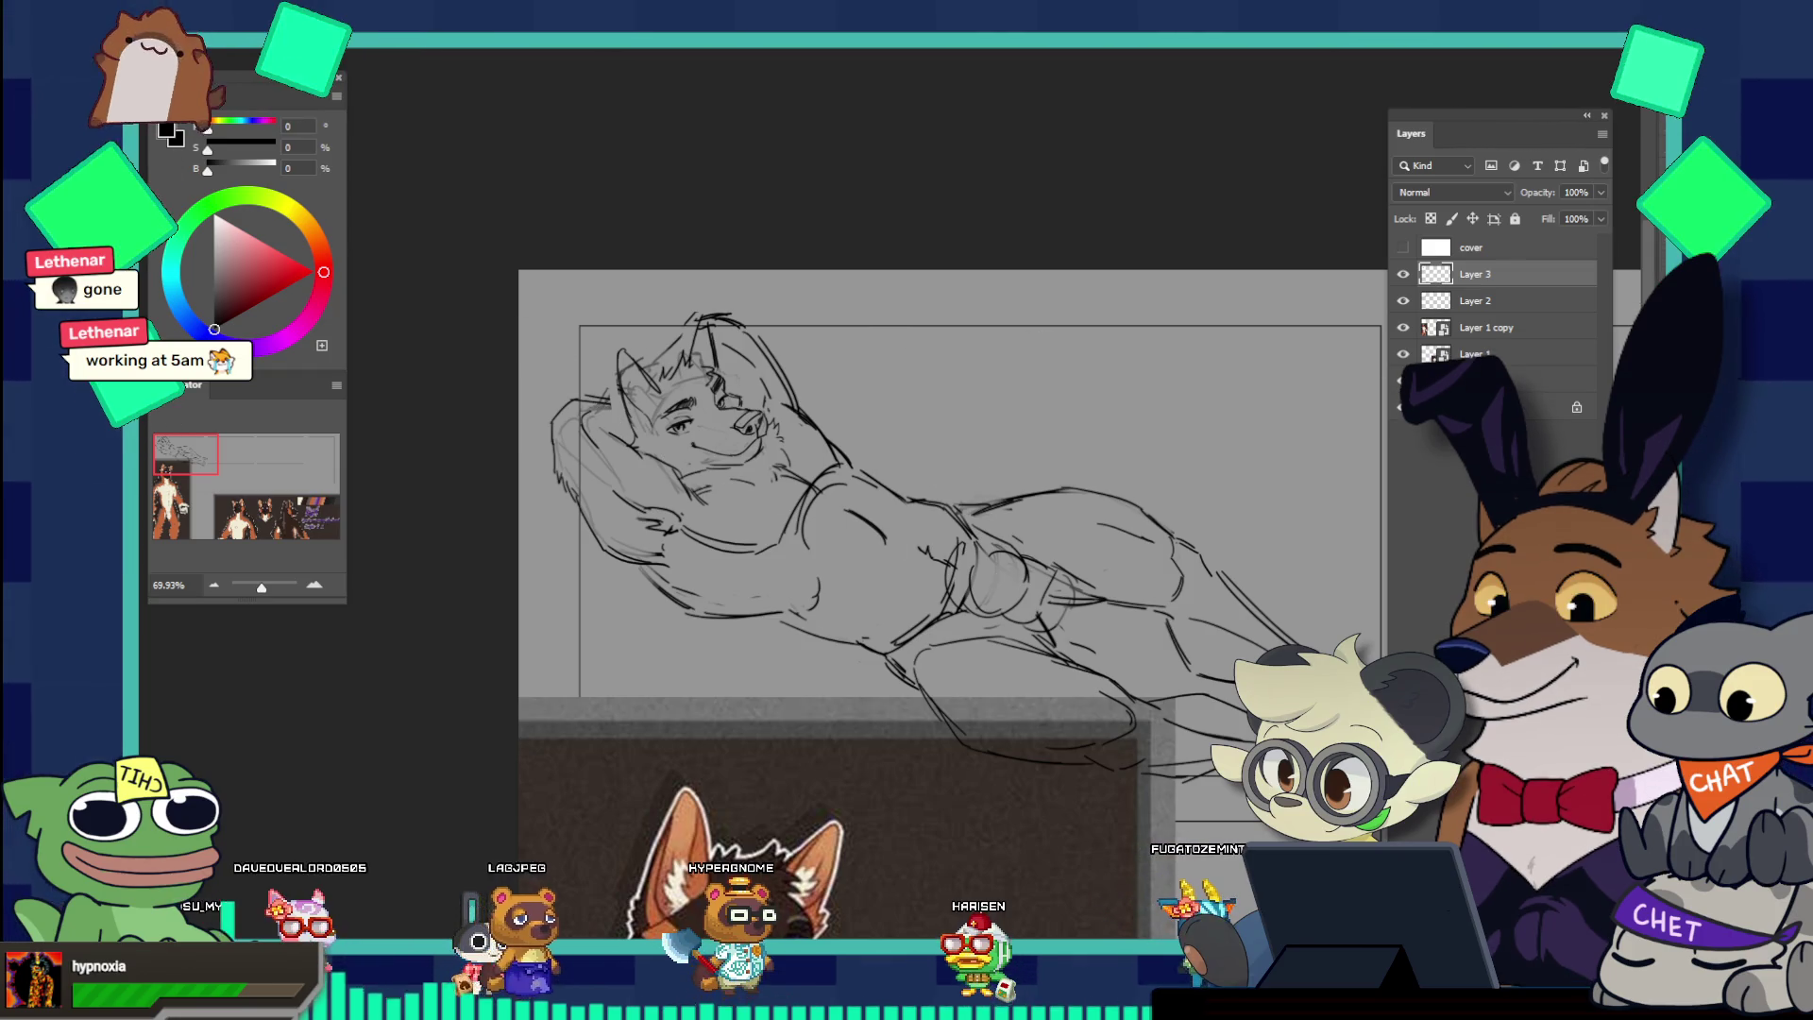
pyautogui.press('Delete')
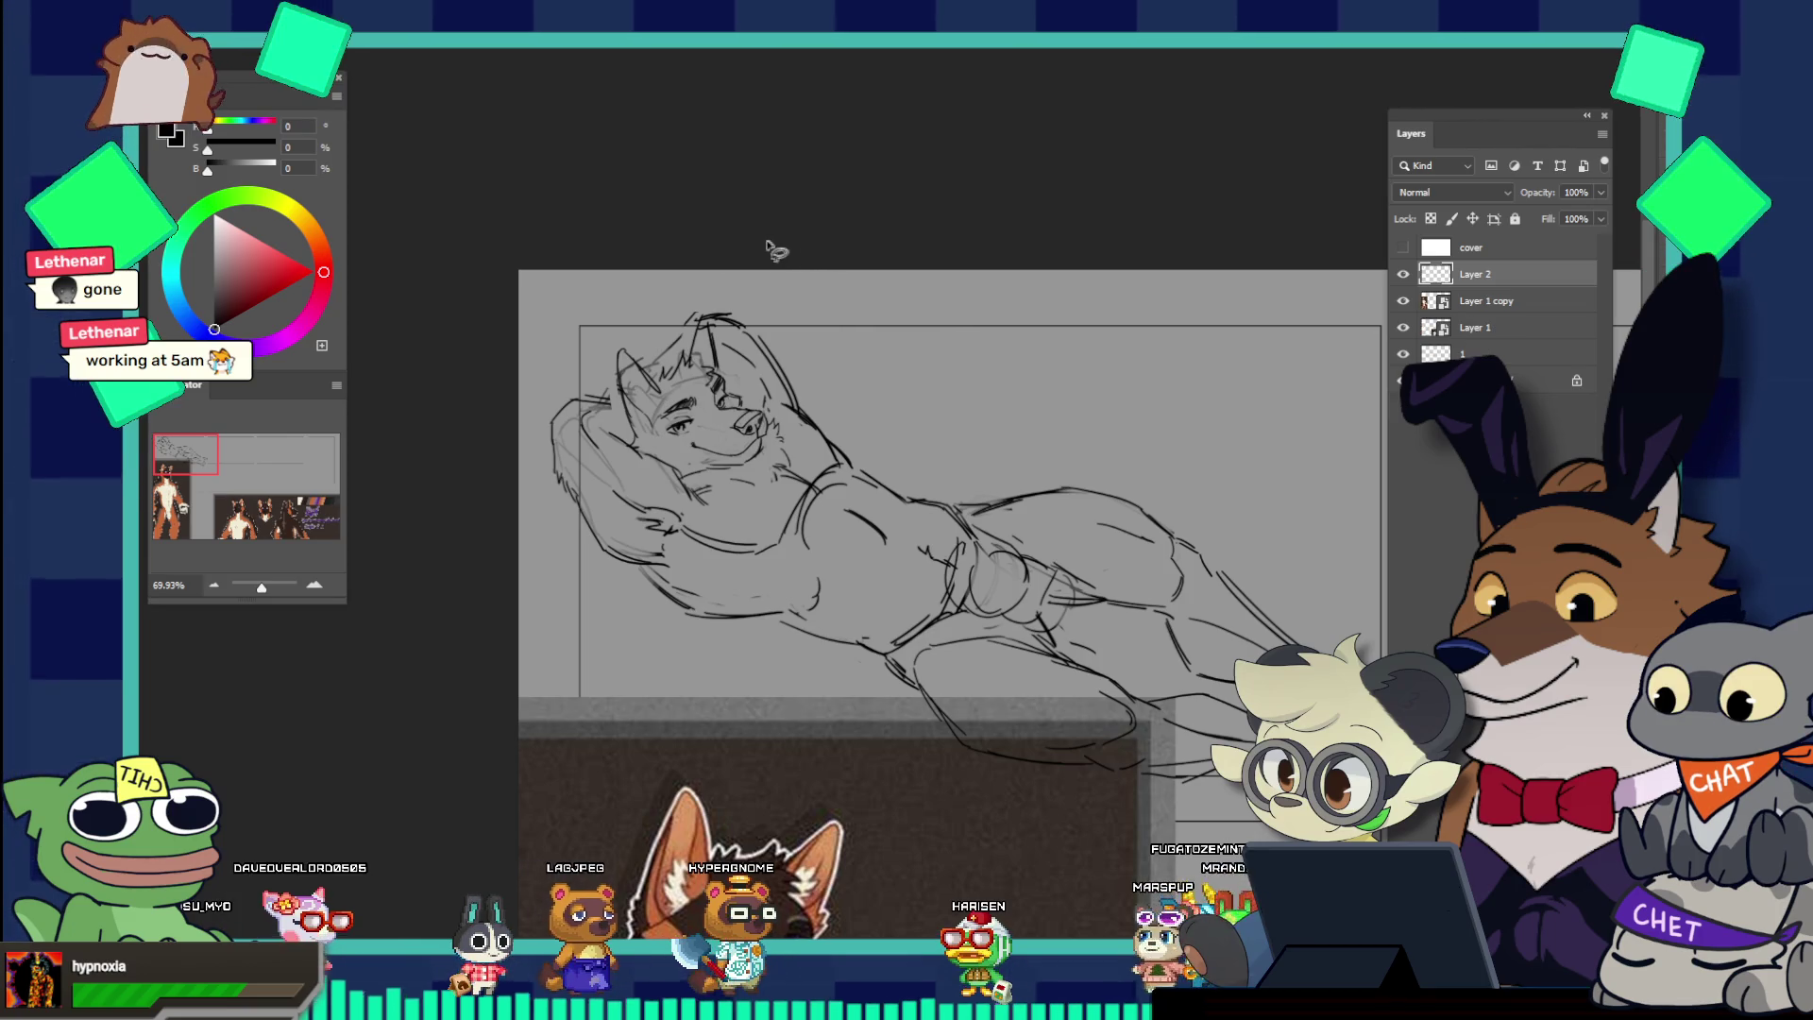
pyautogui.hotkey('ctrl', 'z')
pyautogui.moveTo(497, 460)
pyautogui.mouseDown()
pyautogui.moveTo(867, 652)
pyautogui.moveTo(947, 498)
pyautogui.moveTo(768, 257)
pyautogui.mouseUp()
# Step: Scale the lassoed head and upper body slightly larger, shift them down, and deselect
pyautogui.hotkey('ctrl', 't')
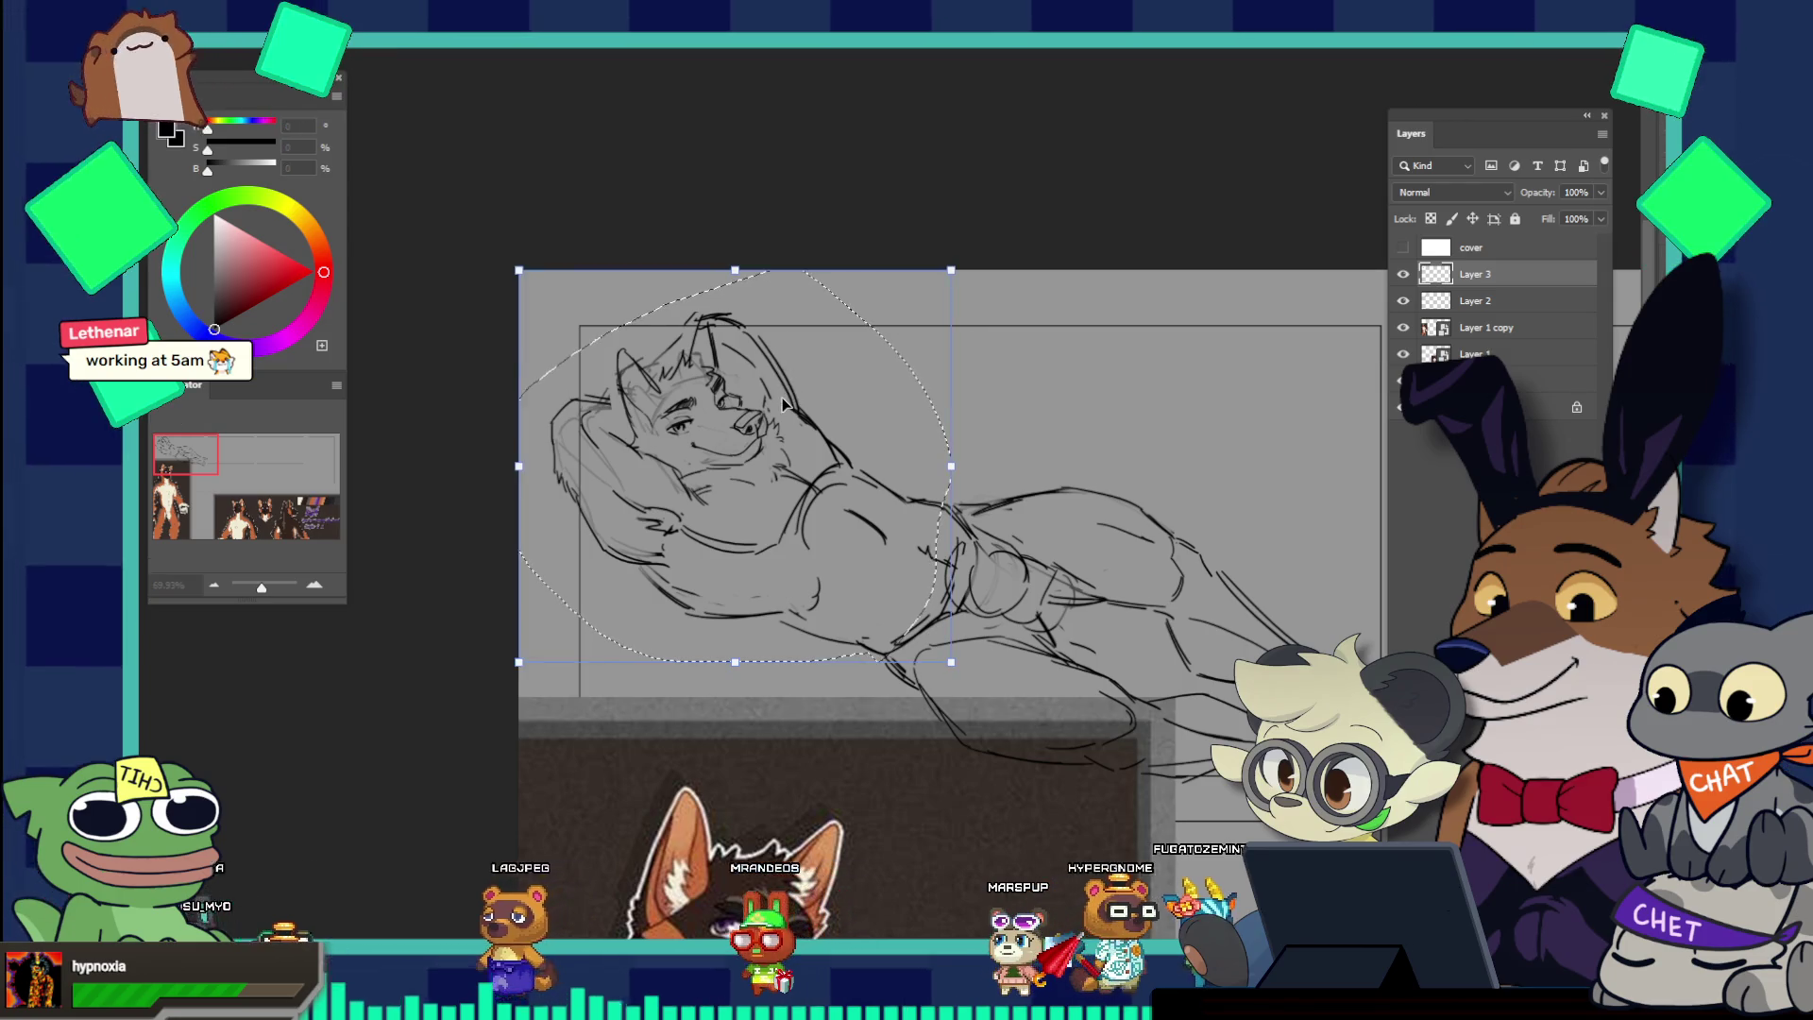
pyautogui.press('Return')
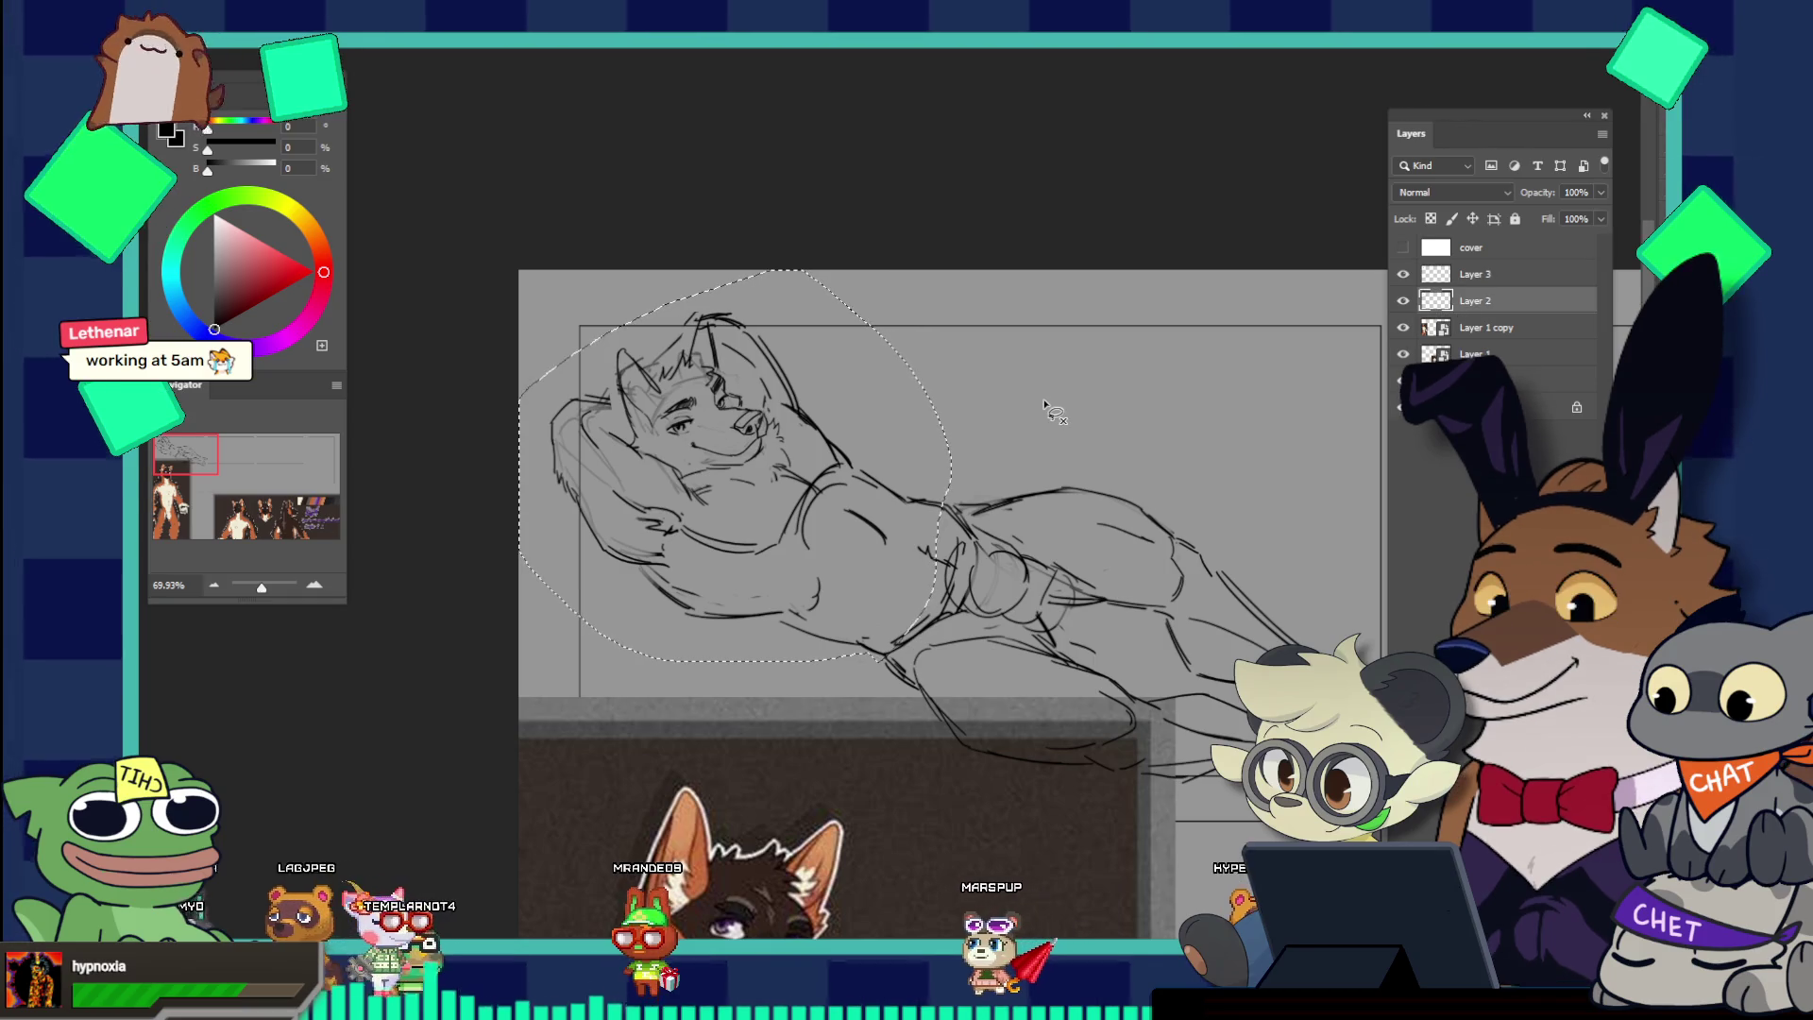
pyautogui.hotkey('ctrl', 't')
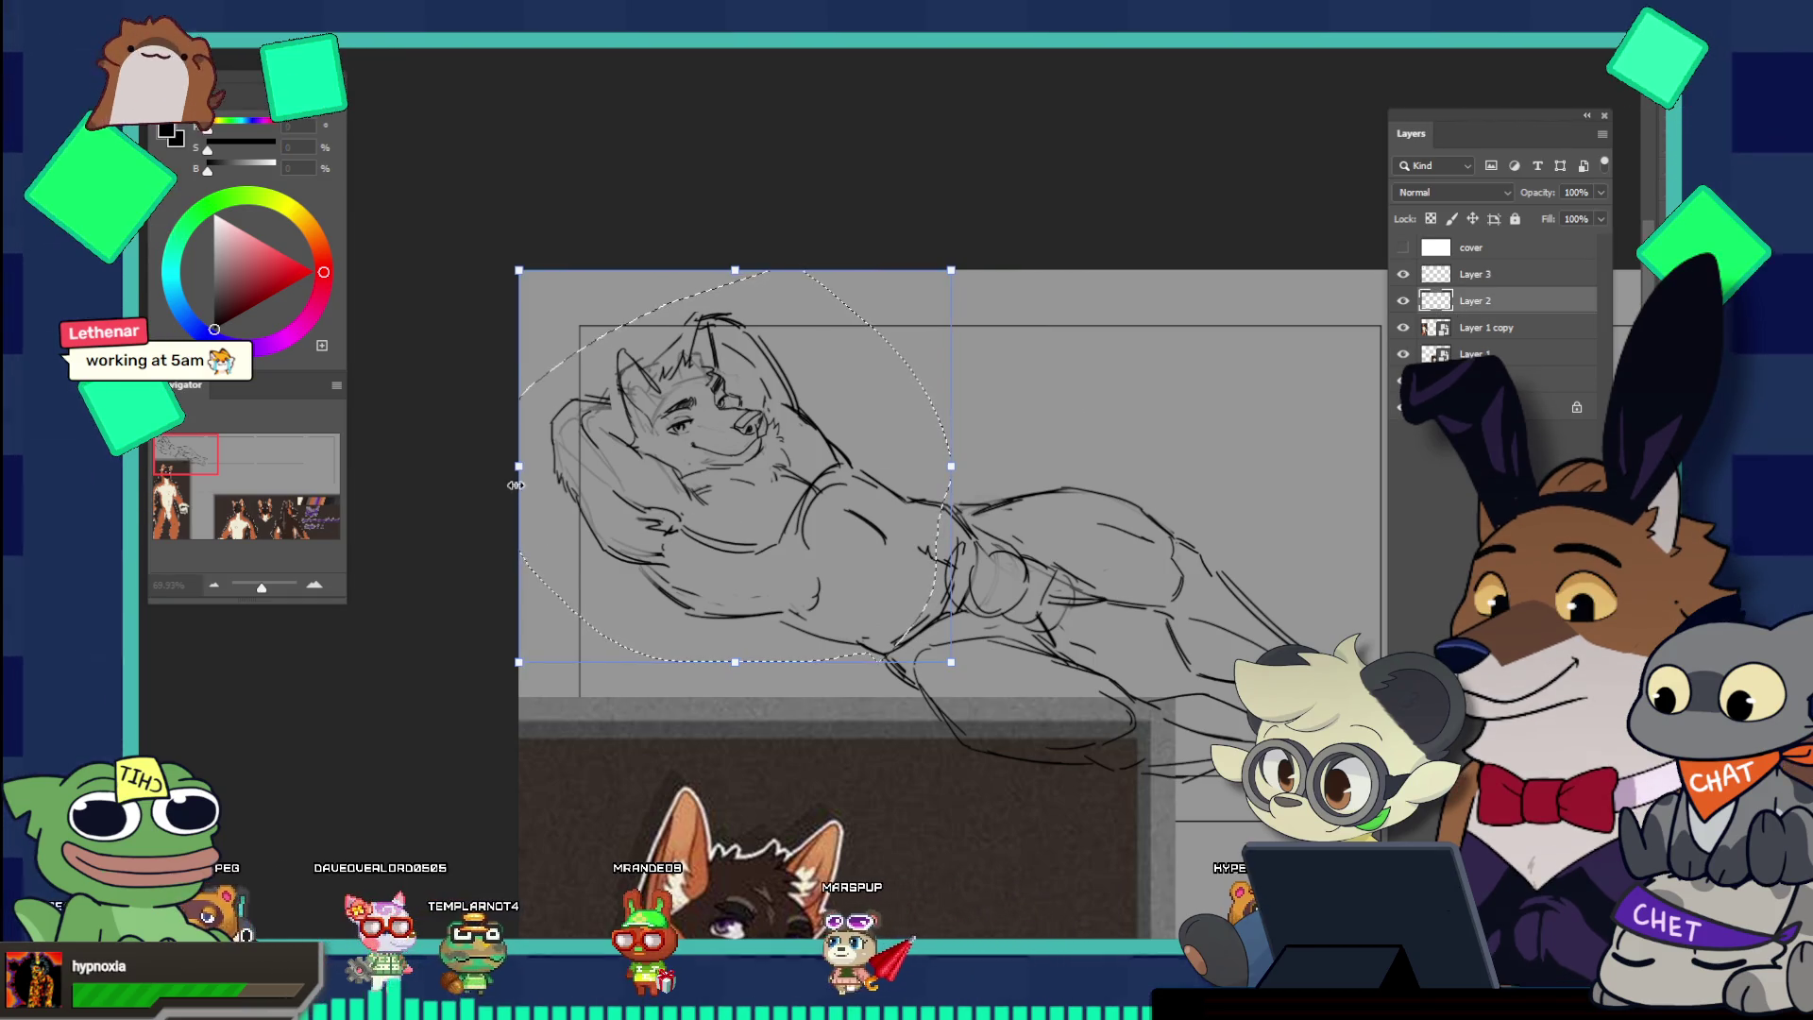
pyautogui.moveTo(516, 484); pyautogui.dragTo(509, 663)
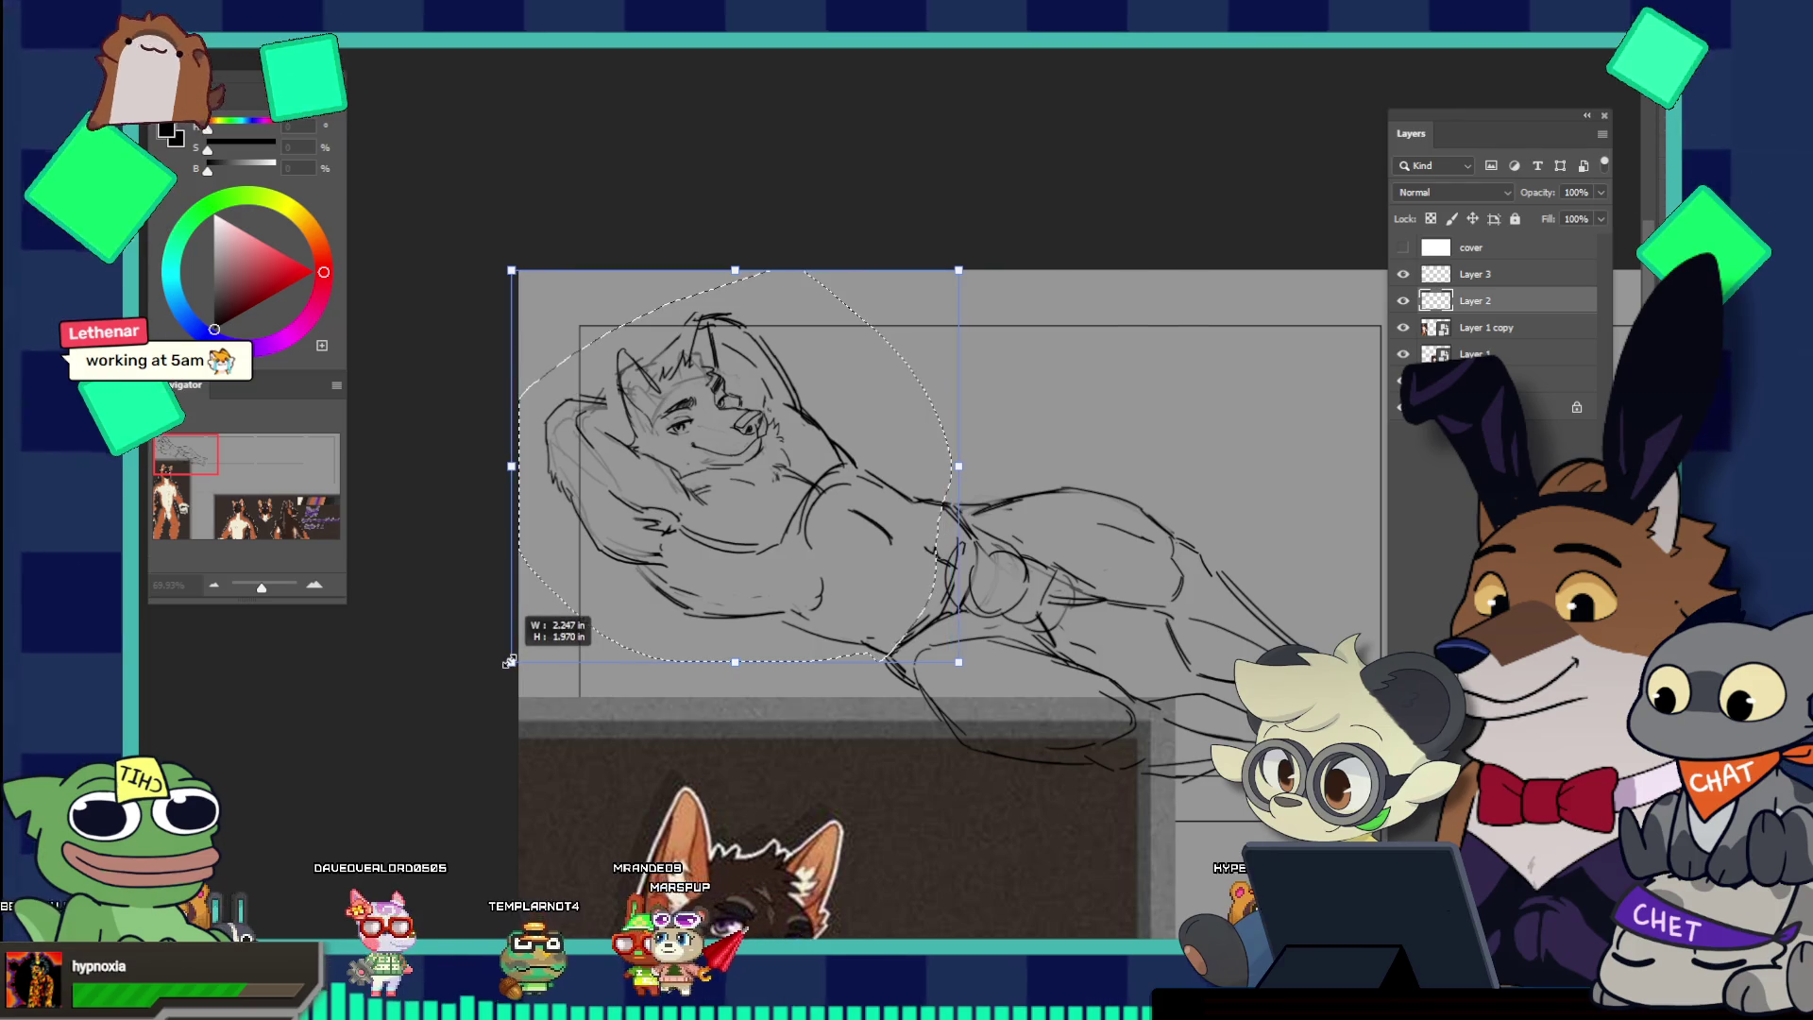
pyautogui.hotkey('ctrl', 'z')
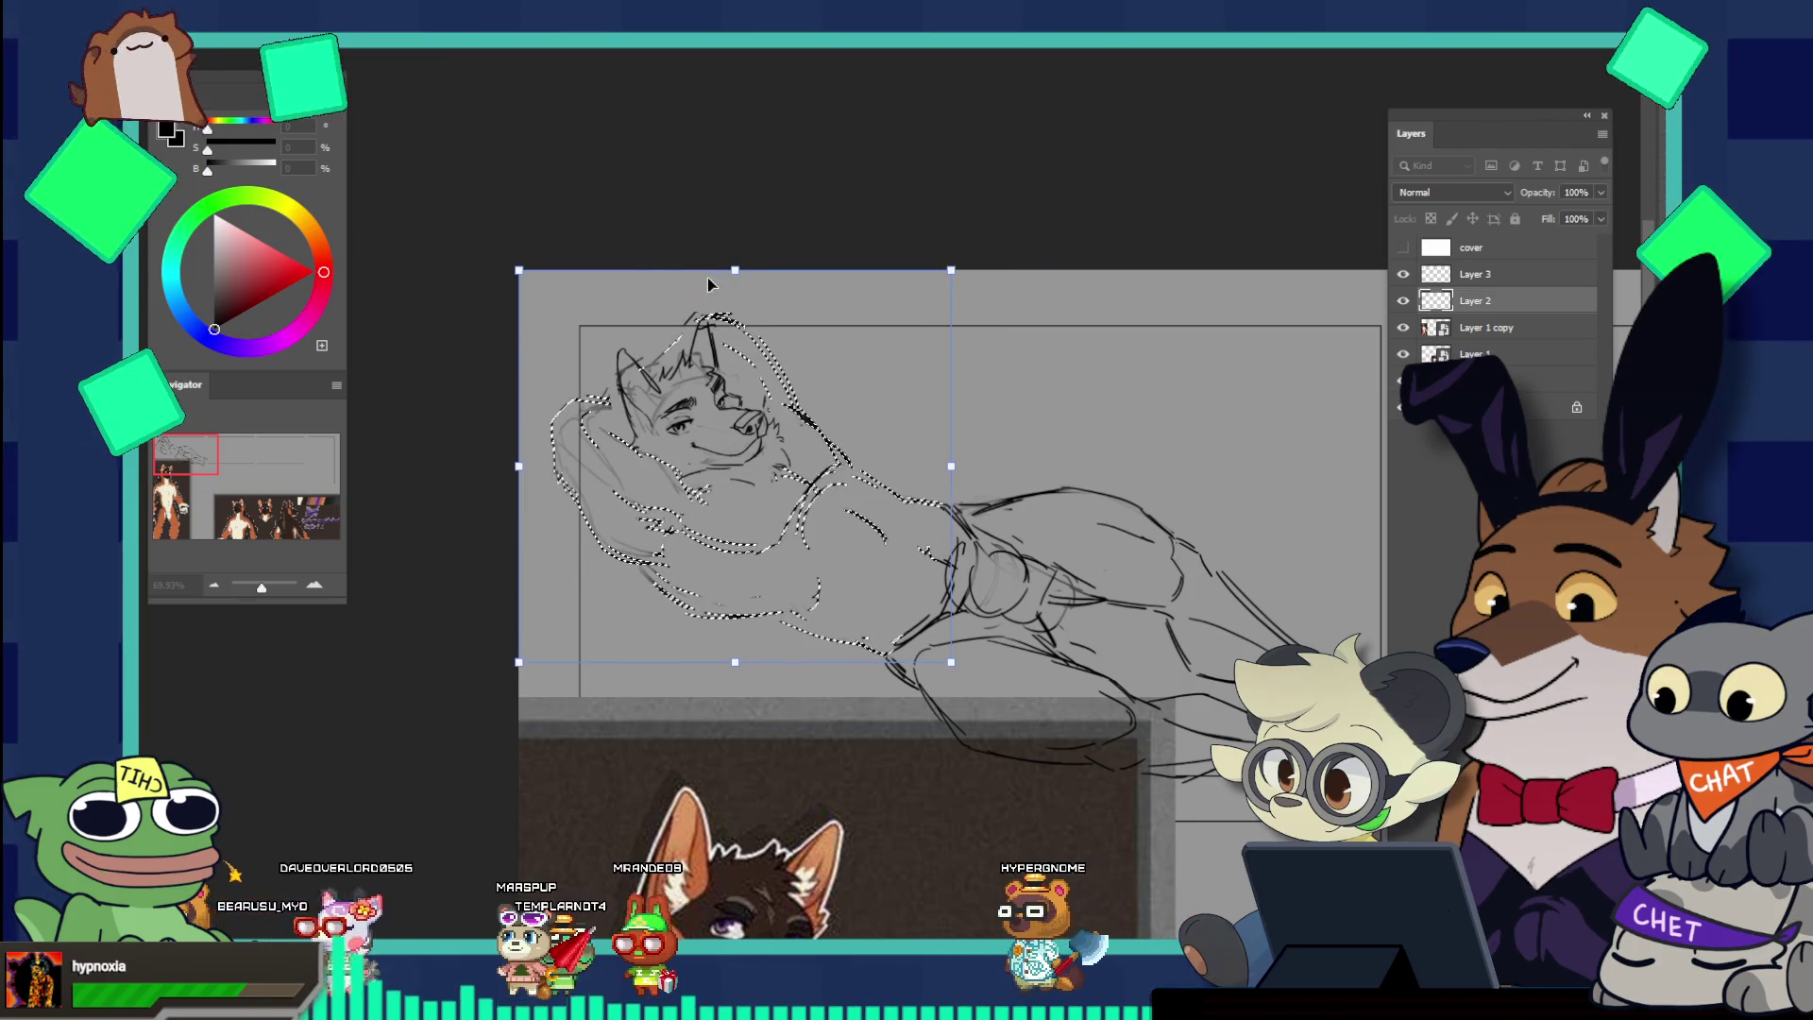
pyautogui.moveTo(516, 293); pyautogui.dragTo(509, 292)
pyautogui.moveTo(735, 662); pyautogui.dragTo(755, 633)
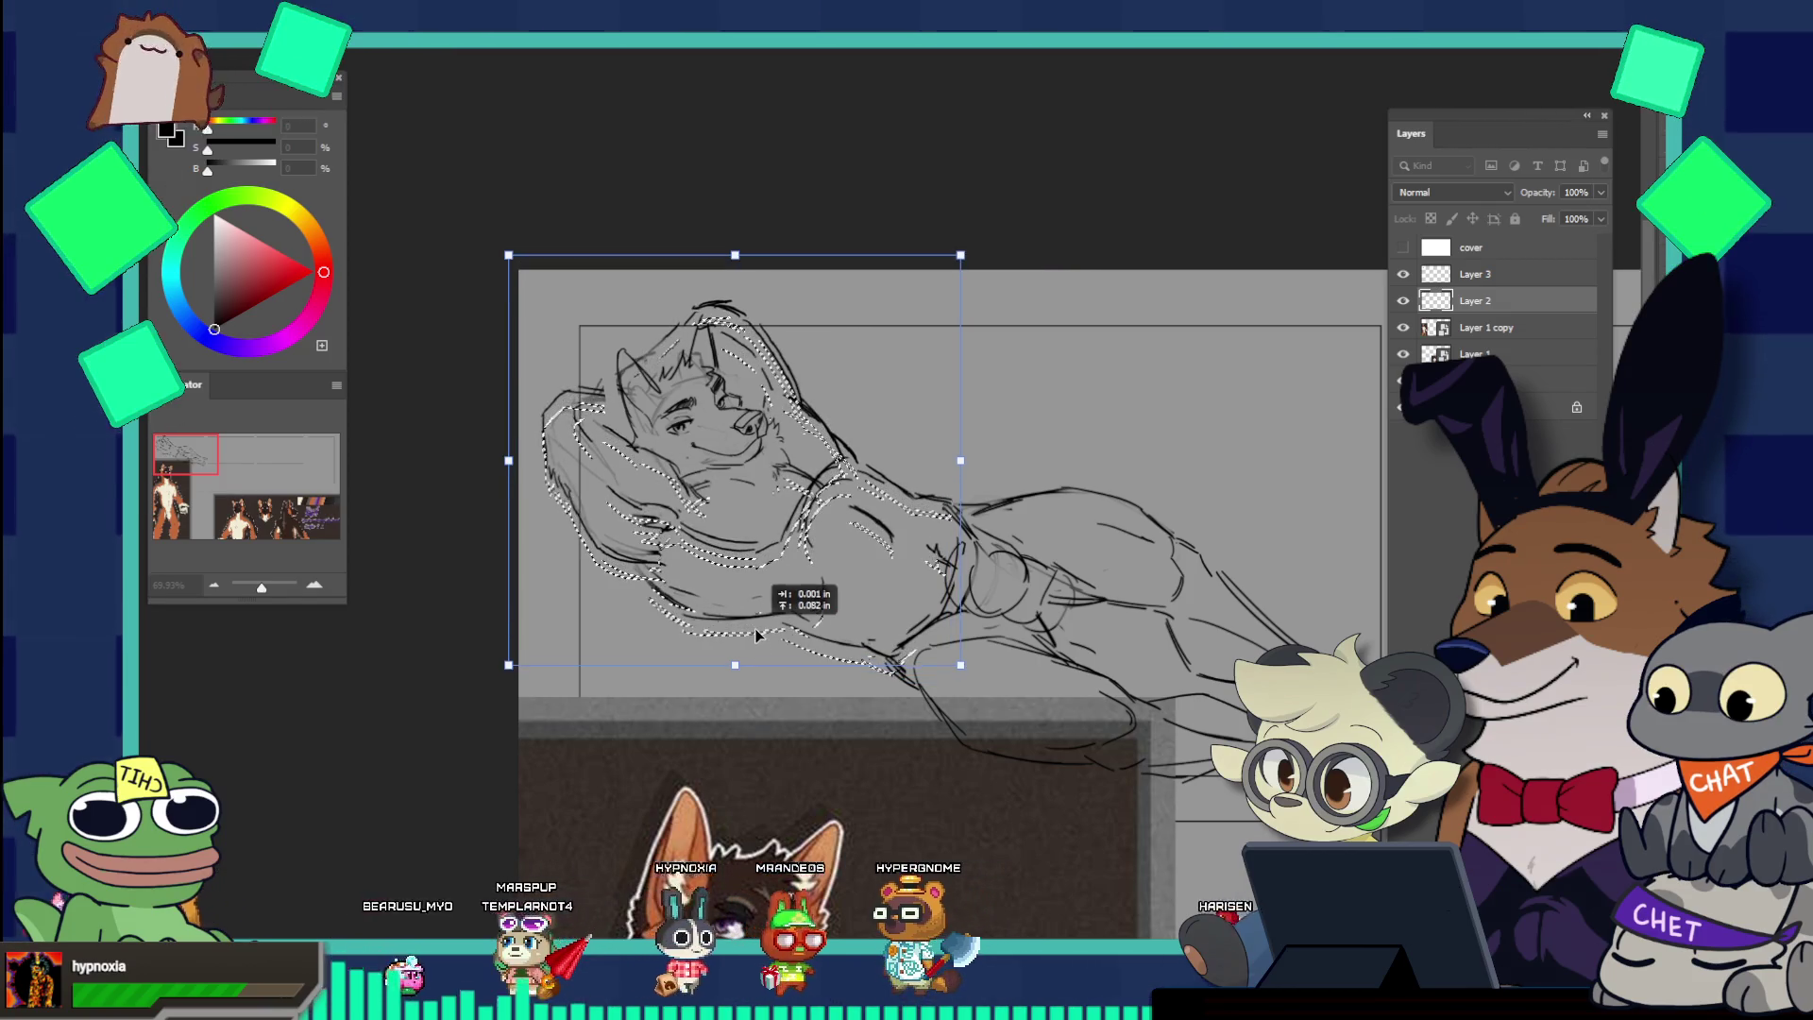
pyautogui.press('Return')
pyautogui.hotkey('ctrl', 'd')
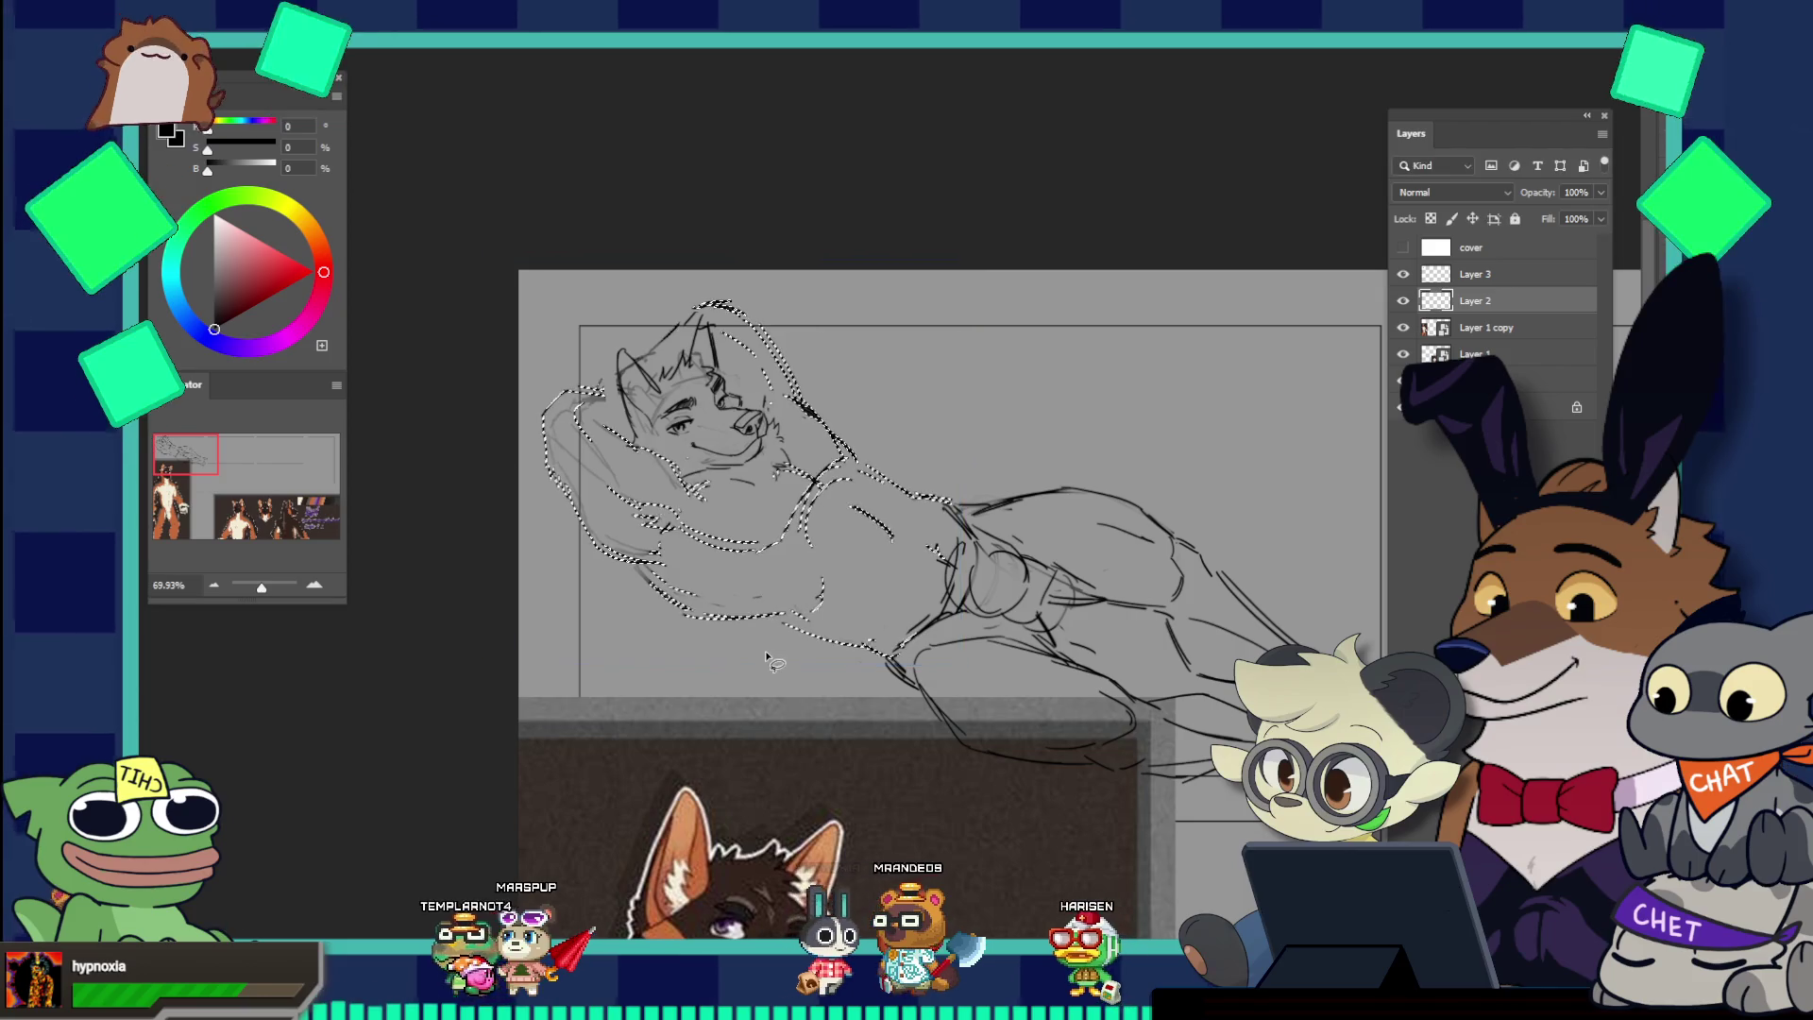
# Step: Check the new proportions by zooming out and toggling Layer 3's visibility
pyautogui.moveTo(765, 649); pyautogui.dragTo(733, 601)
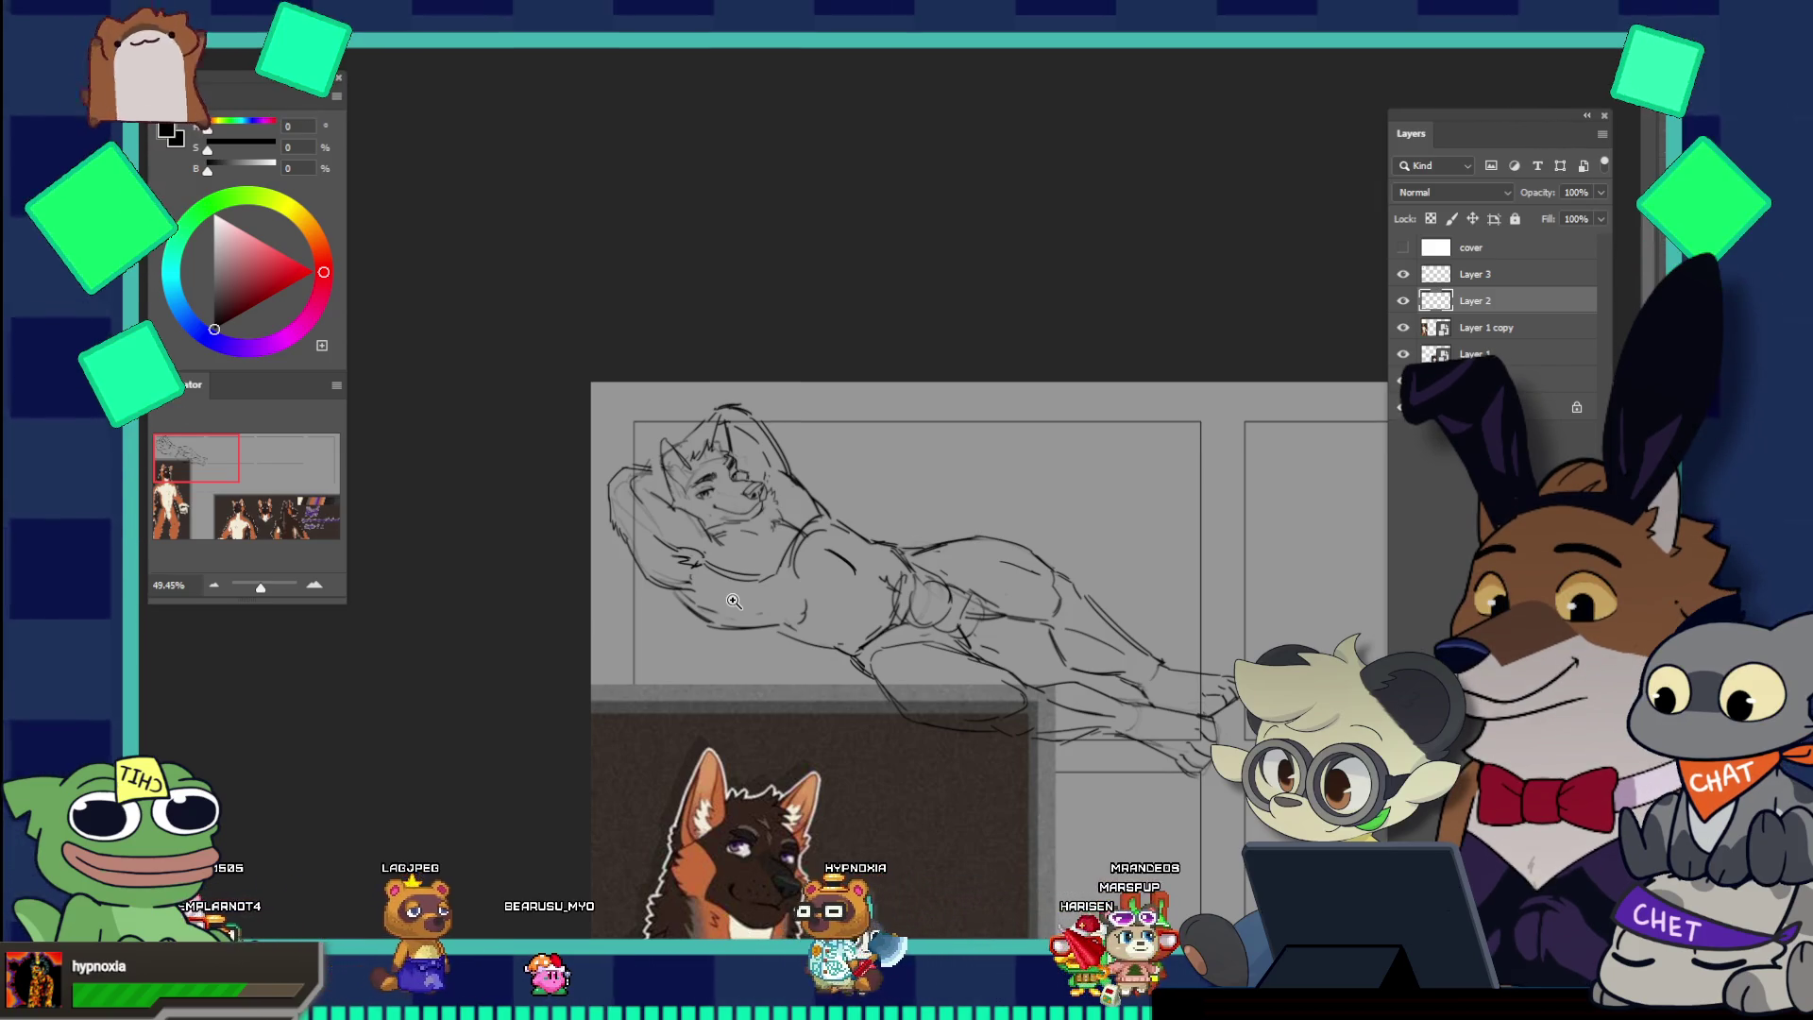
pyautogui.moveTo(776, 479); pyautogui.dragTo(812, 478)
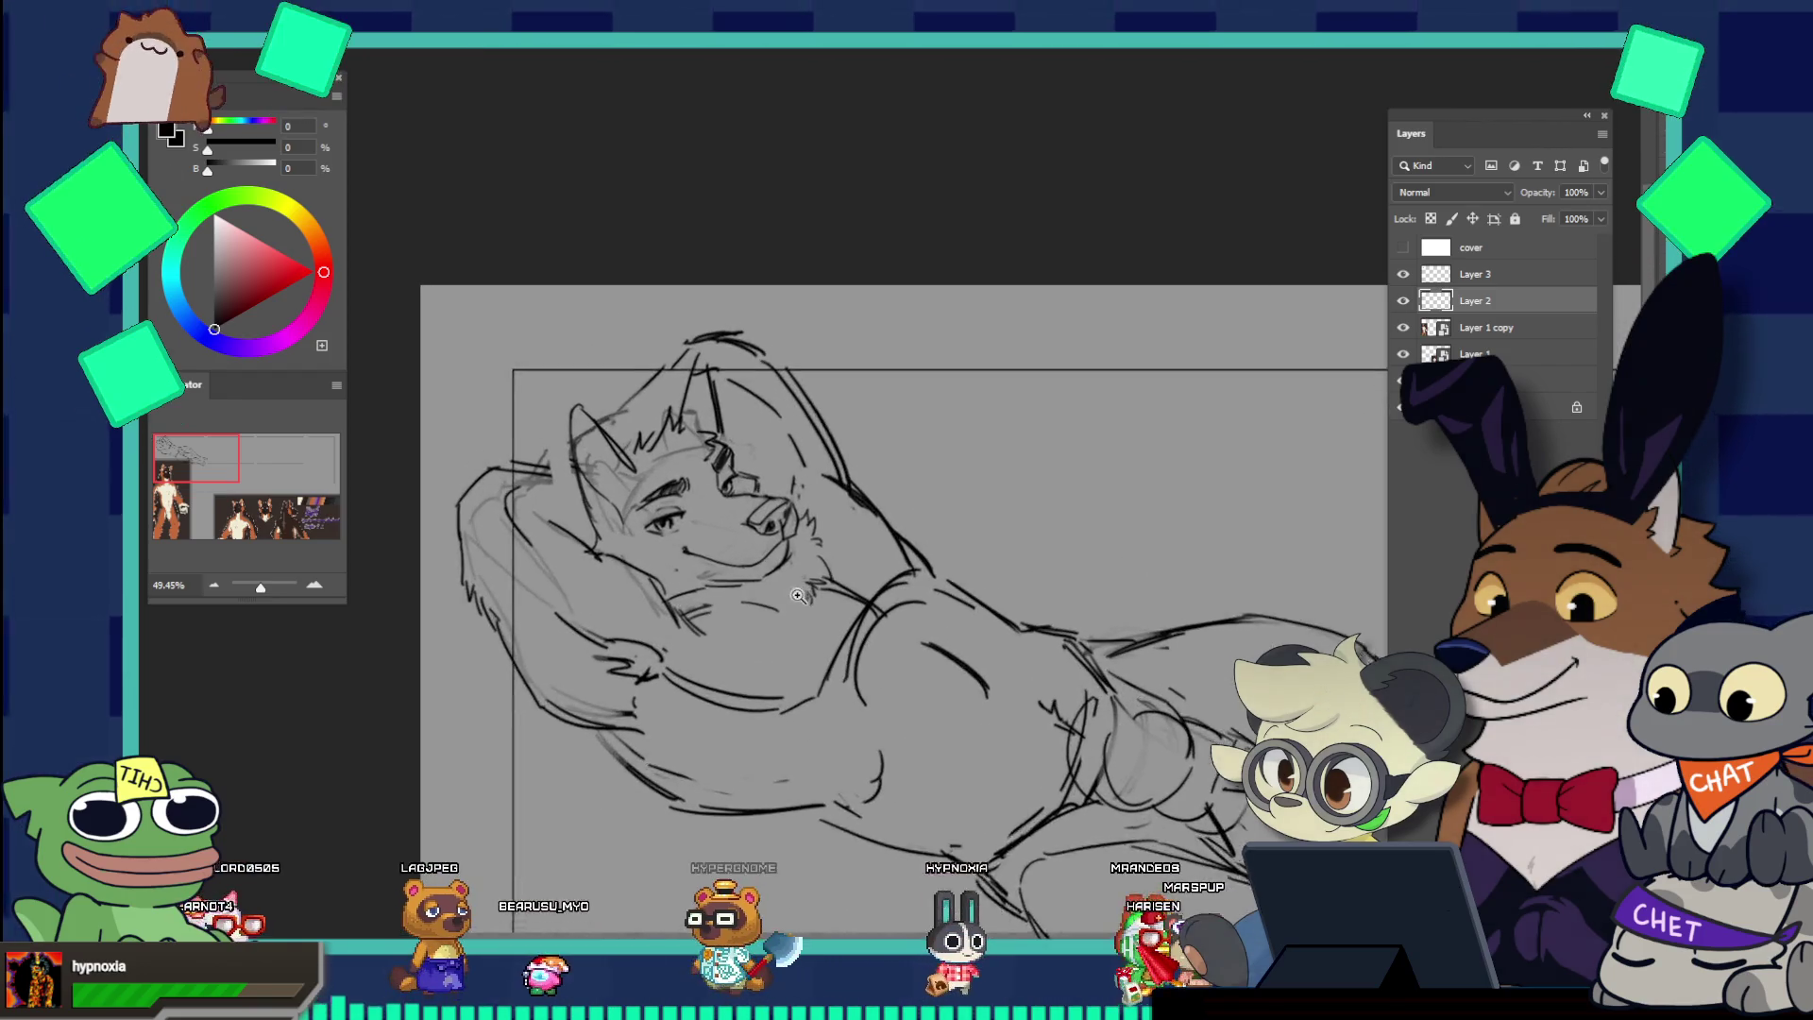
pyautogui.click(1402, 274)
pyautogui.click(1402, 274)
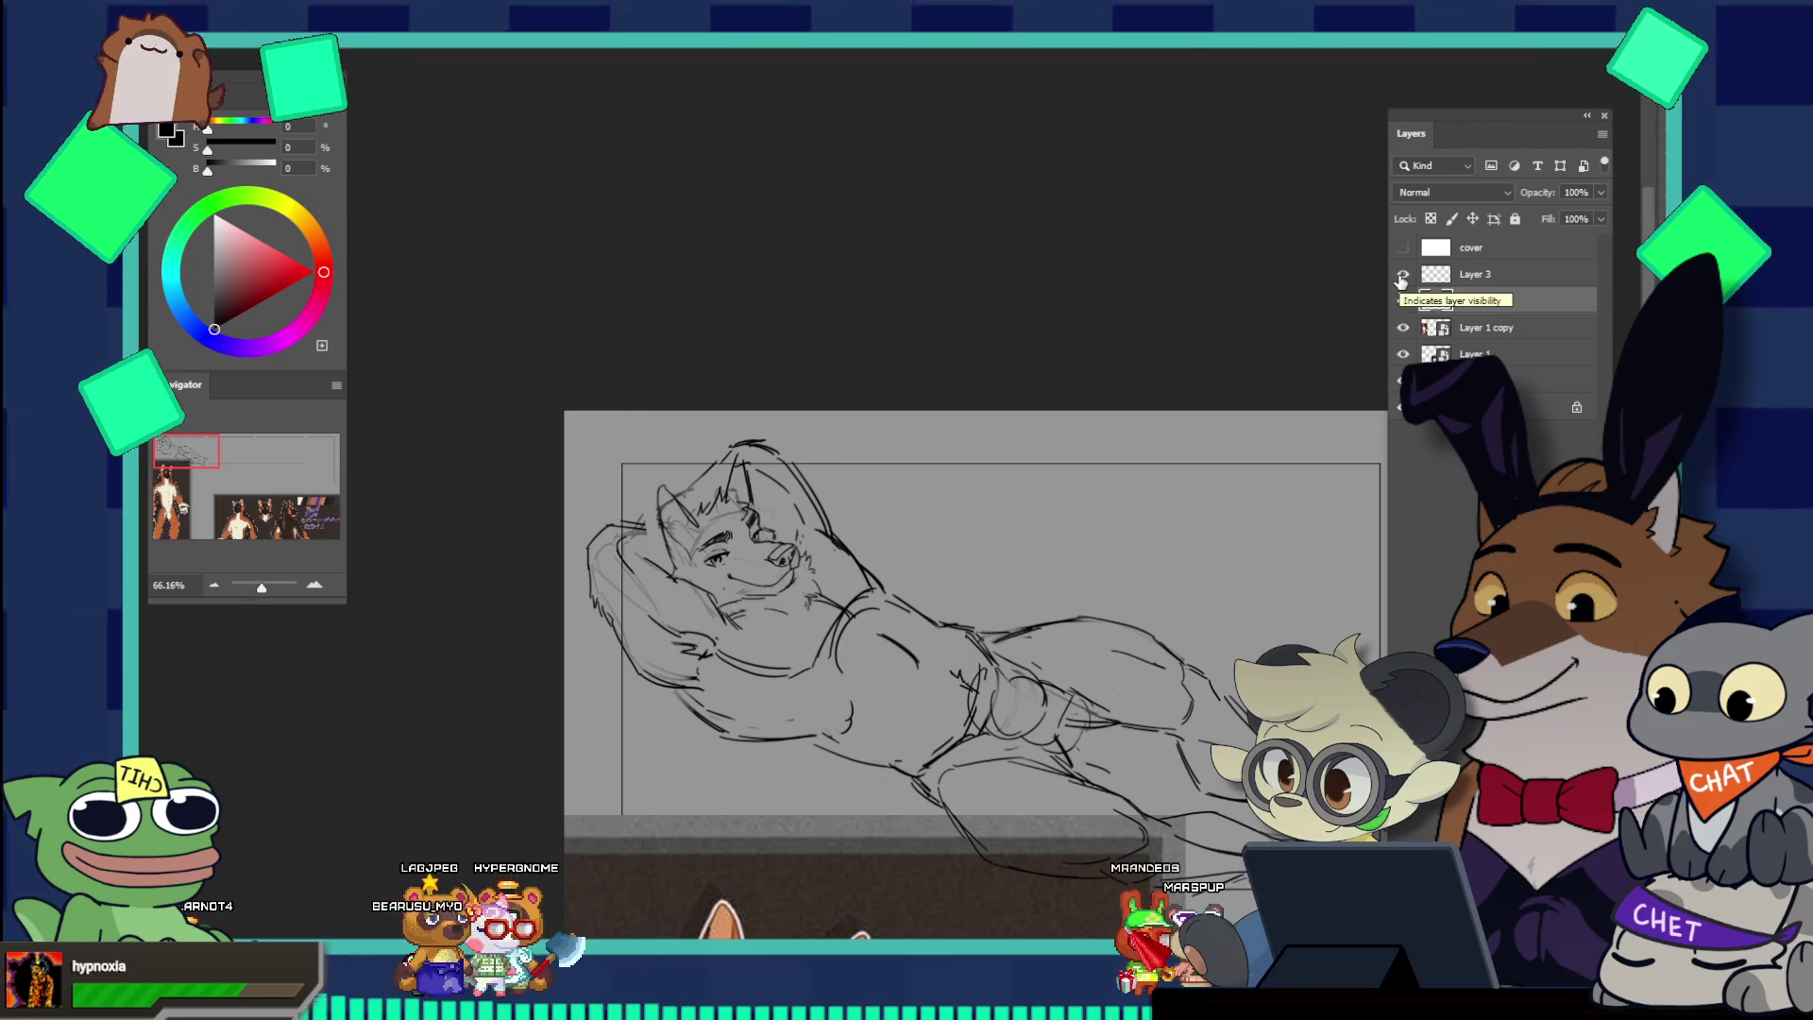
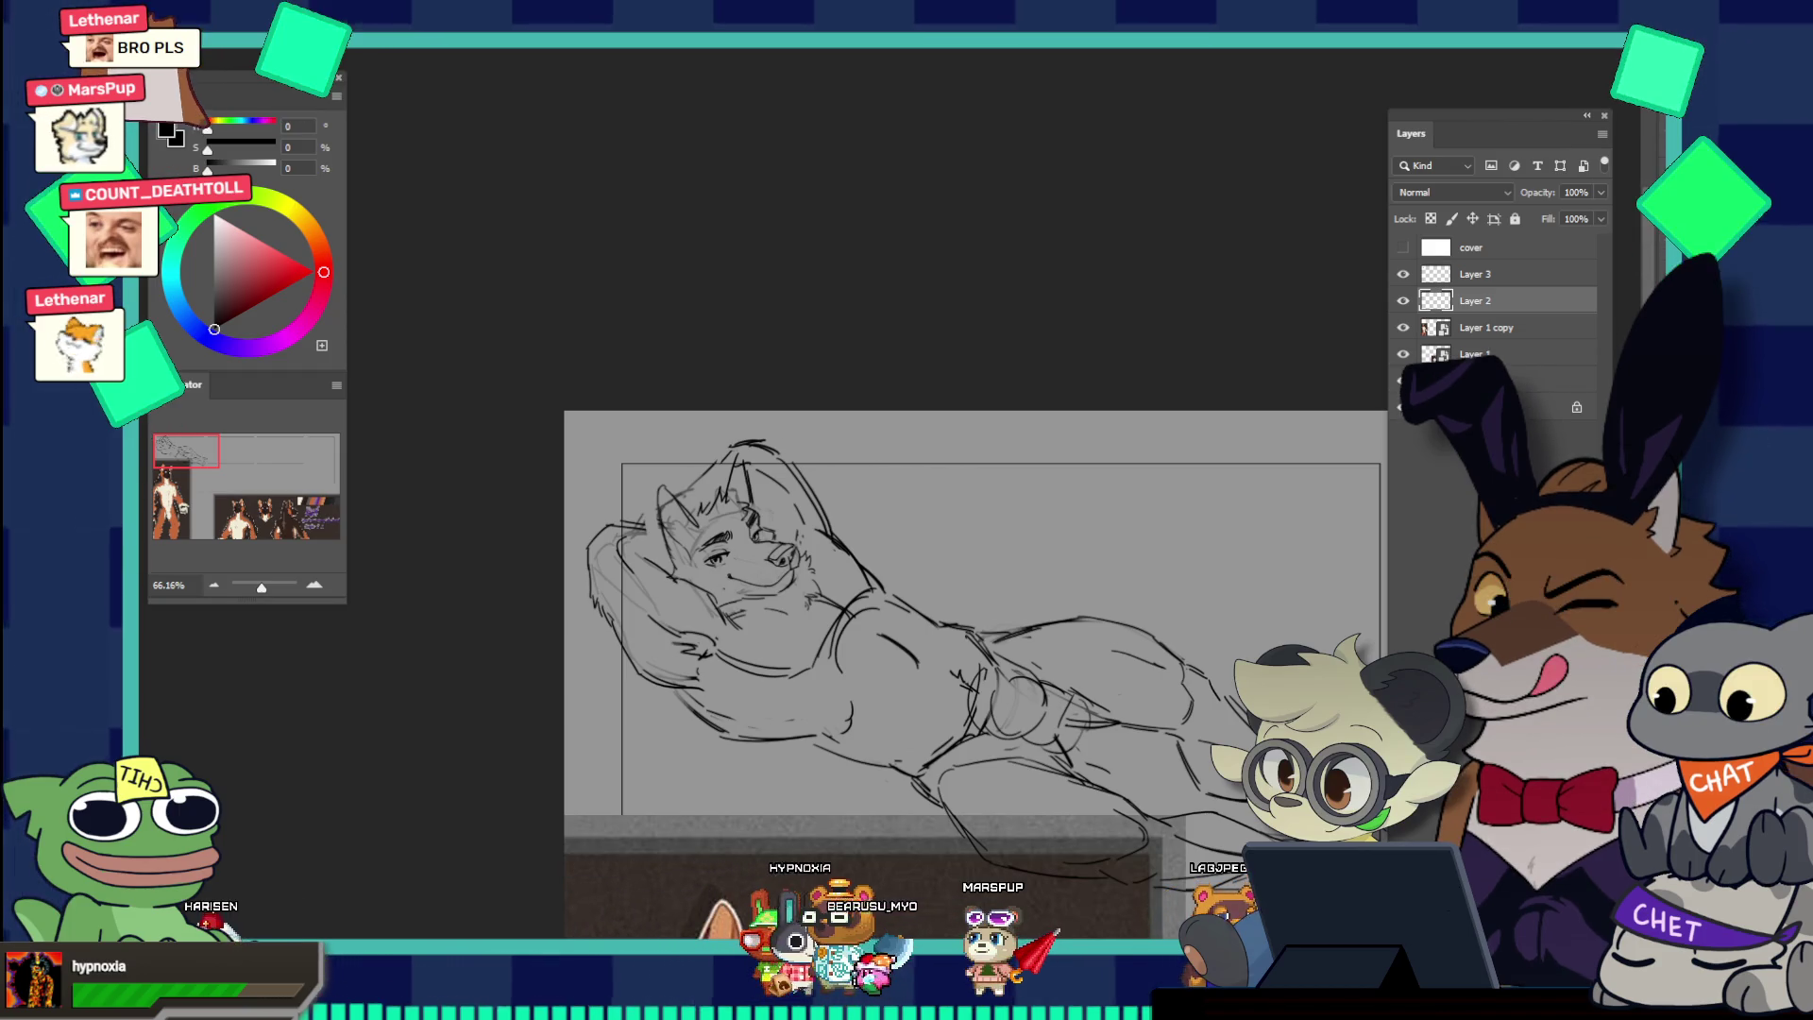
# Step: Zoom in on the character's head and add a new empty layer for the clean lines
pyautogui.click(1403, 274)
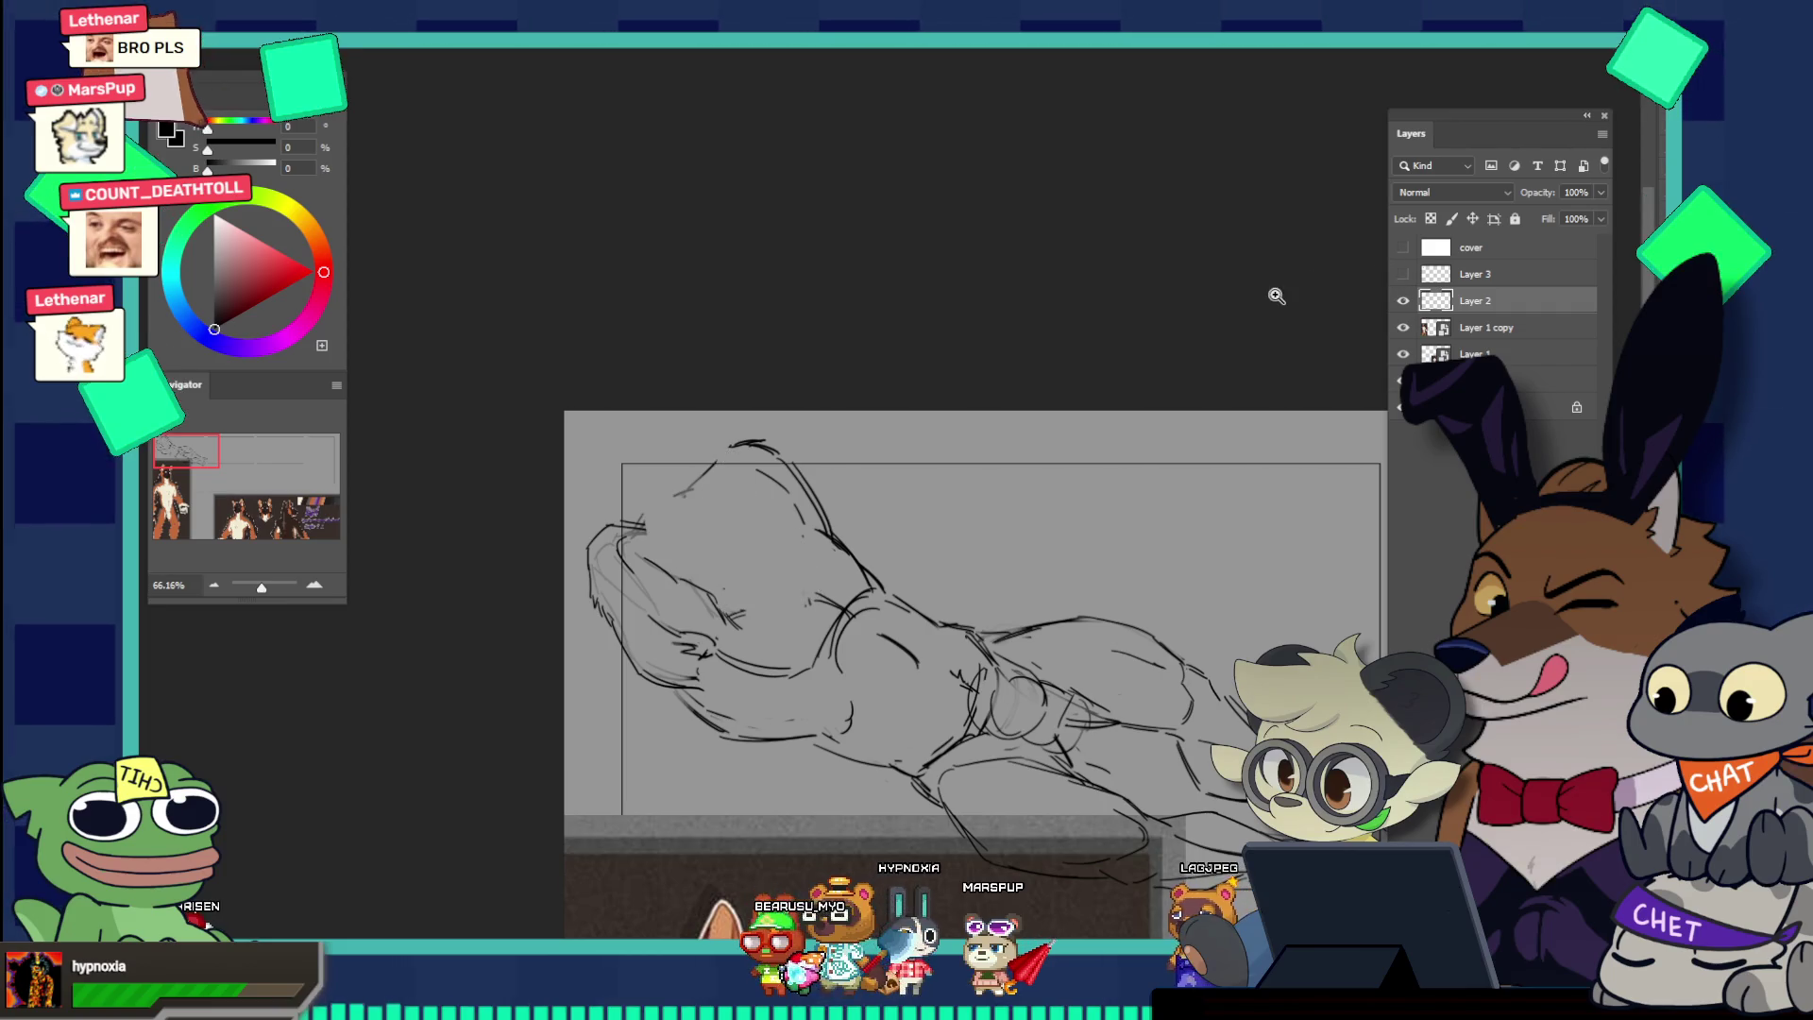
pyautogui.moveTo(741, 517); pyautogui.dragTo(803, 507)
pyautogui.hotkey('ctrl', 'shift', 'alt', 'n')
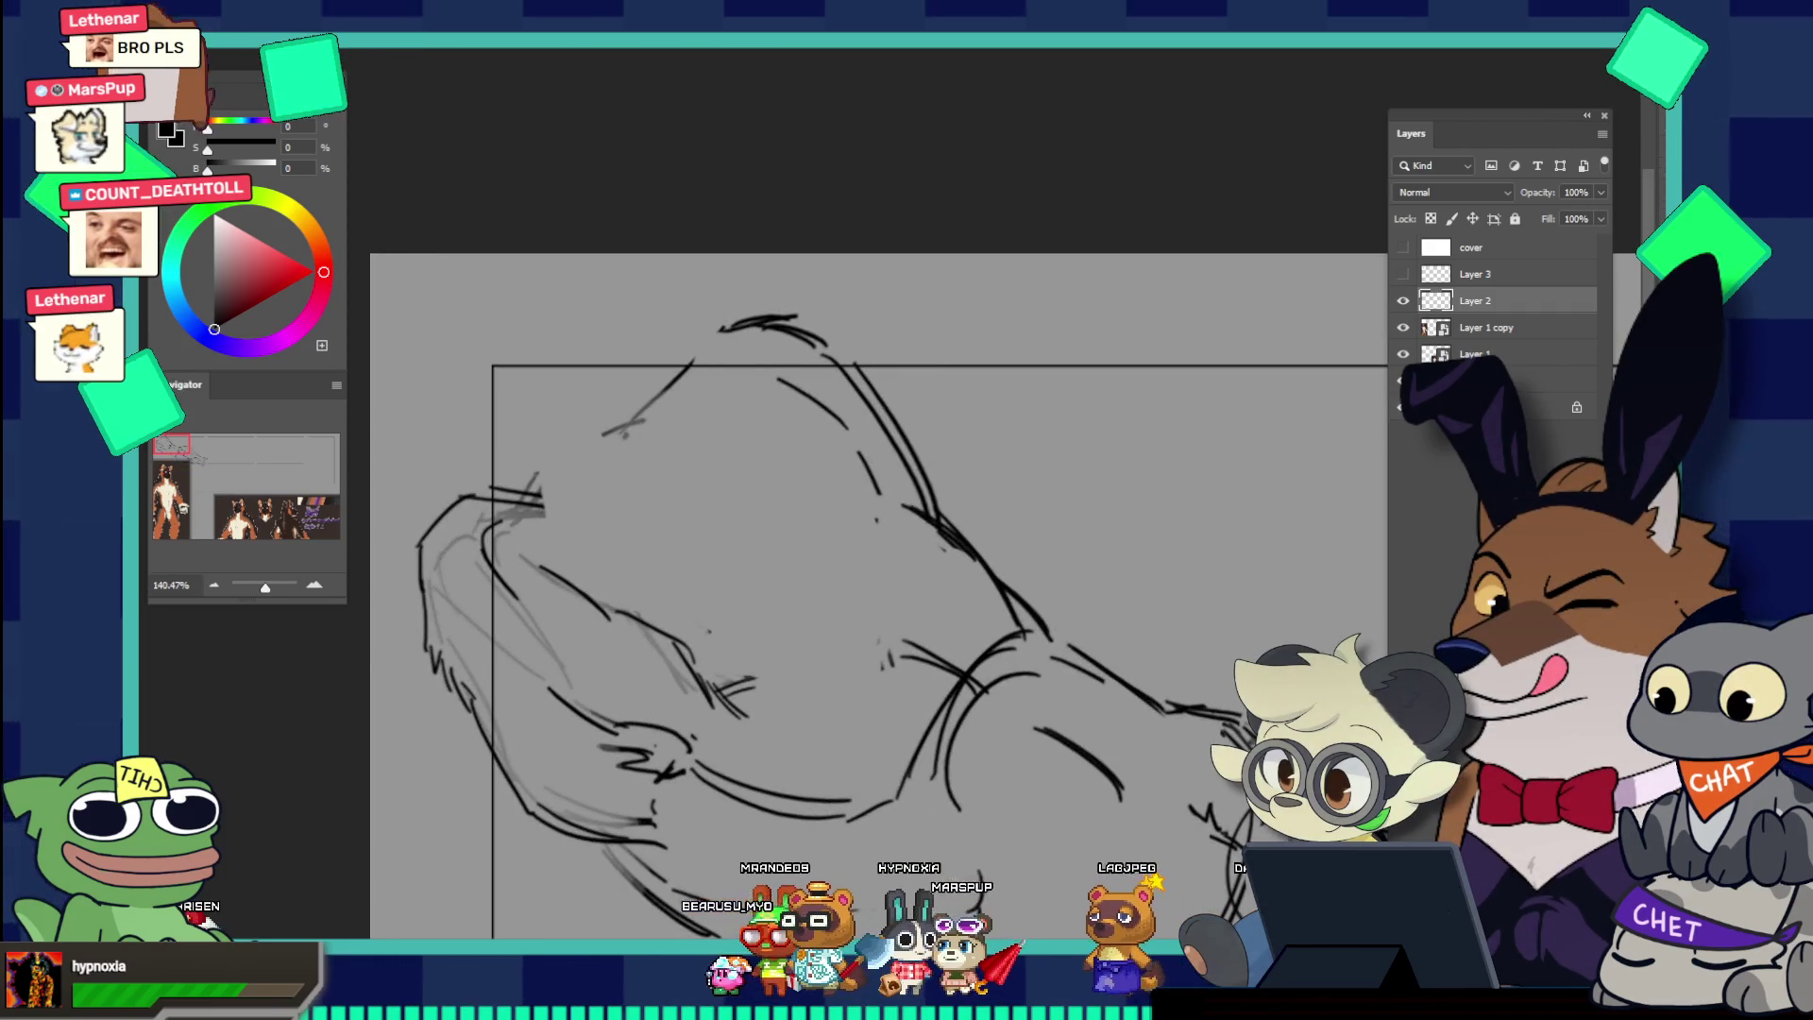
pyautogui.click(1475, 327)
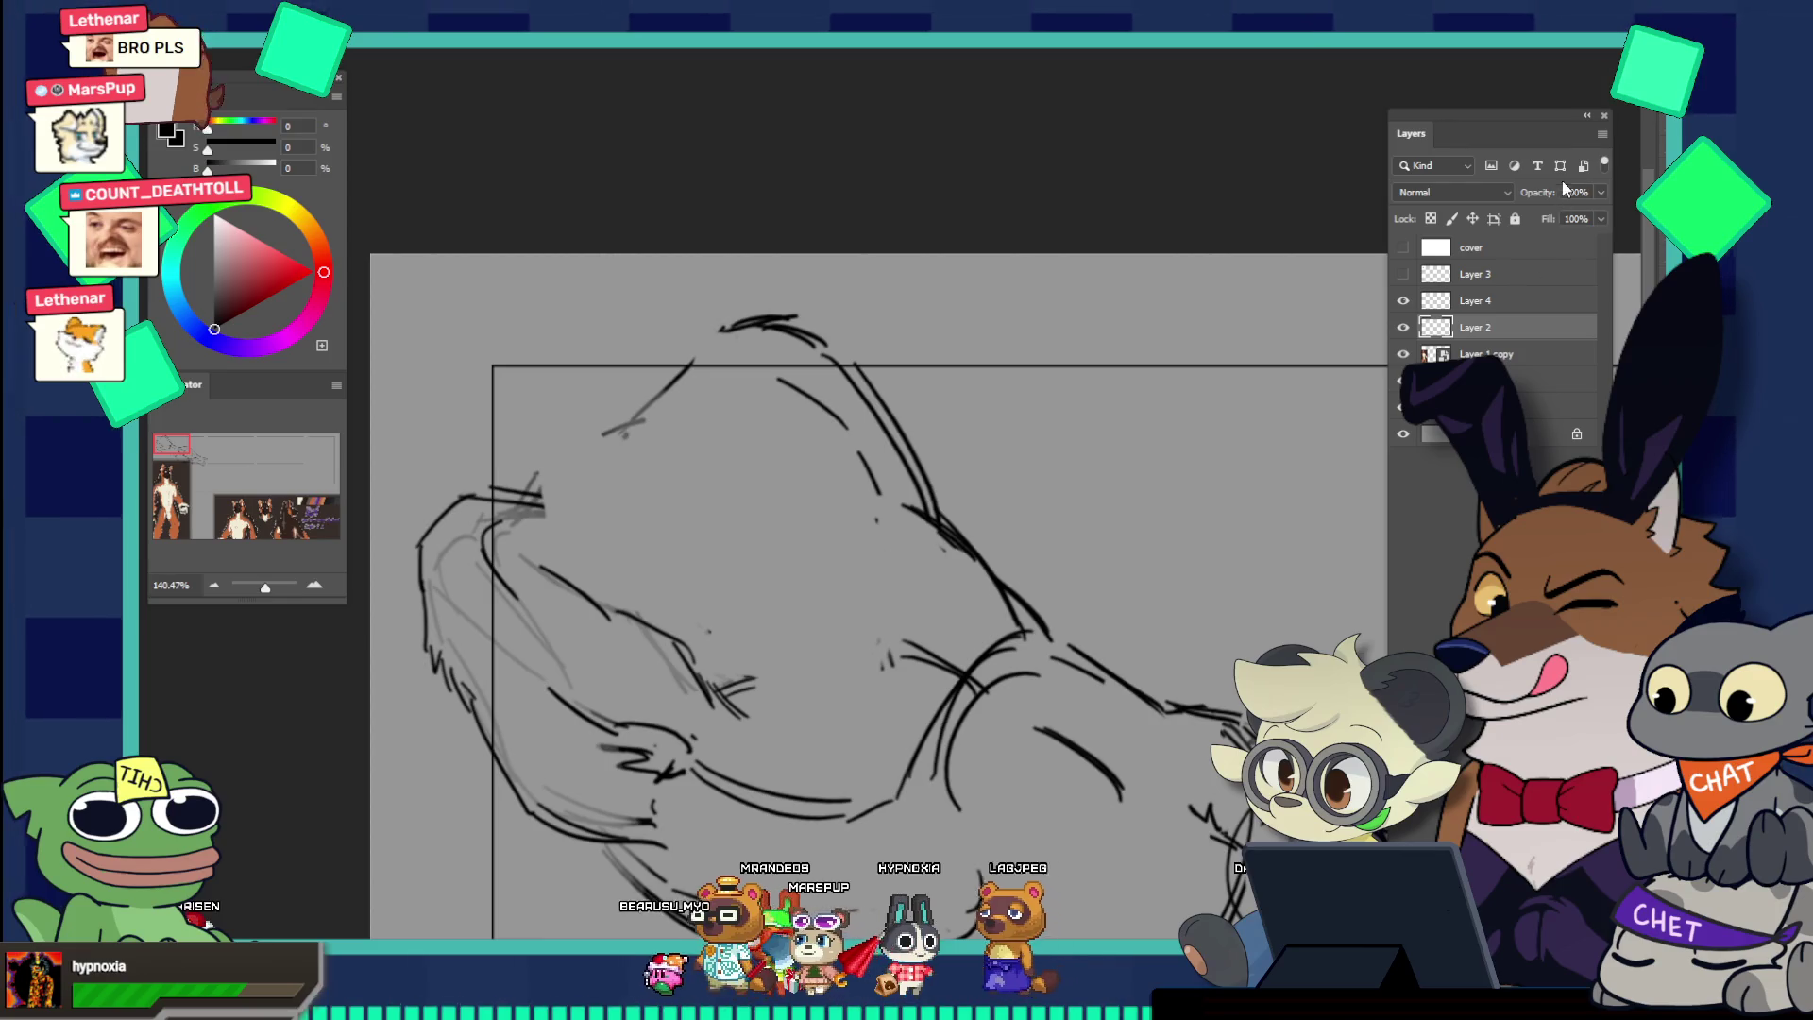
pyautogui.click(1403, 274)
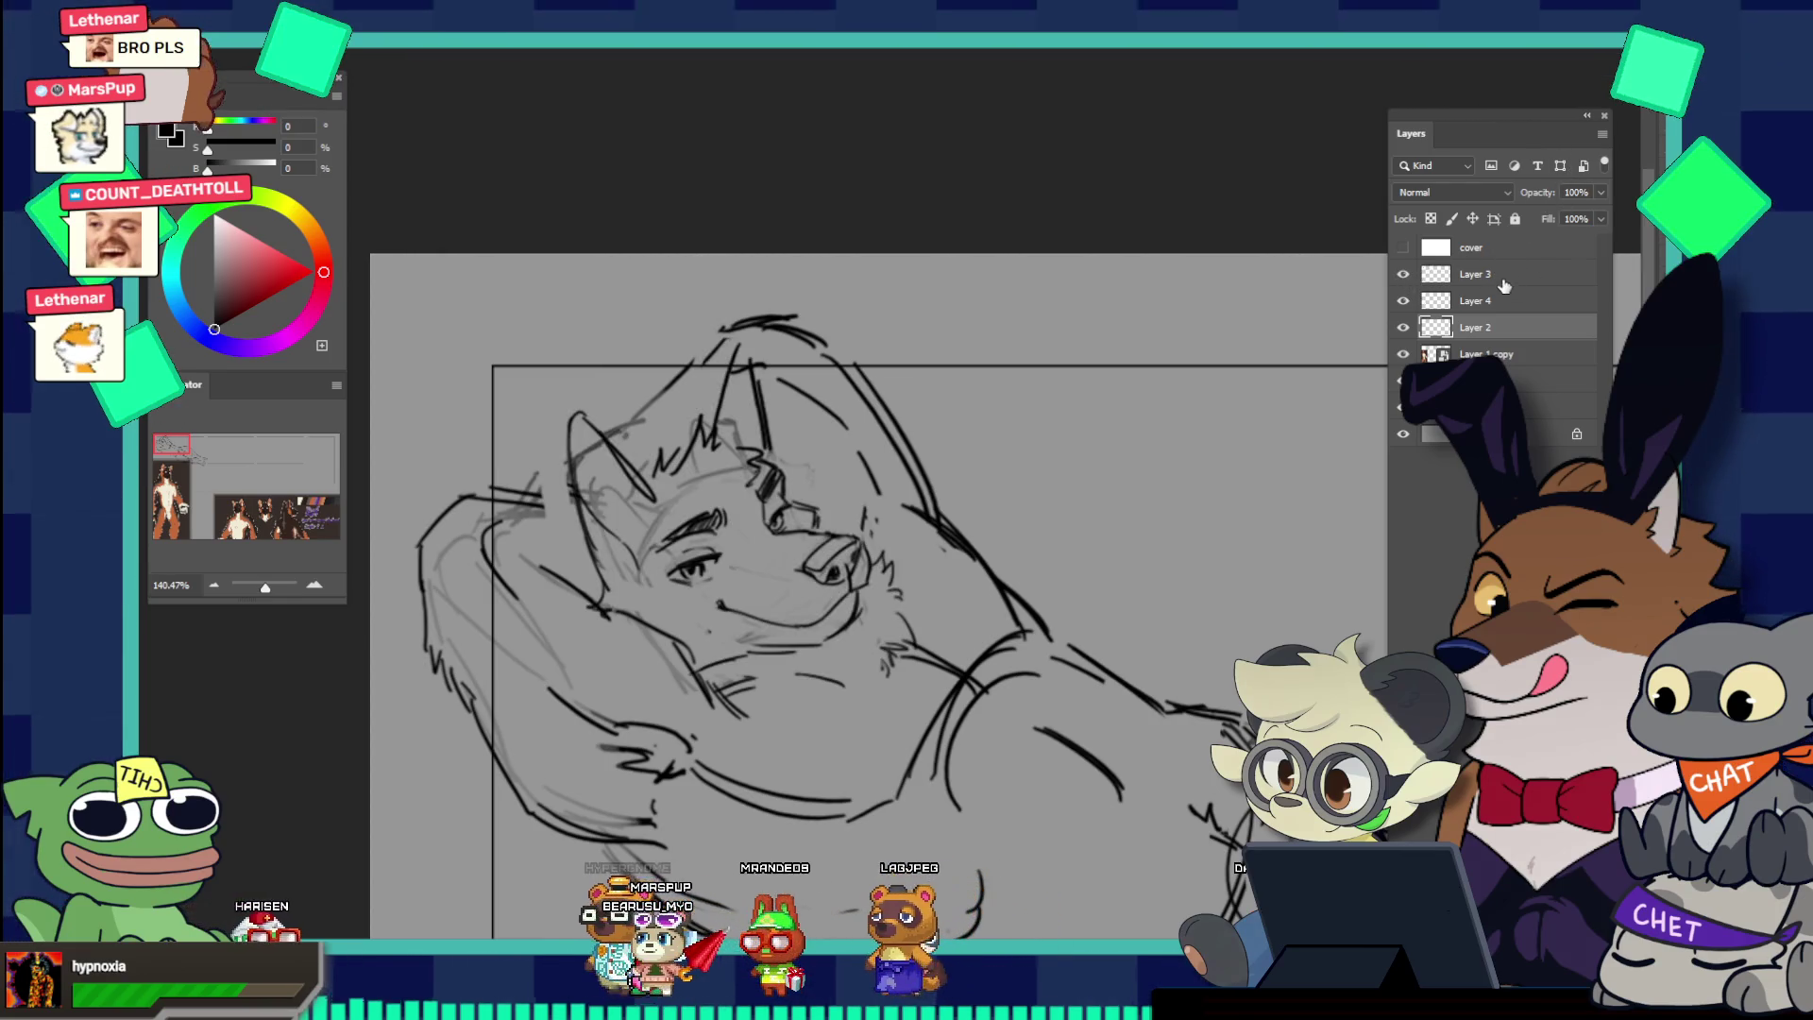
# Step: Fade the Layer 3 face sketch to 39% opacity and select Layer 4 for drawing
pyautogui.click(1476, 274)
pyautogui.click(1601, 163)
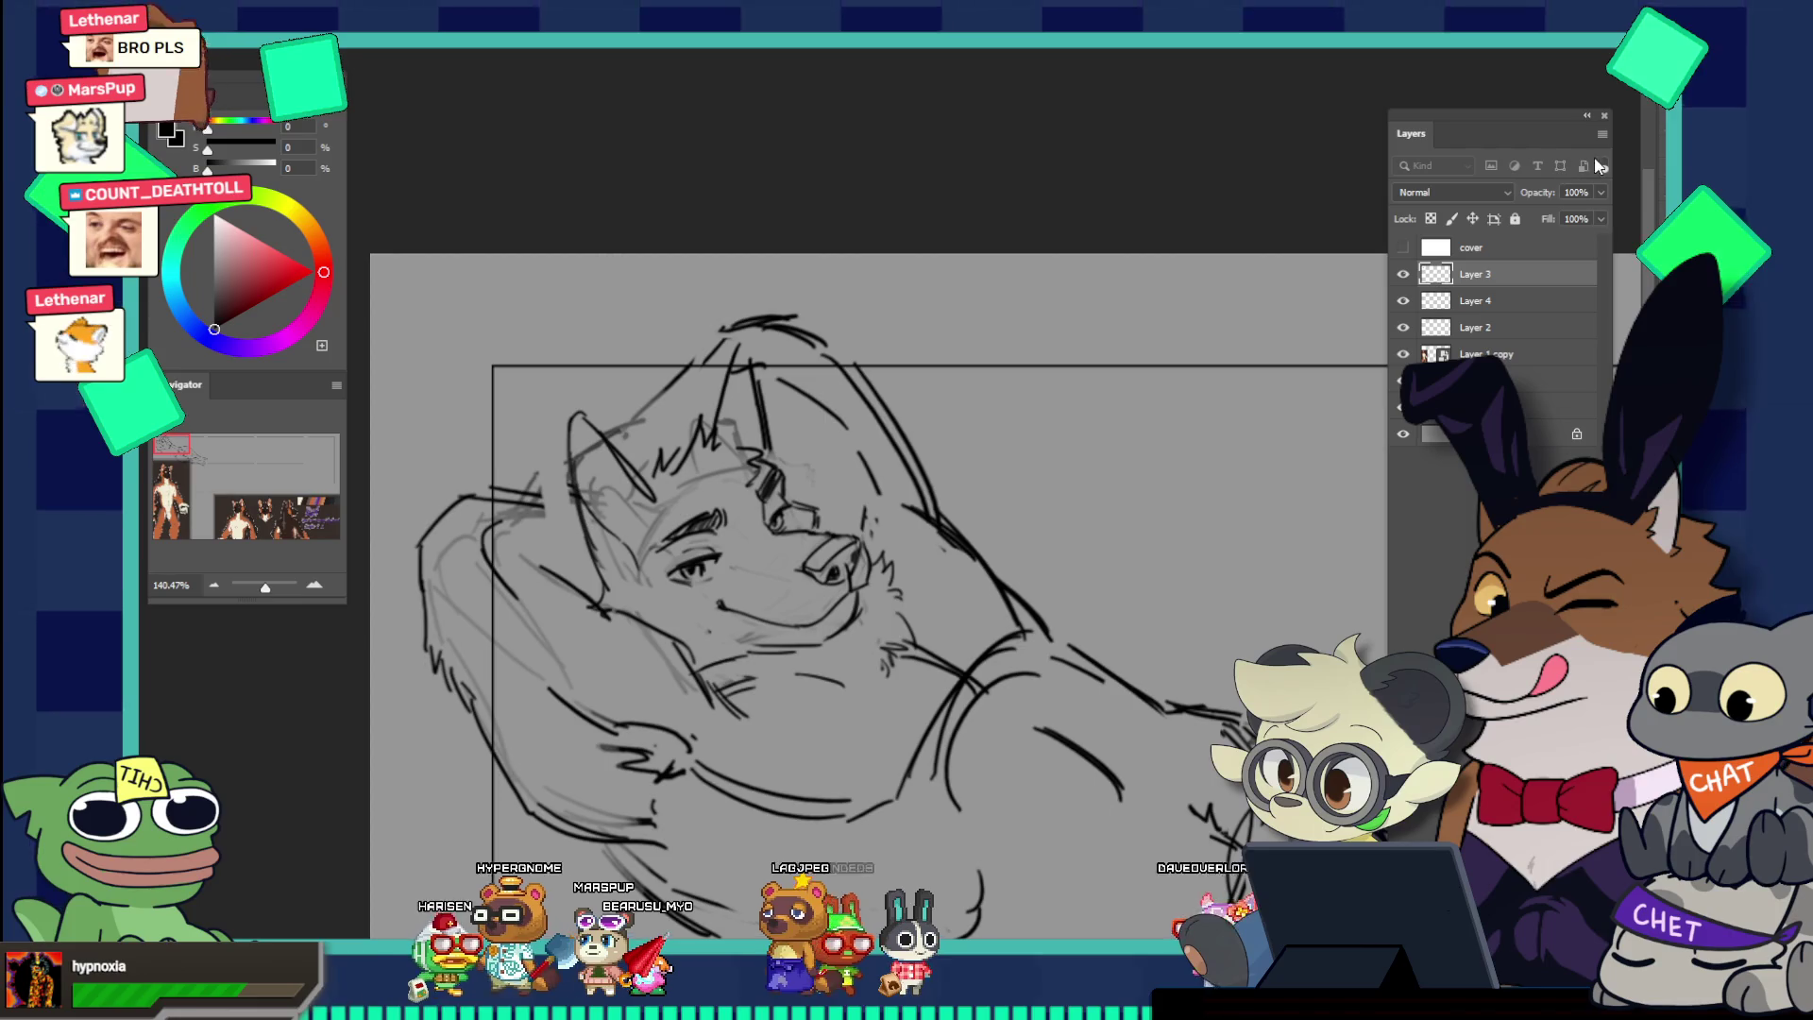
pyautogui.click(1602, 162)
pyautogui.click(1601, 191)
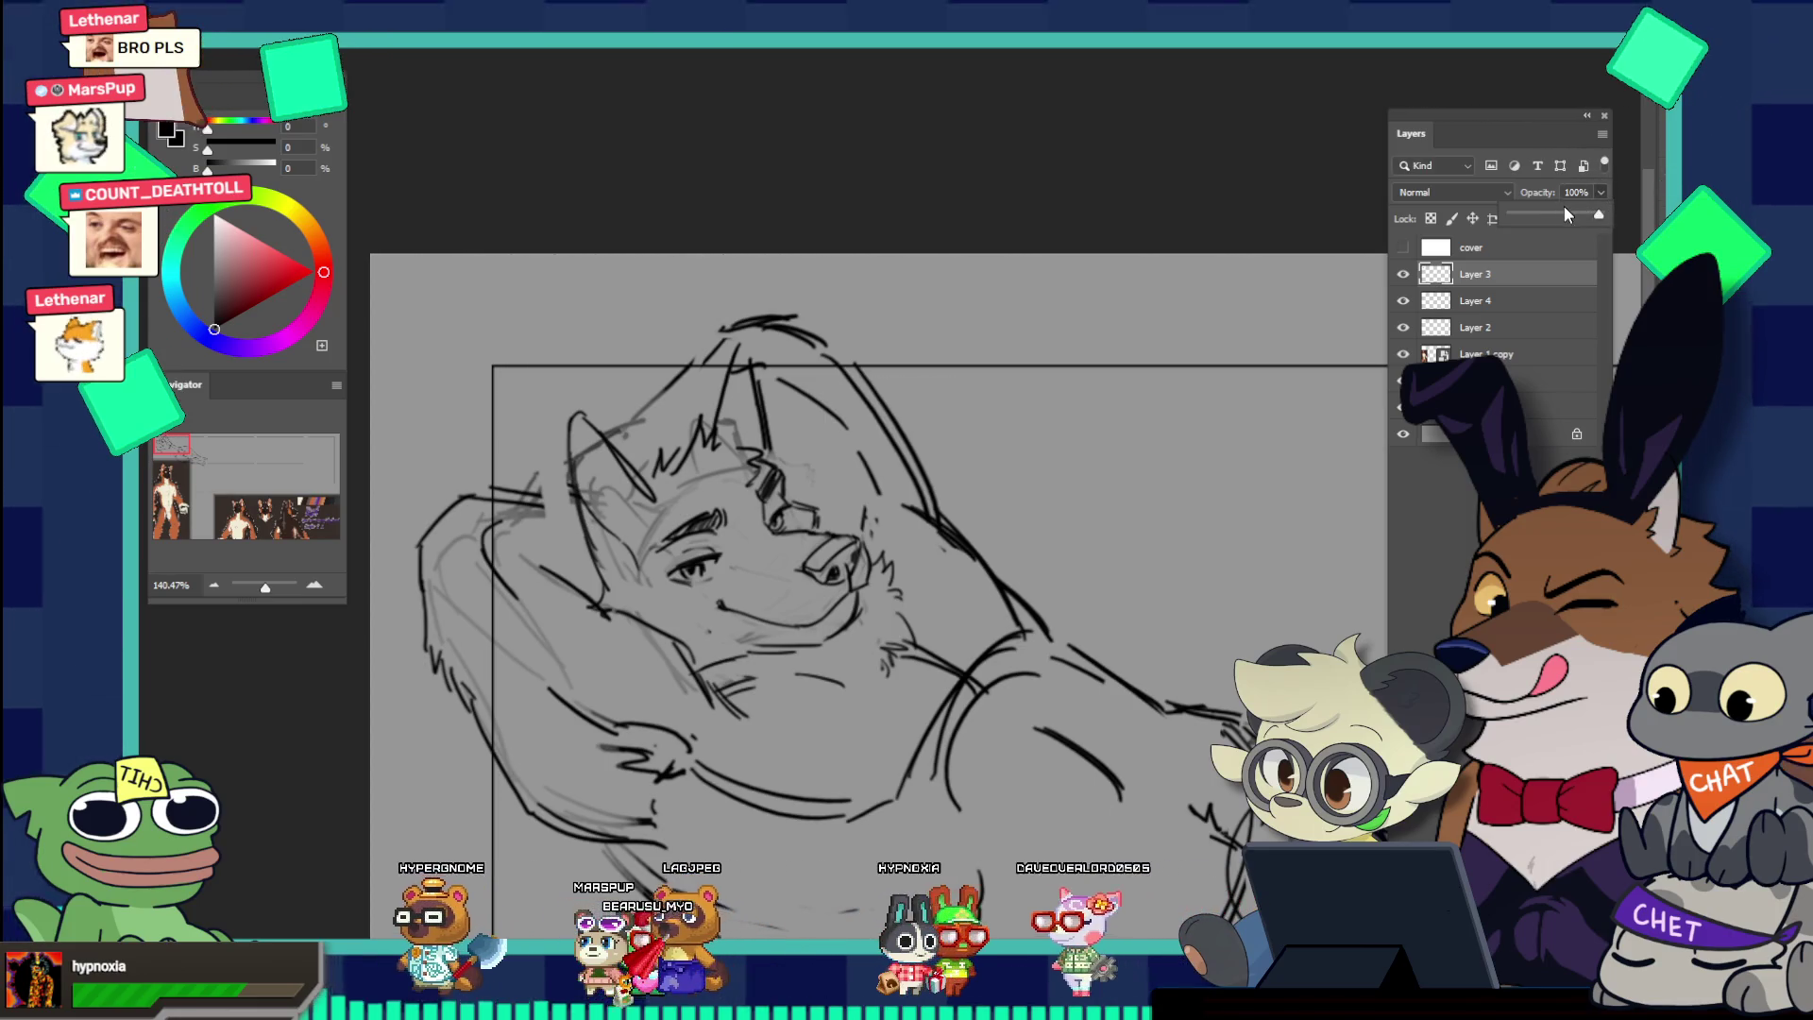
pyautogui.moveTo(1564, 213); pyautogui.dragTo(1547, 216)
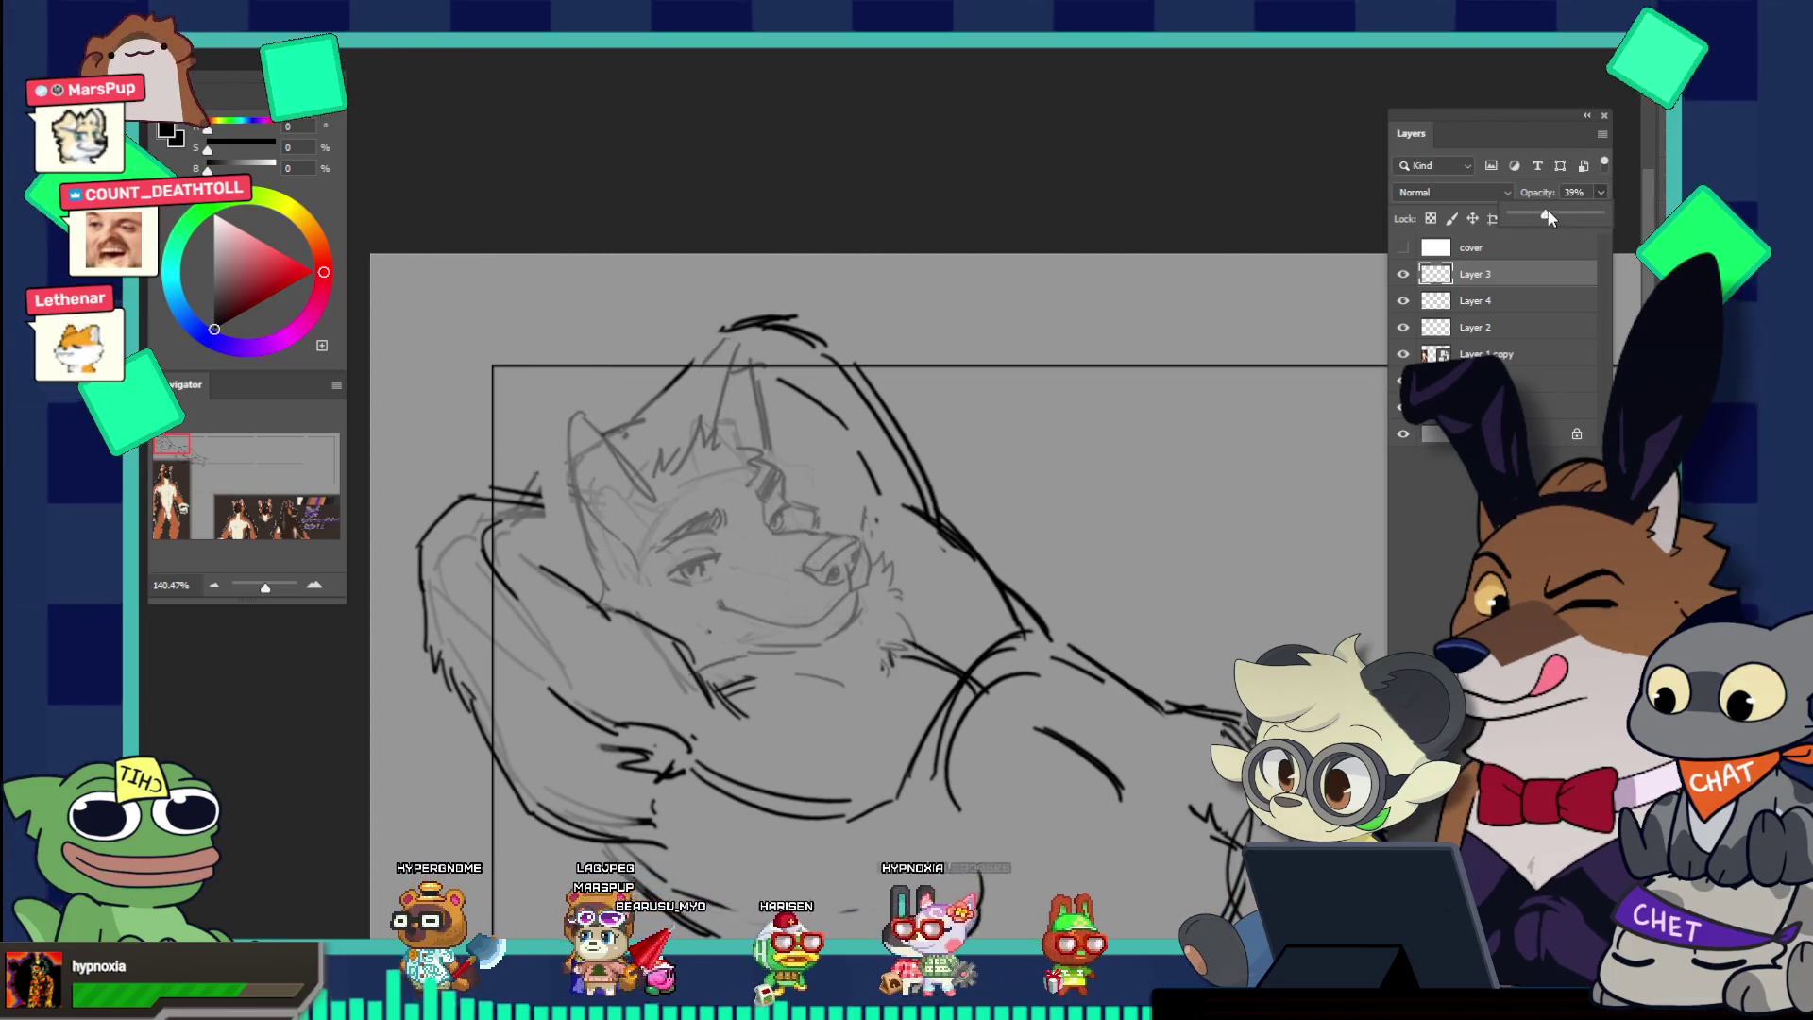
pyautogui.click(1509, 302)
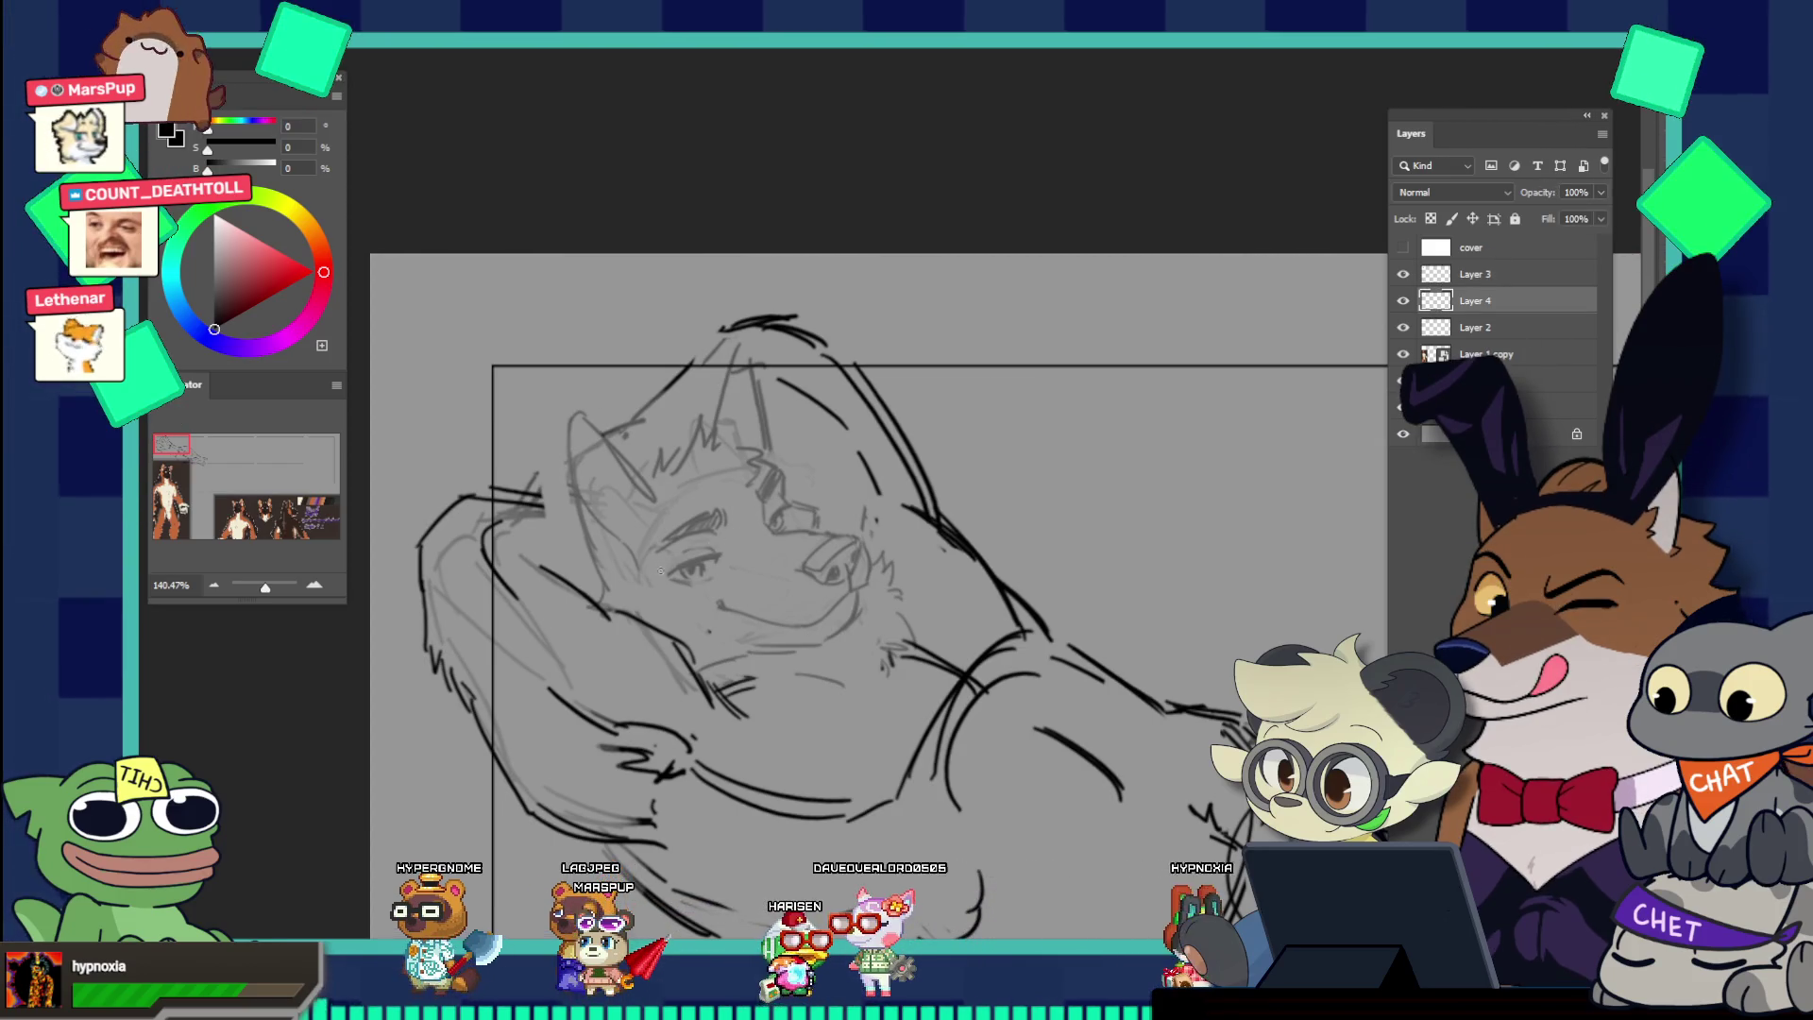
pyautogui.scroll(3, 735, 533)
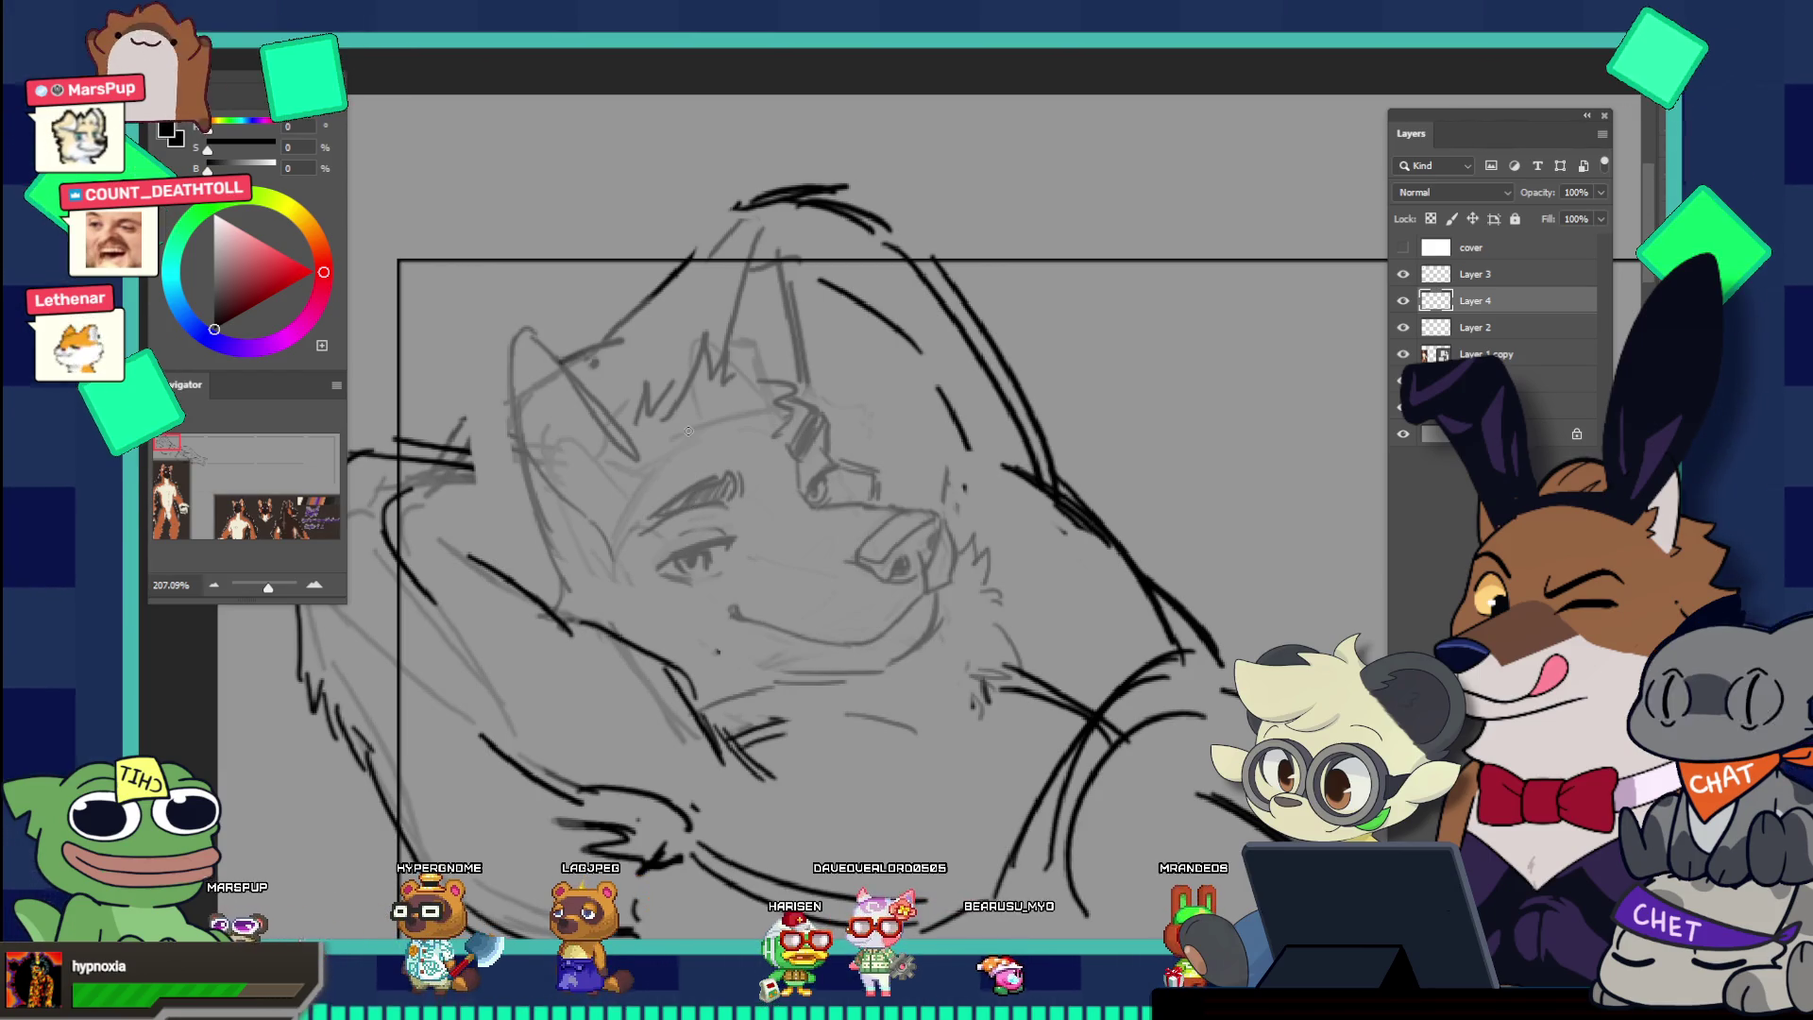
# Step: Ink a darker eye outline on Layer 4, undoing the stray long and pupil strokes
pyautogui.moveTo(638, 579); pyautogui.dragTo(656, 545)
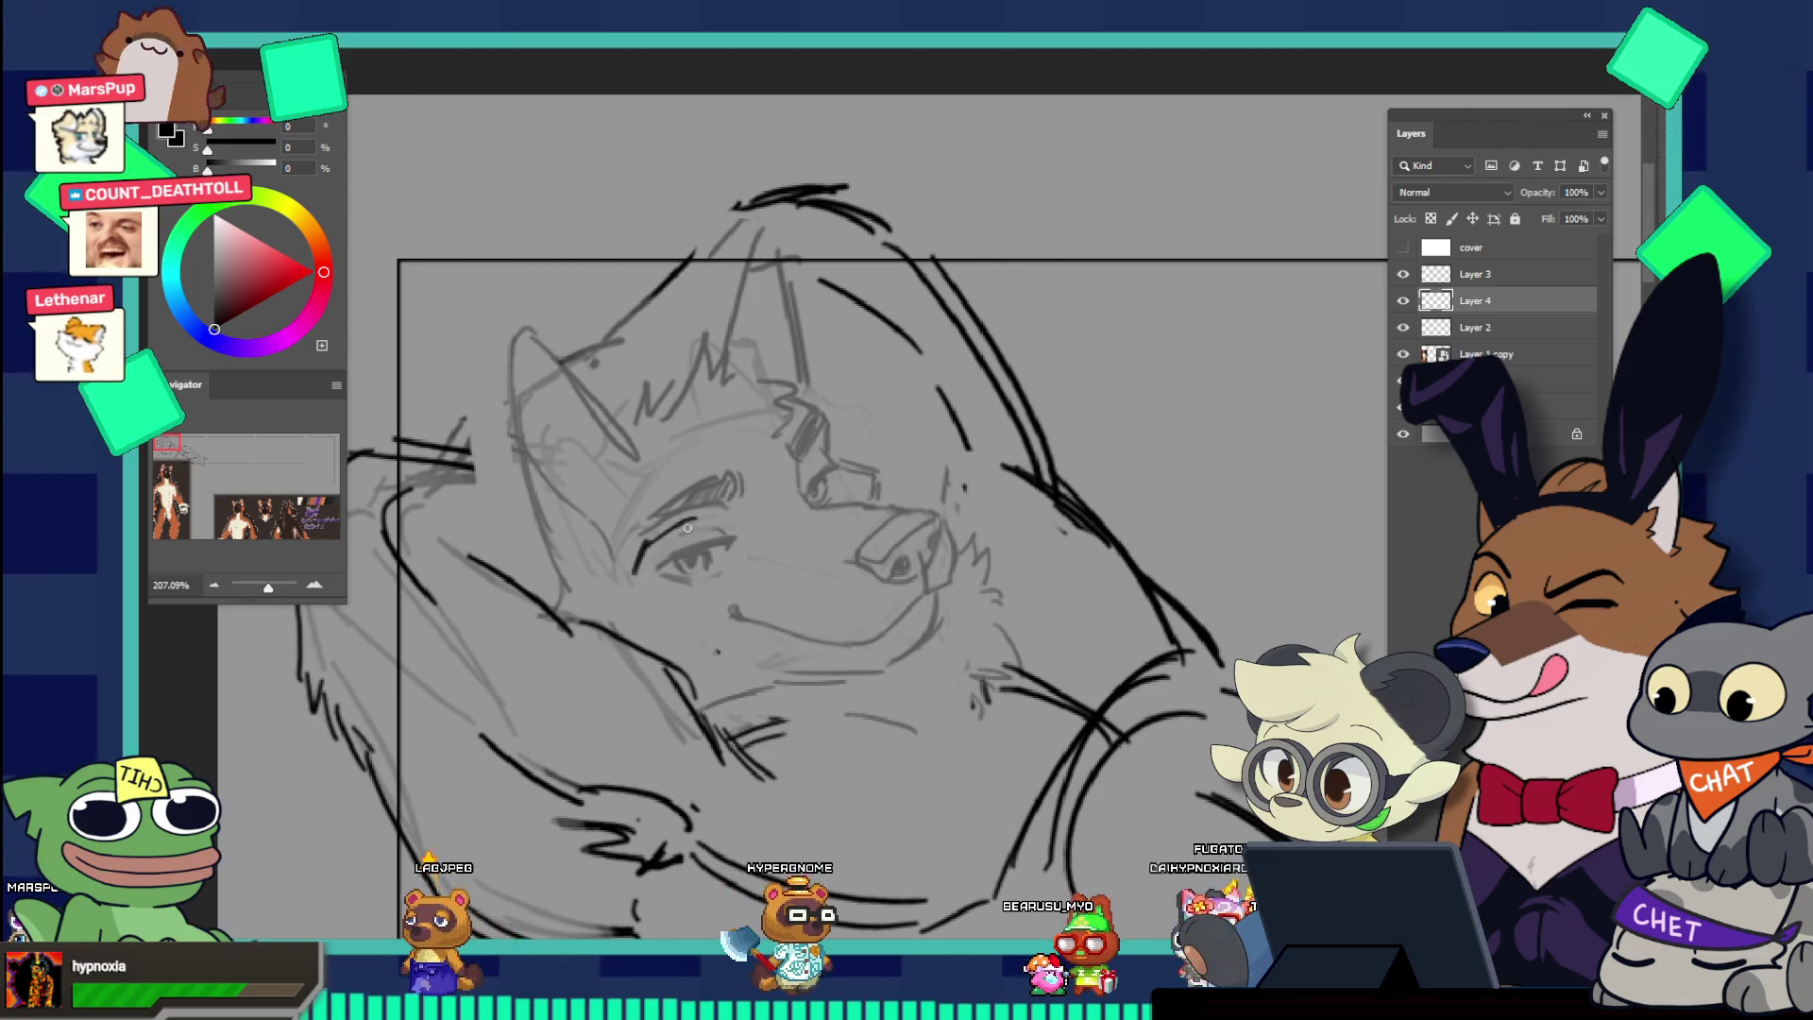
pyautogui.moveTo(639, 572)
pyautogui.mouseDown()
pyautogui.moveTo(650, 546)
pyautogui.moveTo(722, 519)
pyautogui.mouseUp()
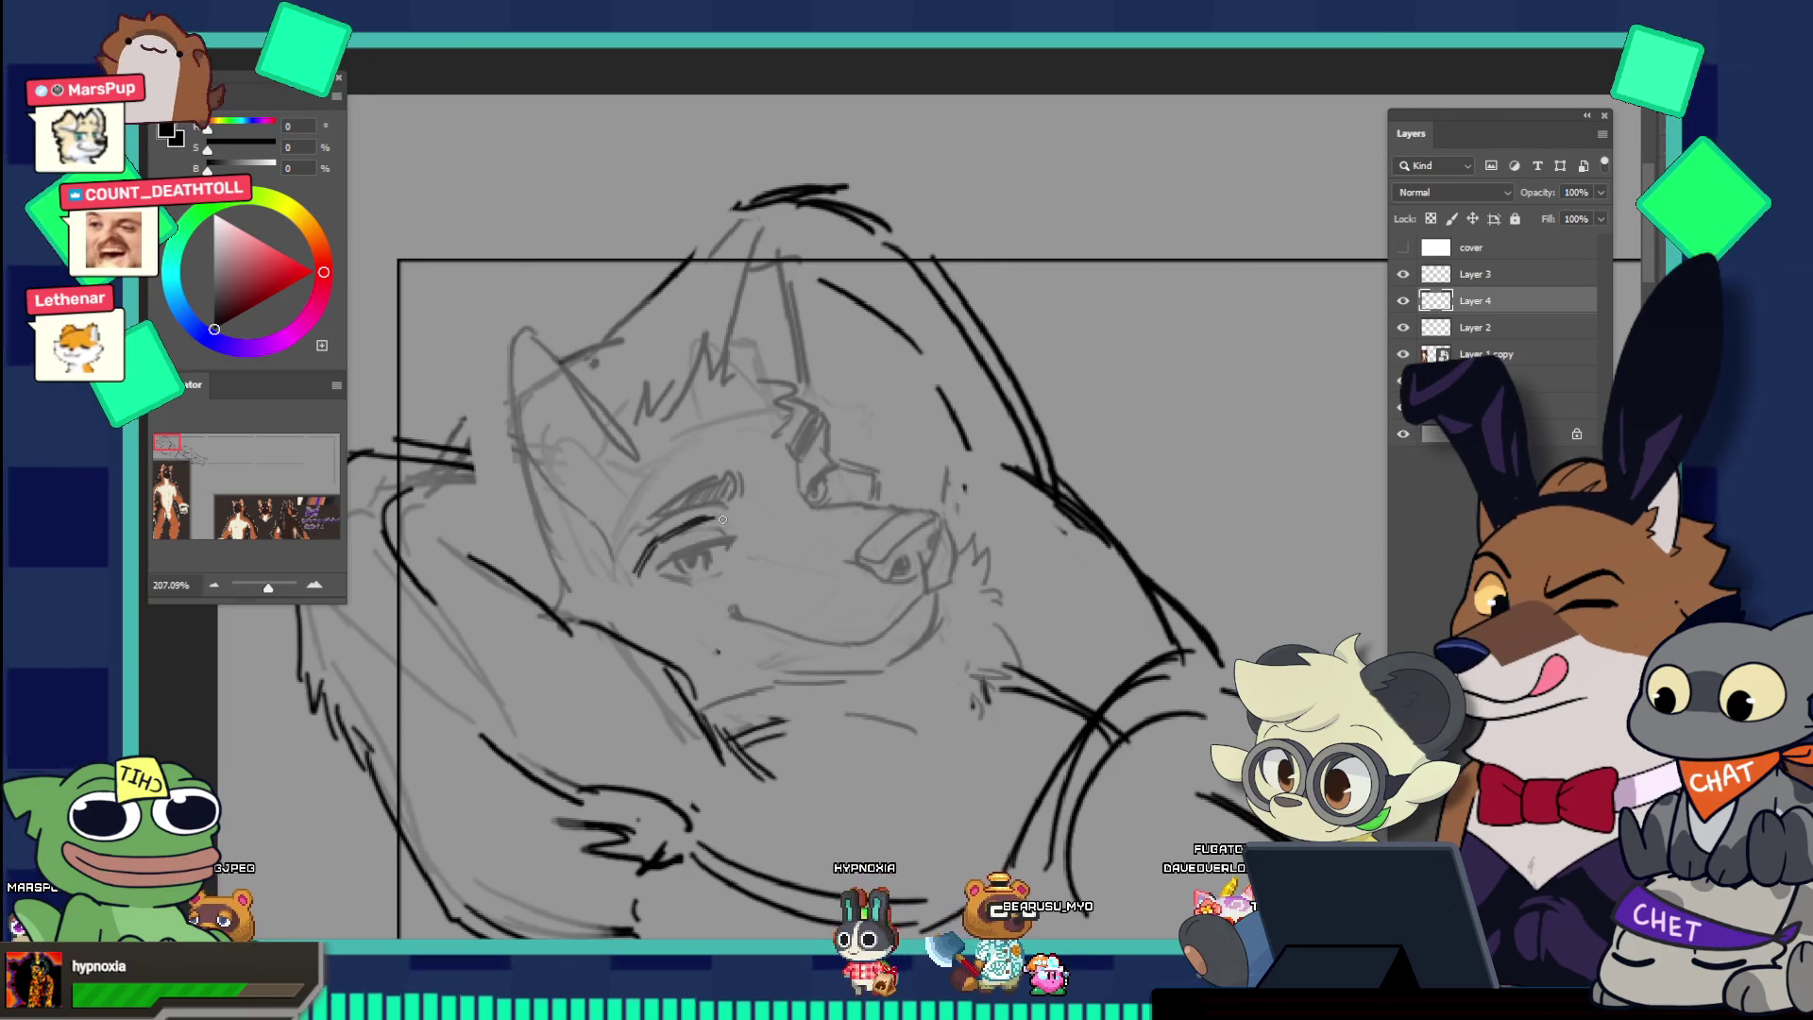
pyautogui.hotkey('ctrl', 'z')
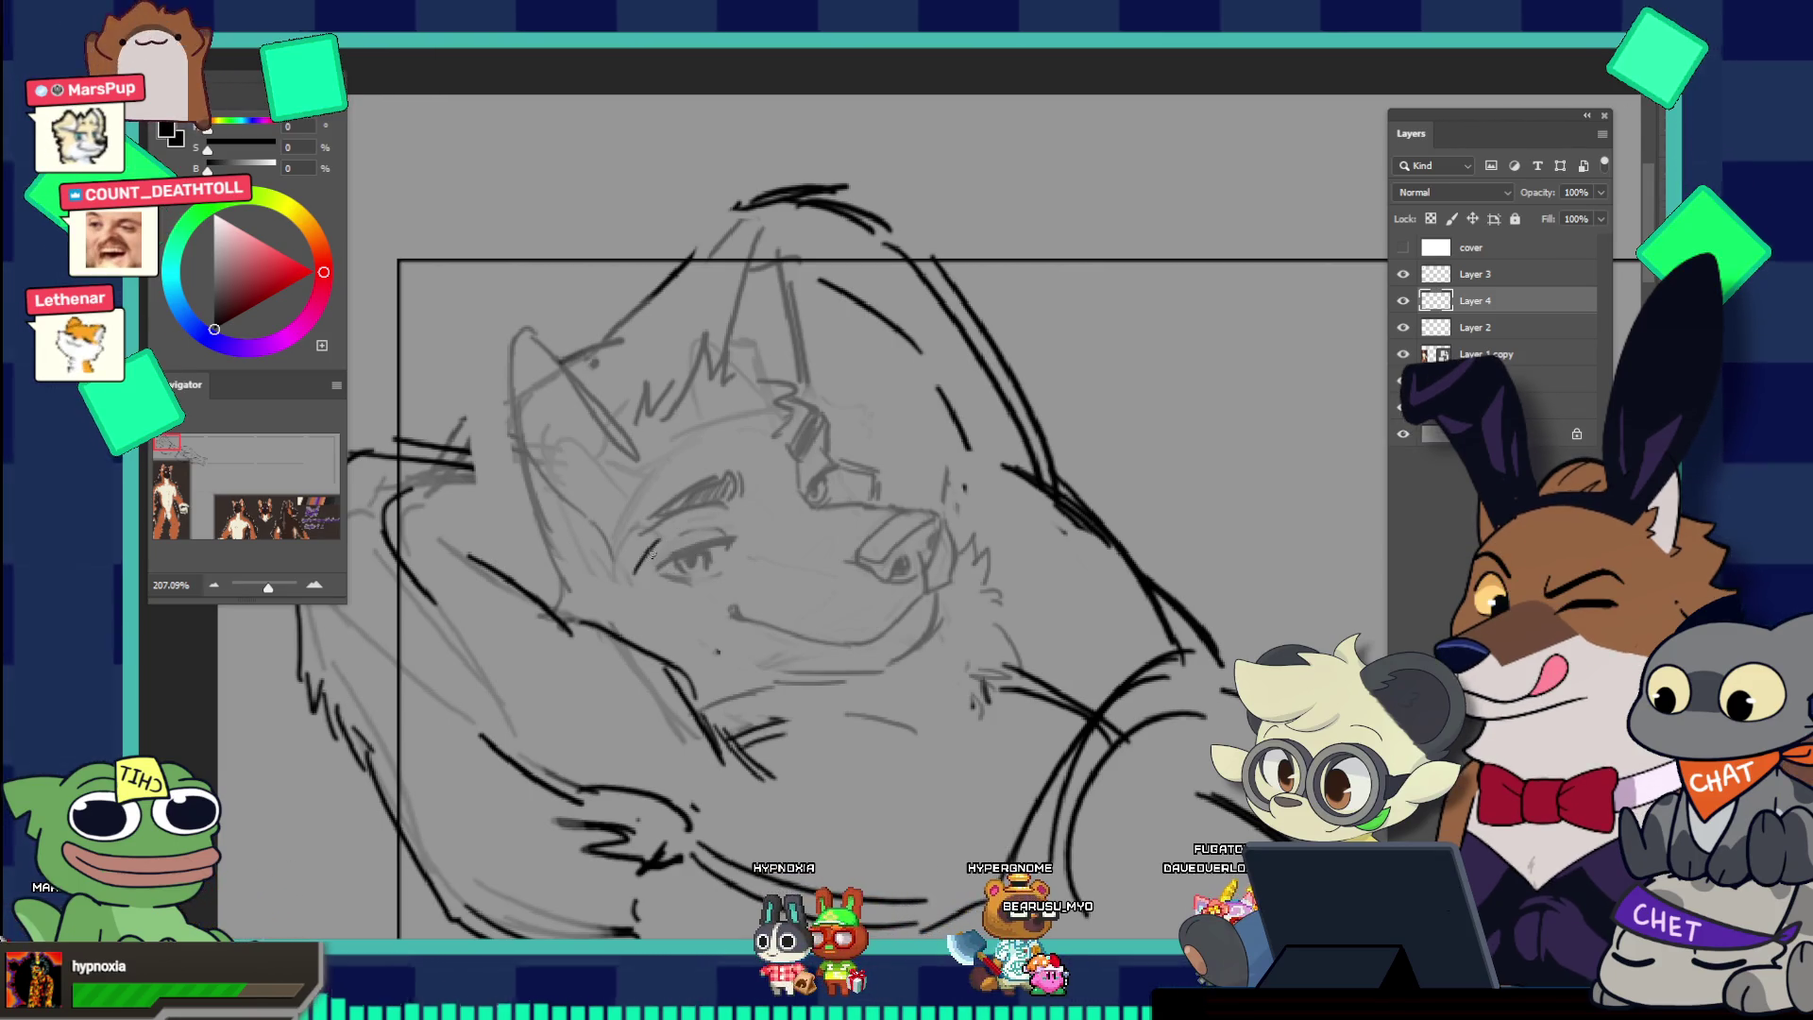
pyautogui.moveTo(637, 572); pyautogui.dragTo(725, 519)
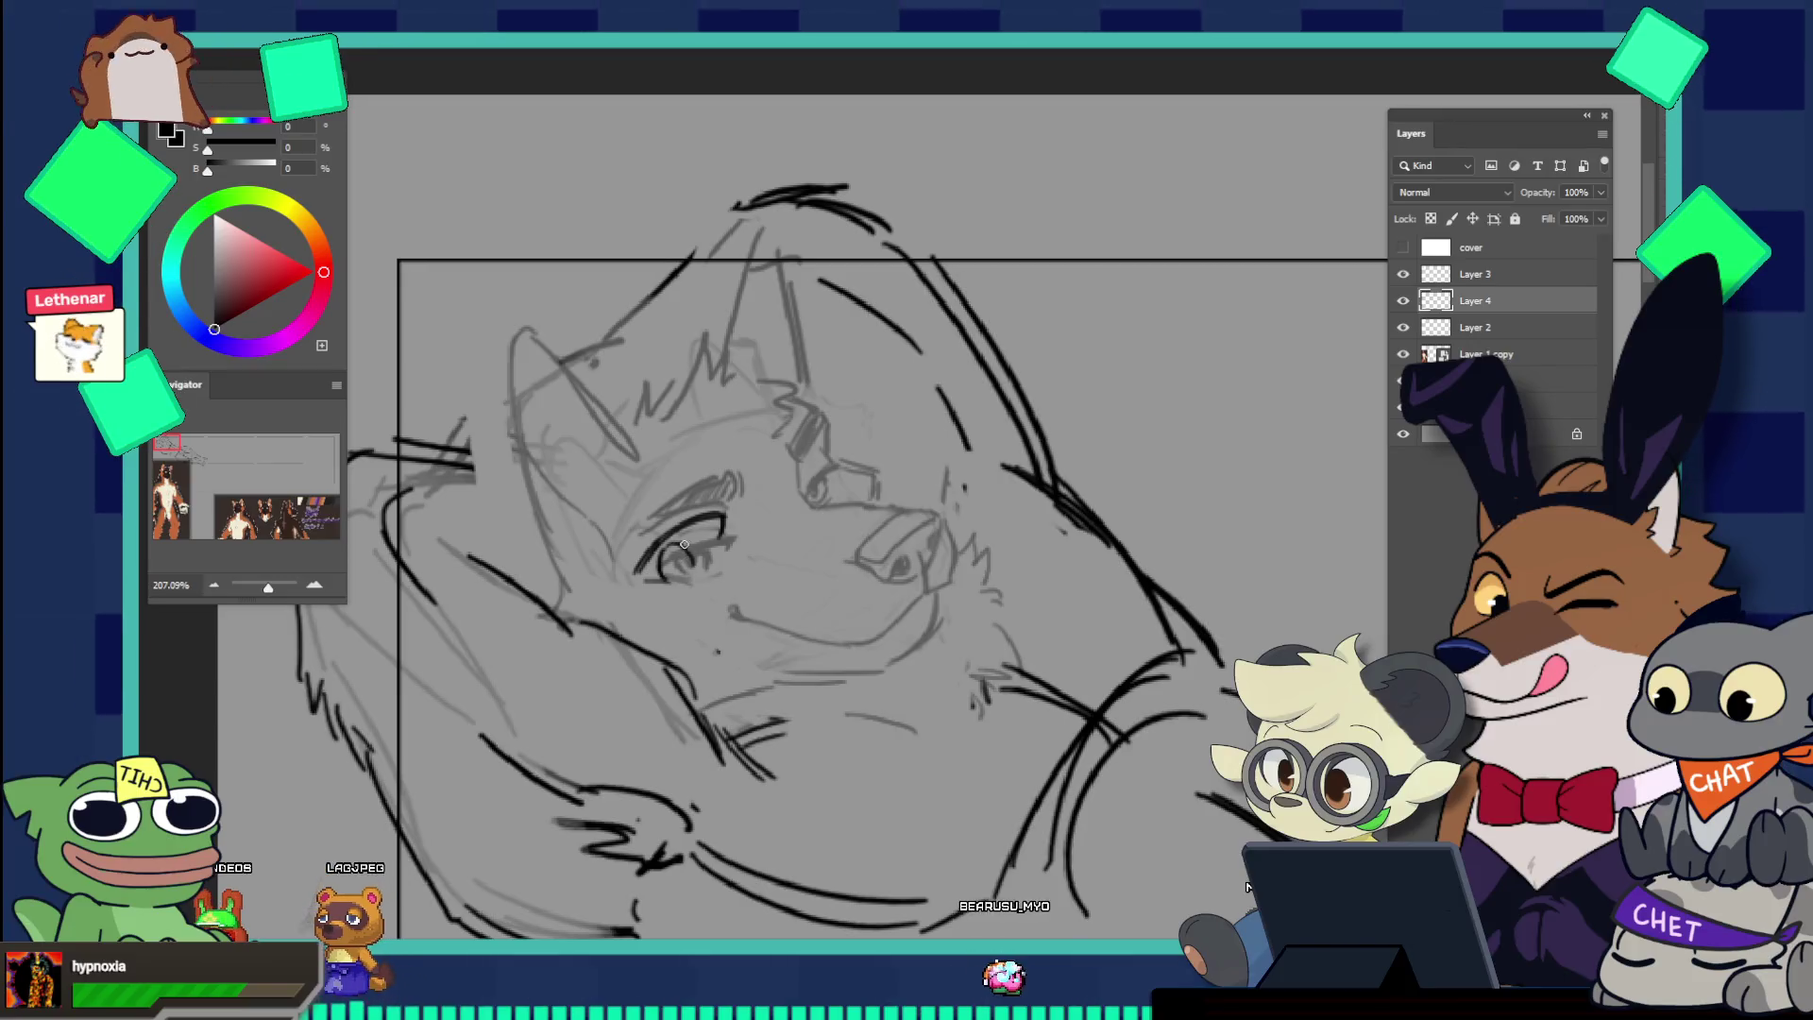
pyautogui.hotkey('ctrl', 'z')
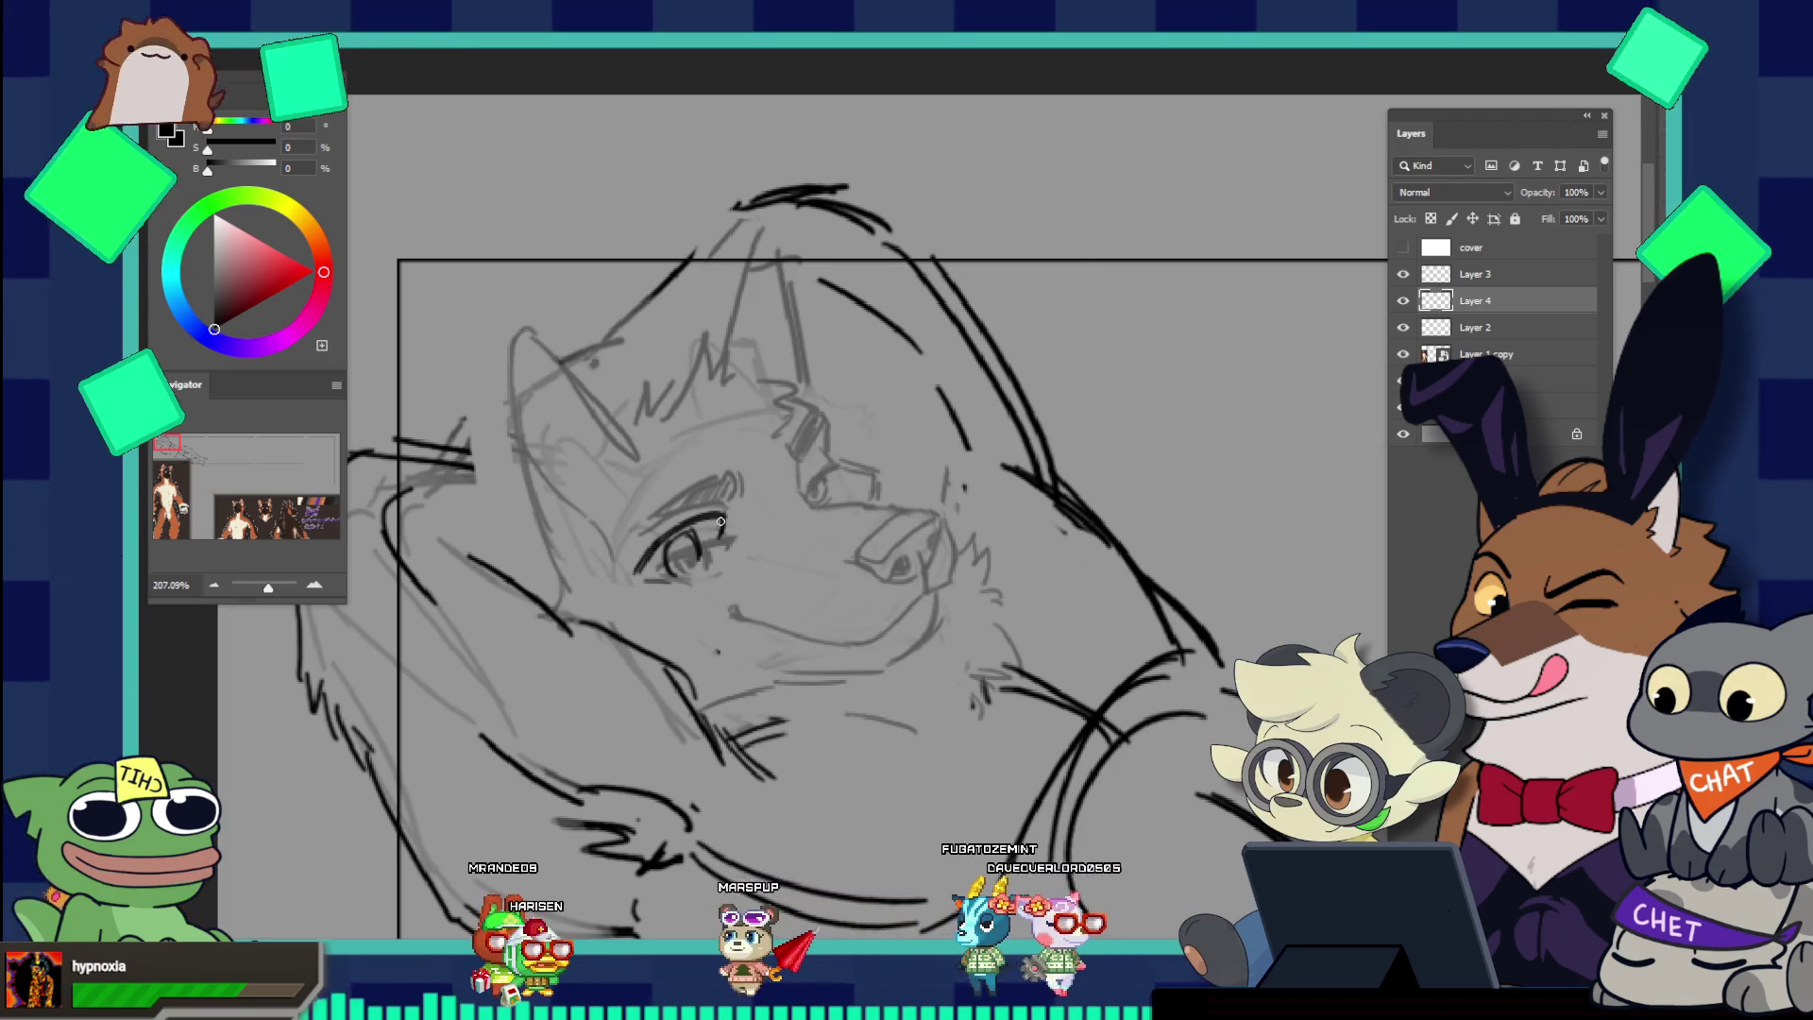
# Step: Redraw the lines at the eye's outer corner and along its left side
pyautogui.moveTo(742, 477); pyautogui.dragTo(728, 513)
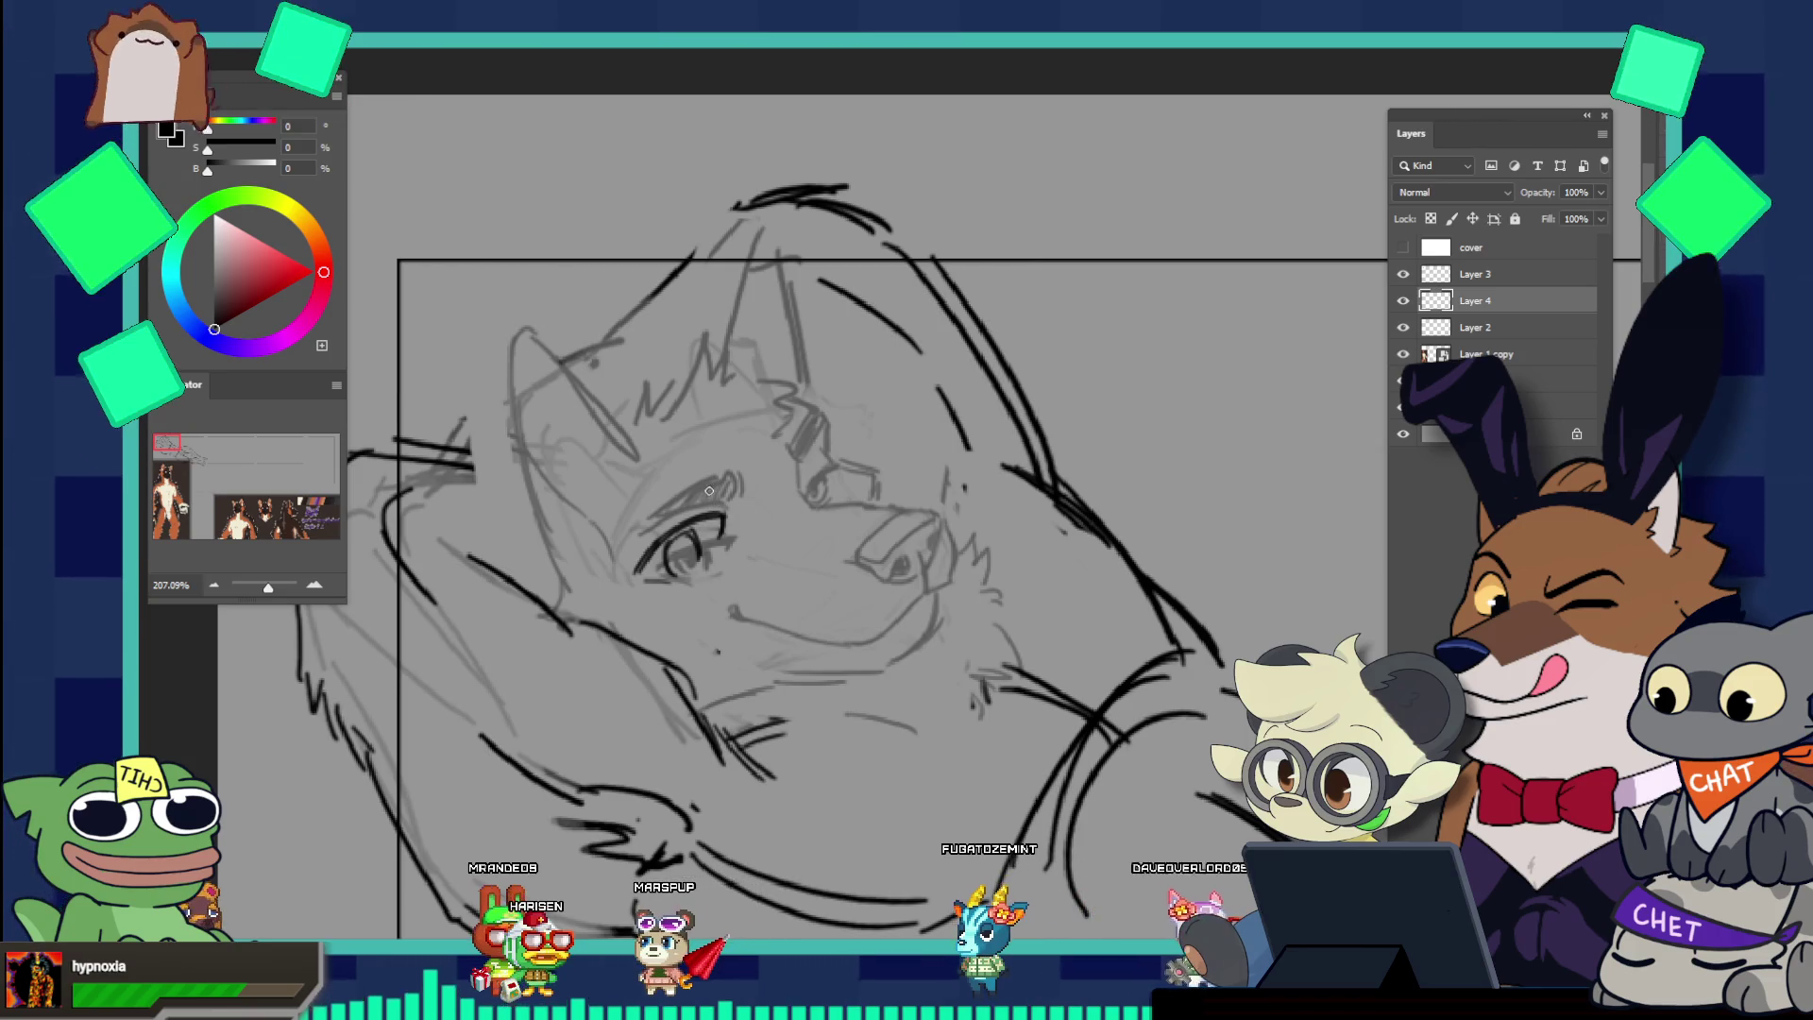
pyautogui.moveTo(631, 502); pyautogui.dragTo(615, 549)
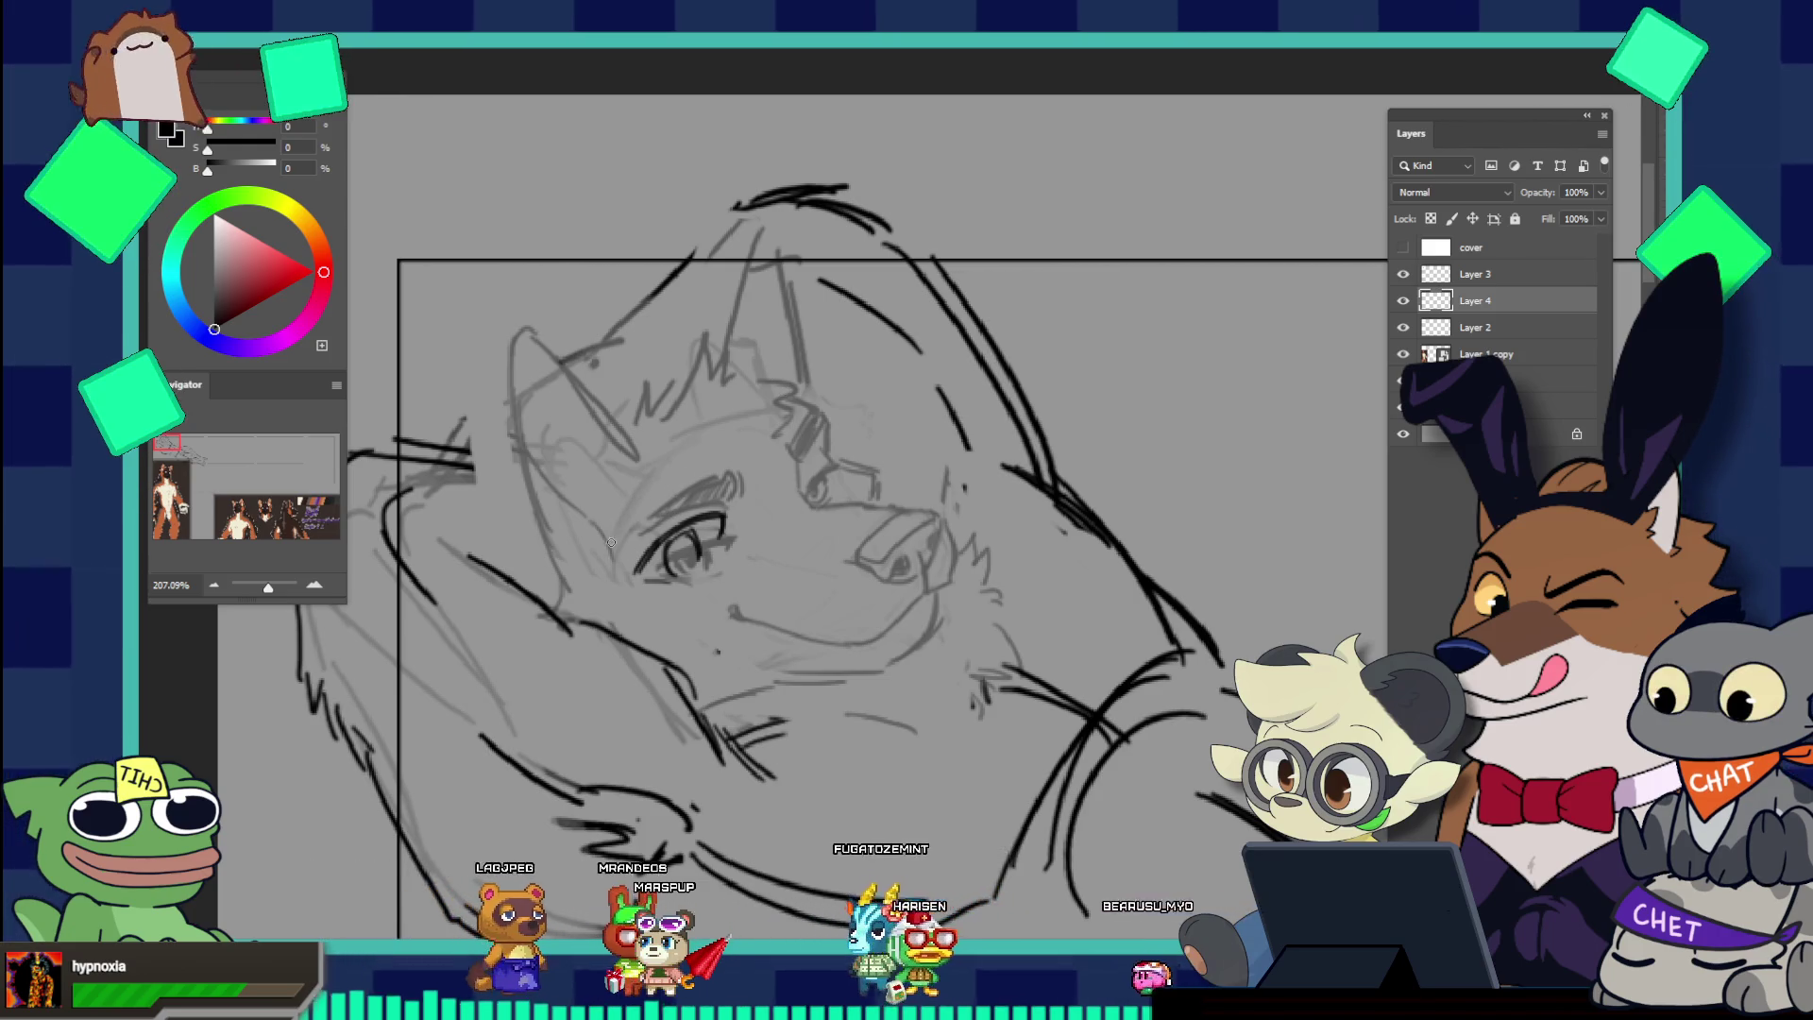
pyautogui.moveTo(611, 545); pyautogui.dragTo(673, 476)
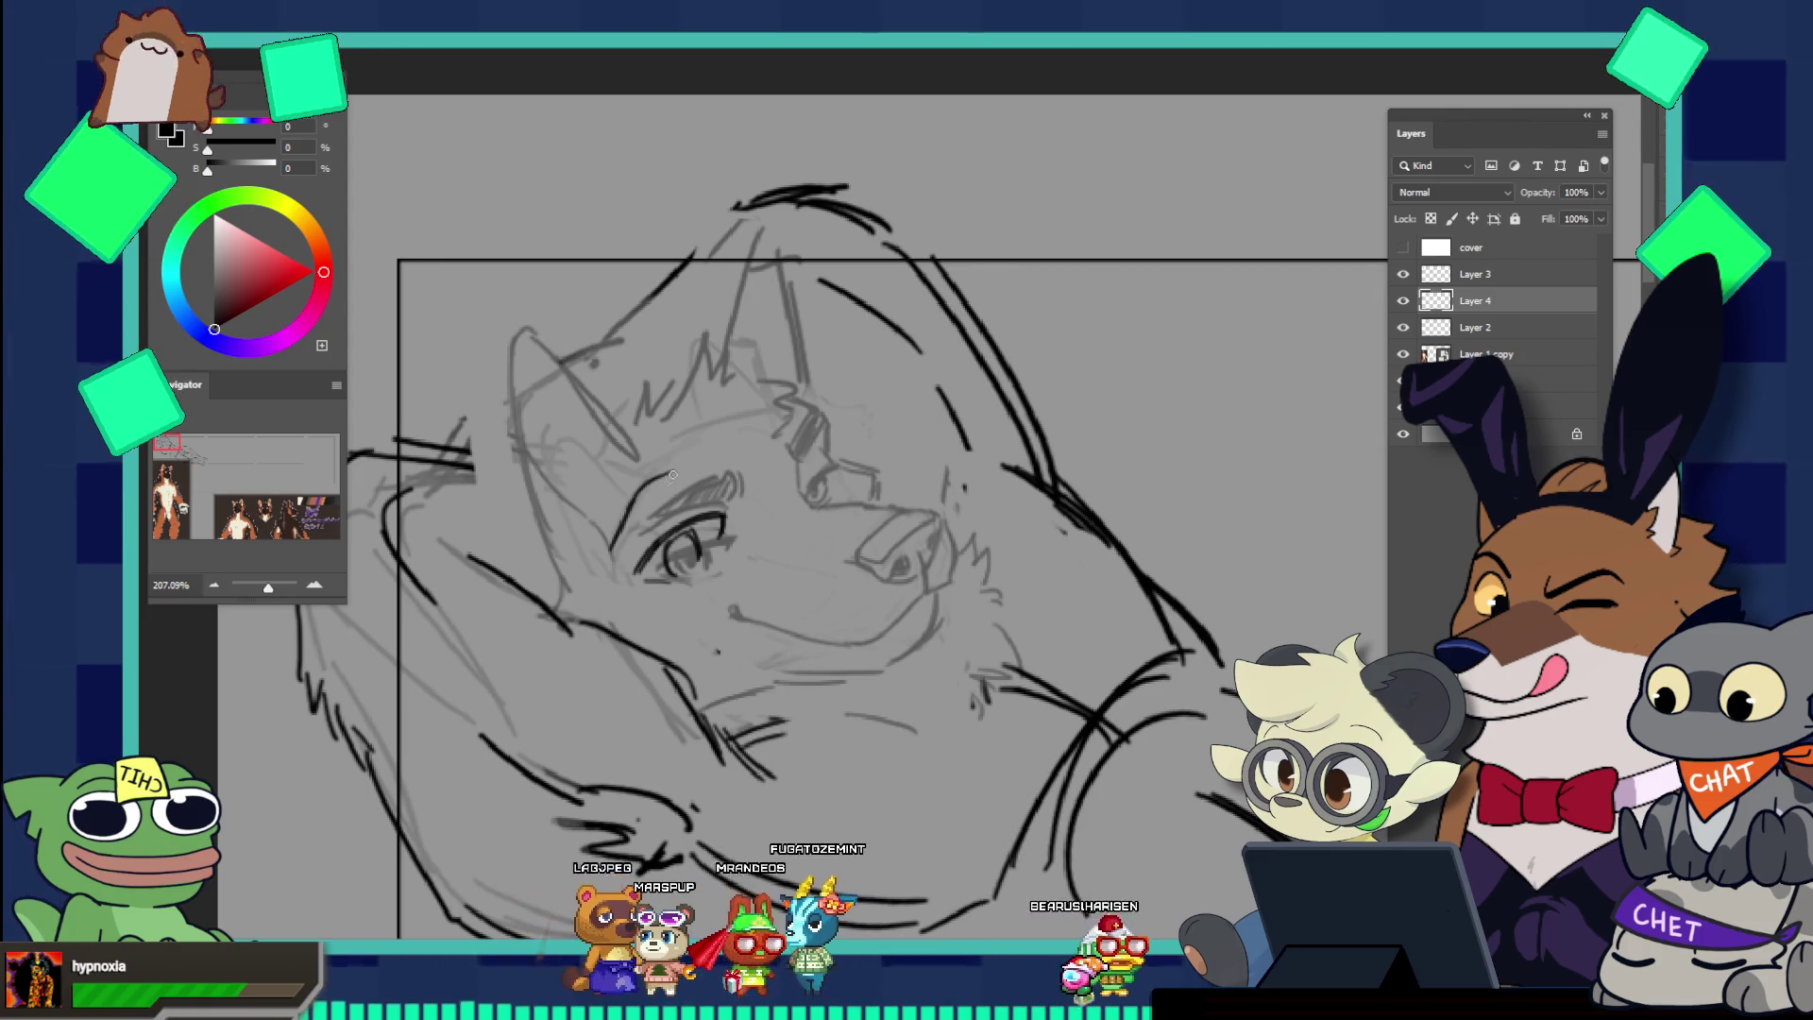
pyautogui.moveTo(611, 557); pyautogui.dragTo(646, 507)
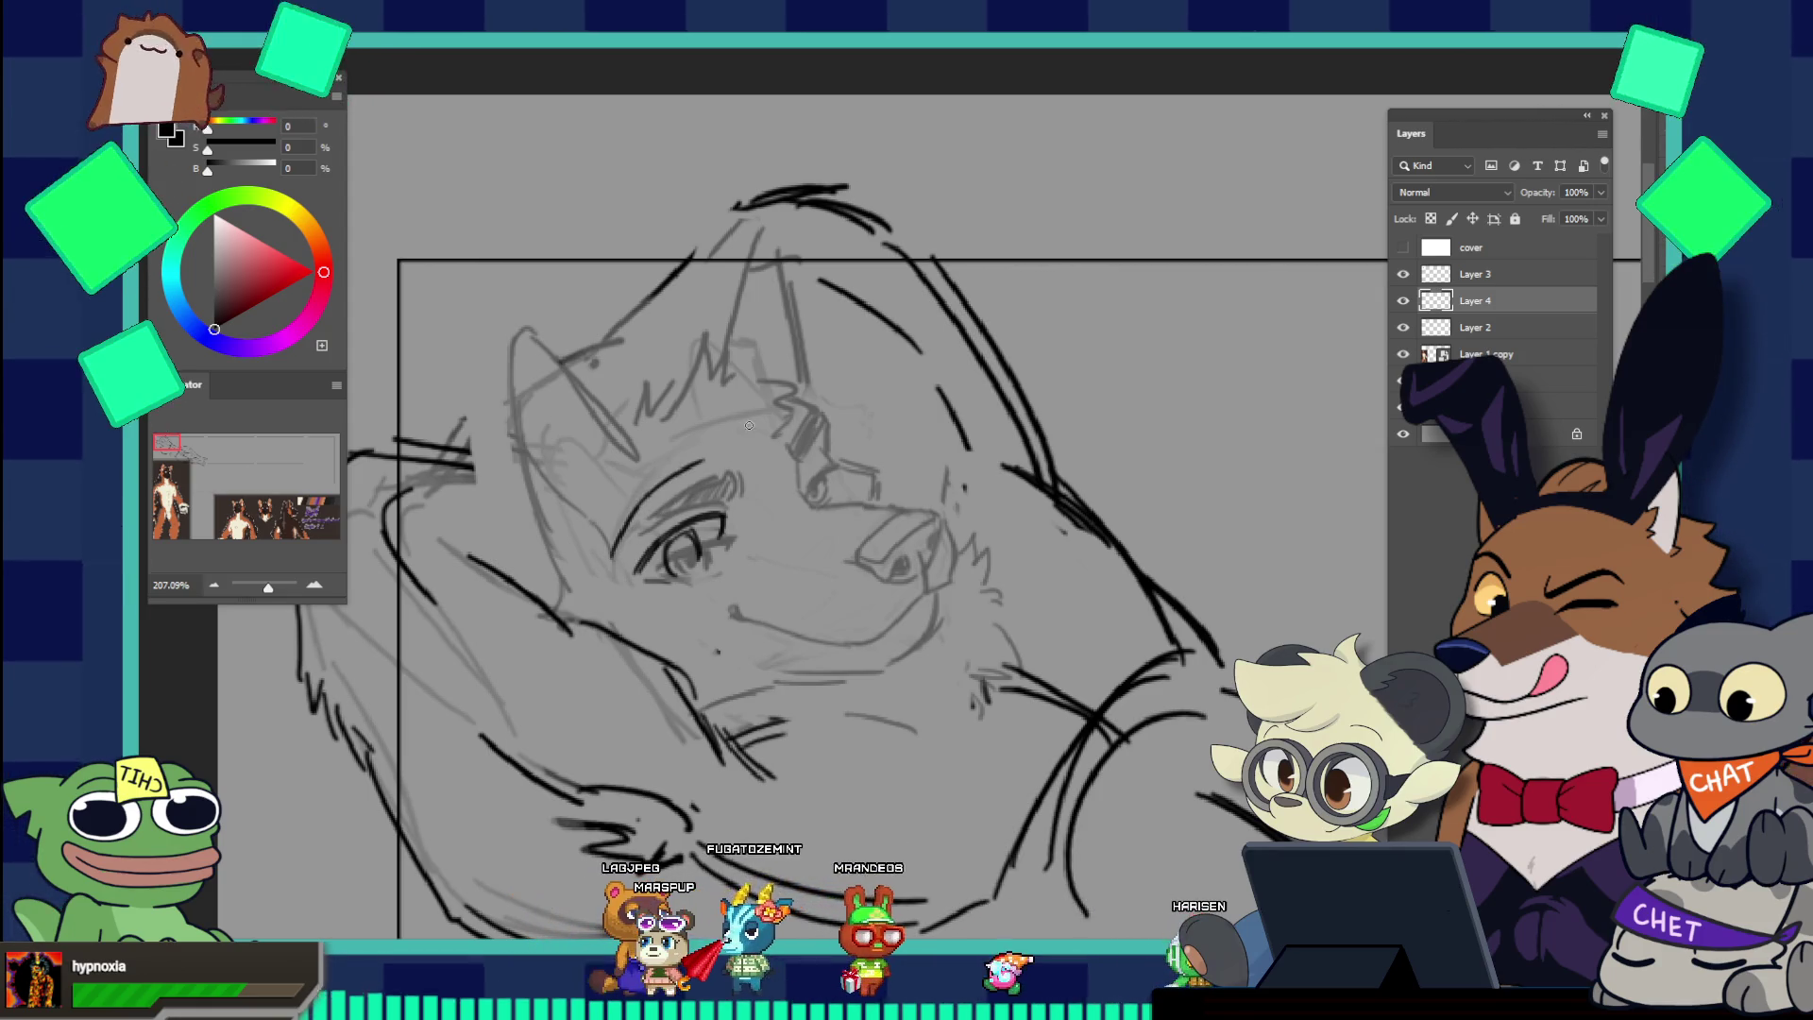
pyautogui.moveTo(604, 564); pyautogui.dragTo(682, 498)
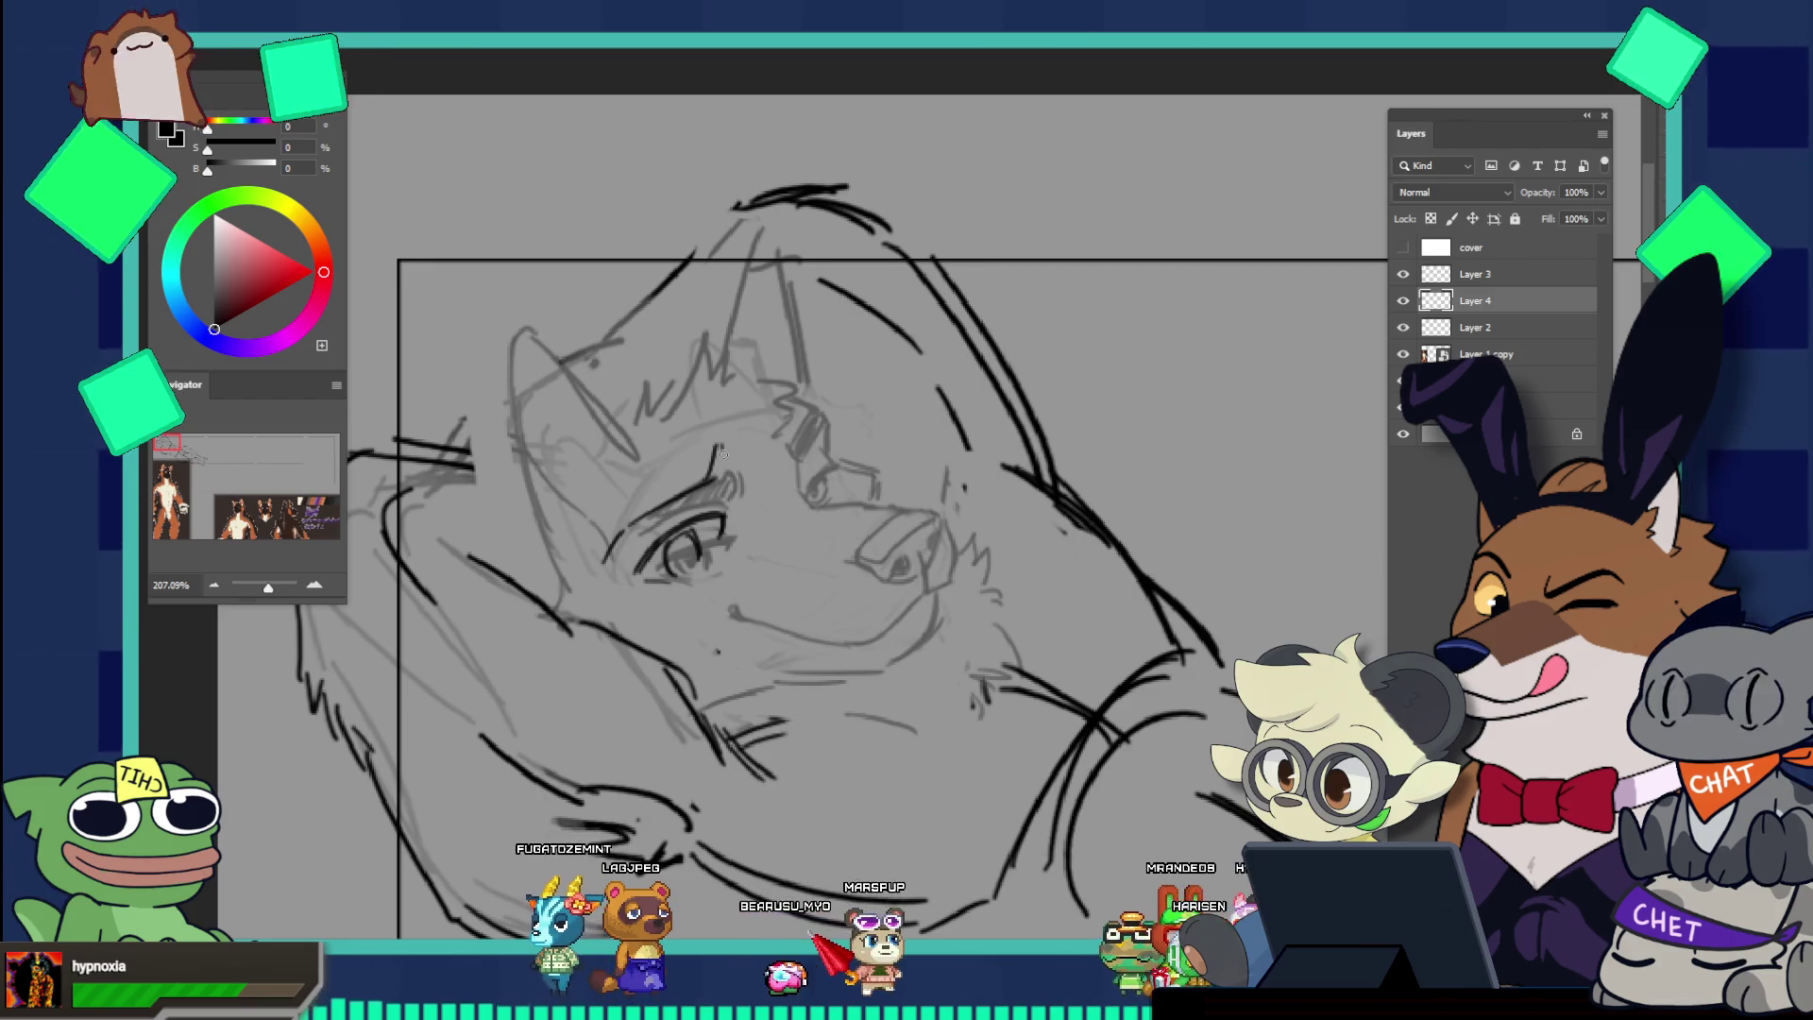
# Step: Extend the upper eyelid line and add eyebrow strokes with dark hatching near the brow
pyautogui.moveTo(715, 479); pyautogui.dragTo(730, 480)
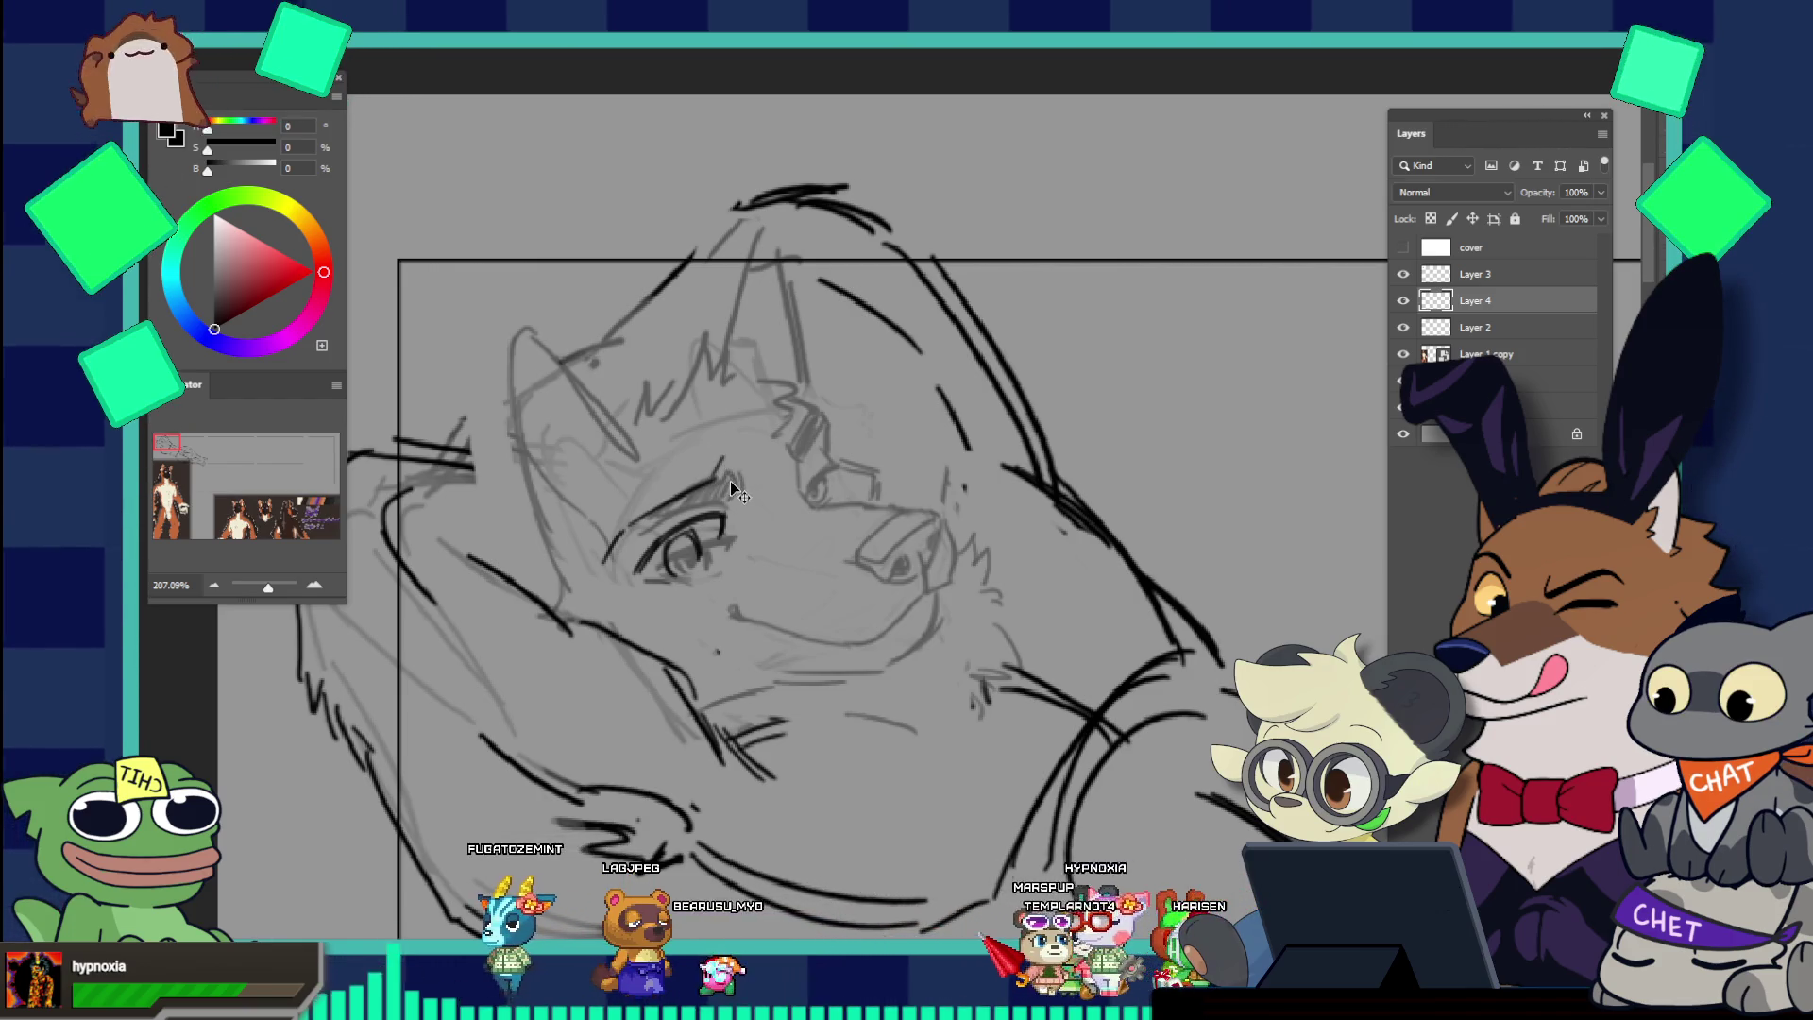
pyautogui.moveTo(736, 495); pyautogui.dragTo(738, 468)
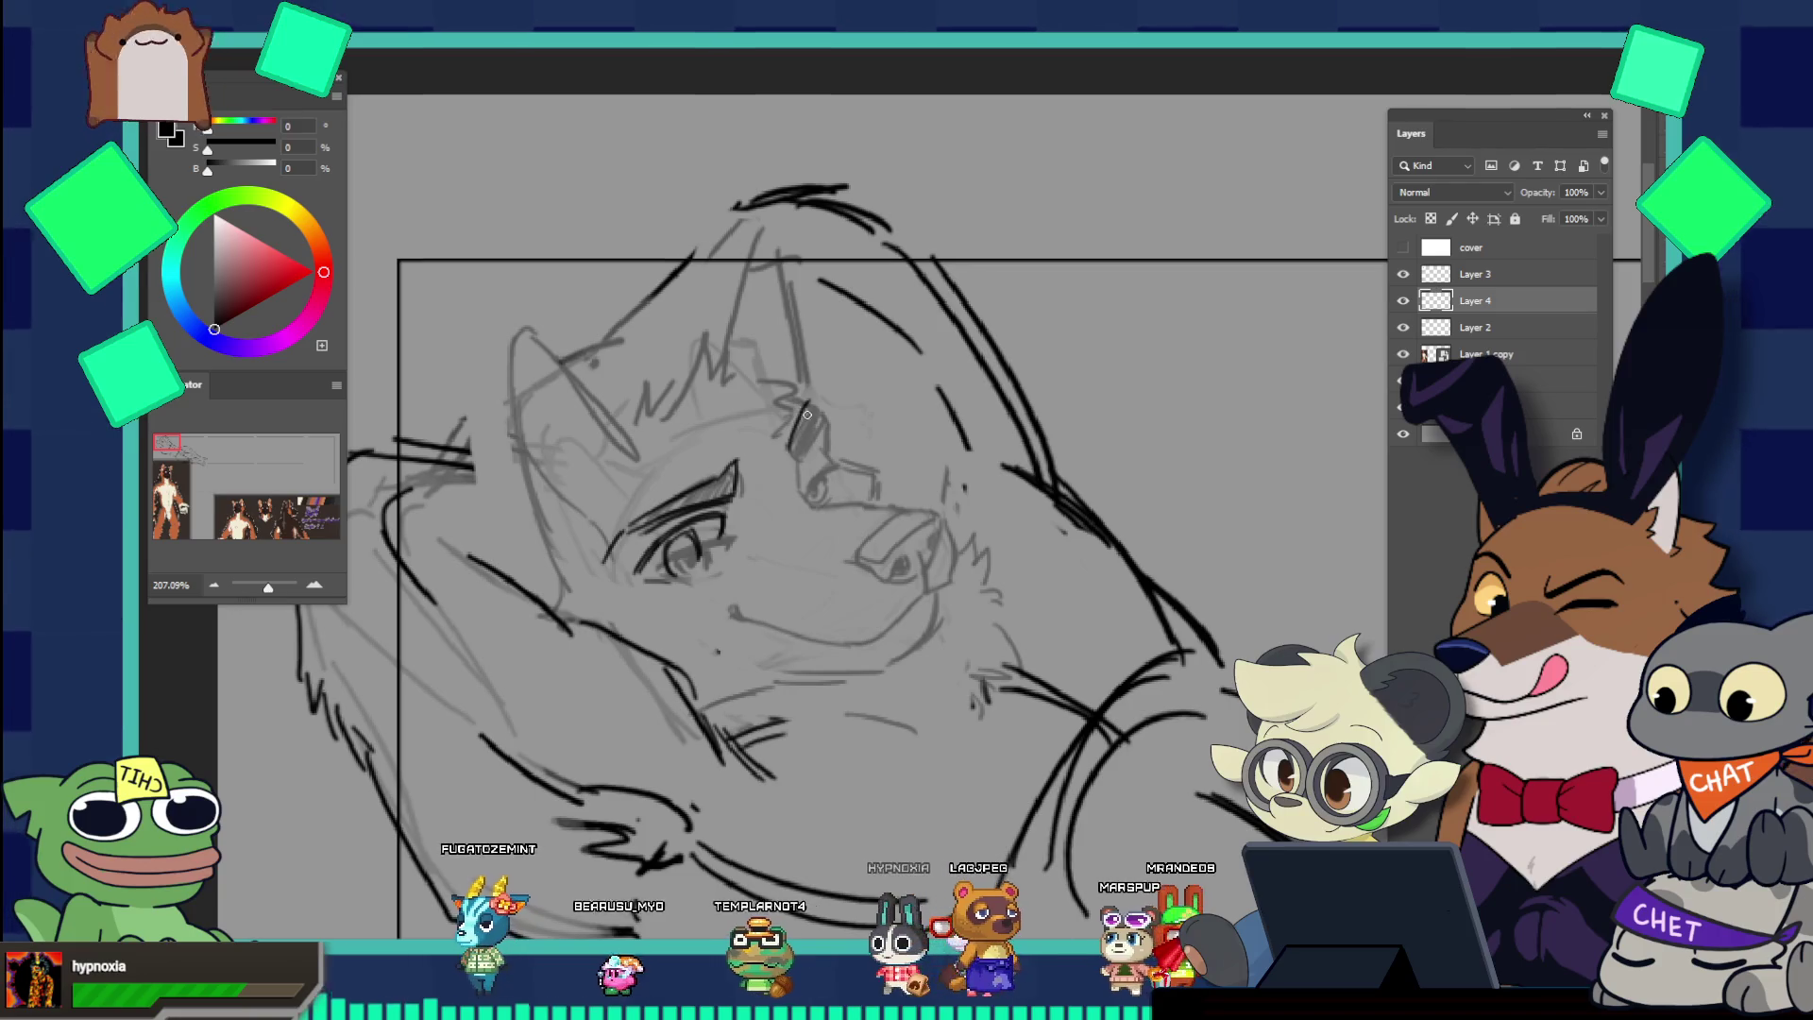
pyautogui.moveTo(798, 437); pyautogui.dragTo(801, 408)
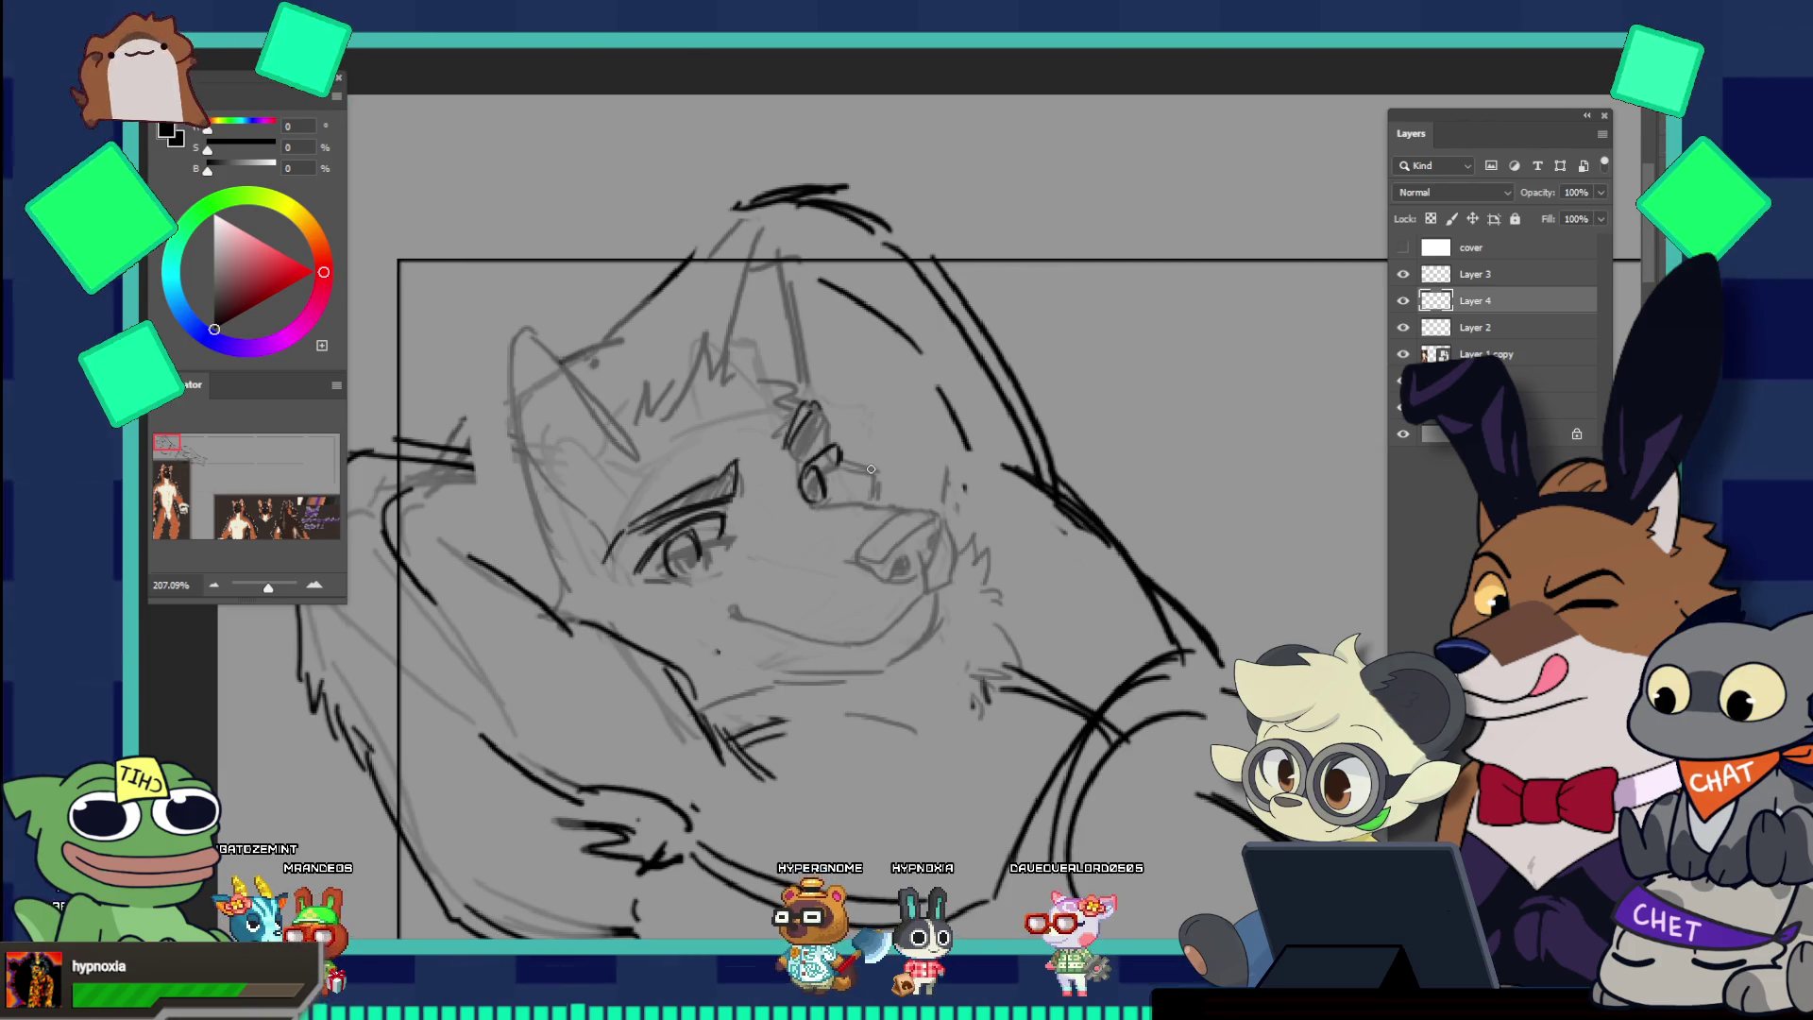
pyautogui.scroll(-5, 801, 488)
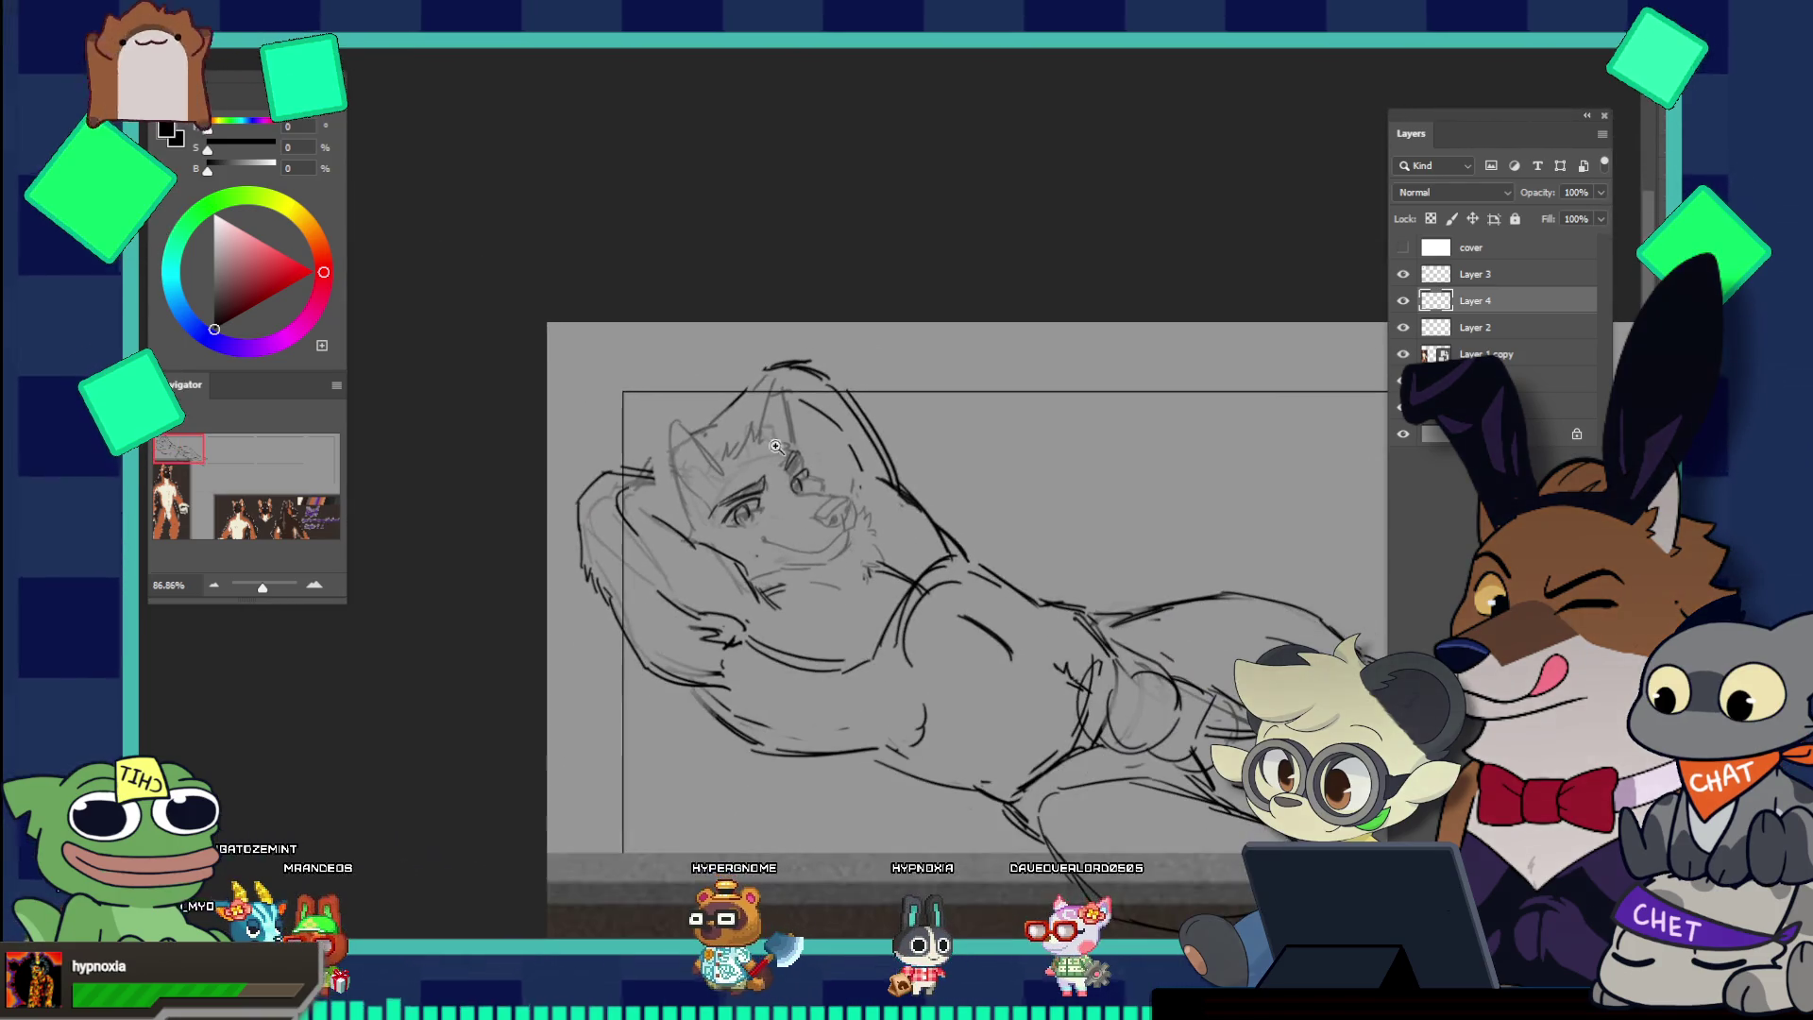
# Step: Scale the lassoed left eye down slightly, nudge it down-right, and deselect
pyautogui.scroll(5, 801, 489)
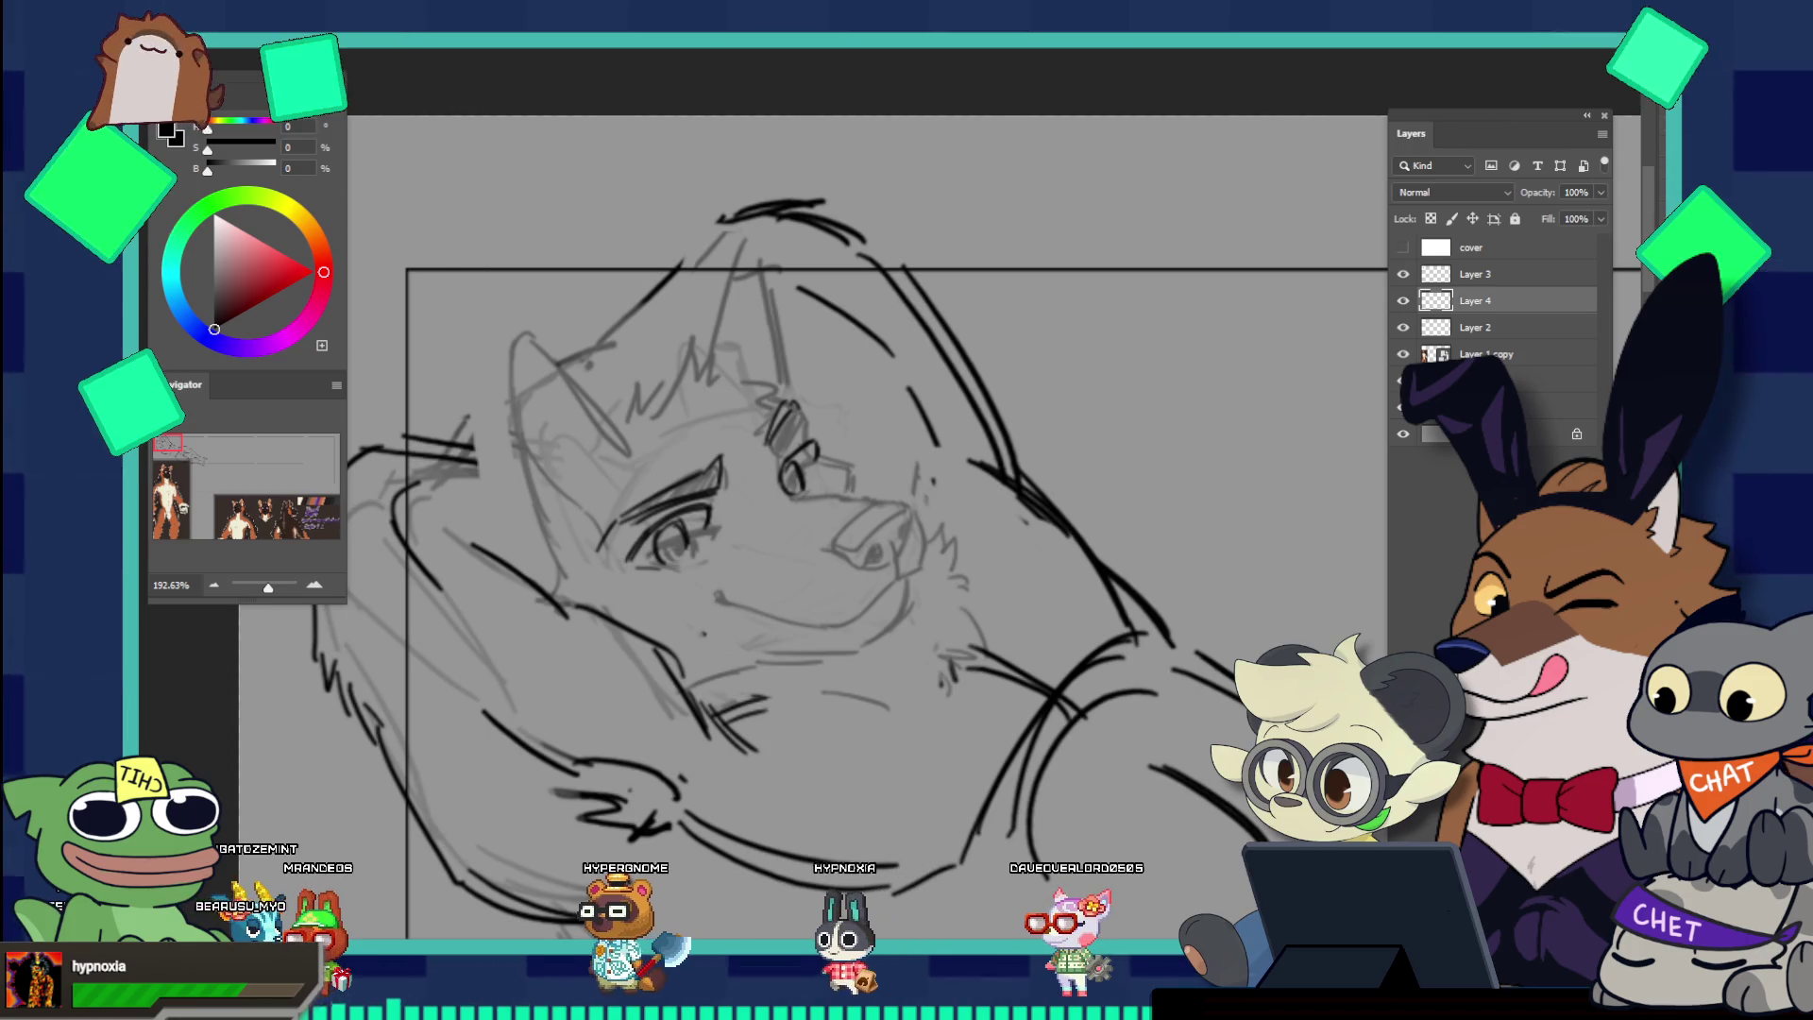
pyautogui.moveTo(685, 418)
pyautogui.mouseDown()
pyautogui.moveTo(659, 591)
pyautogui.moveTo(689, 423)
pyautogui.mouseUp()
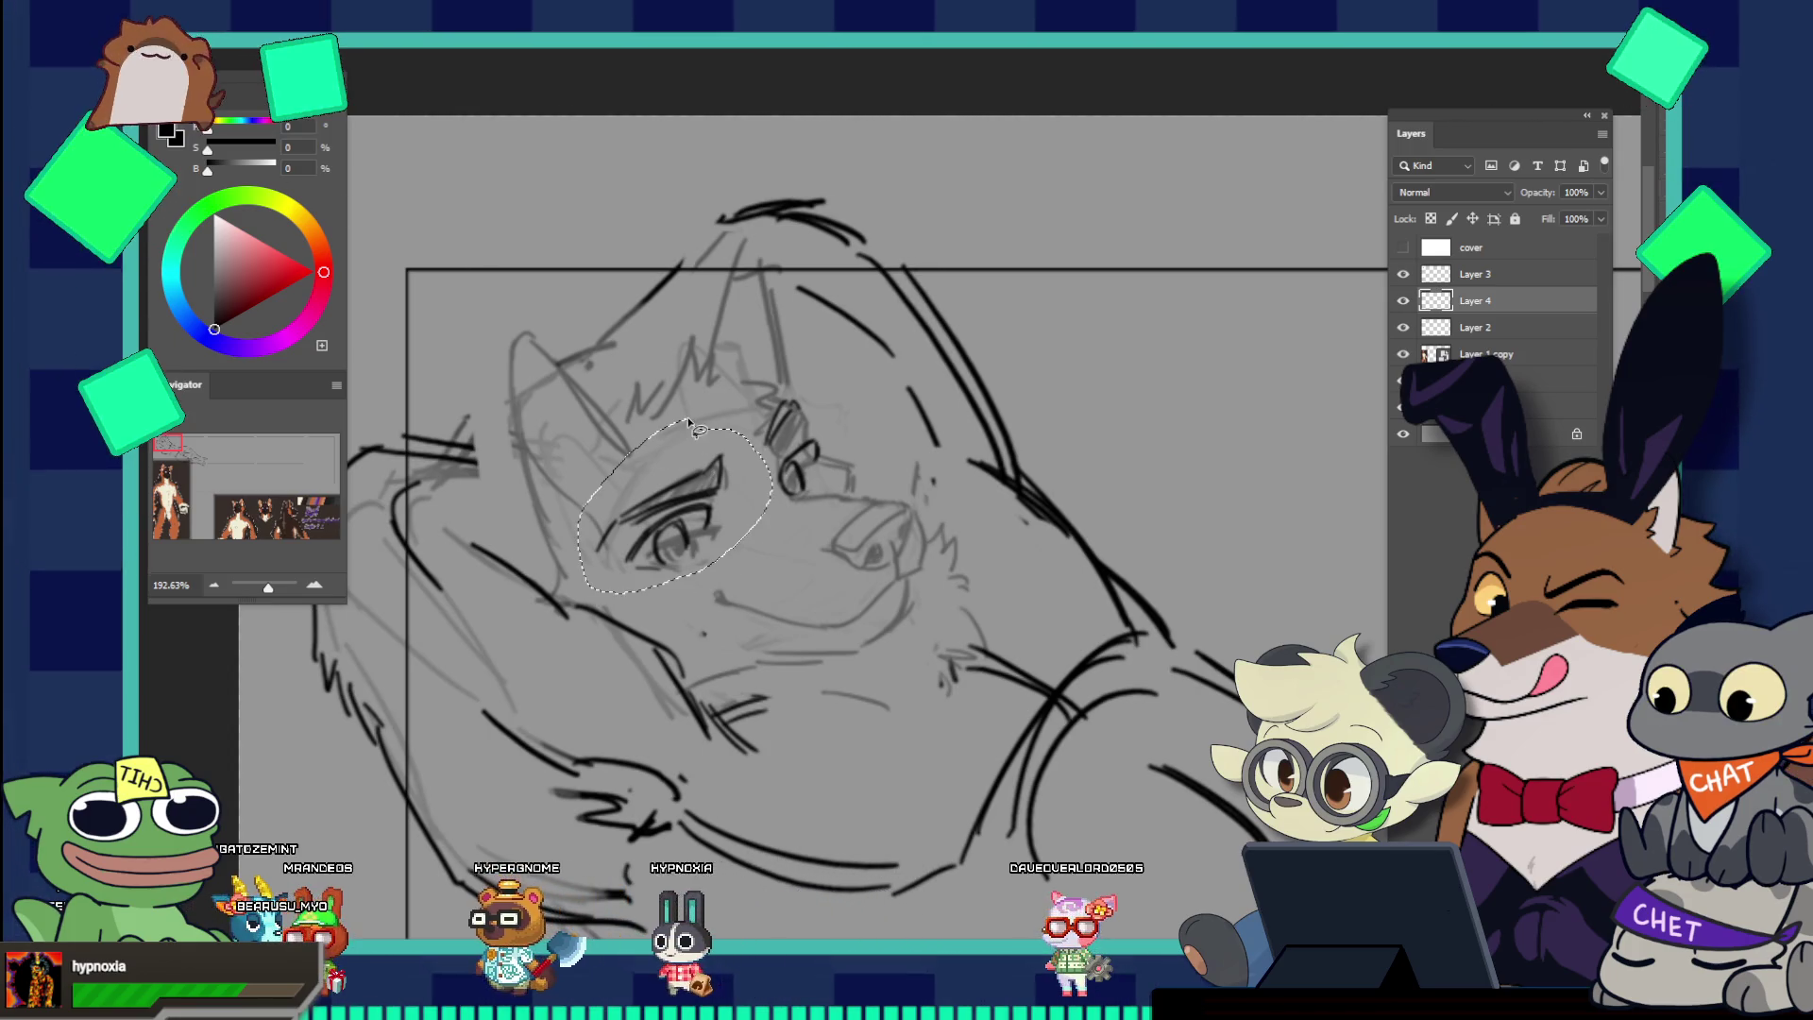
pyautogui.hotkey('ctrl', 't')
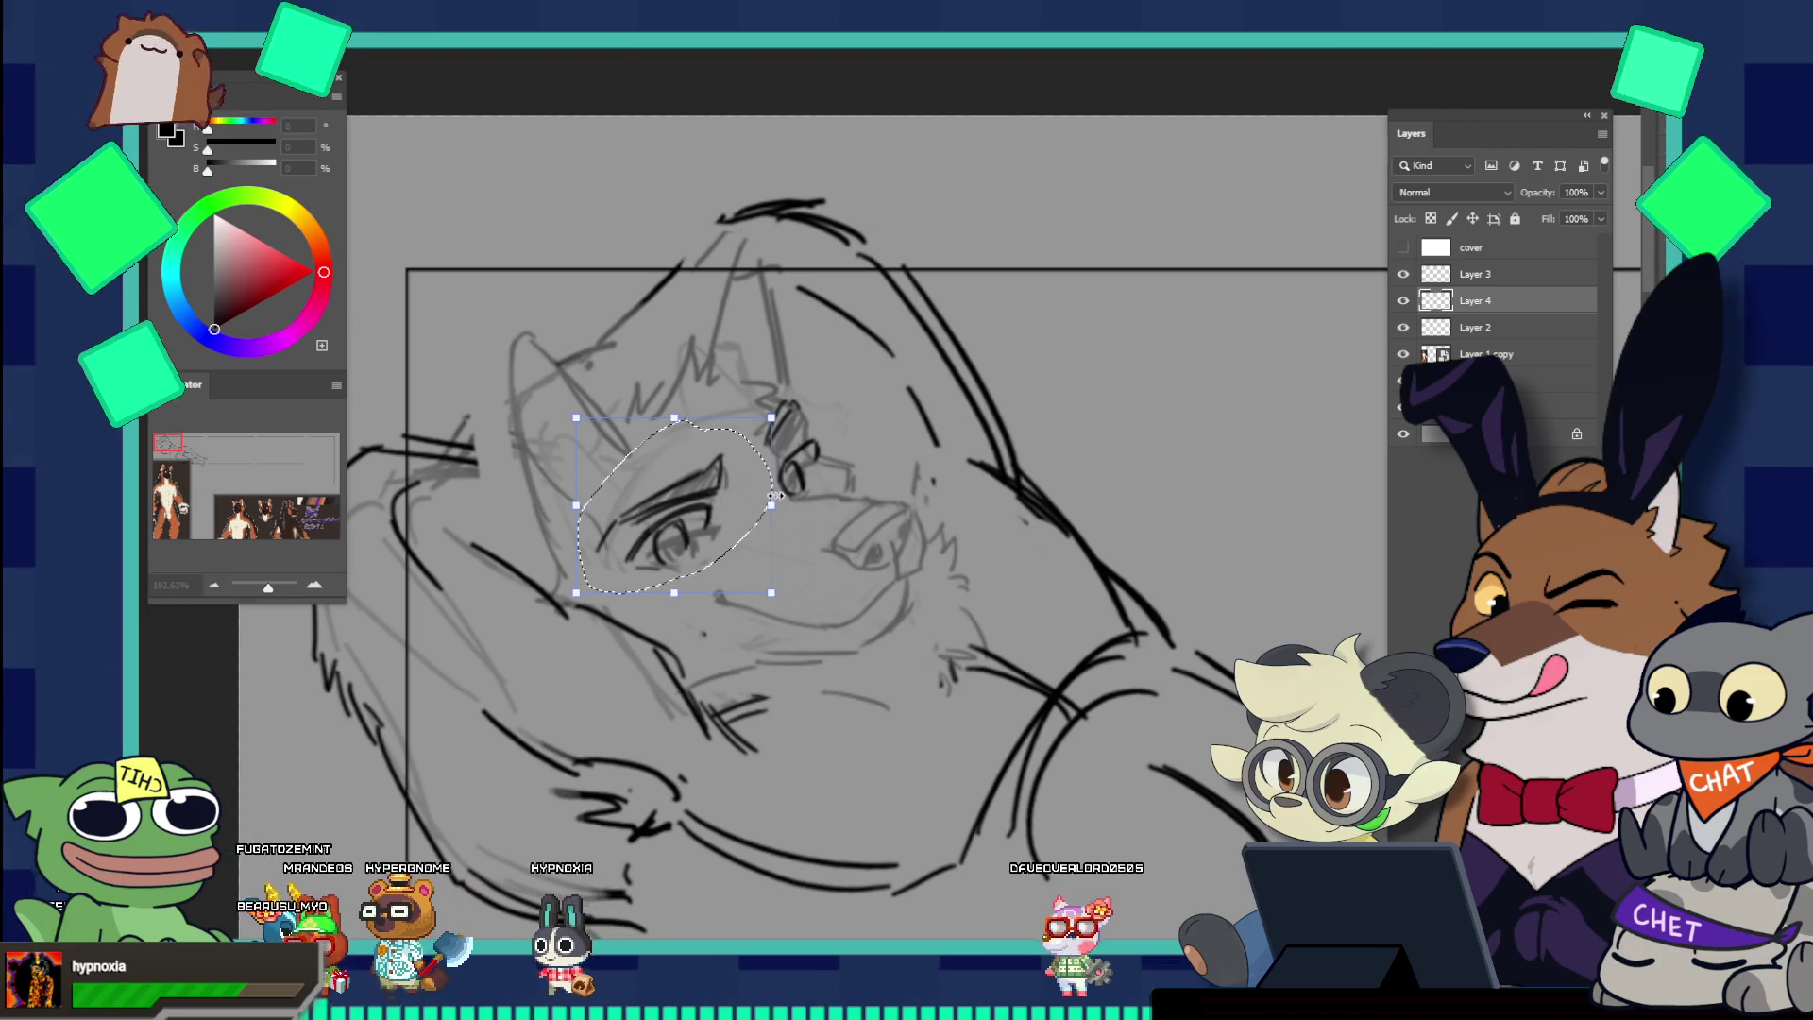
pyautogui.moveTo(771, 507); pyautogui.dragTo(713, 509)
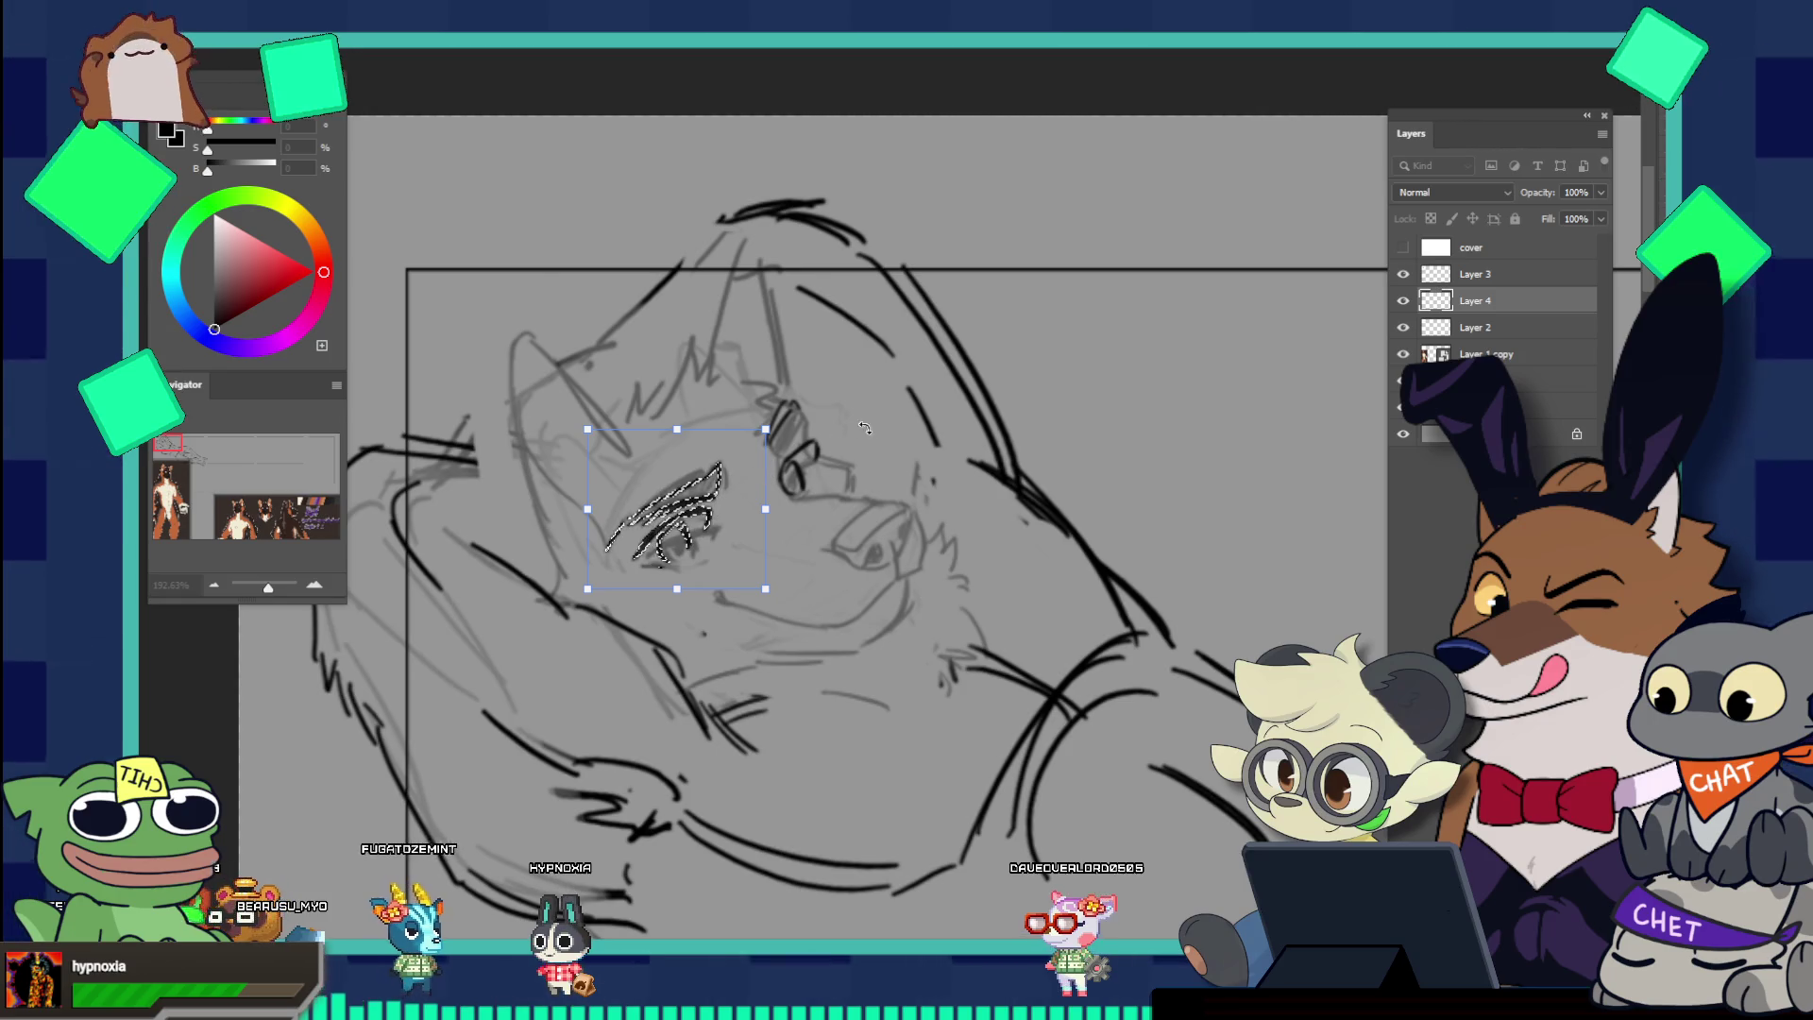
pyautogui.press('Return')
pyautogui.hotkey('ctrl', 'd')
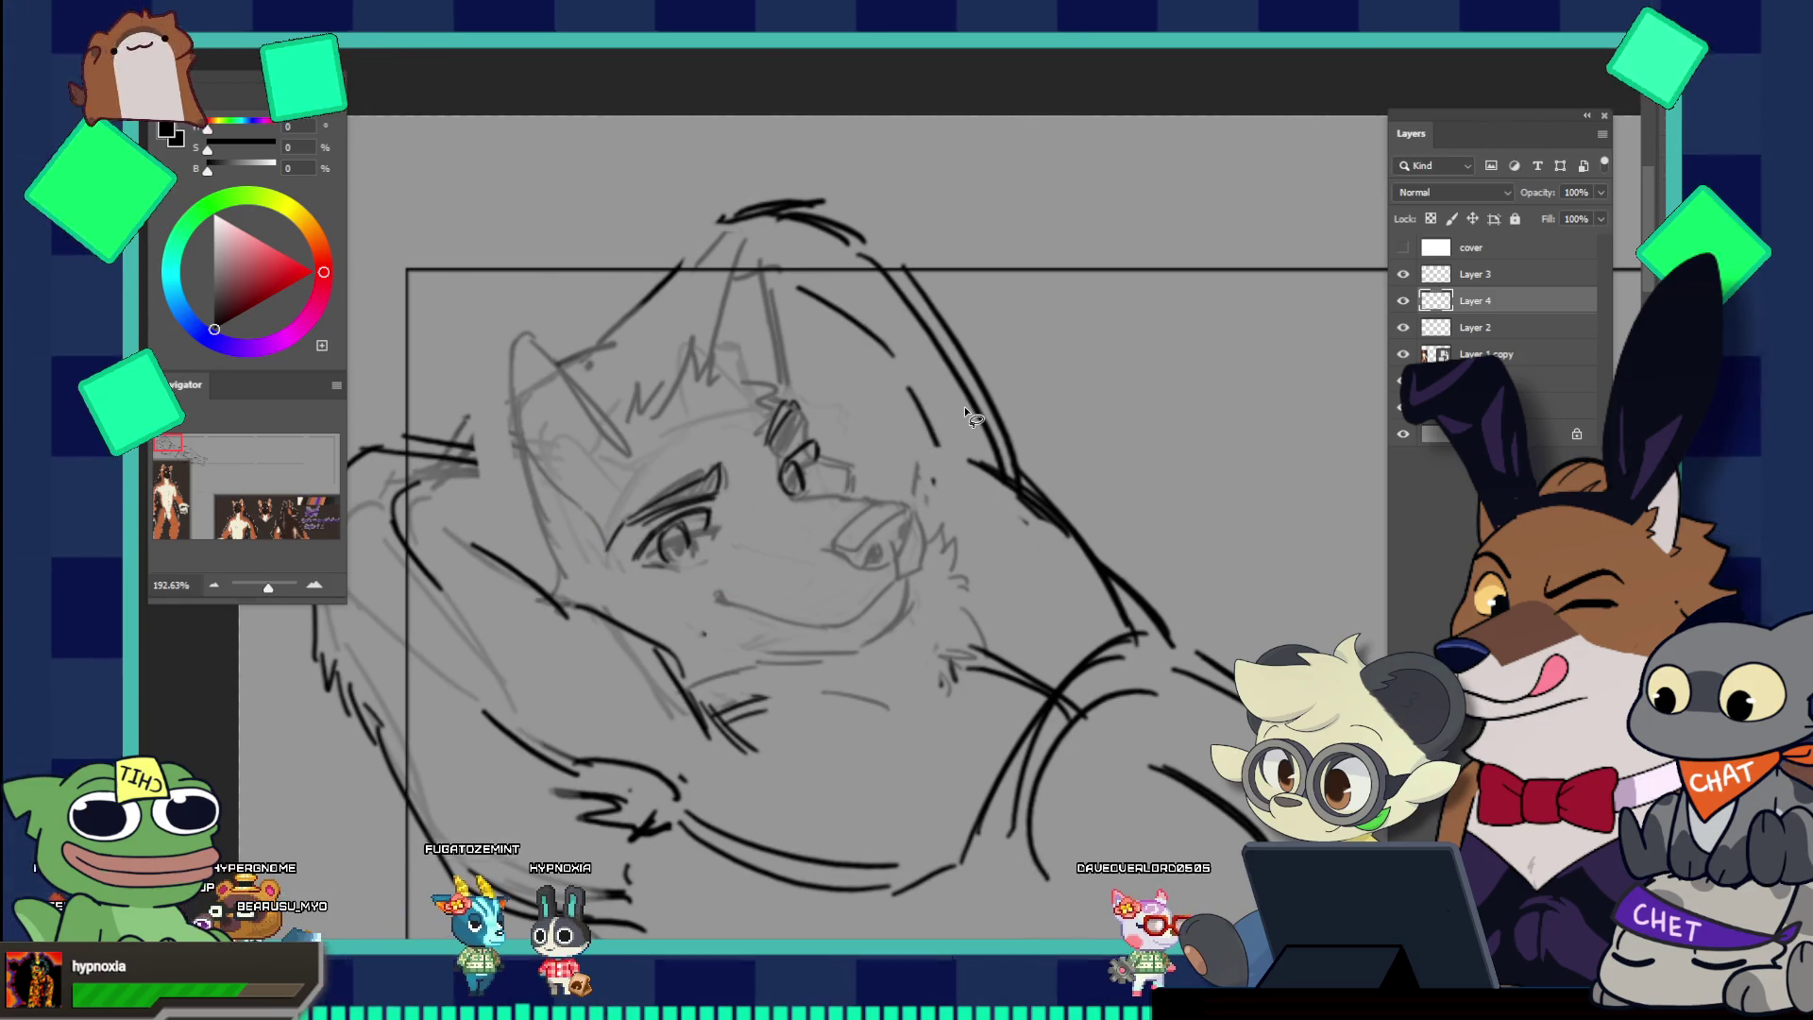
pyautogui.press('b')
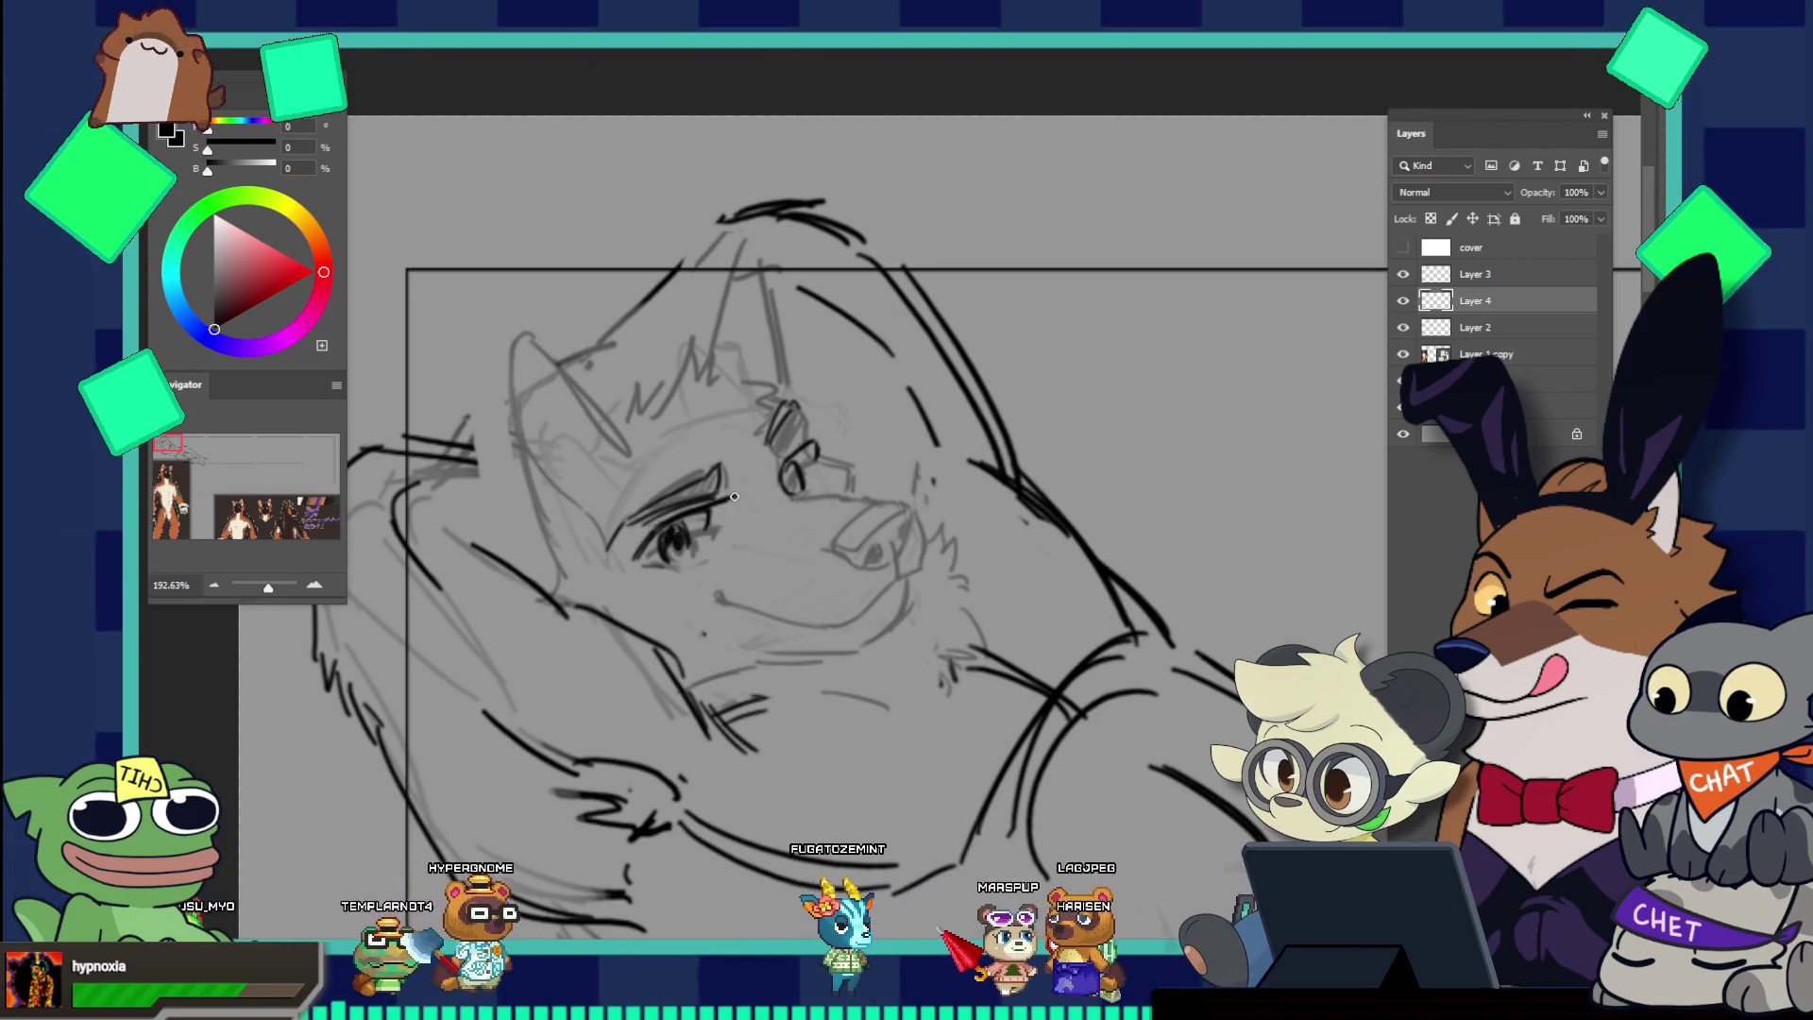
pyautogui.press('v')
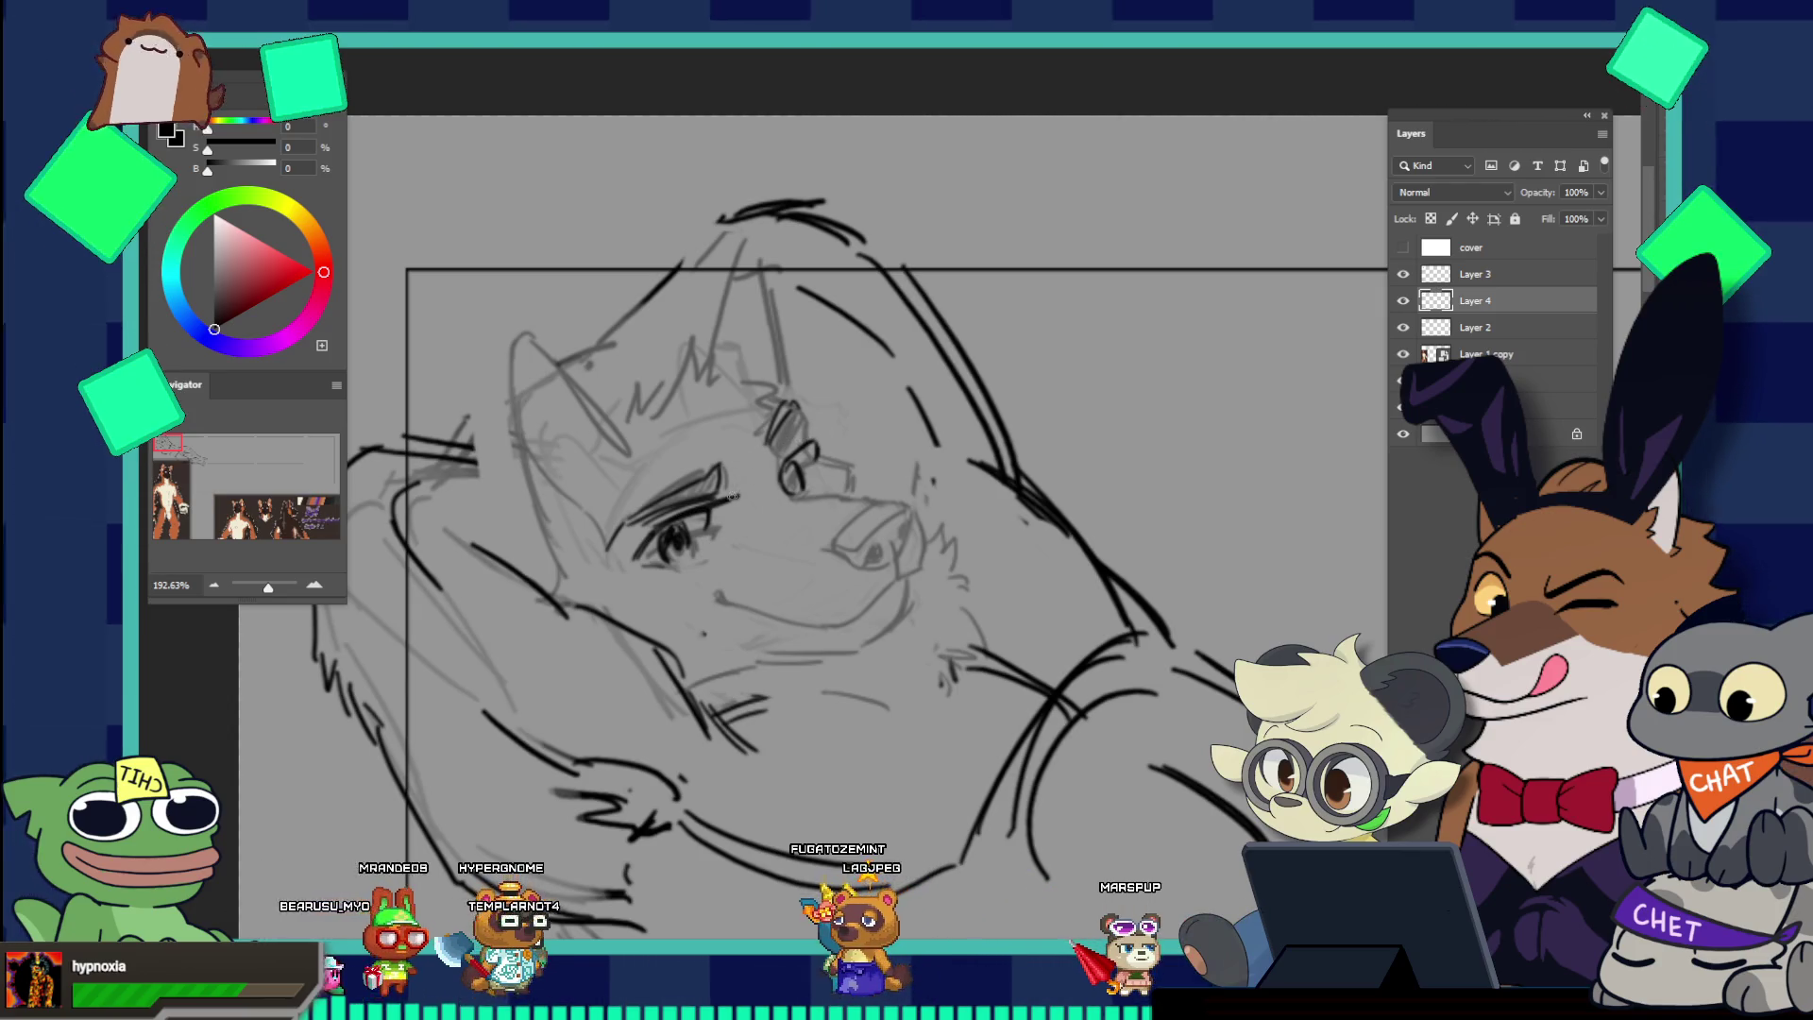
# Step: Sketch the squared-off nose on the muzzle and redraw the short mouth line beneath it
pyautogui.press('b')
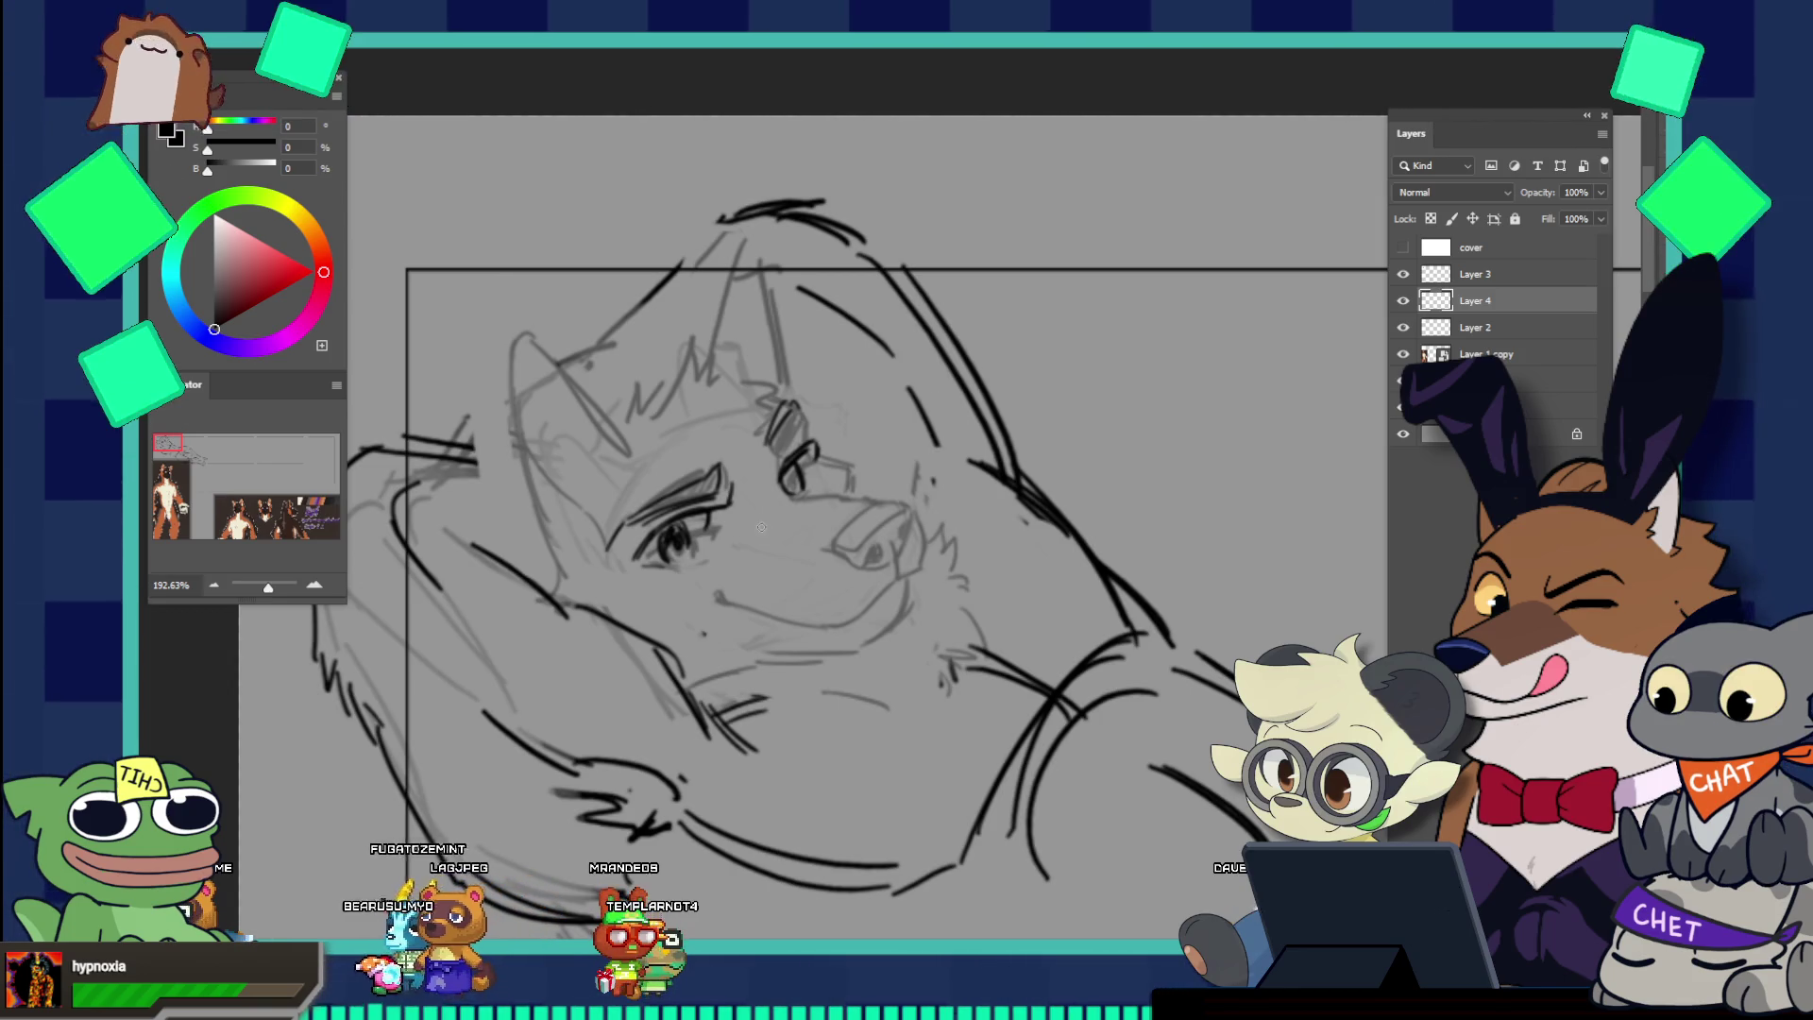
pyautogui.moveTo(774, 546); pyautogui.dragTo(801, 565)
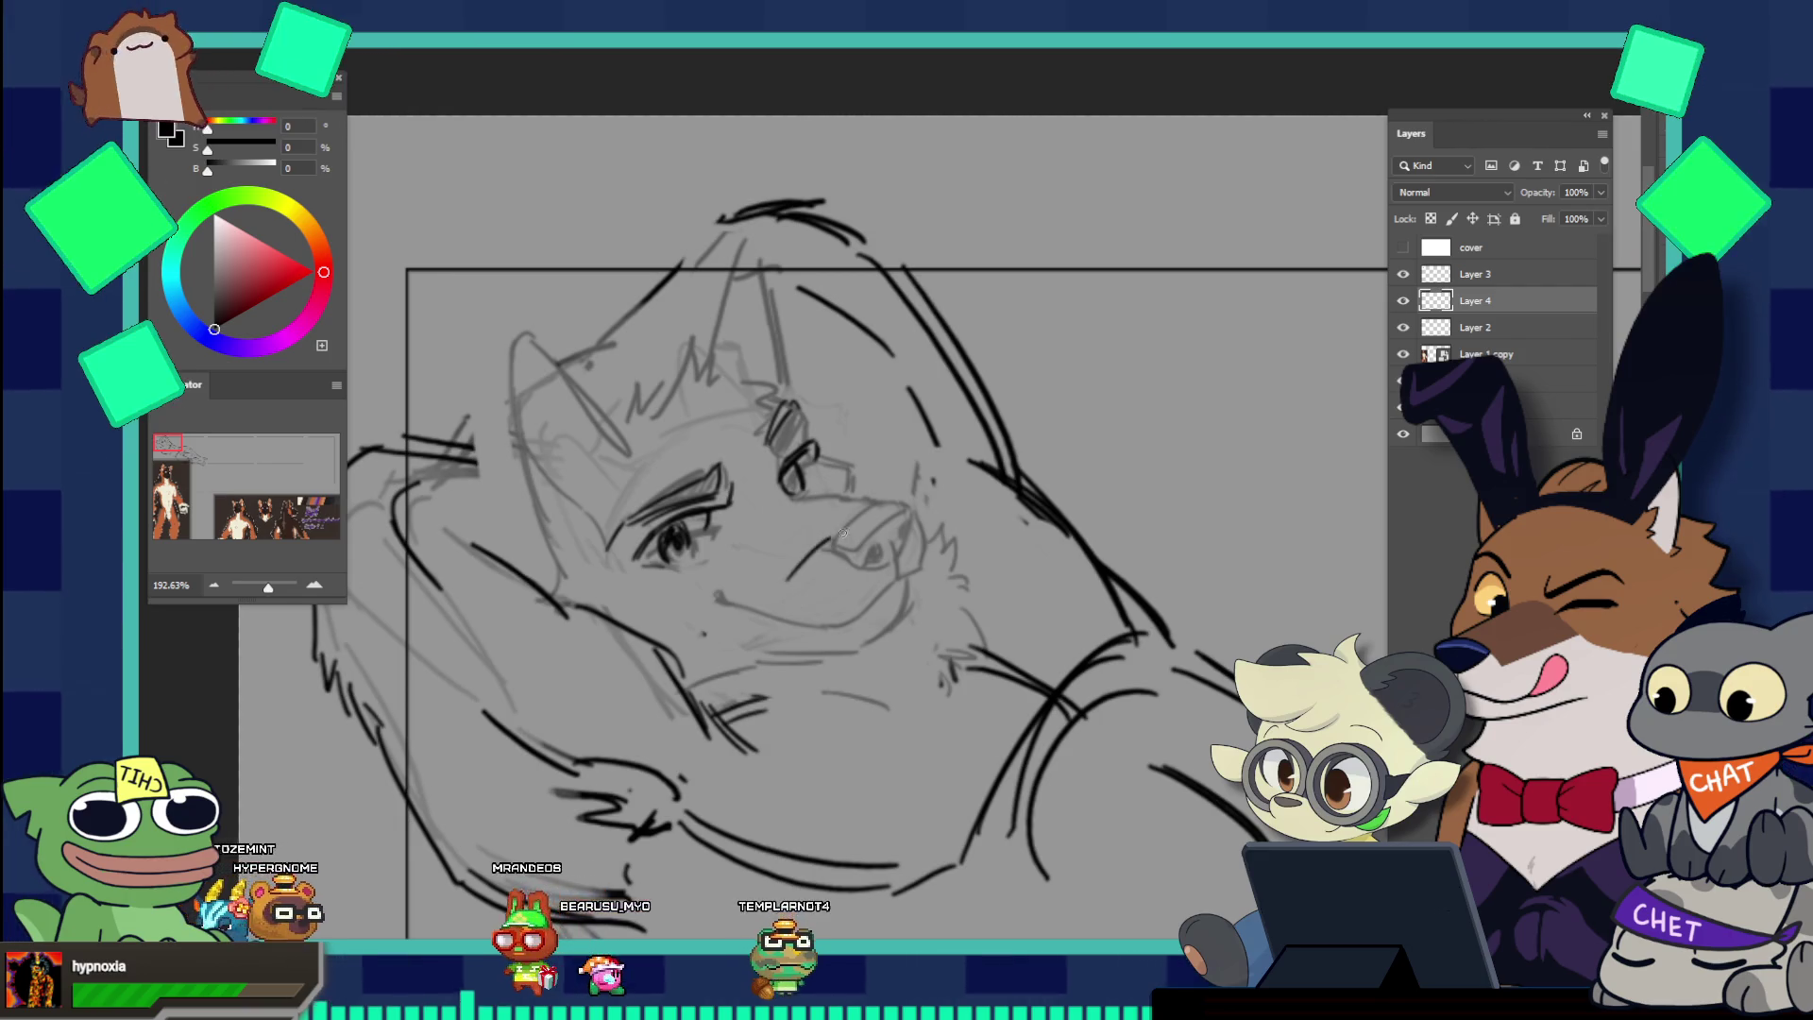
pyautogui.moveTo(782, 597); pyautogui.dragTo(809, 604)
pyautogui.hotkey('ctrl', 'z')
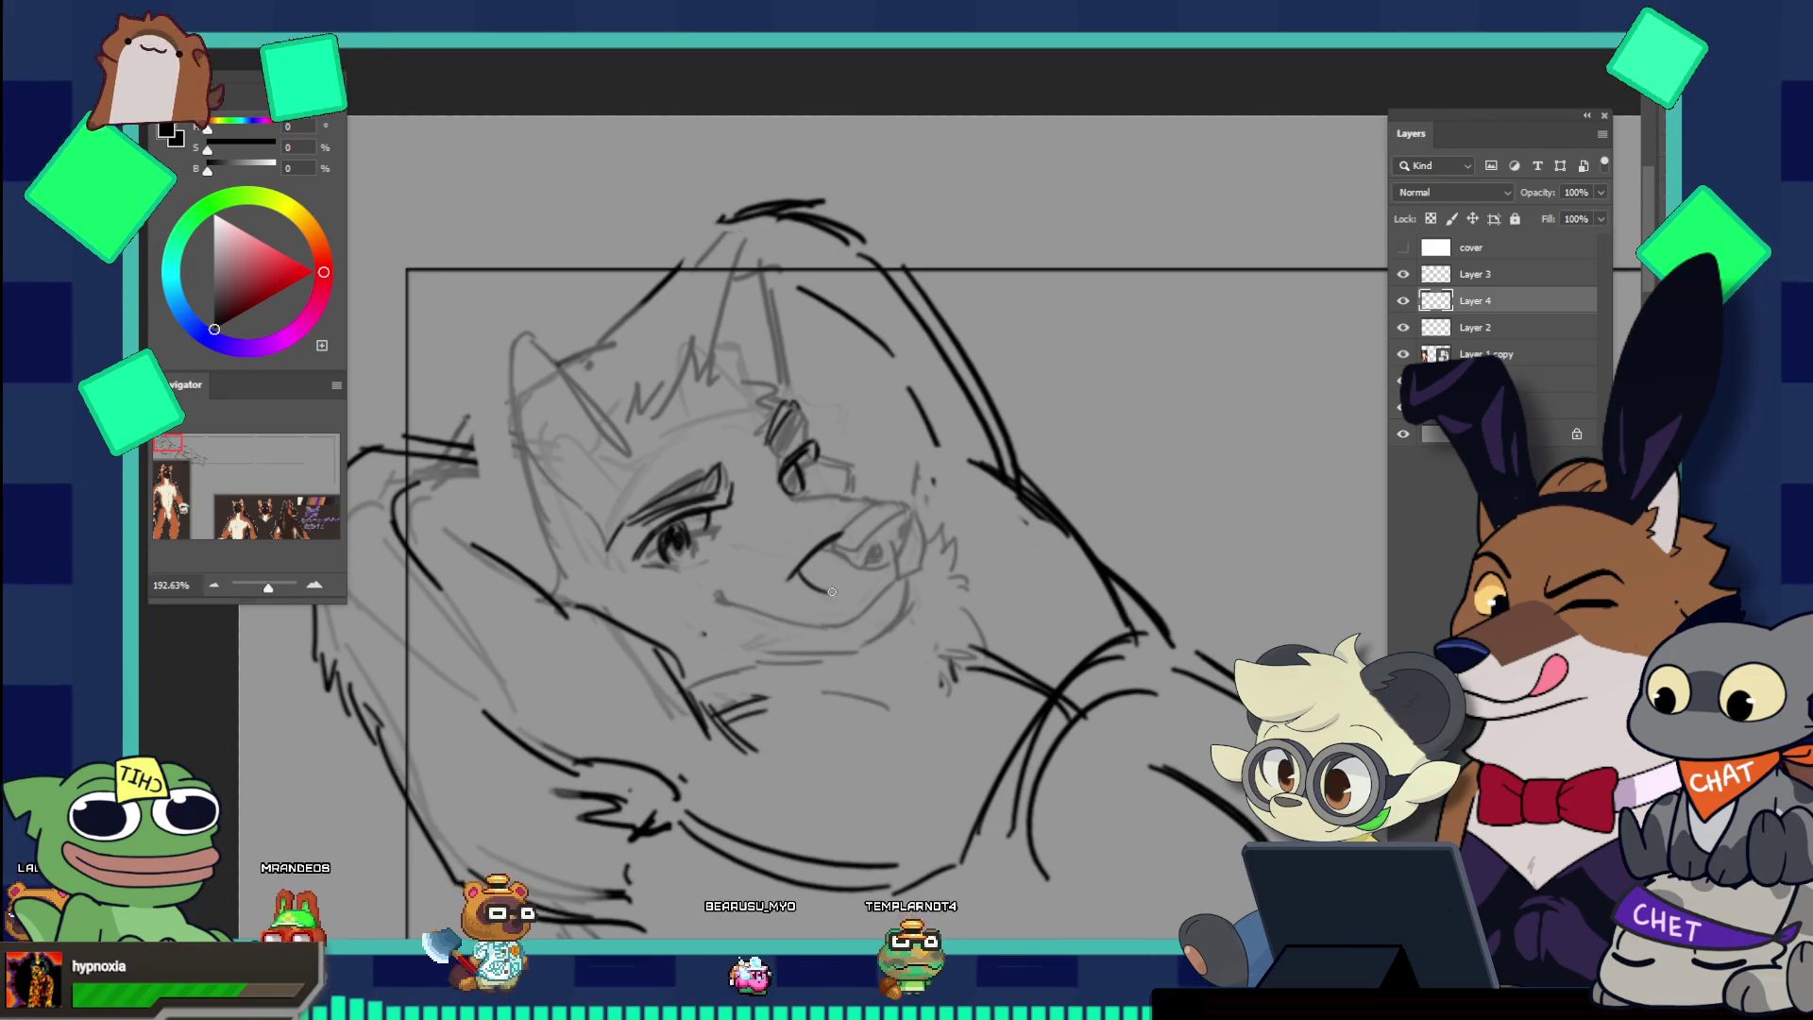
pyautogui.moveTo(792, 584); pyautogui.dragTo(810, 601)
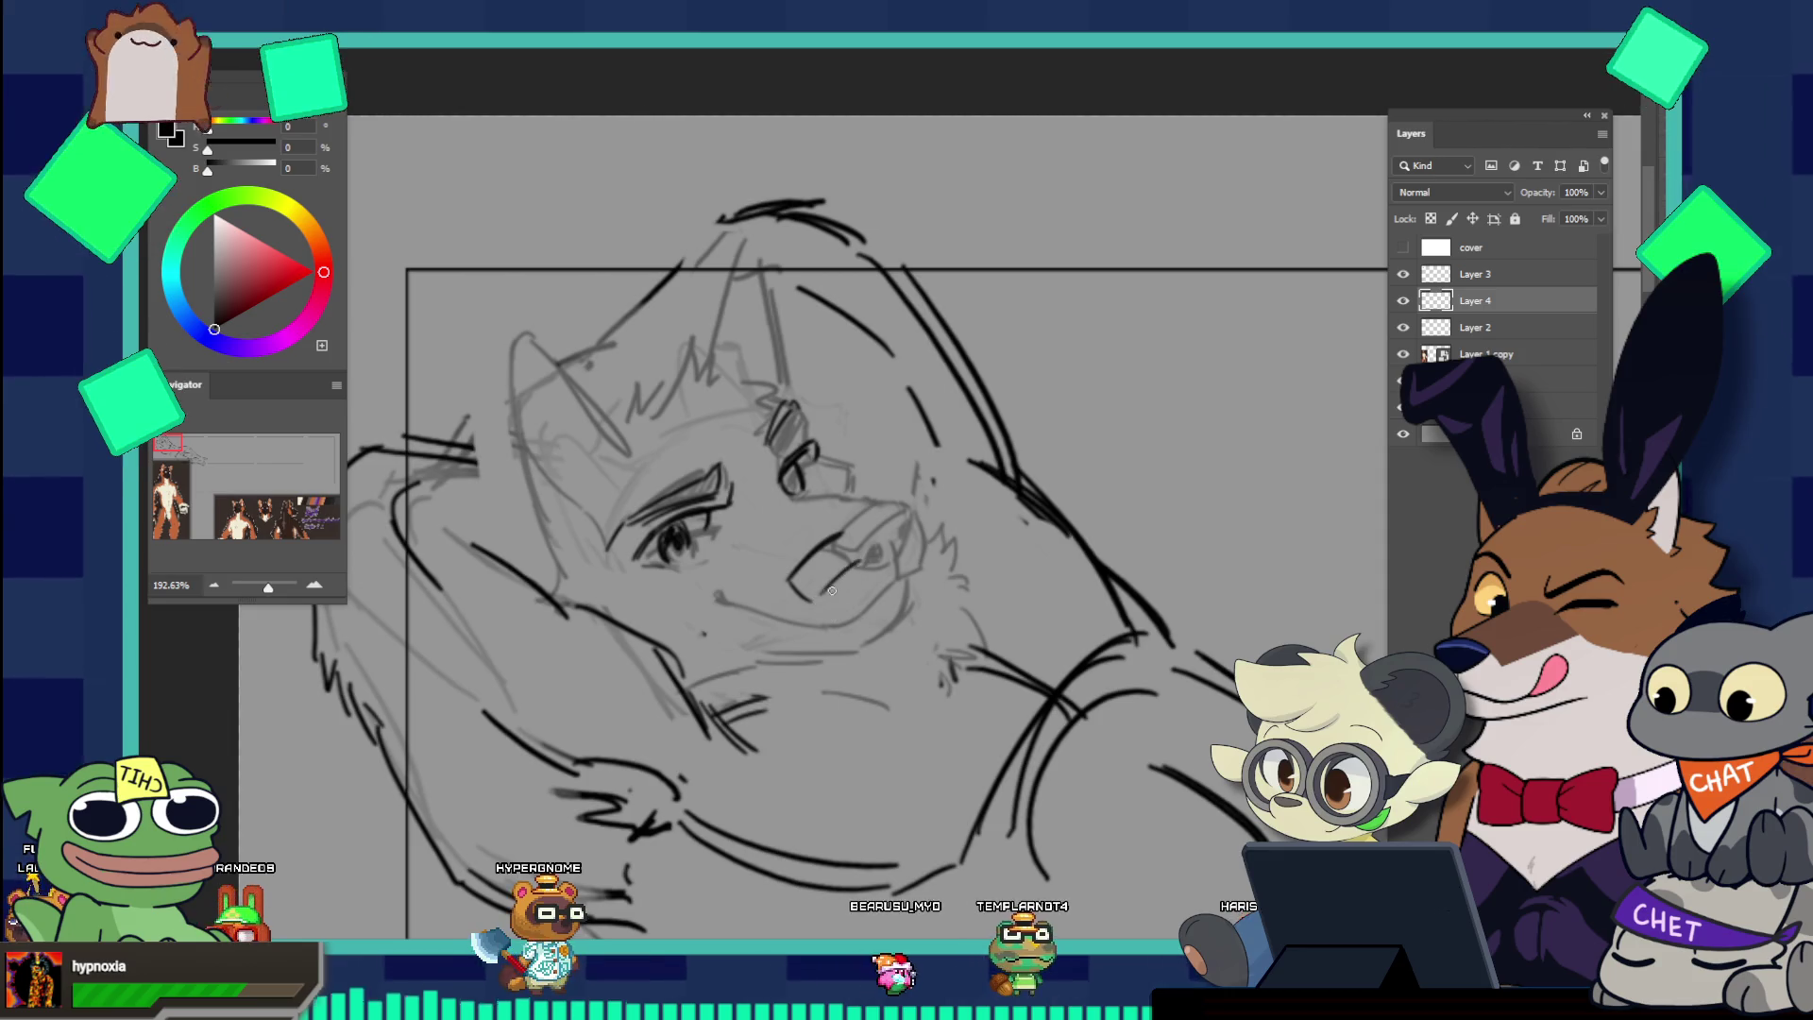
# Step: Add a short stroke above the nose and a curve around the nose and cheek
pyautogui.press('v')
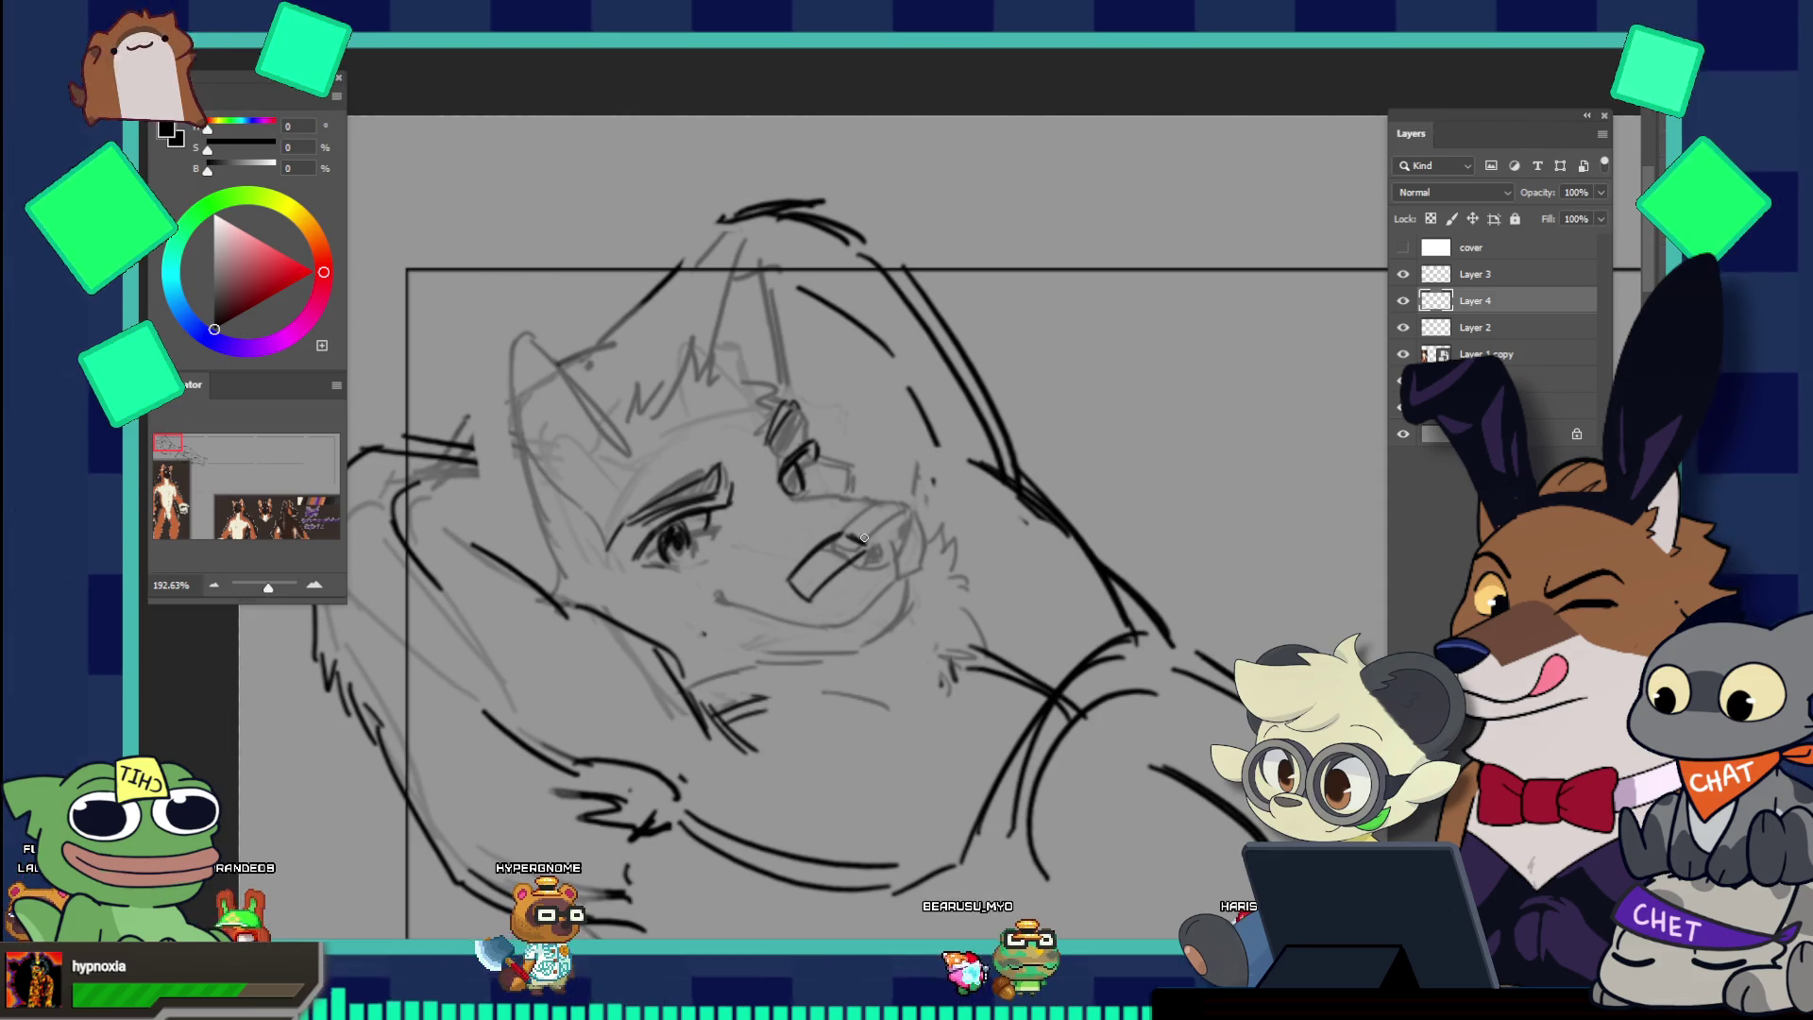
pyautogui.press('b')
pyautogui.moveTo(836, 543); pyautogui.dragTo(863, 531)
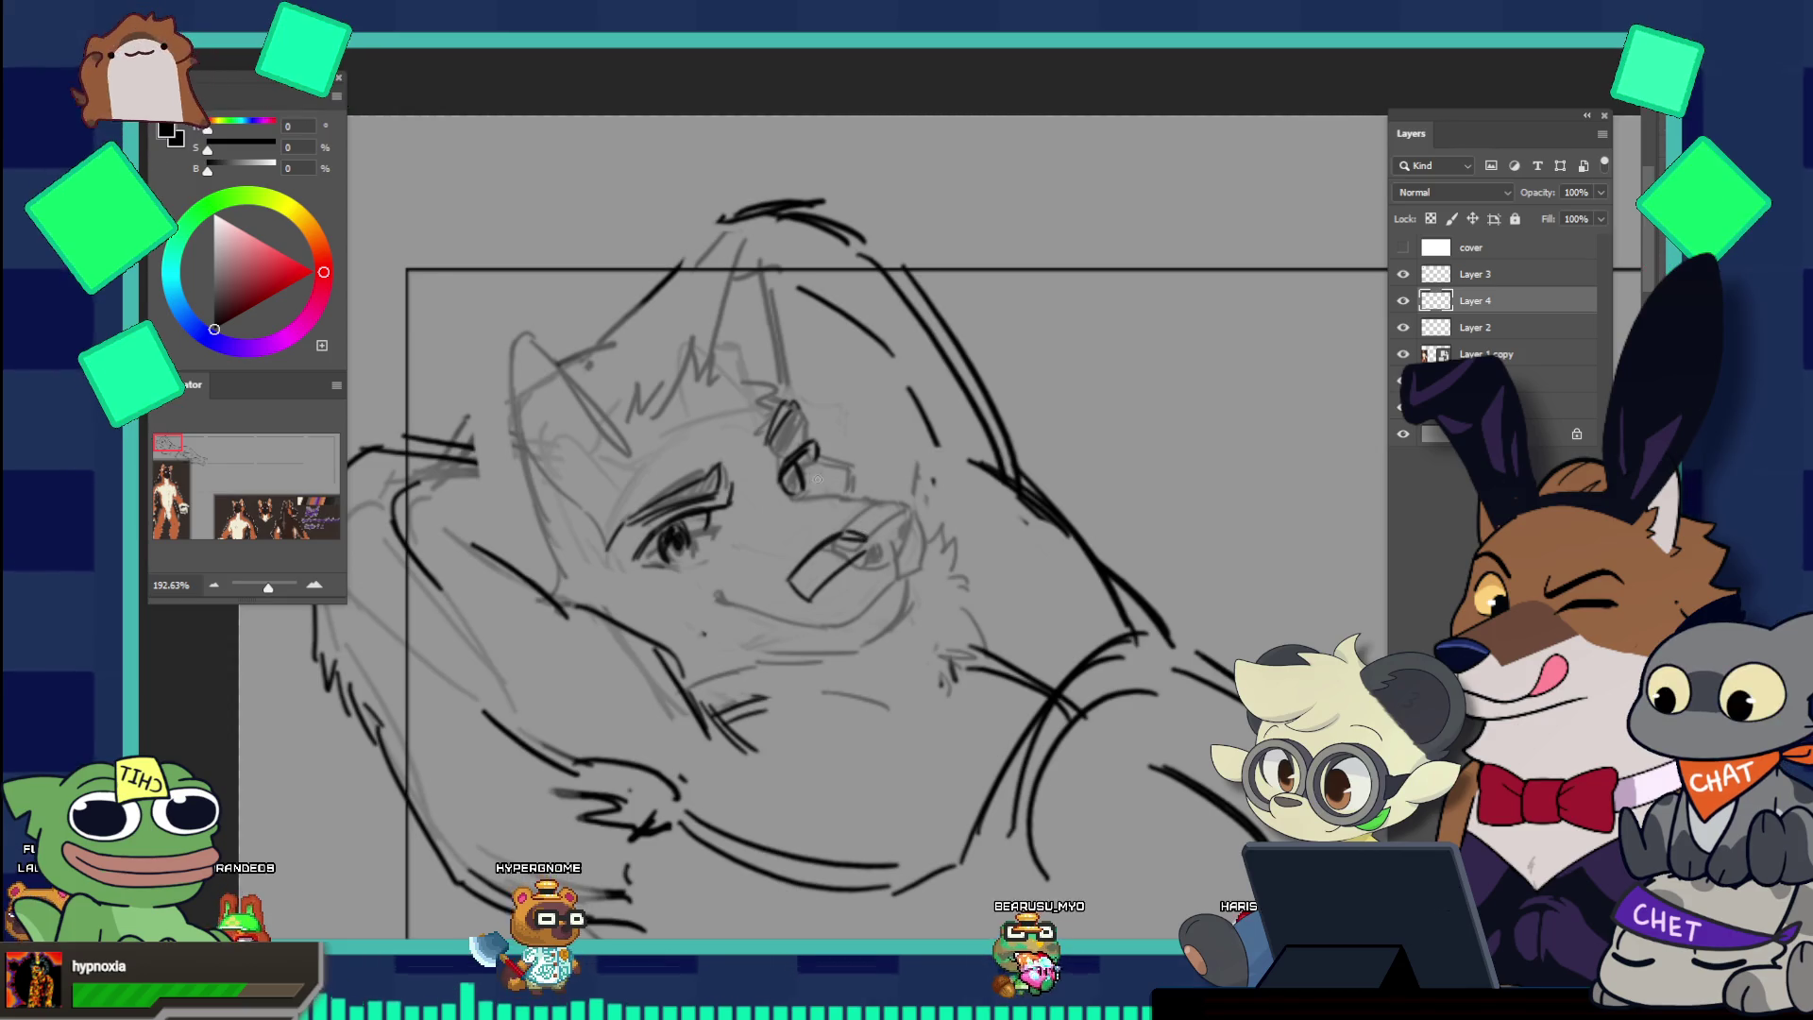
pyautogui.press('v')
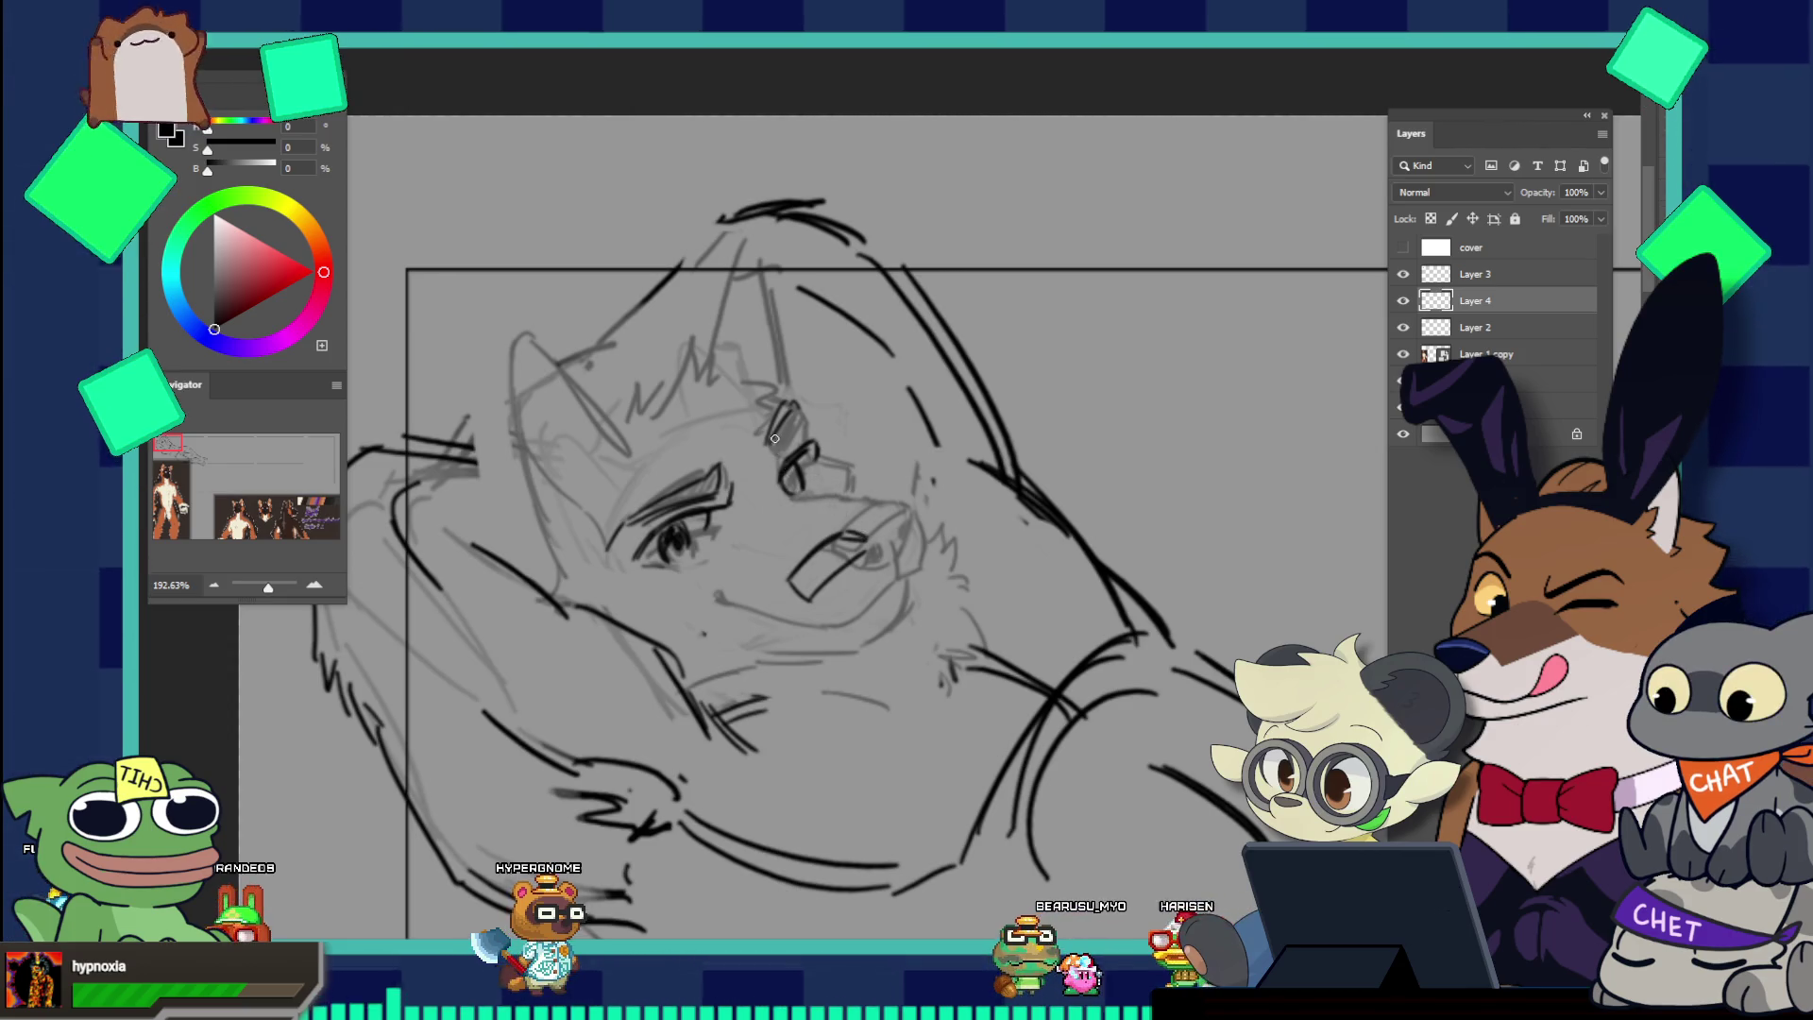
pyautogui.press('b')
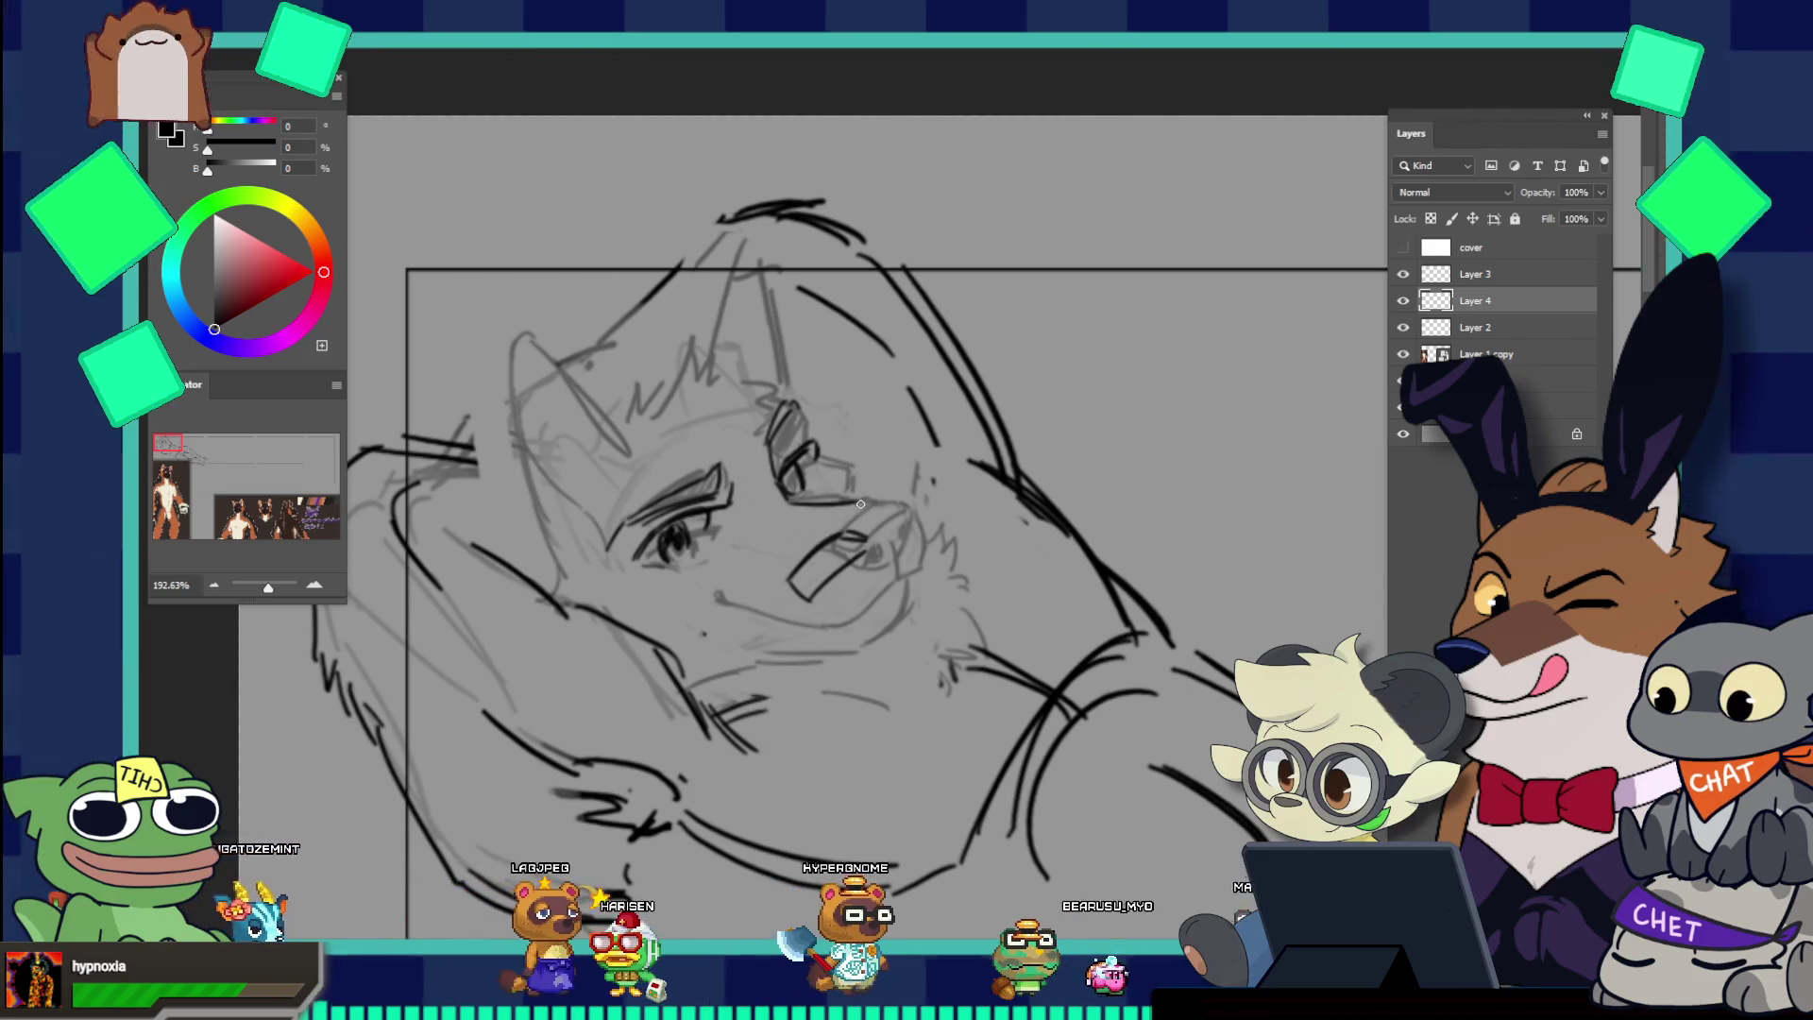
pyautogui.press('v')
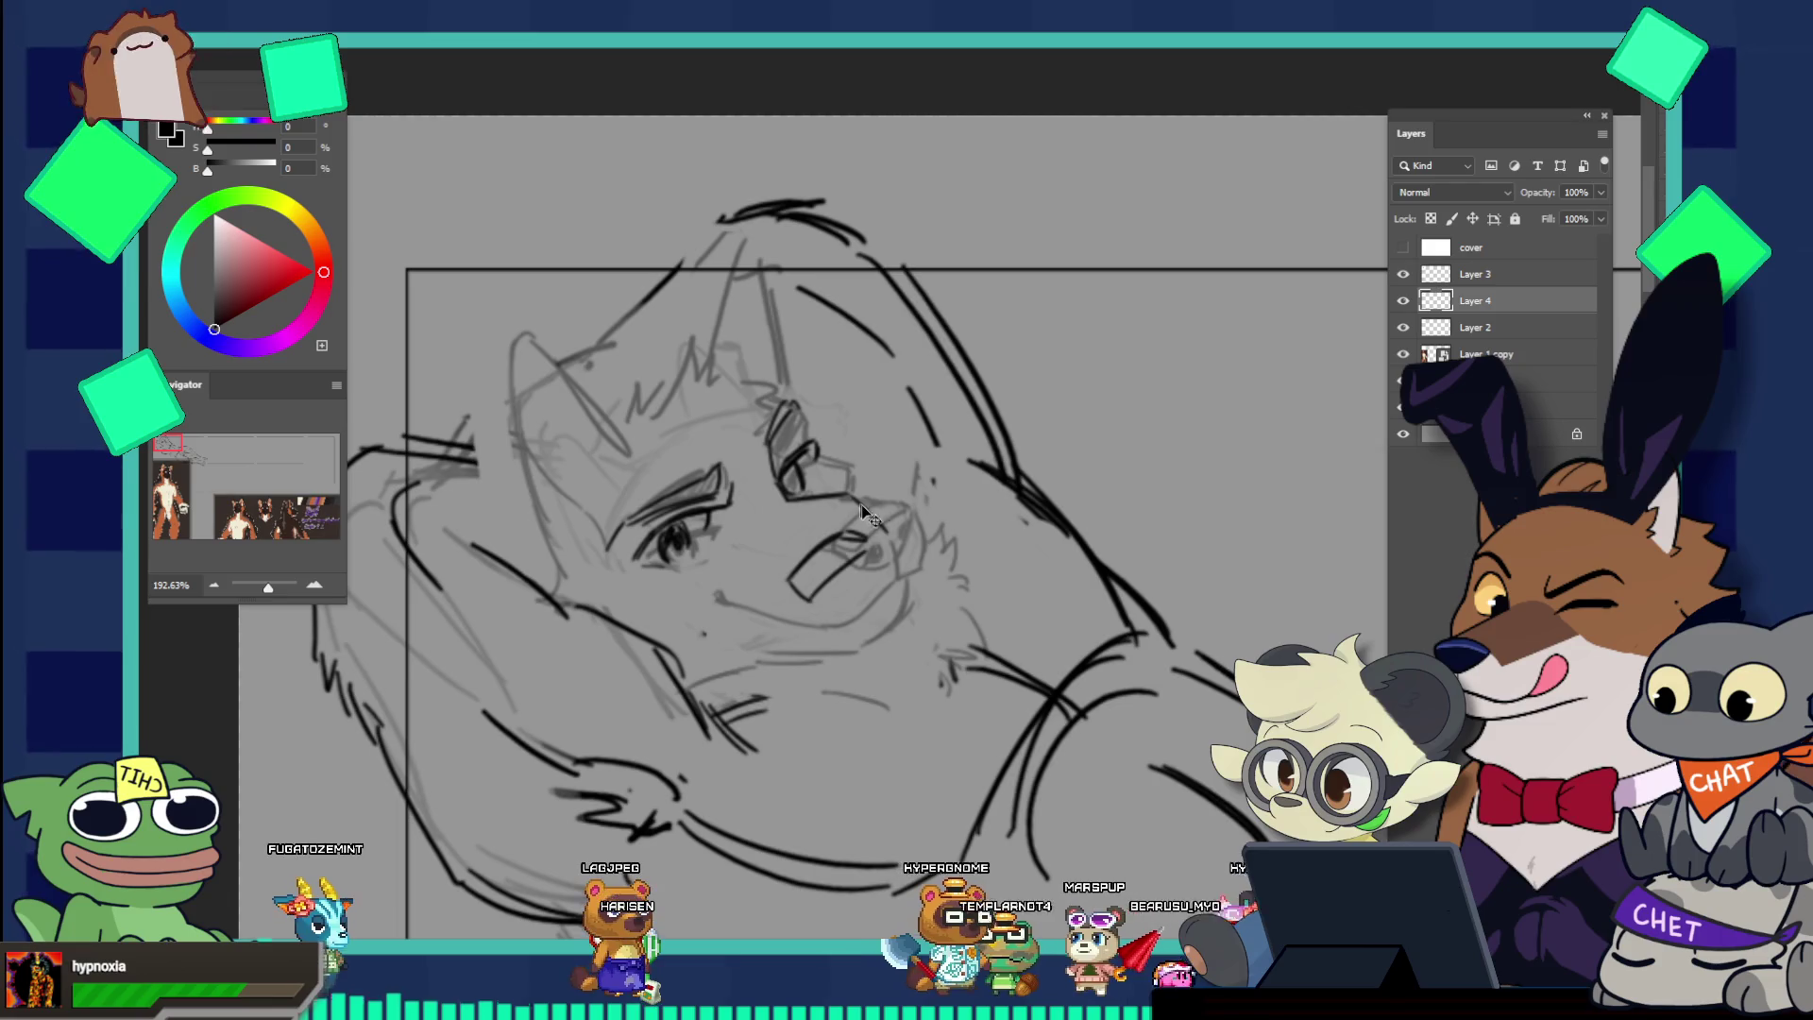
pyautogui.moveTo(855, 507); pyautogui.dragTo(862, 622)
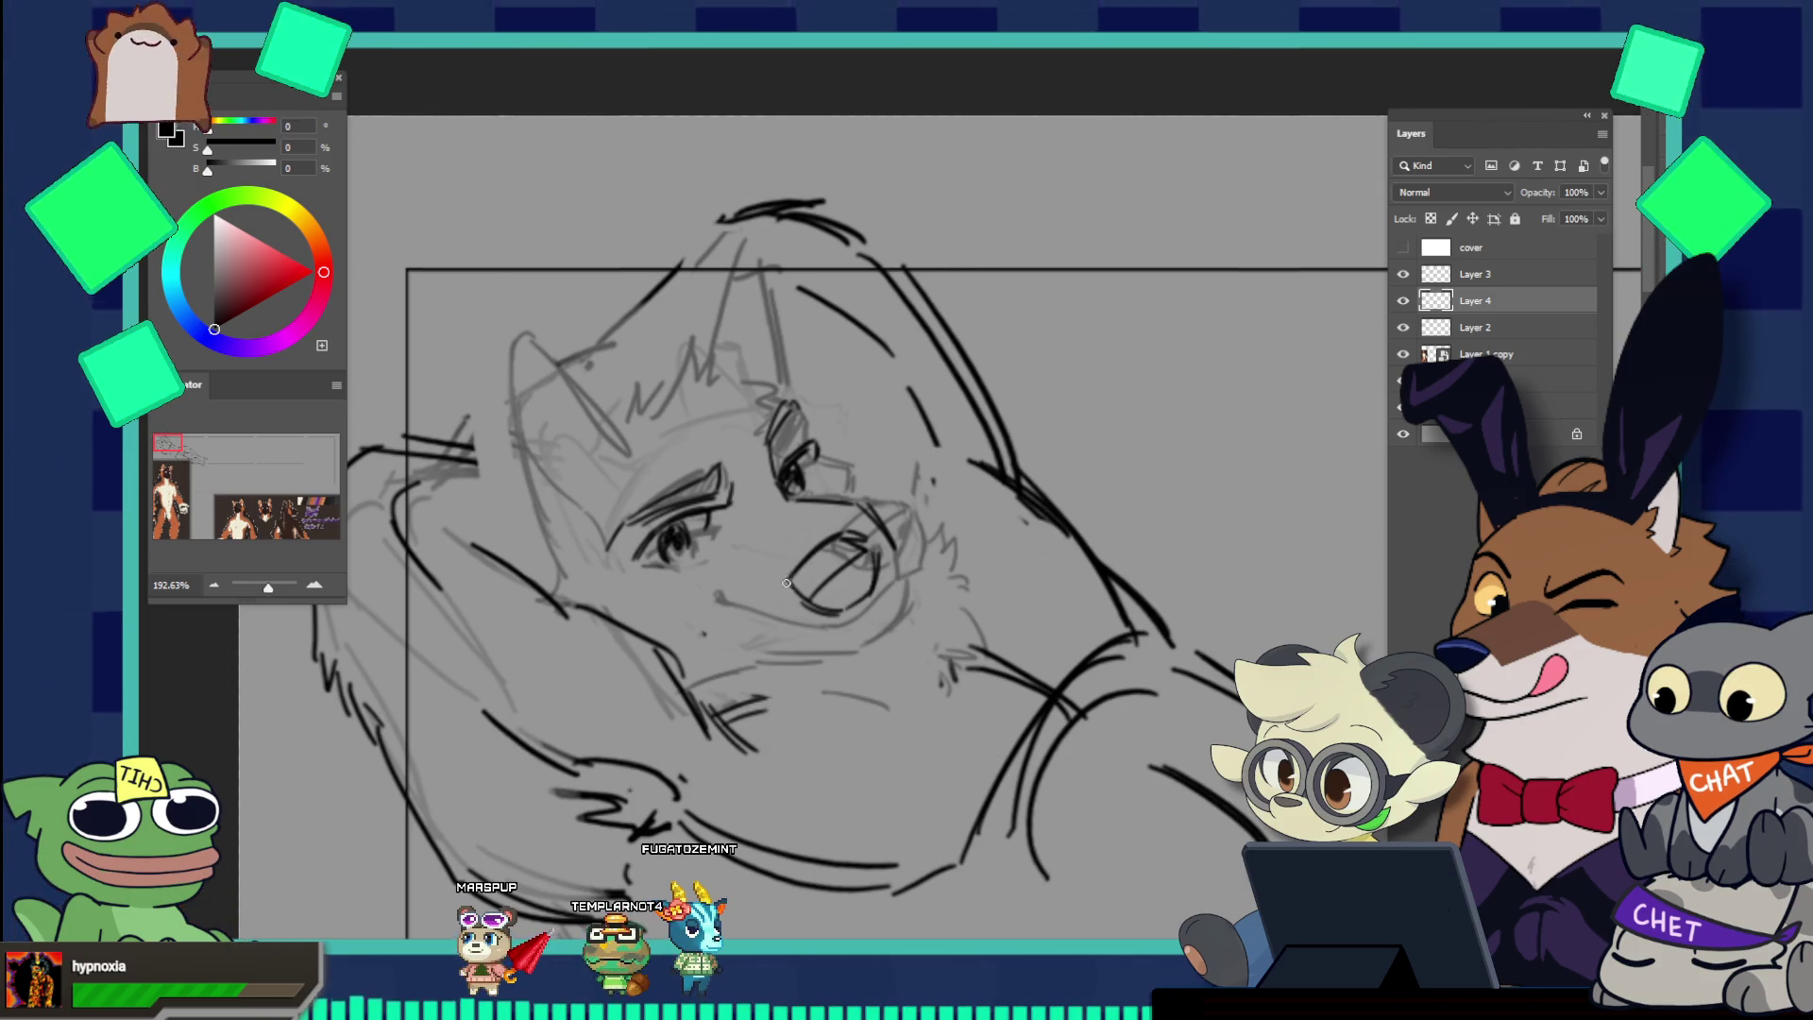
# Step: Erase the dark nose strokes and draw an oval muzzle outline with a darker right edge
pyautogui.press('e')
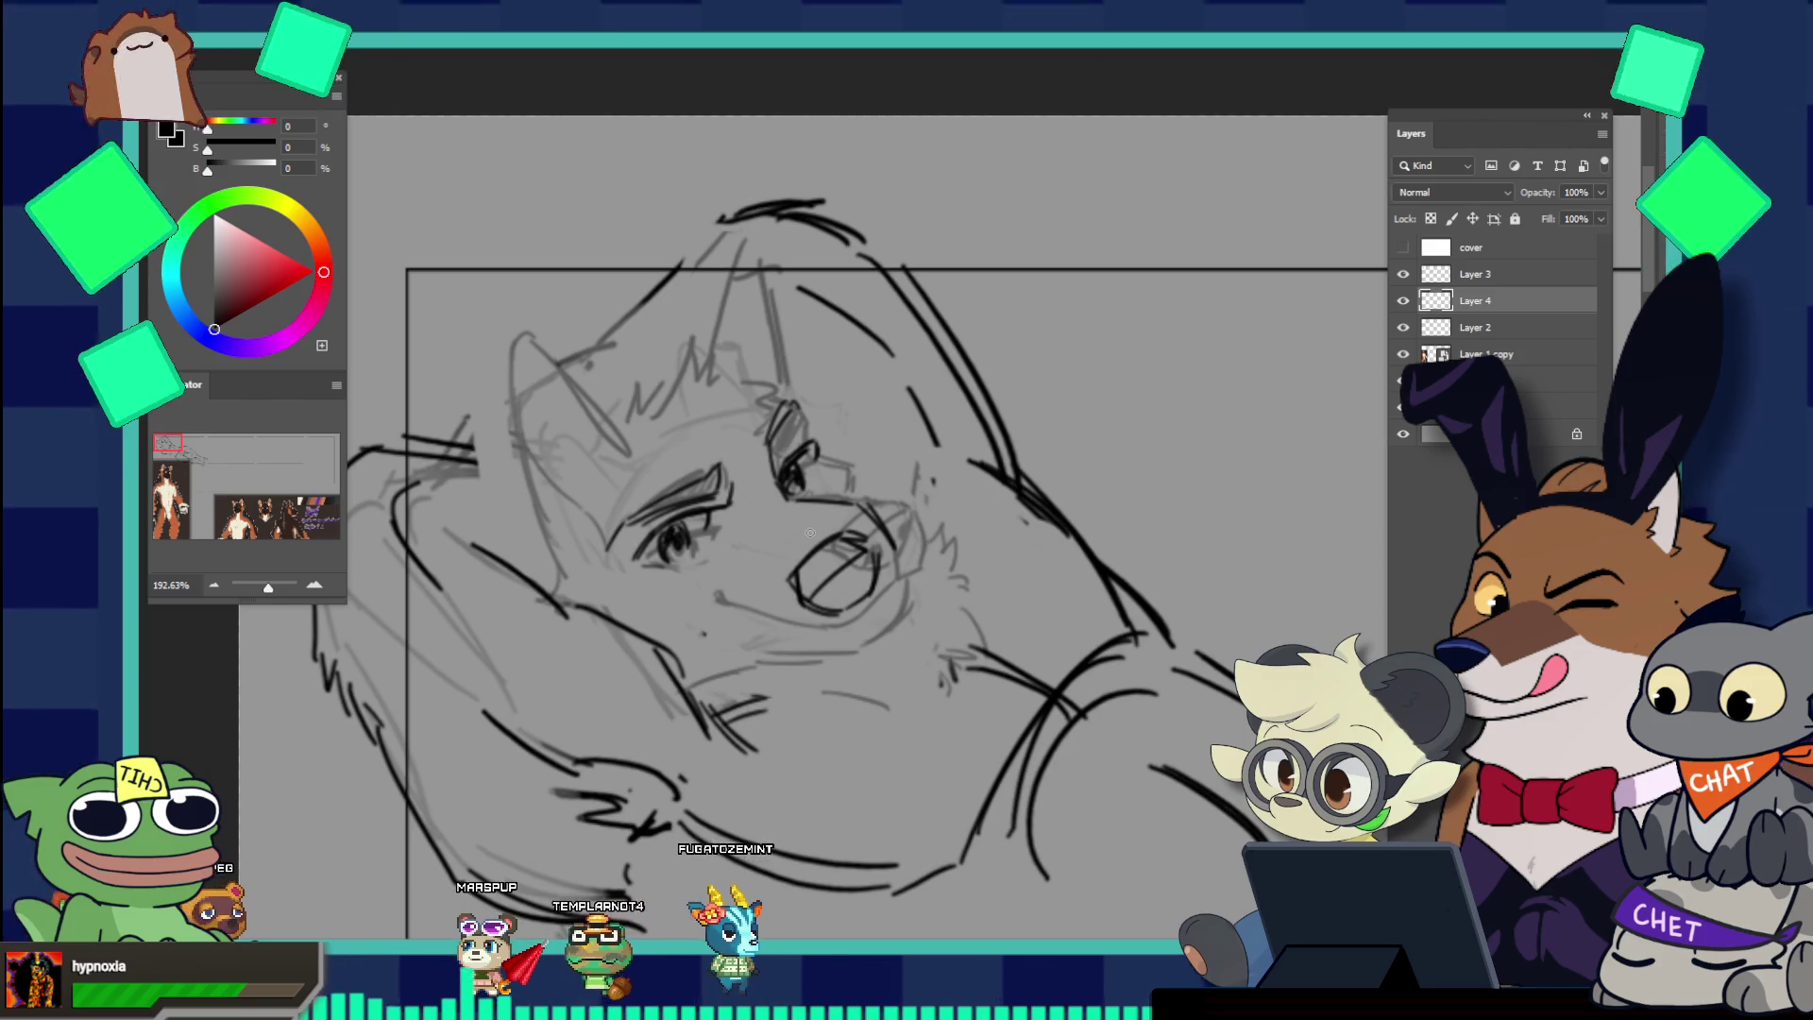
pyautogui.moveTo(802, 586); pyautogui.dragTo(850, 562)
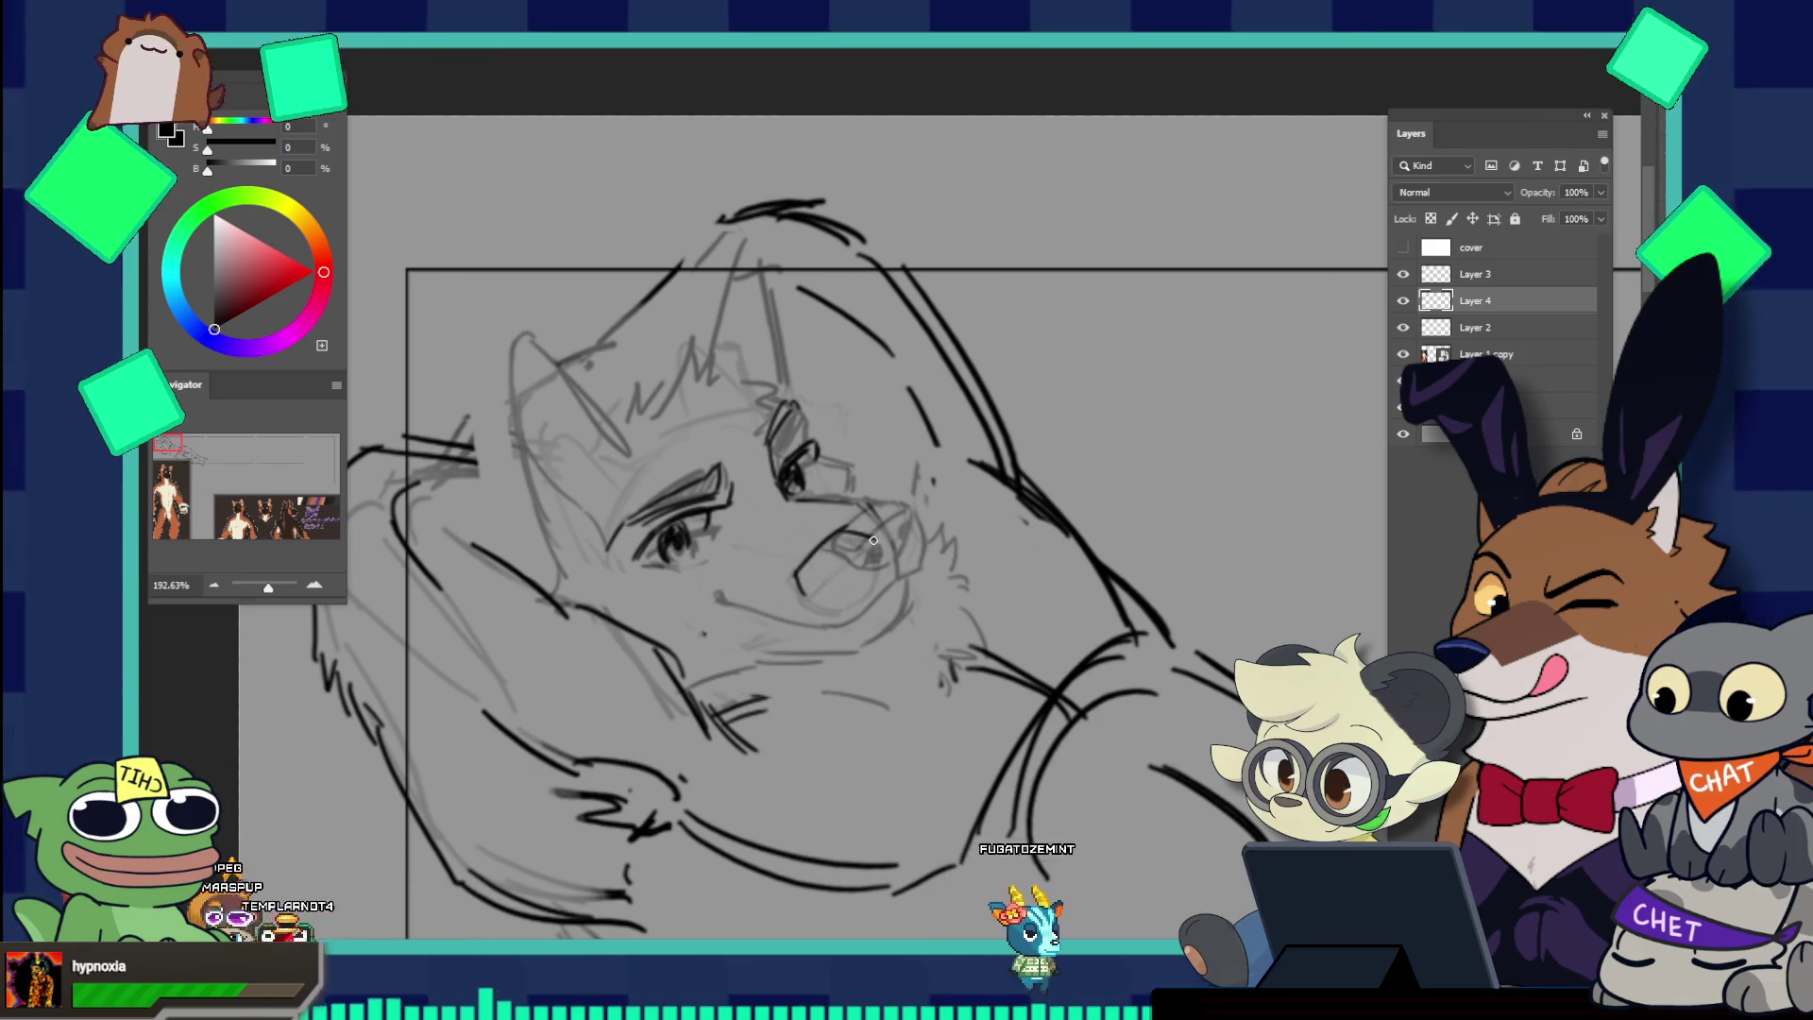
pyautogui.moveTo(800, 589); pyautogui.dragTo(872, 542)
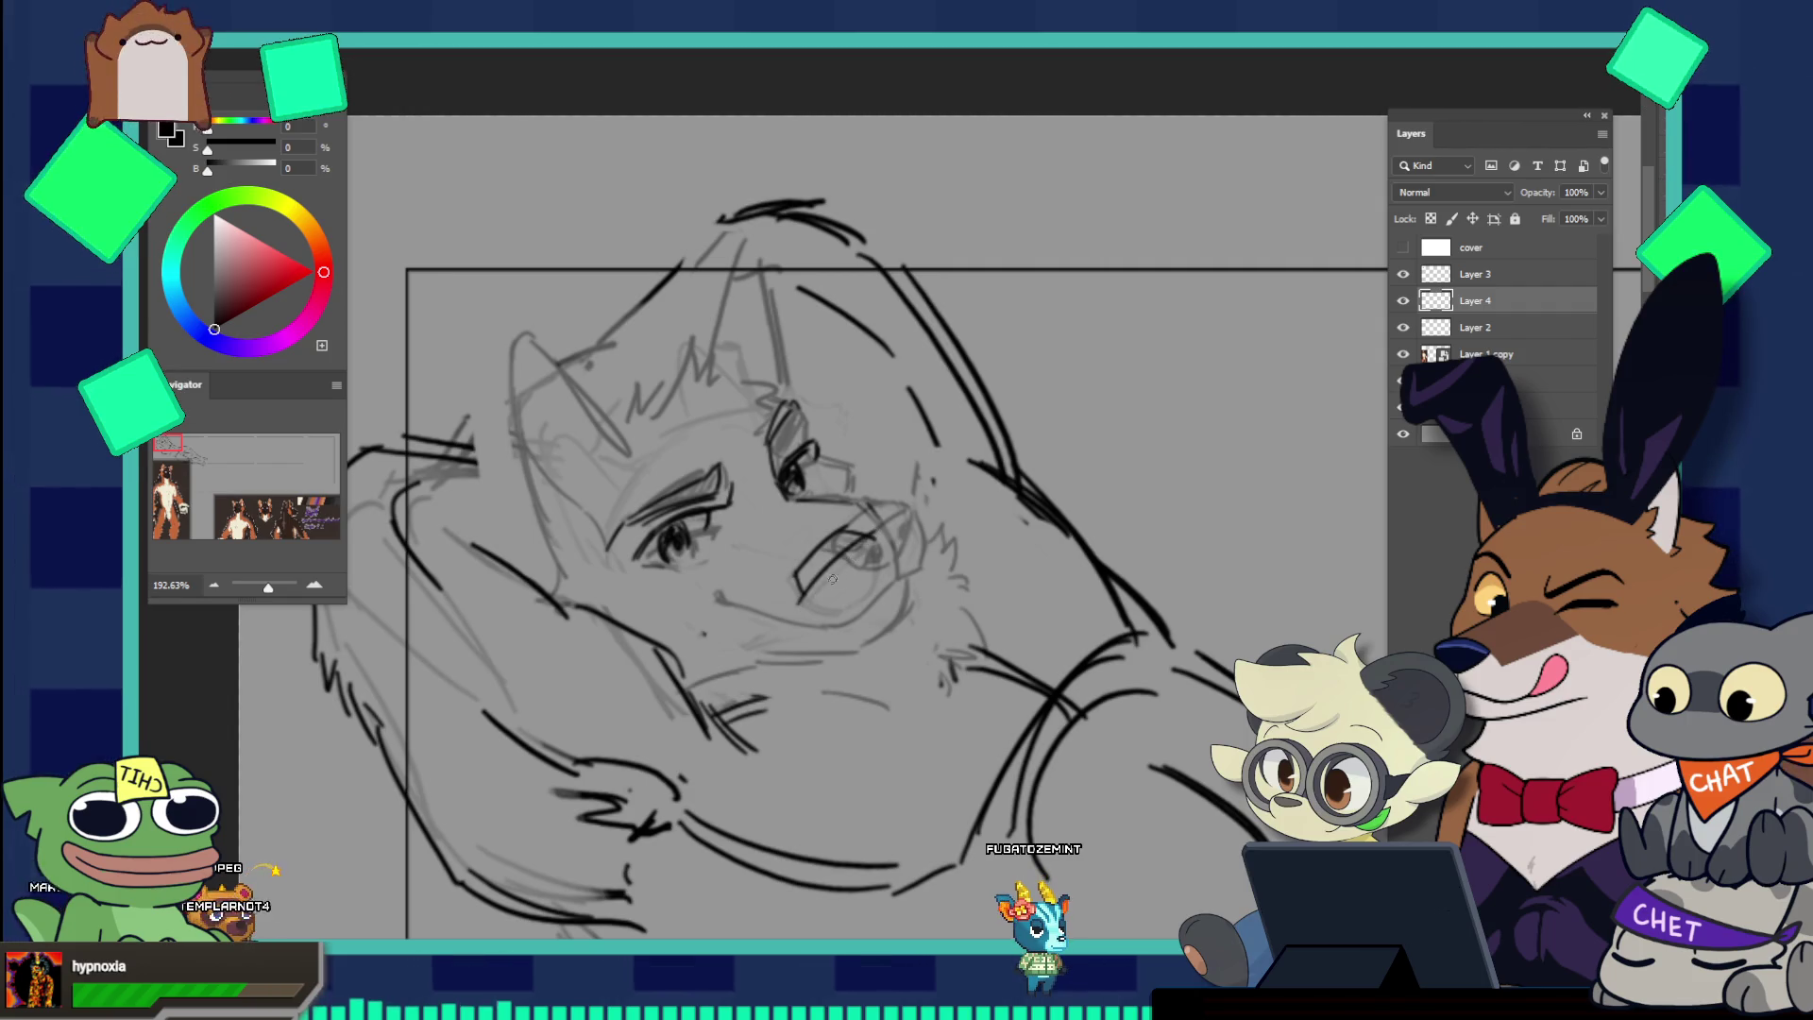
pyautogui.moveTo(801, 603); pyautogui.dragTo(840, 610)
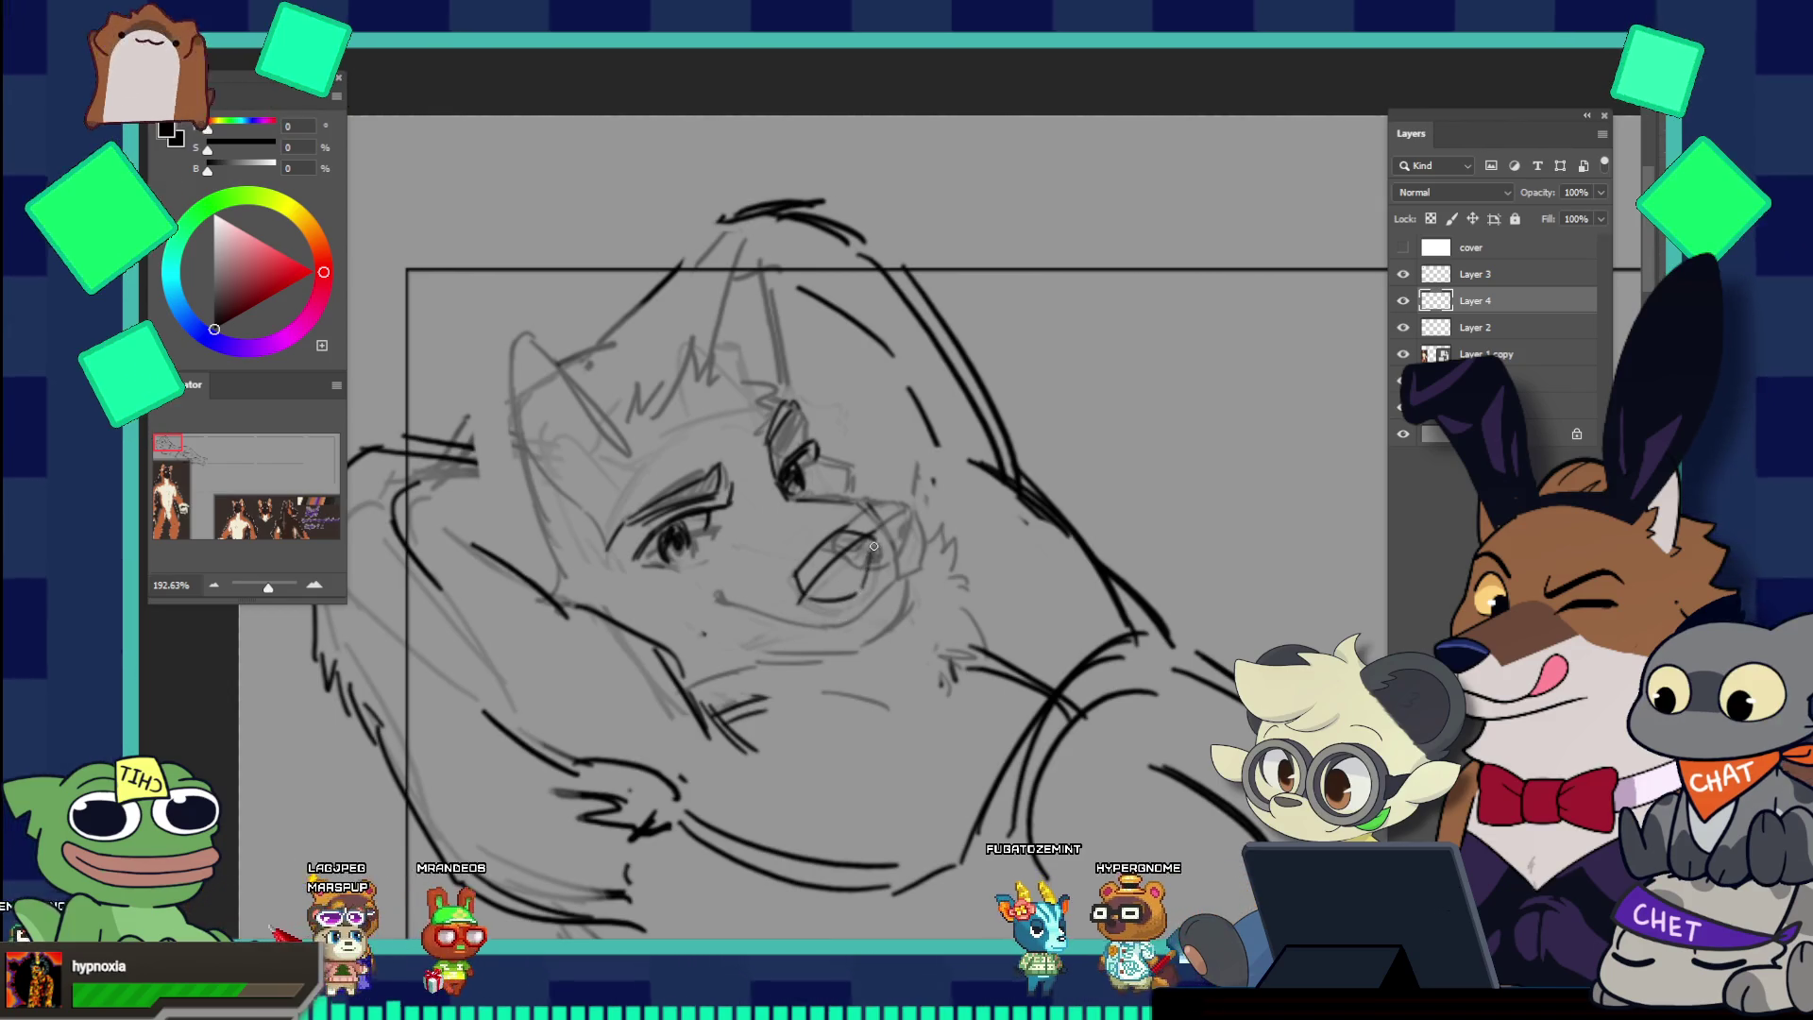
pyautogui.moveTo(877, 556); pyautogui.dragTo(872, 576)
pyautogui.moveTo(912, 510); pyautogui.dragTo(921, 568)
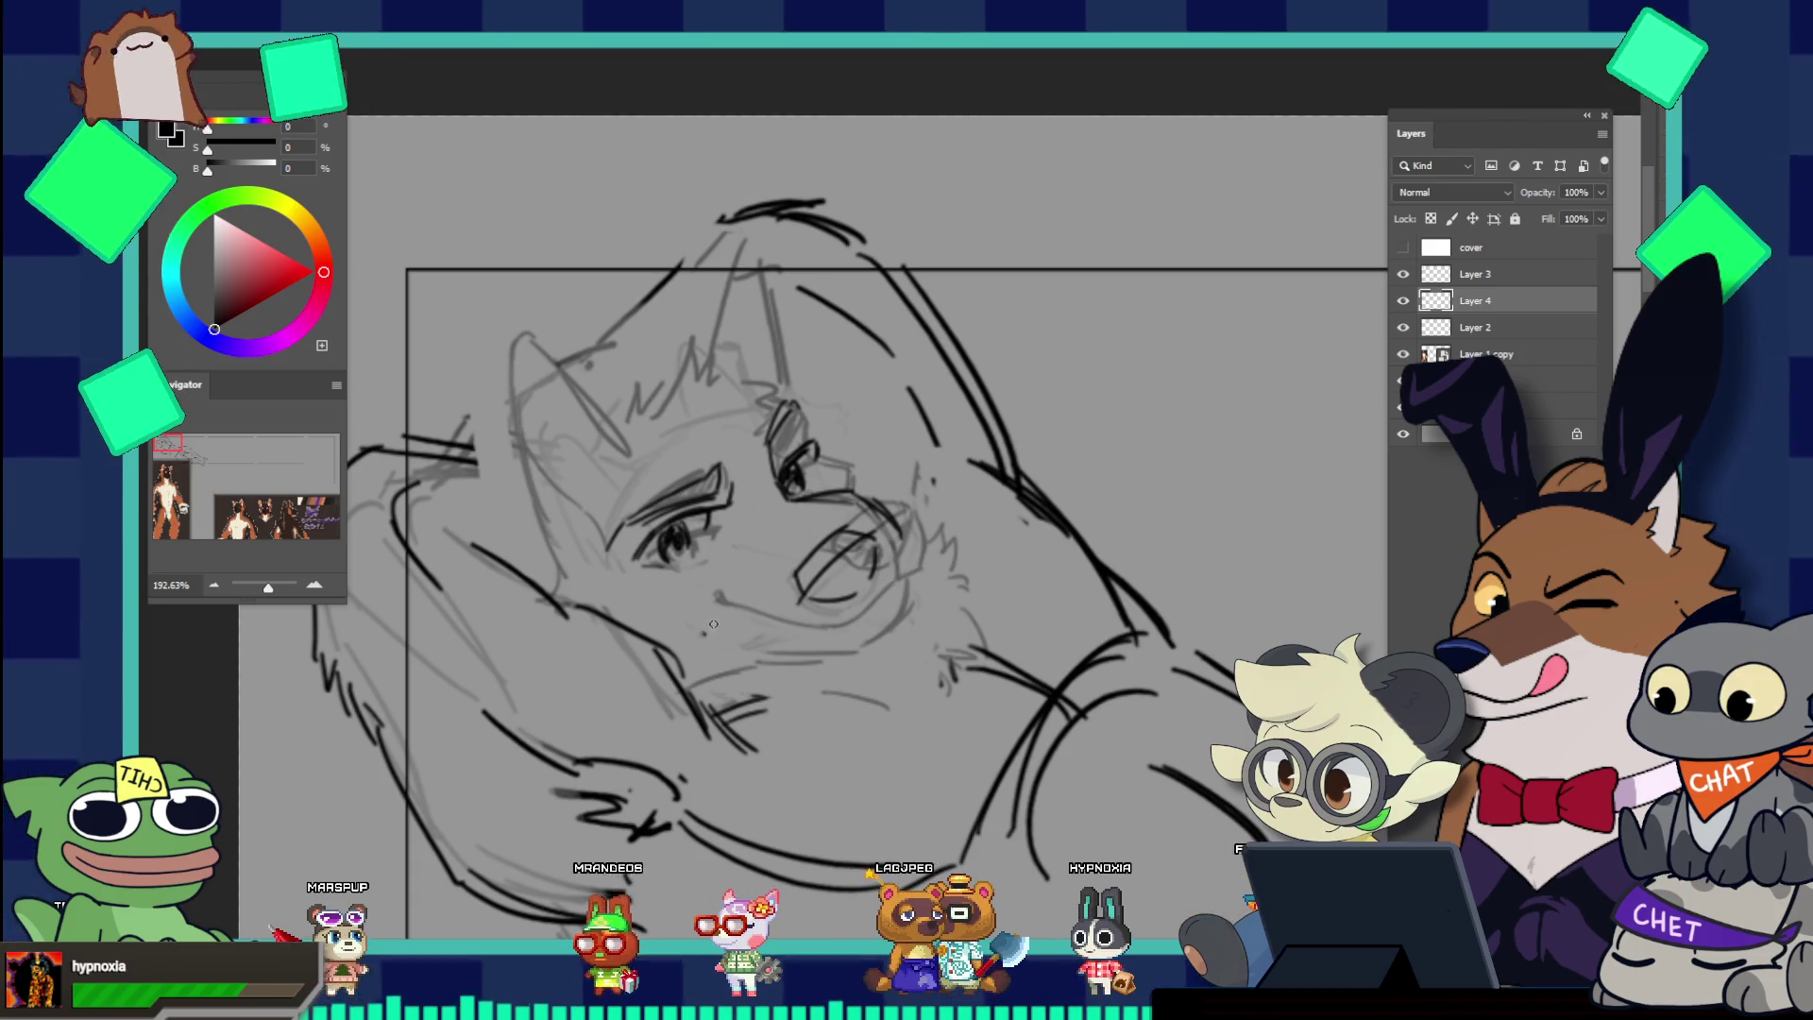
# Step: Stroke the smiling mouth line along the lower jaw, then zoom out slightly
pyautogui.moveTo(681, 598); pyautogui.dragTo(774, 623)
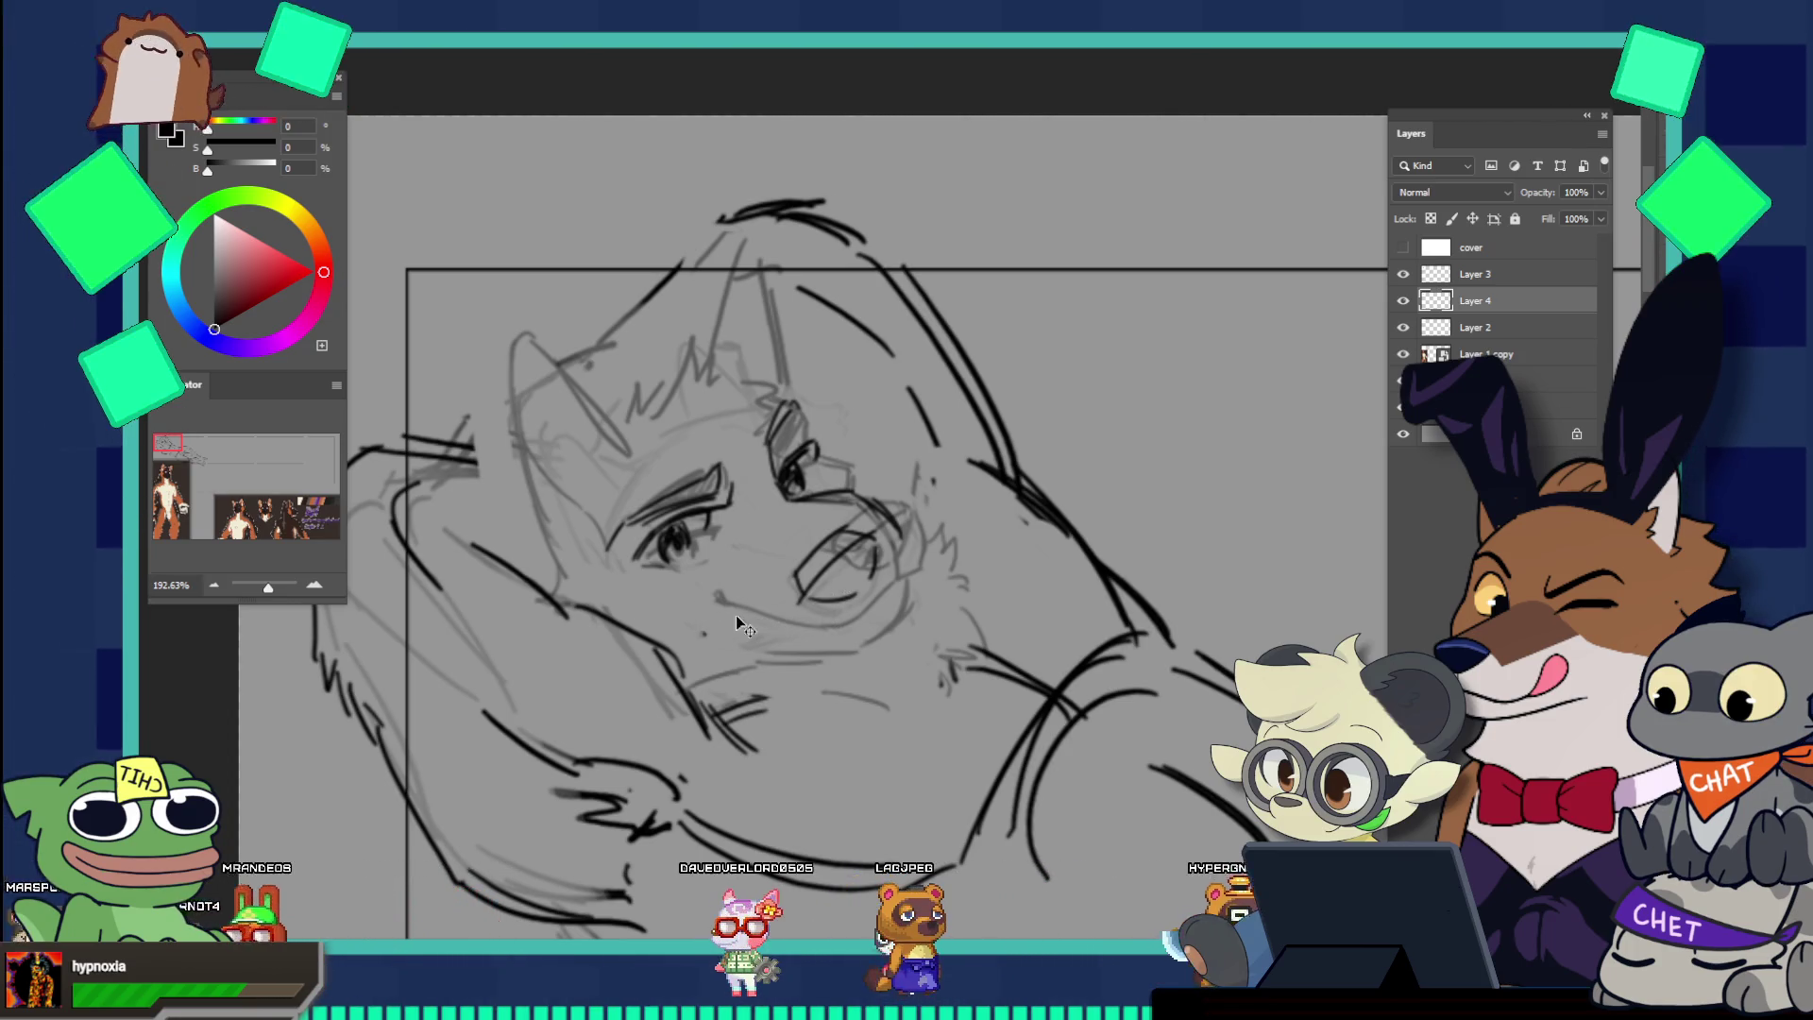
pyautogui.moveTo(723, 618); pyautogui.dragTo(791, 635)
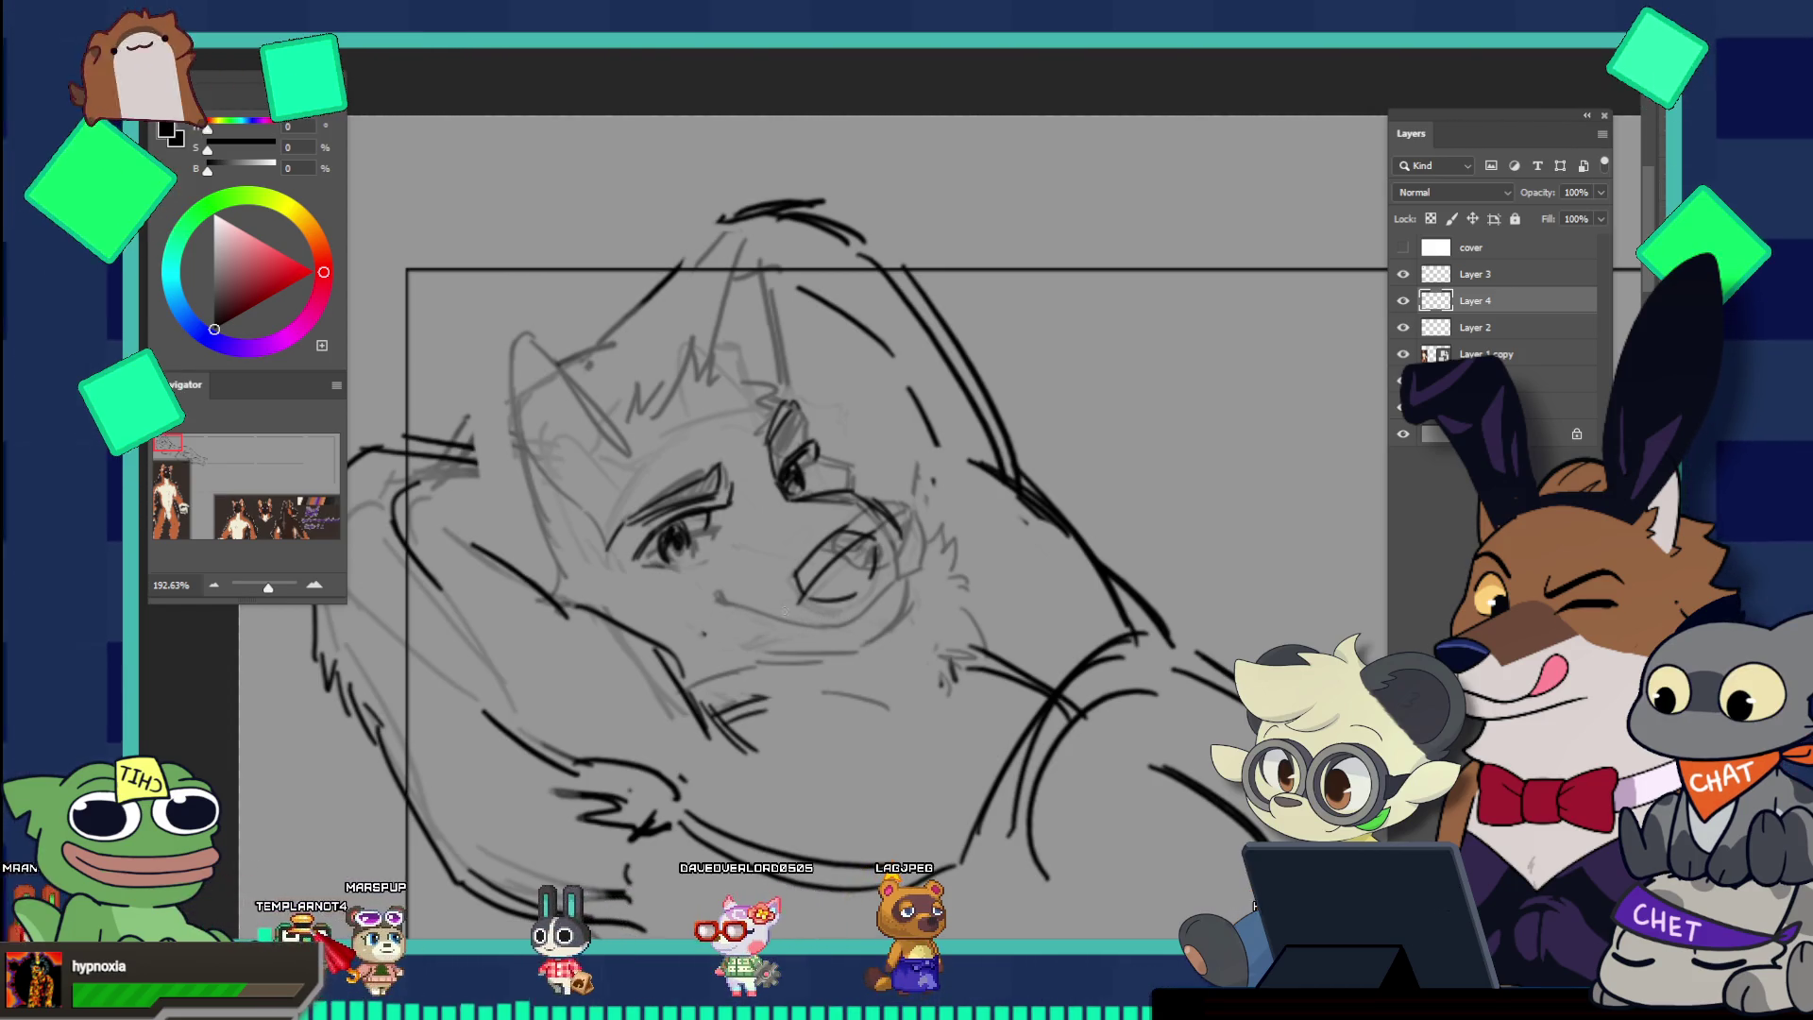
pyautogui.moveTo(746, 627); pyautogui.dragTo(879, 597)
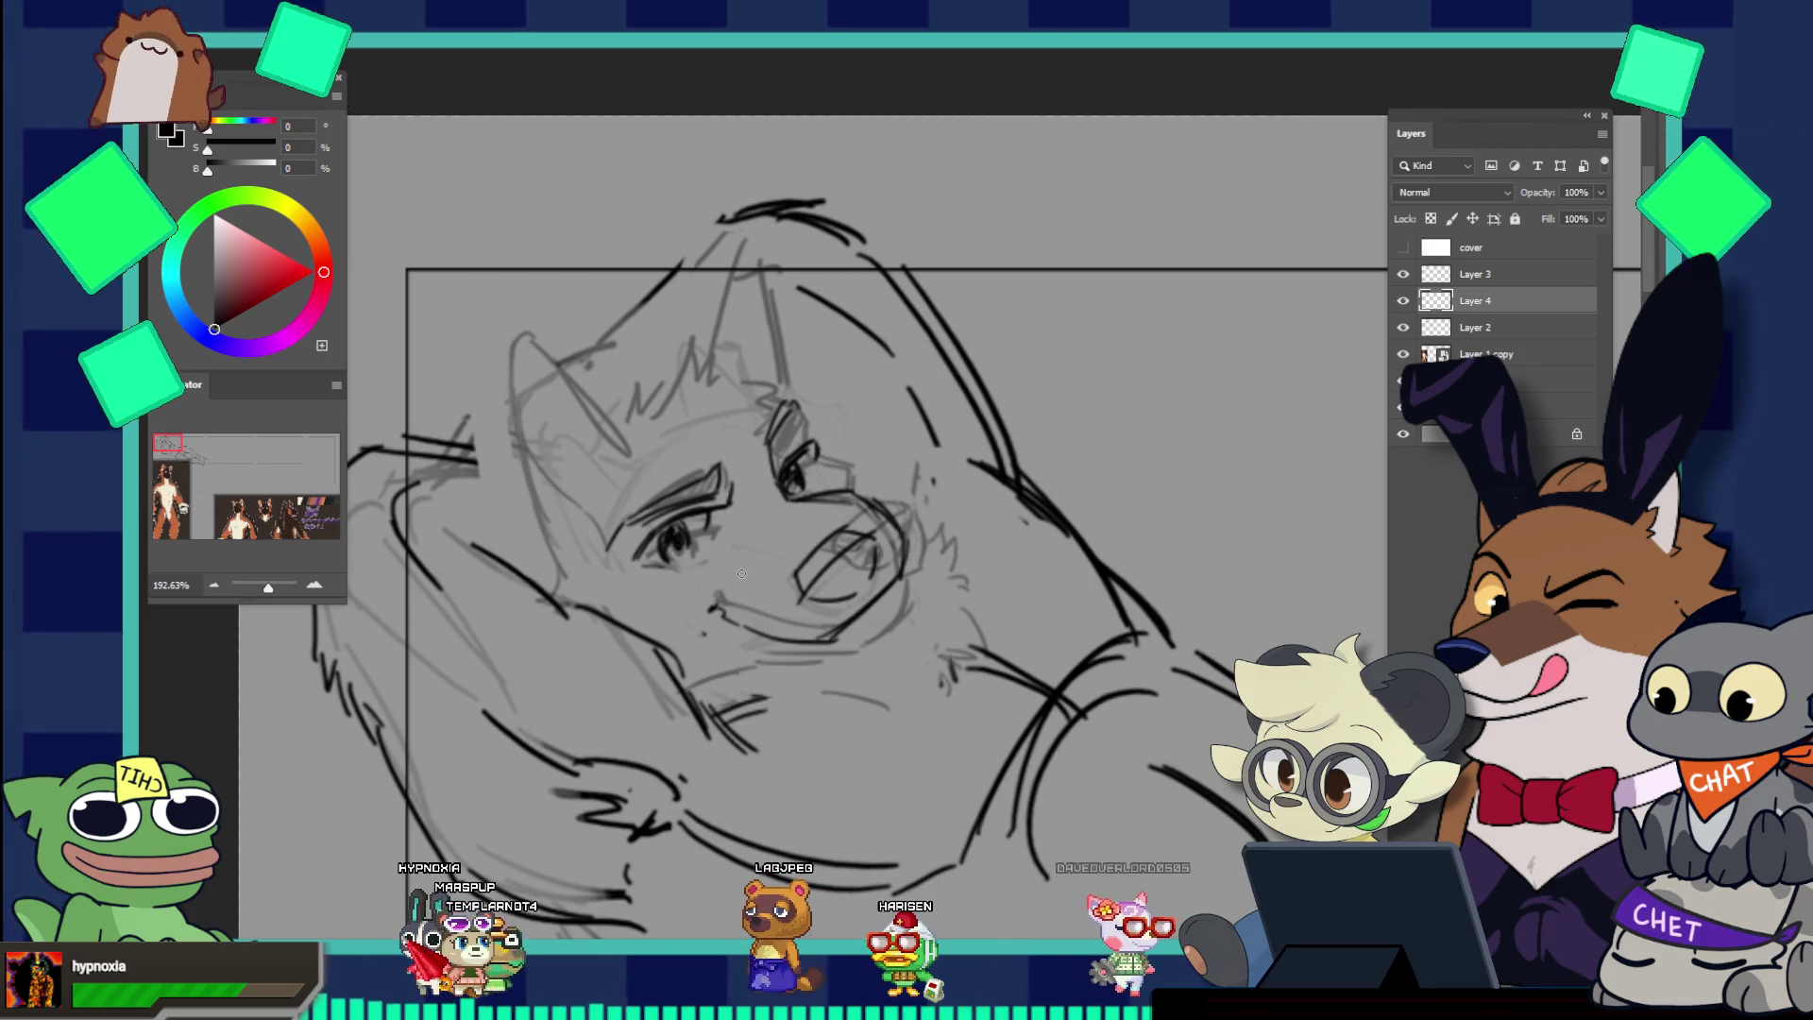
pyautogui.moveTo(885, 549); pyautogui.dragTo(870, 575)
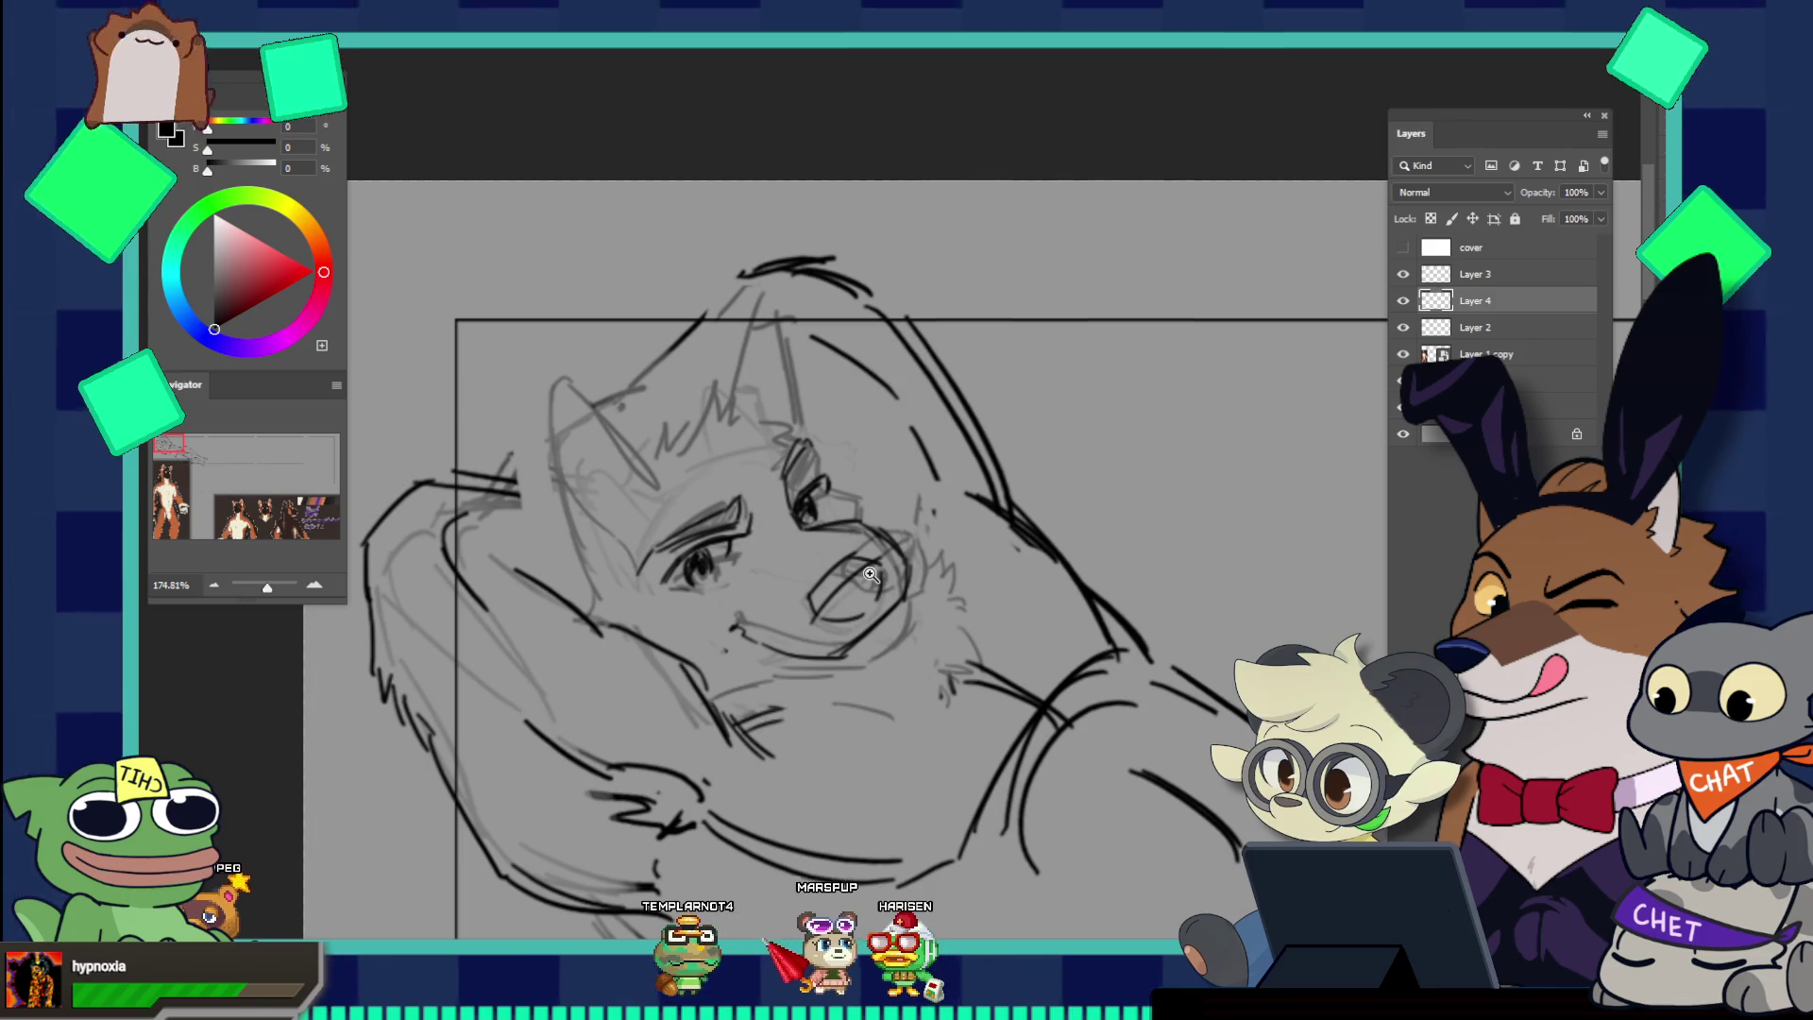
# Step: Zoom in on the face, then zoom back out to view the whole figure
pyautogui.moveTo(870, 573); pyautogui.dragTo(929, 551)
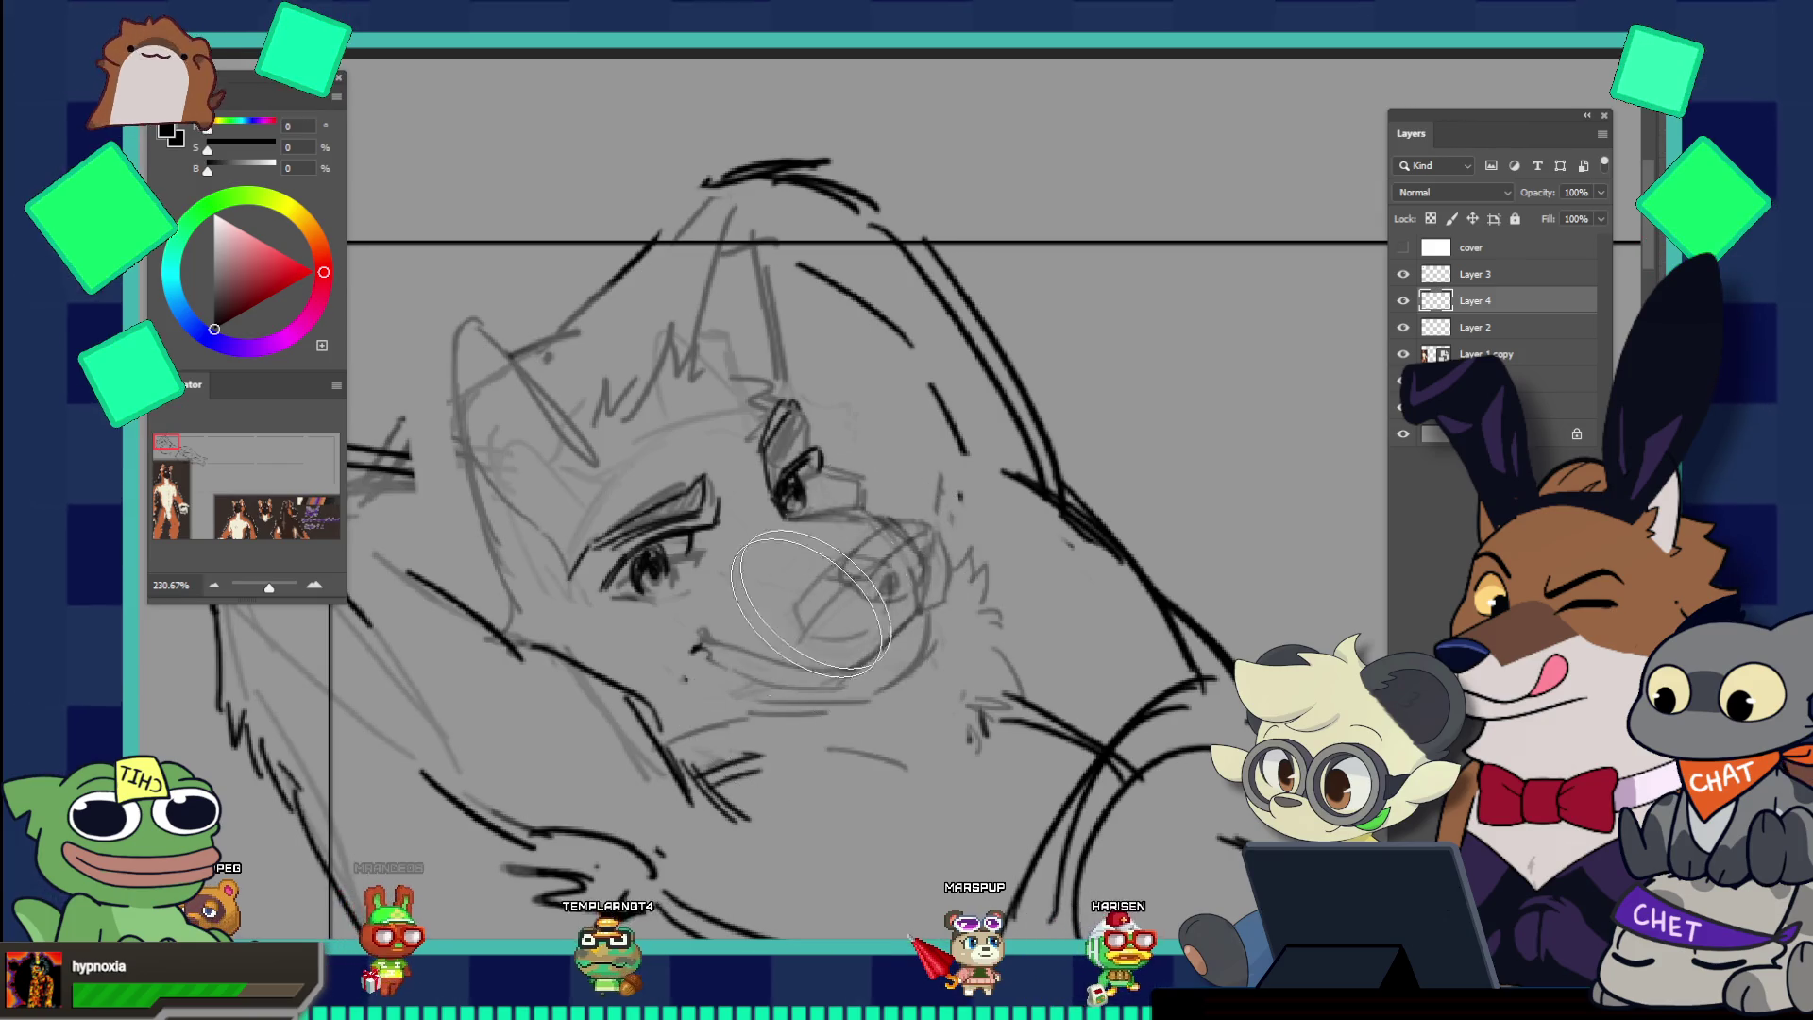
pyautogui.moveTo(921, 573)
pyautogui.mouseDown()
pyautogui.moveTo(785, 561)
pyautogui.moveTo(1073, 642)
pyautogui.mouseUp()
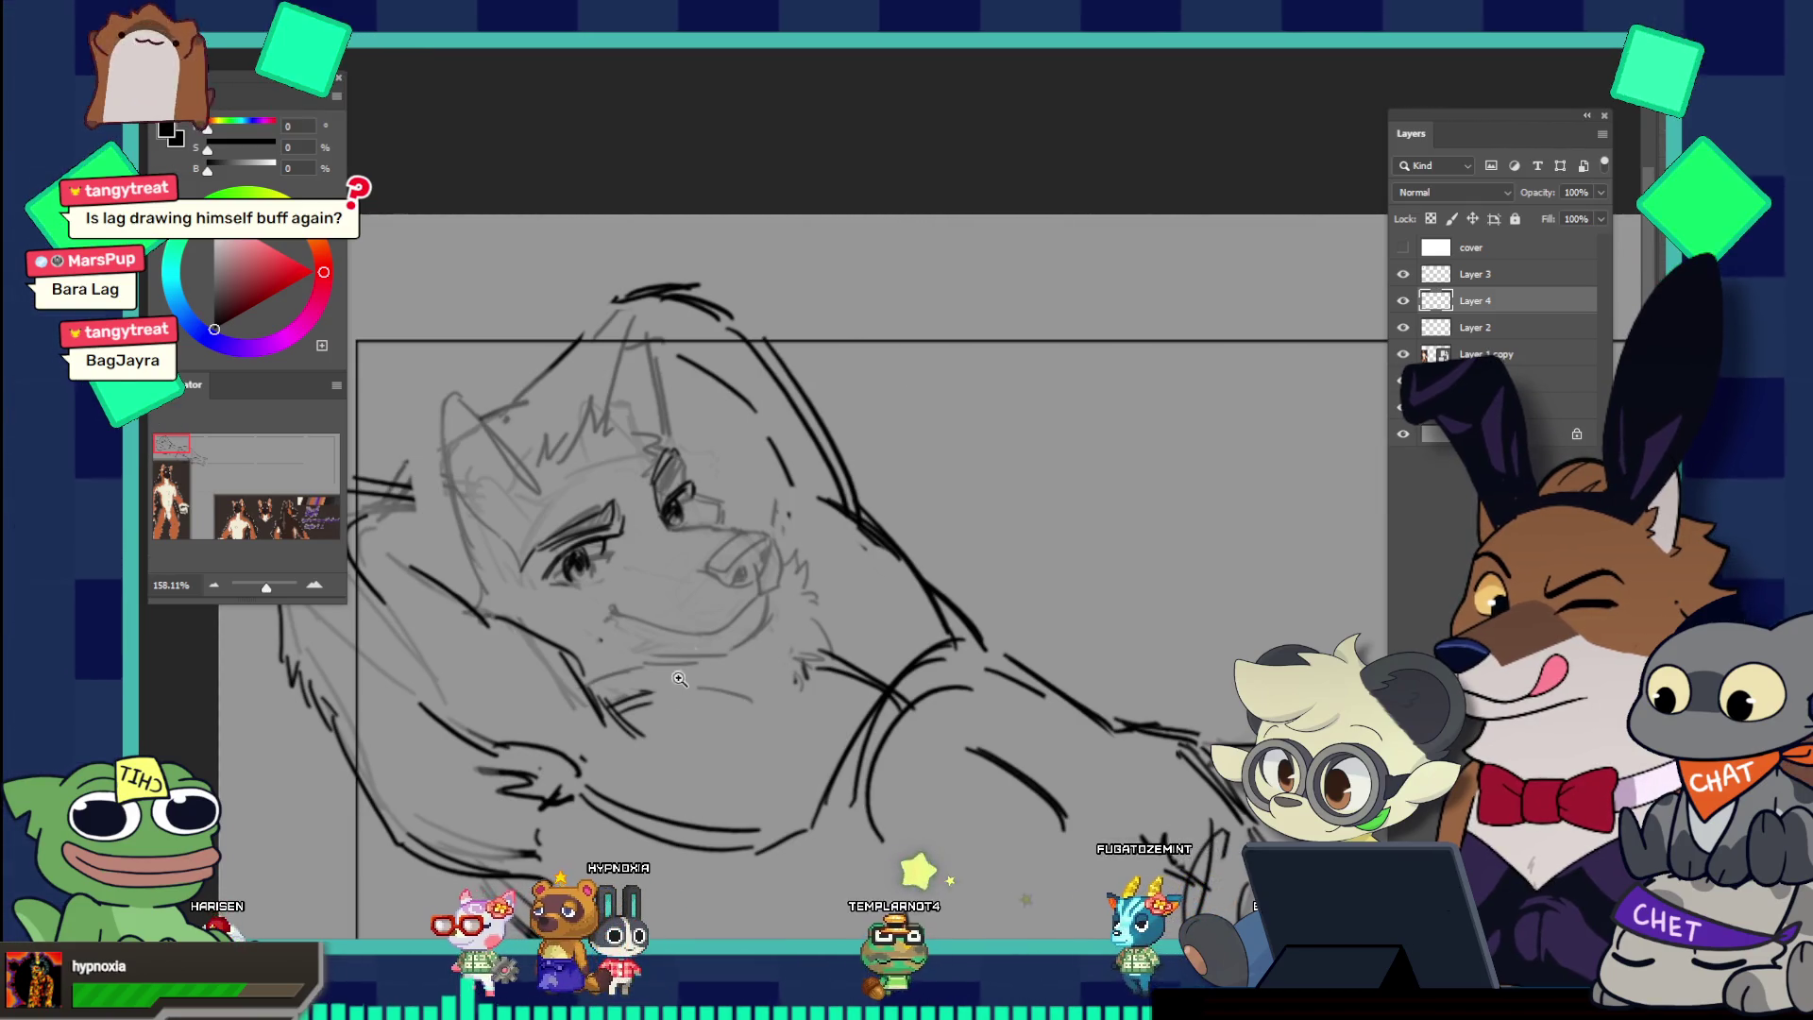
pyautogui.scroll(-5, 708, 616)
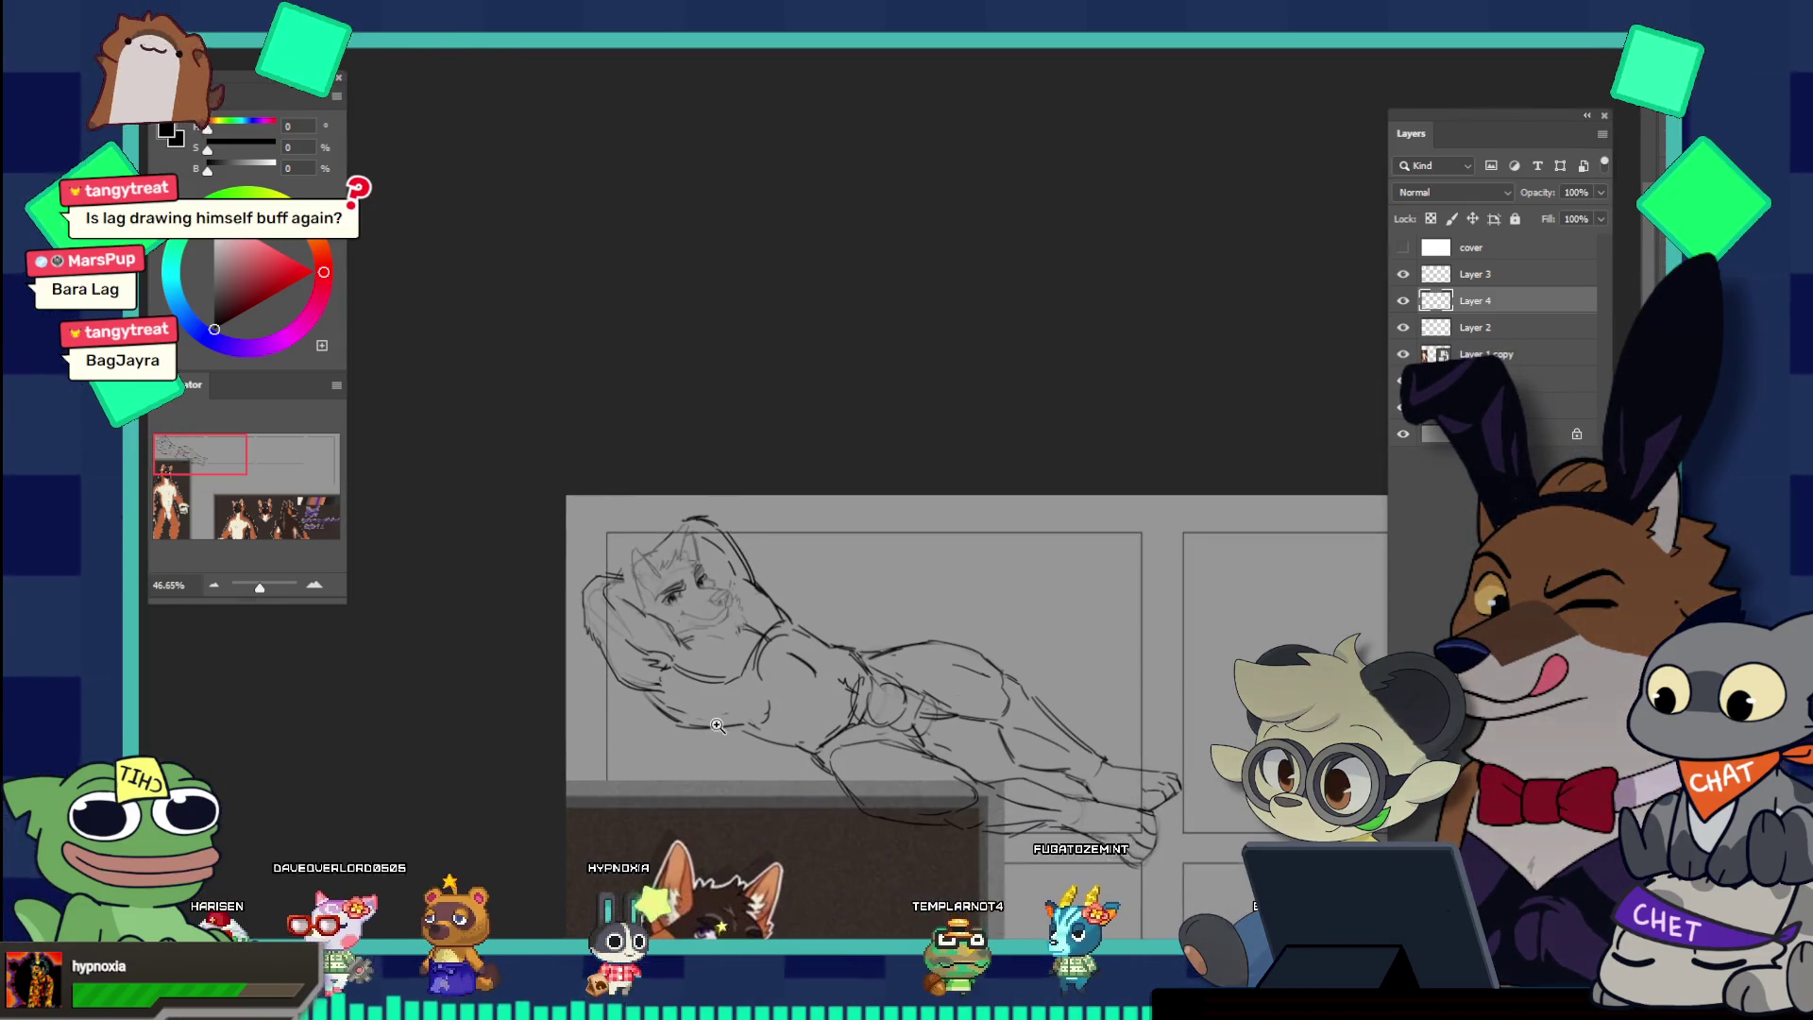
pyautogui.scroll(-1, 746, 746)
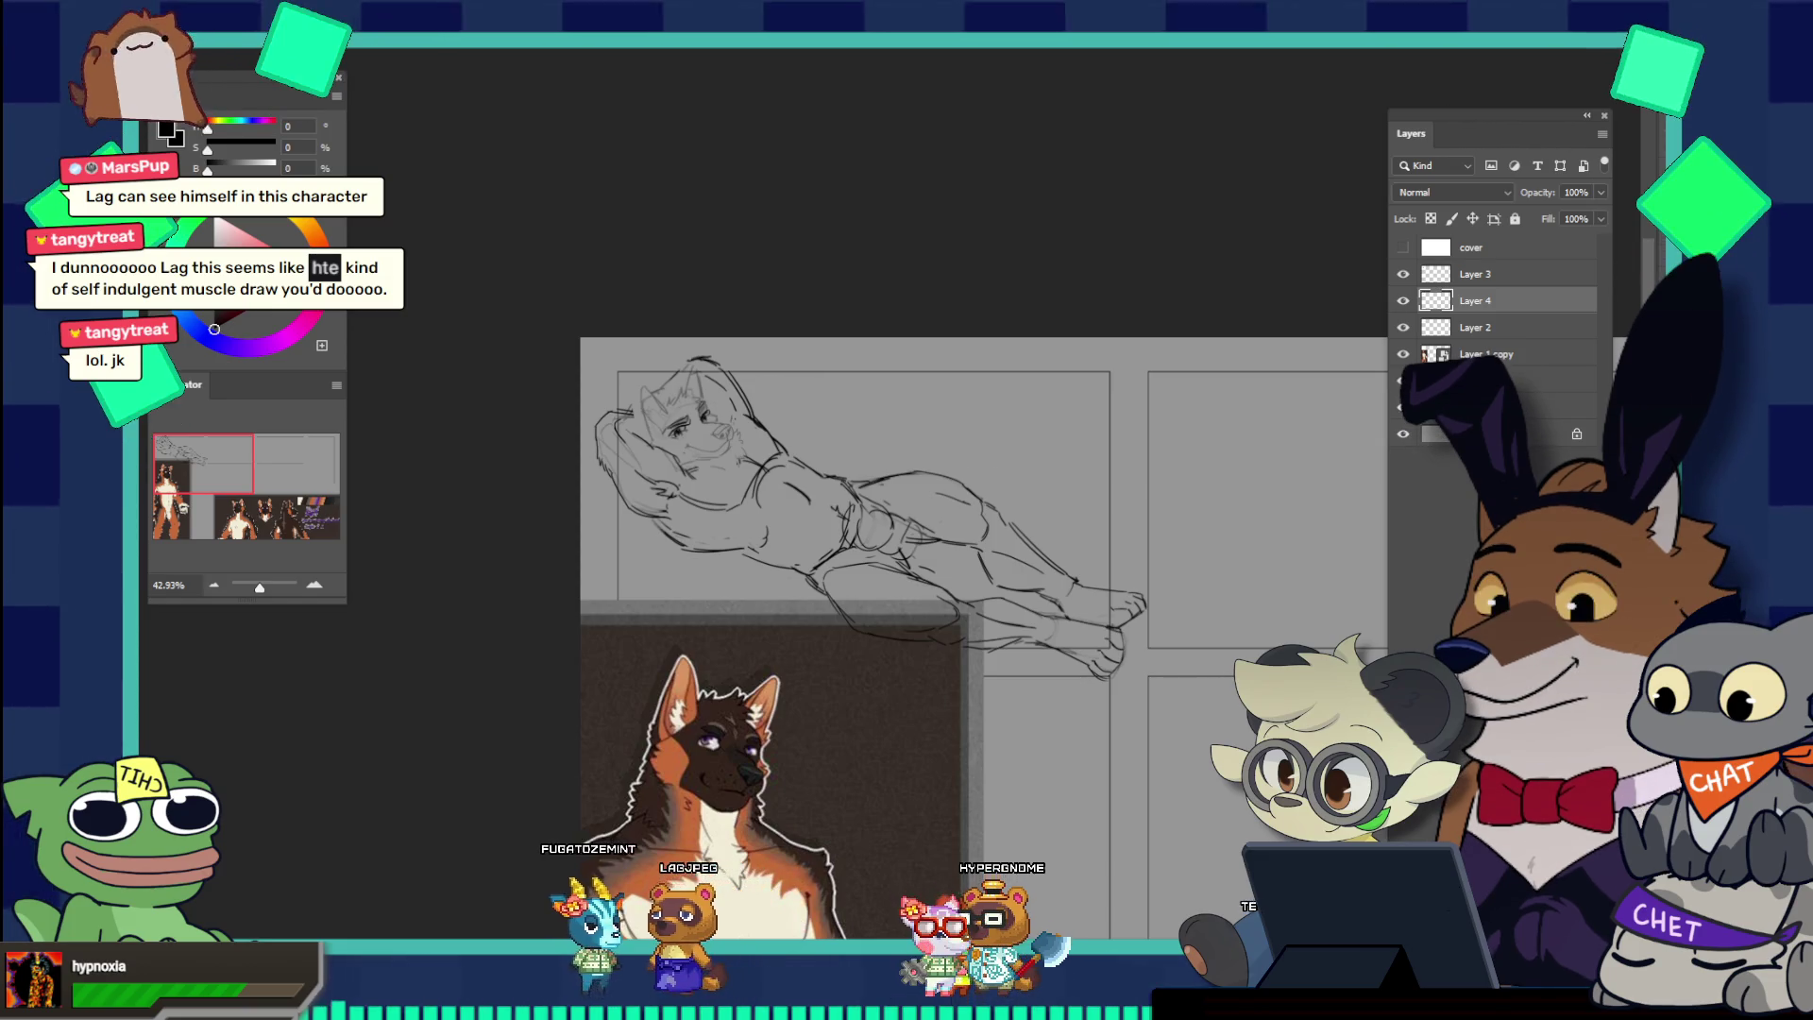
pyautogui.scroll(2, 734, 419)
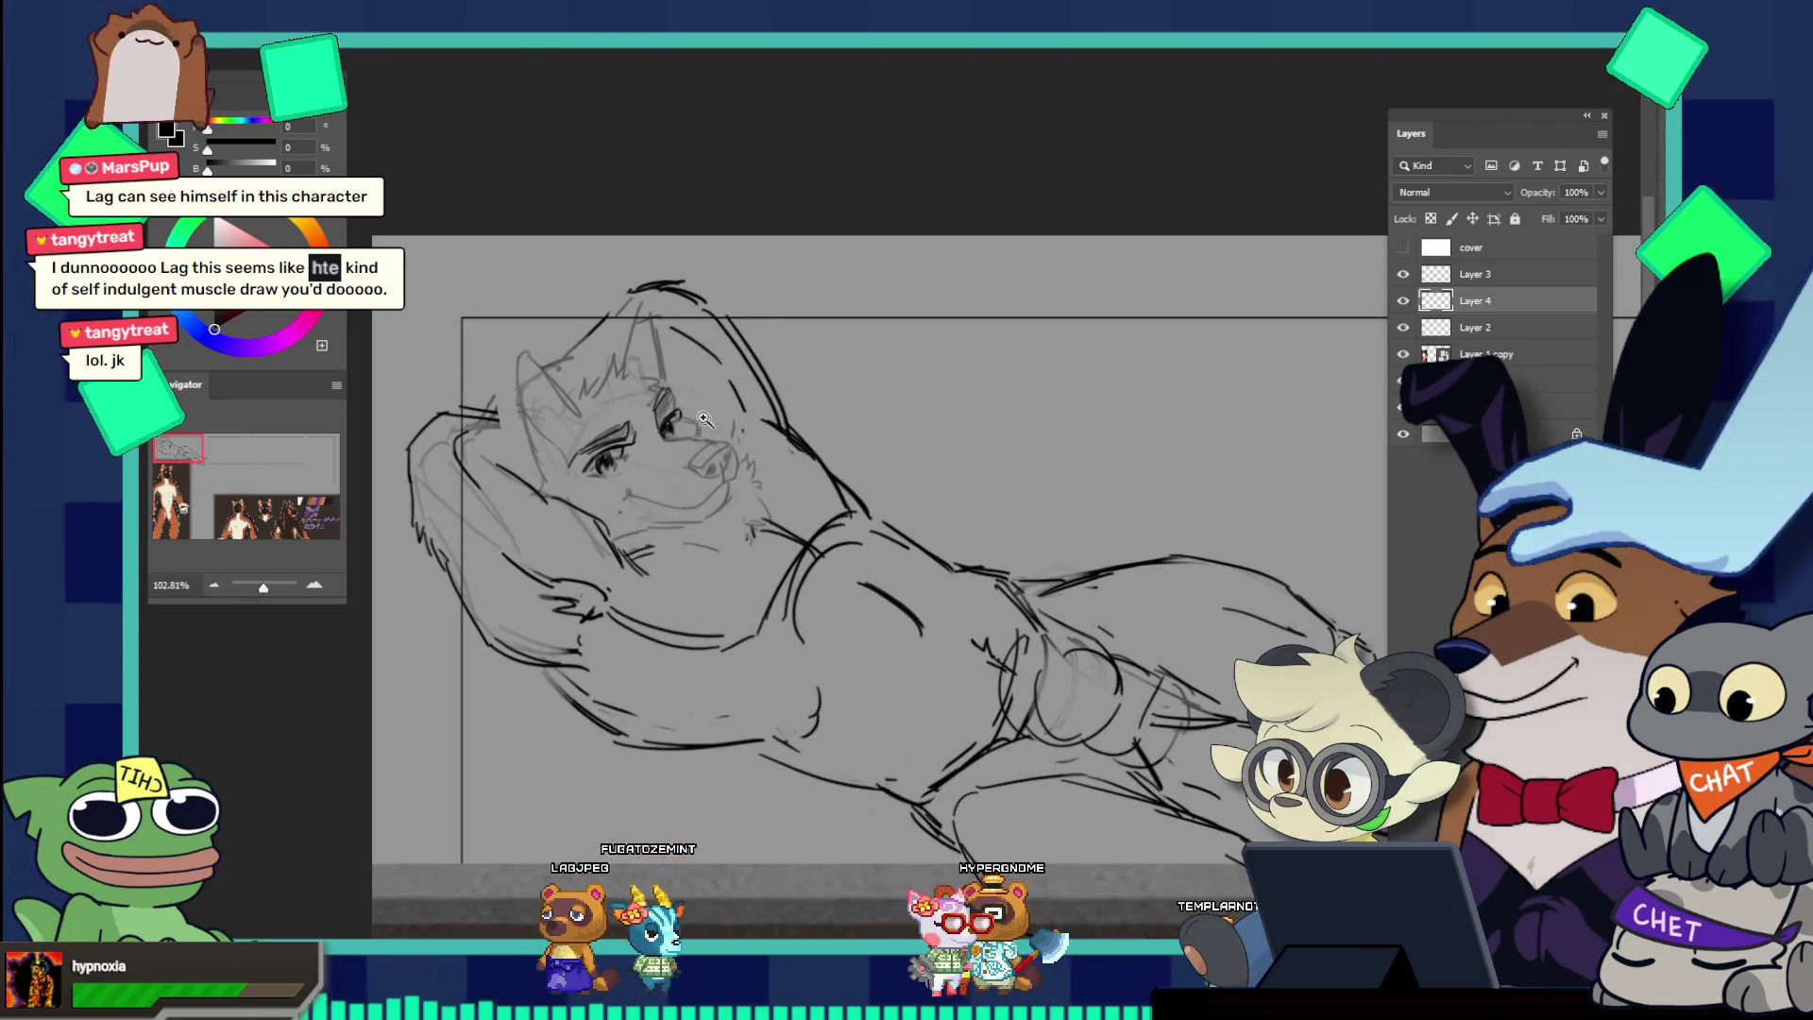
# Step: Zoom in to about 270% on the eye, brow and nose area of the face
pyautogui.scroll(3, 725, 411)
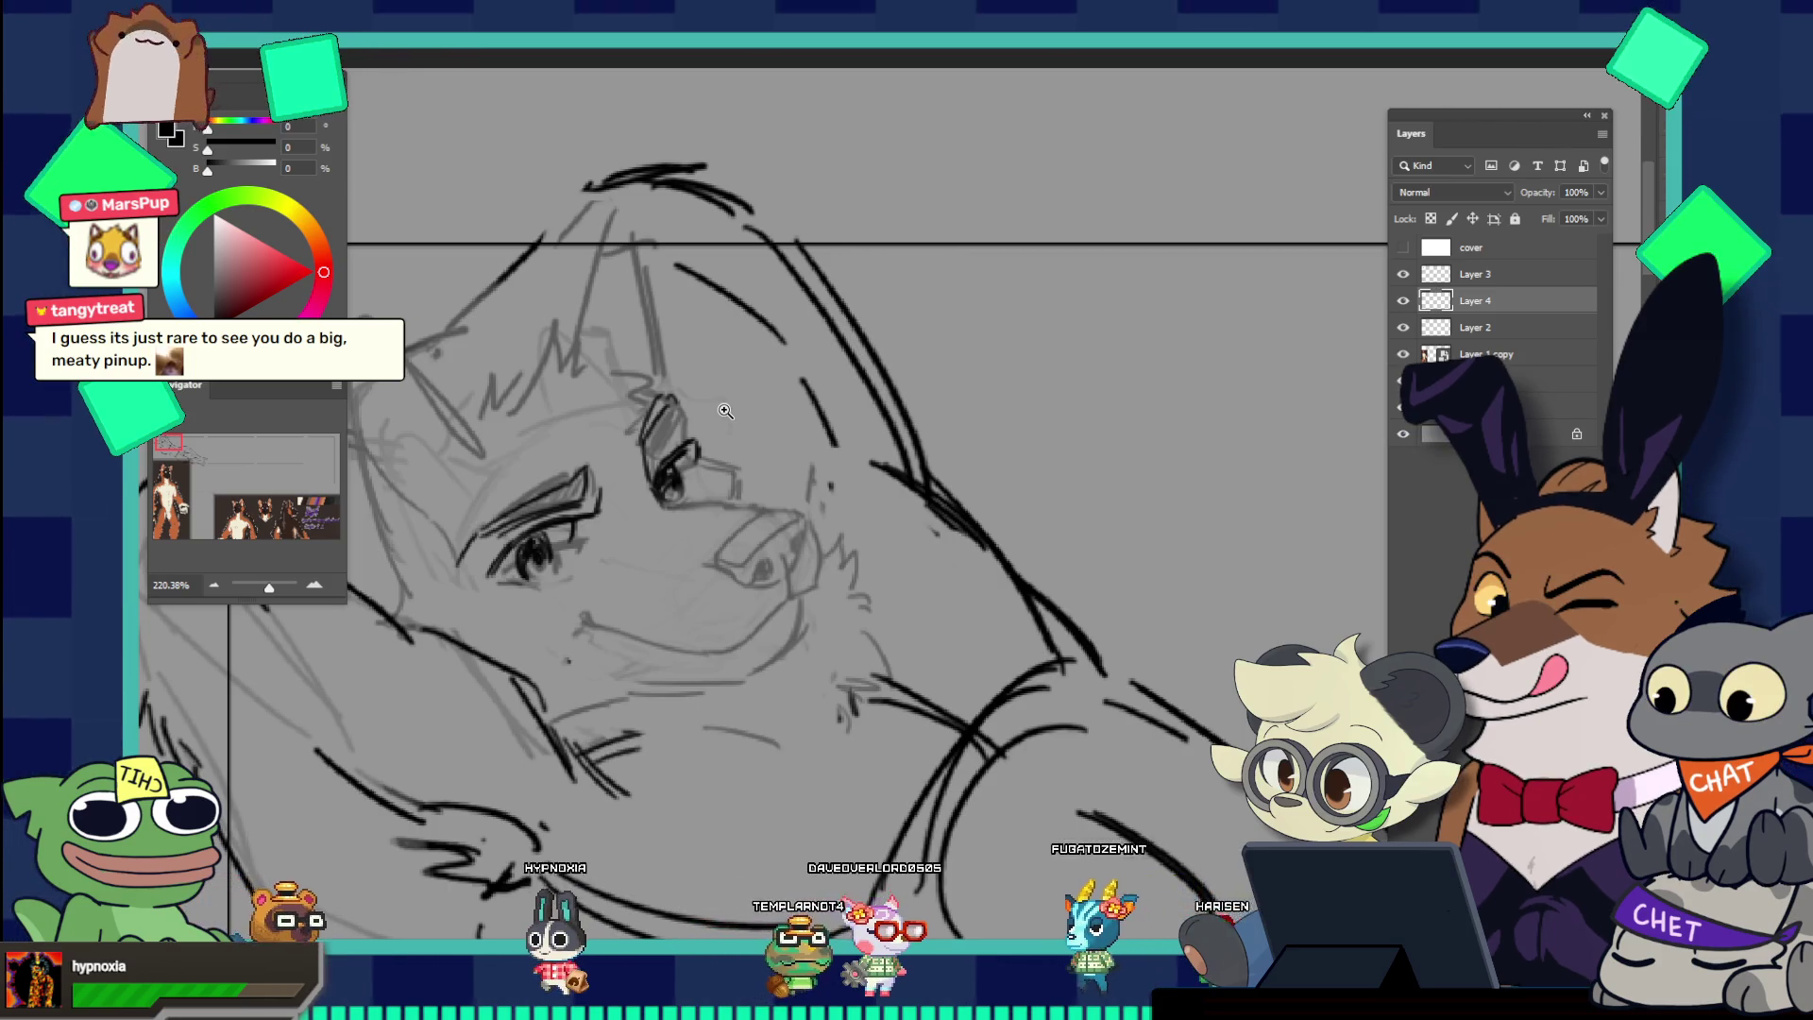
pyautogui.click(707, 442)
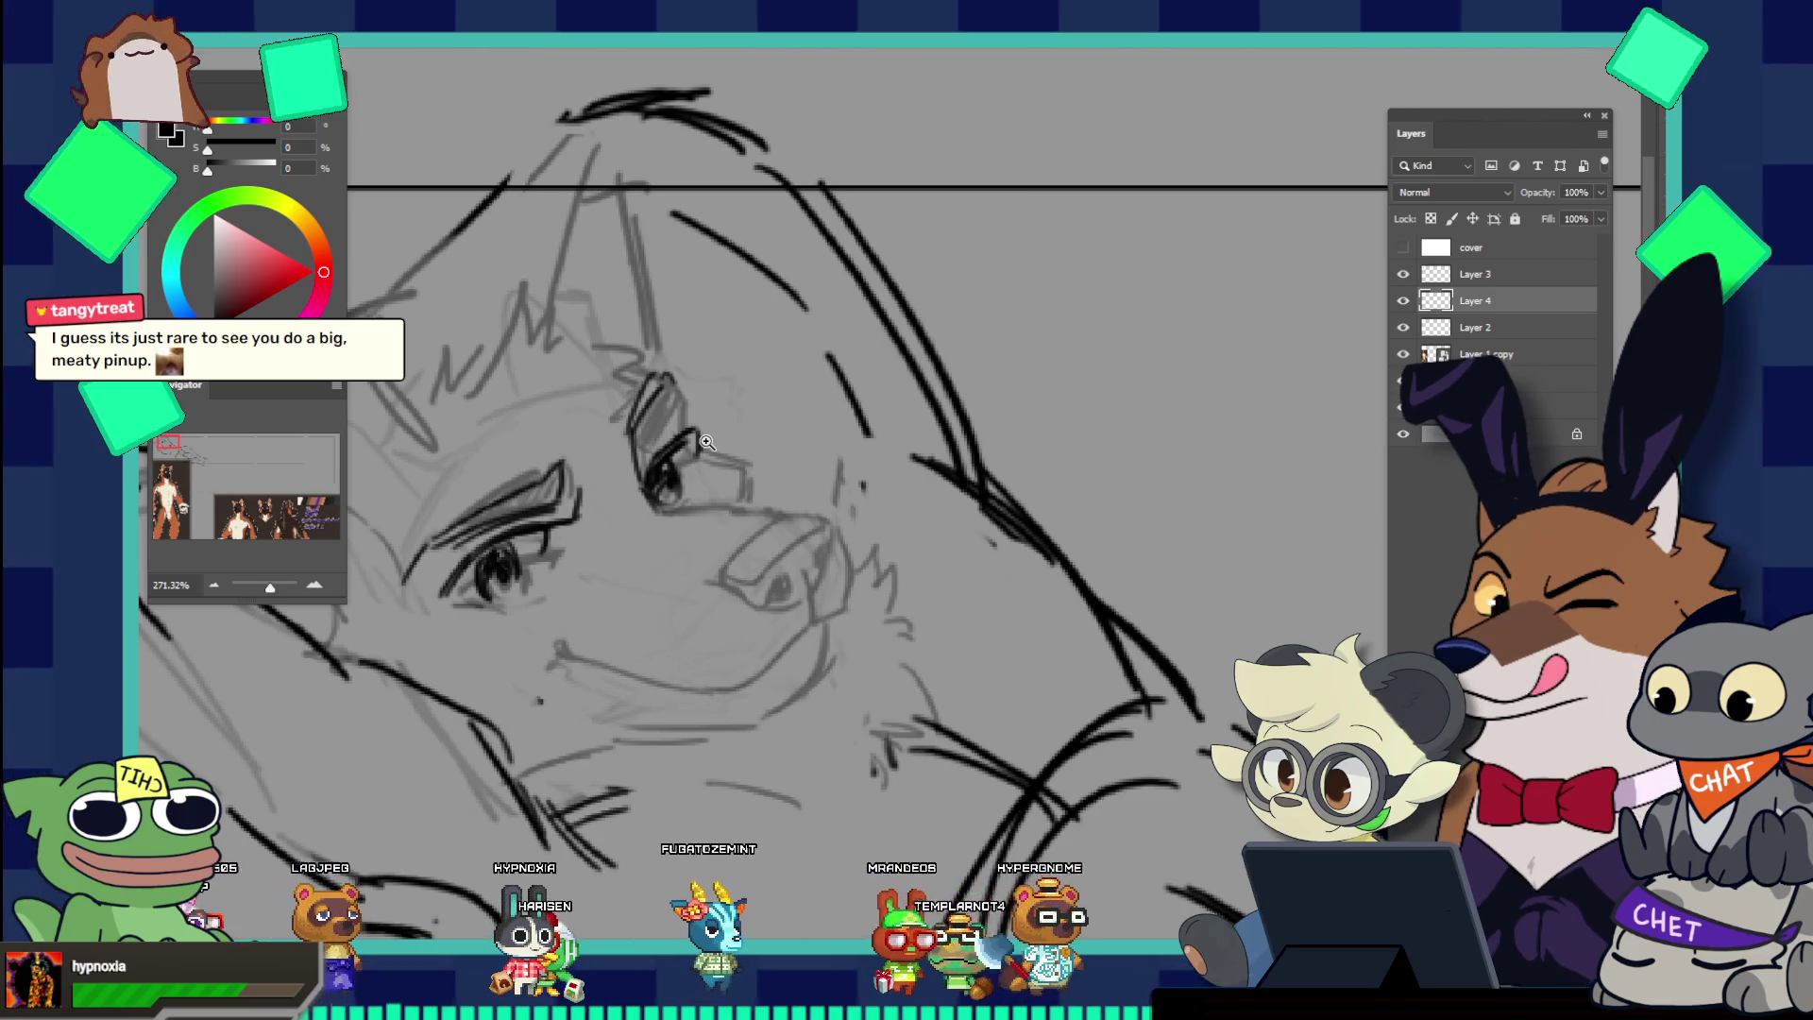
pyautogui.scroll(-5, 721, 464)
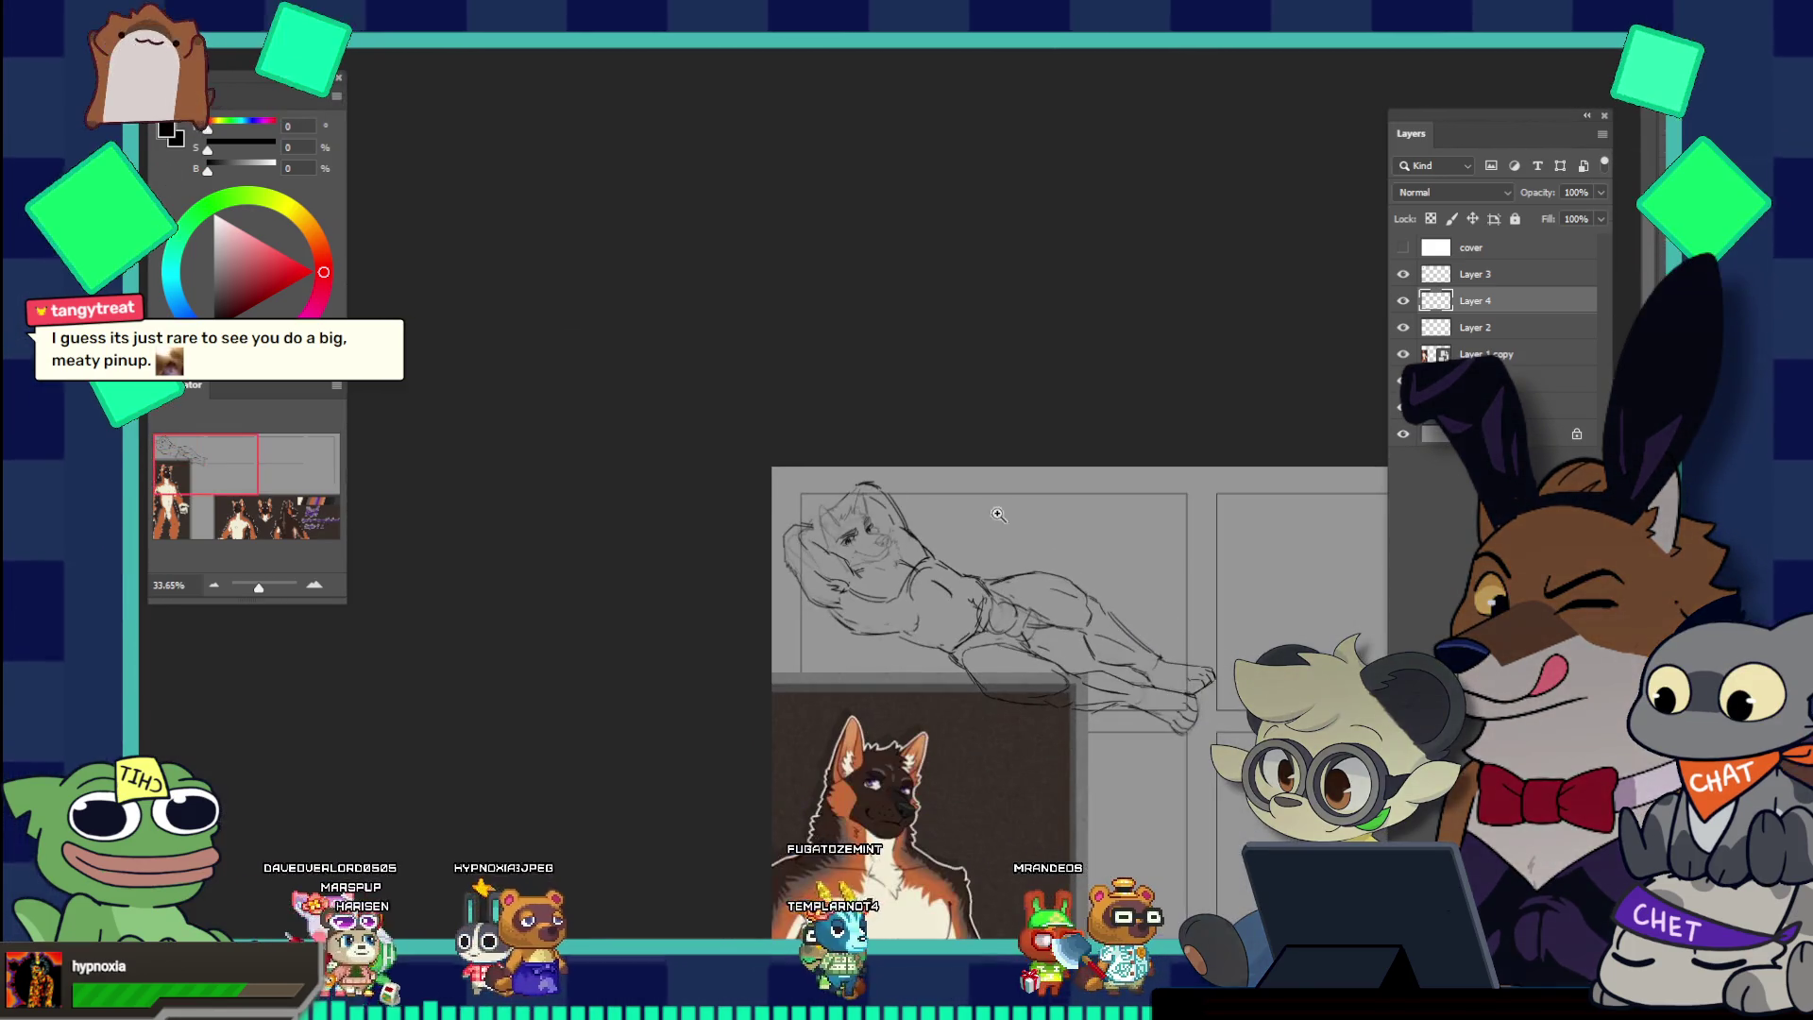
pyautogui.scroll(5, 809, 448)
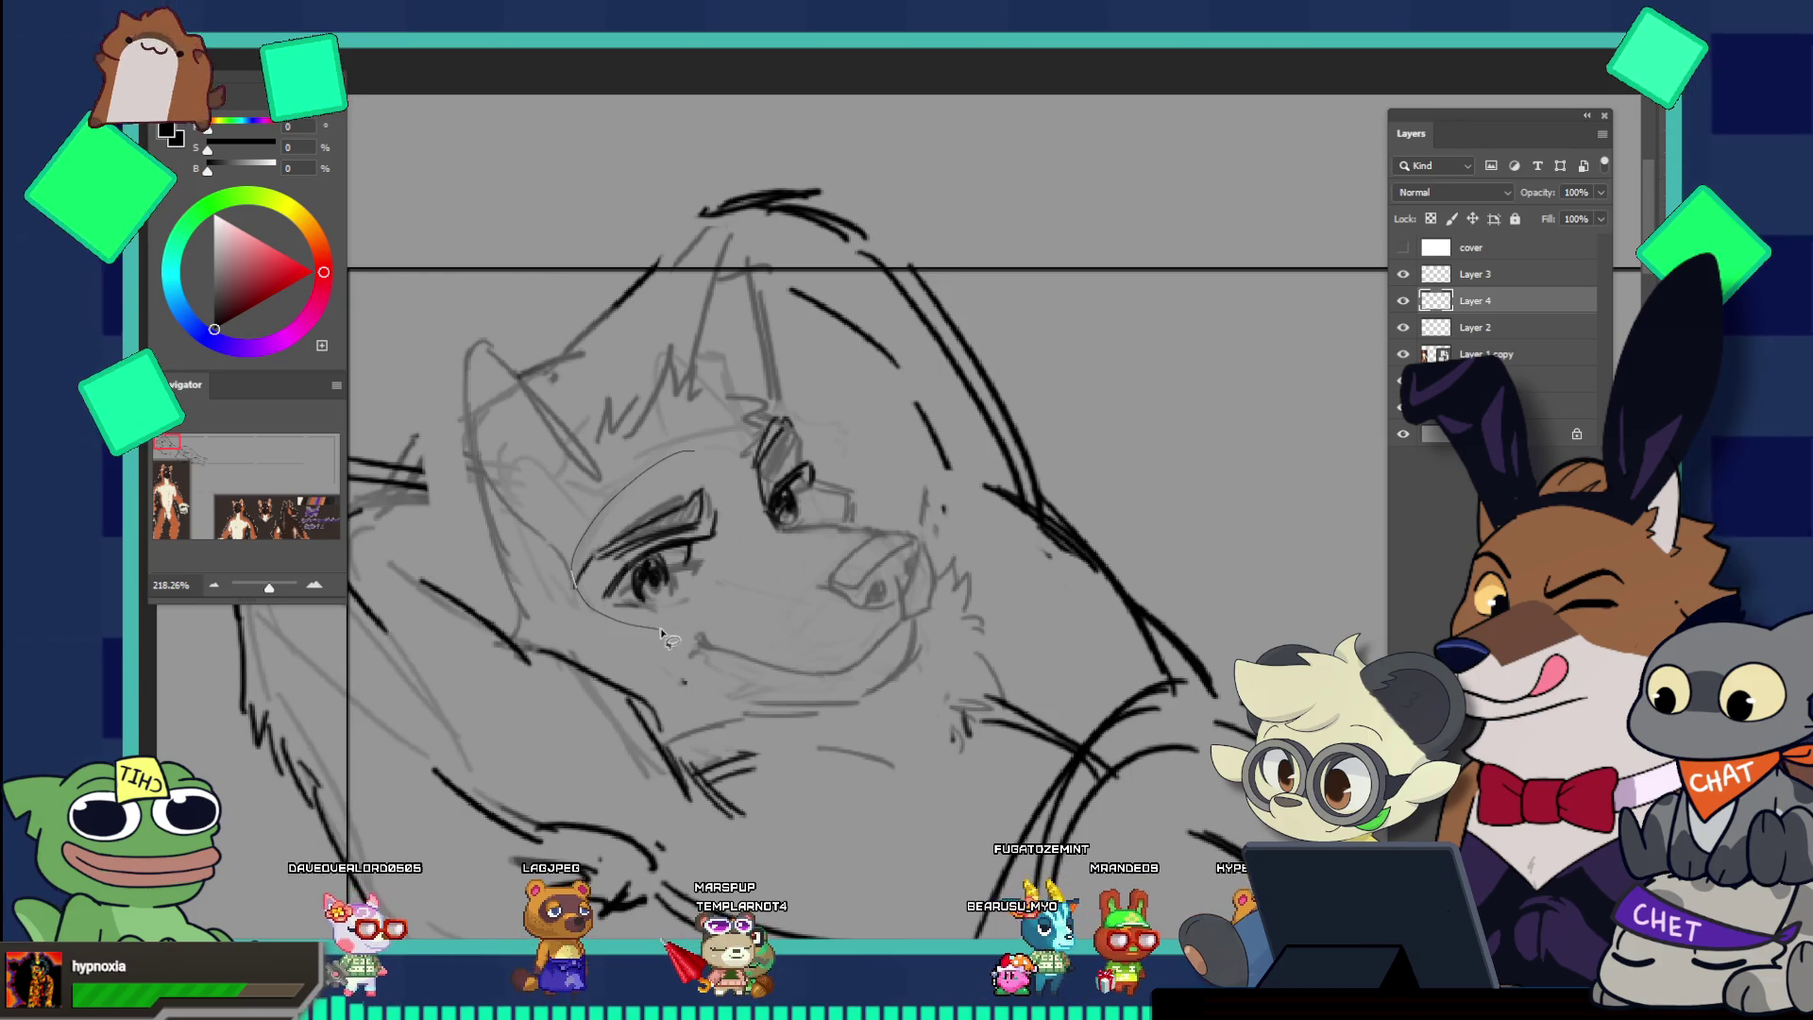
pyautogui.moveTo(723, 433); pyautogui.dragTo(727, 437)
pyautogui.hotkey('ctrl', 't')
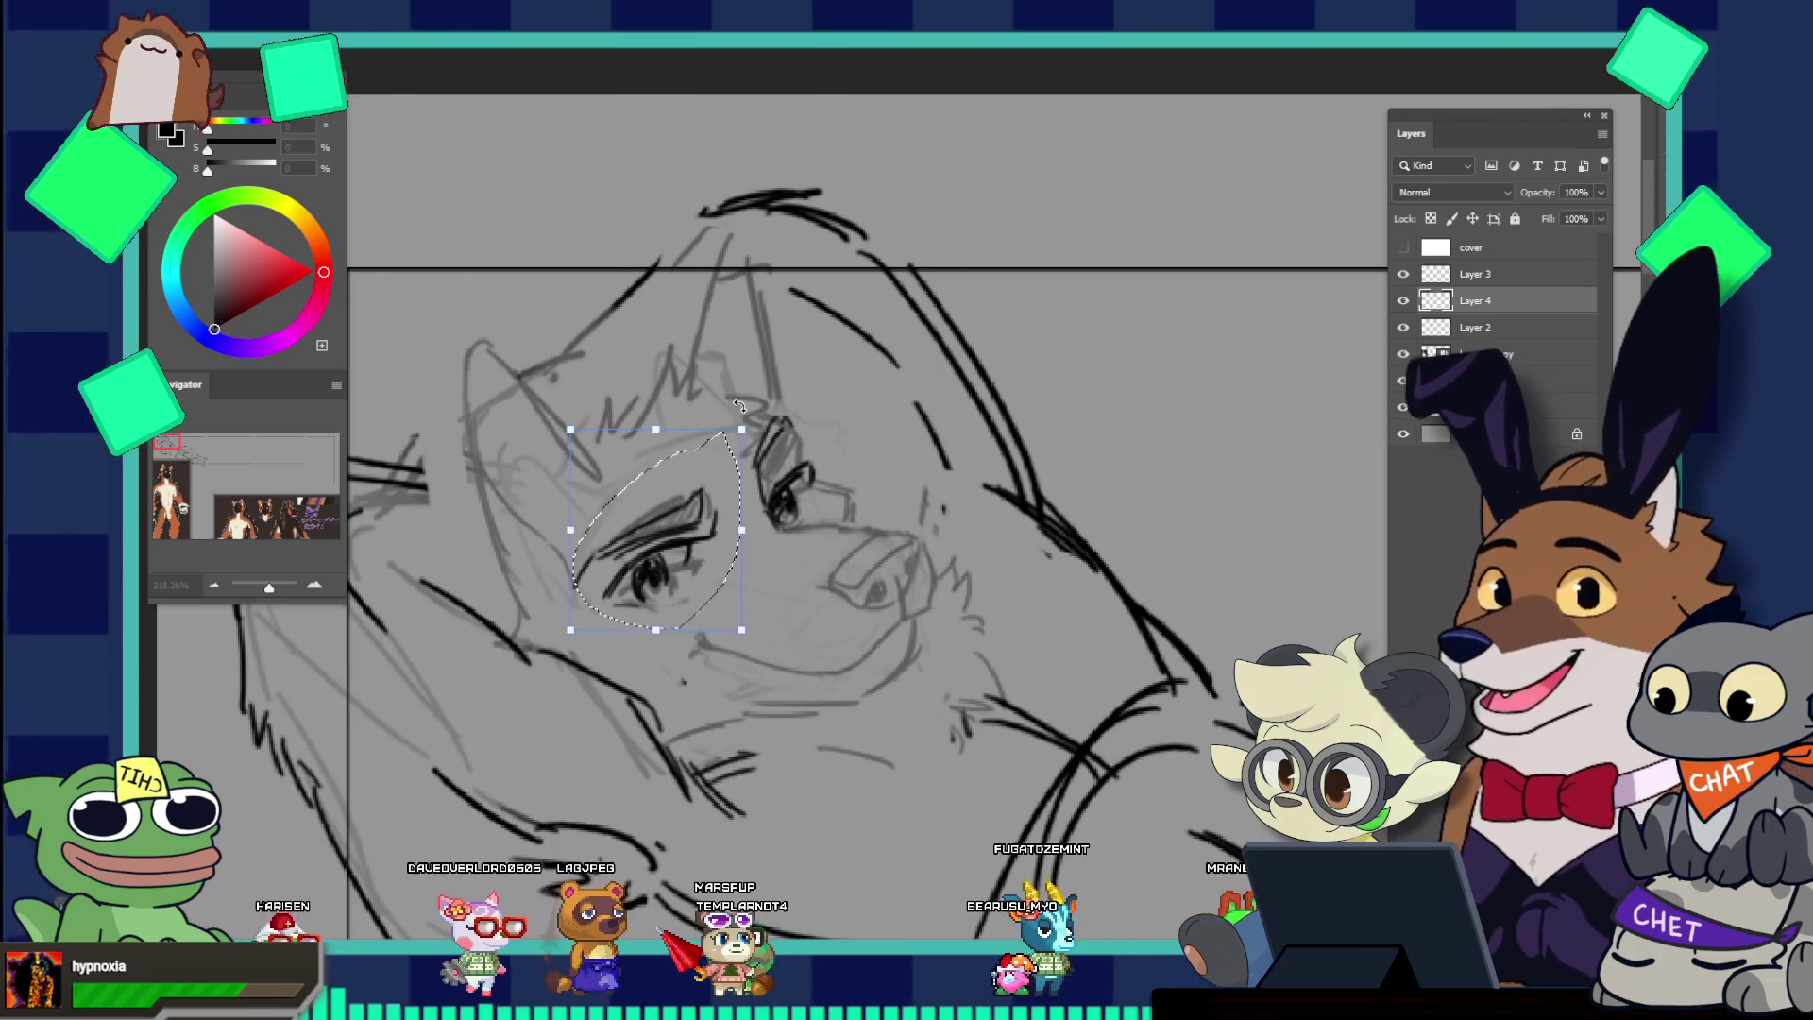
pyautogui.moveTo(685, 541); pyautogui.dragTo(673, 544)
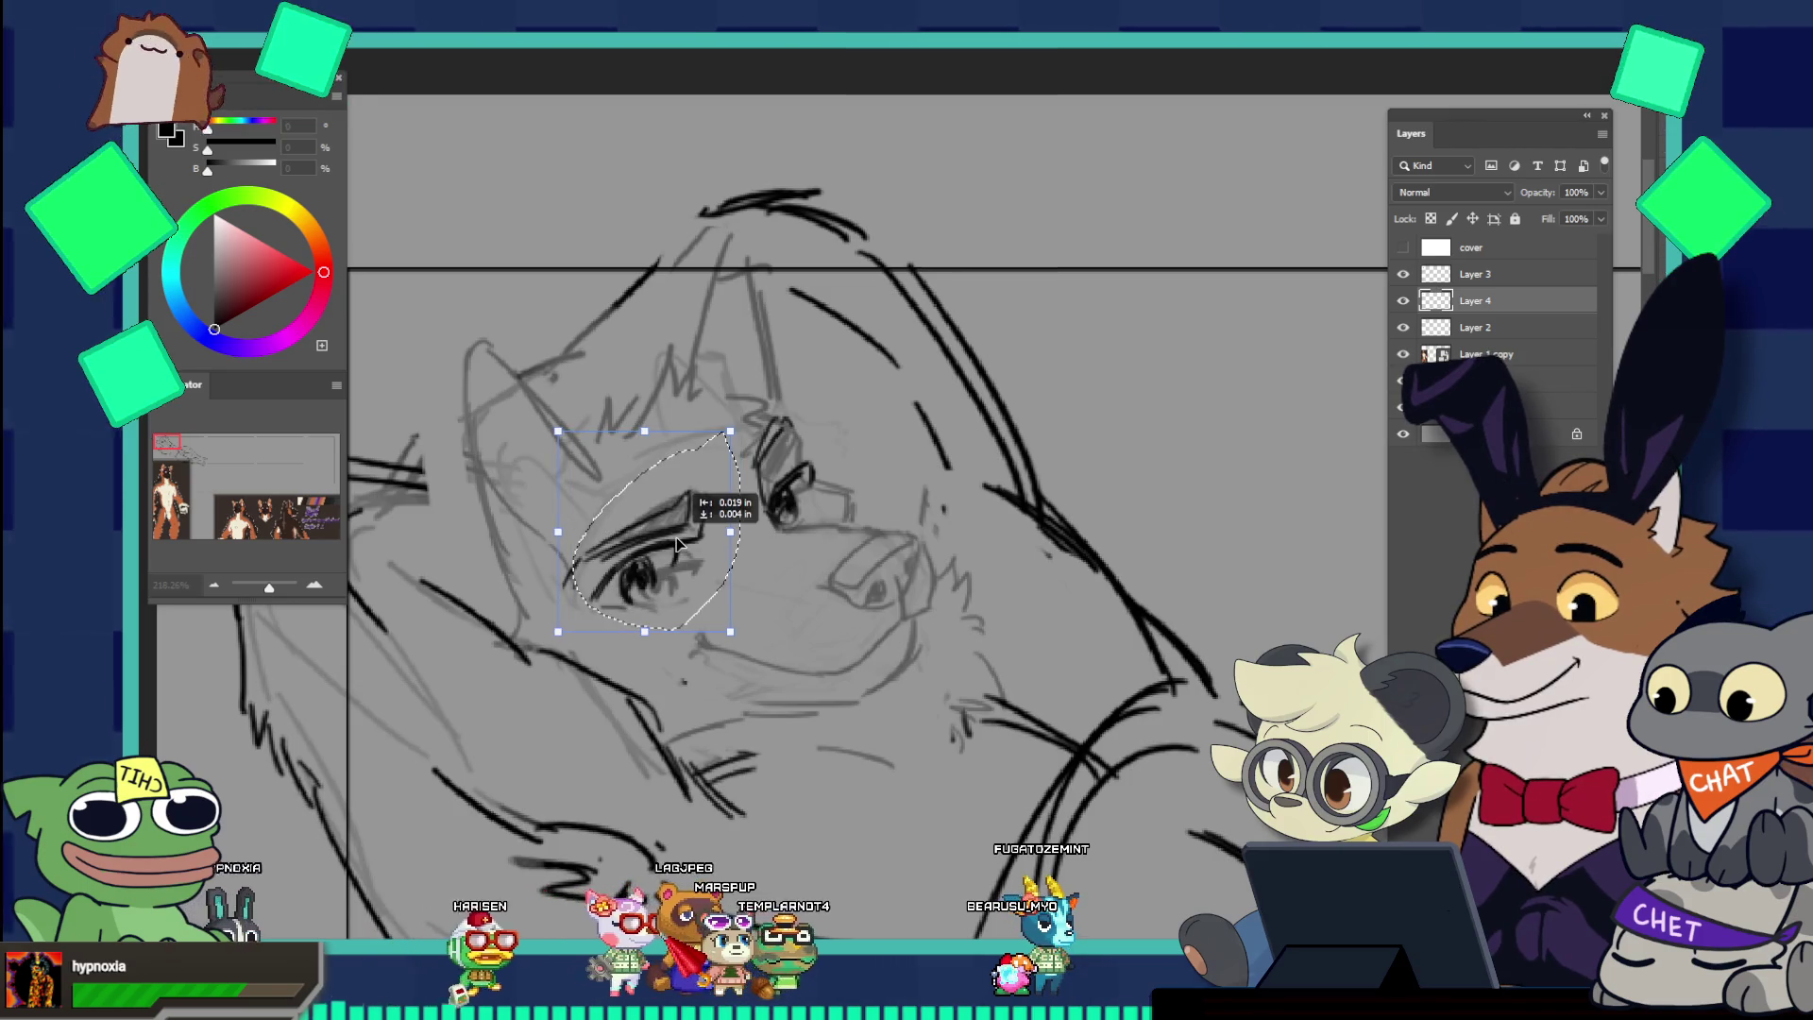
pyautogui.press('Return')
pyautogui.hotkey('ctrl', 'd')
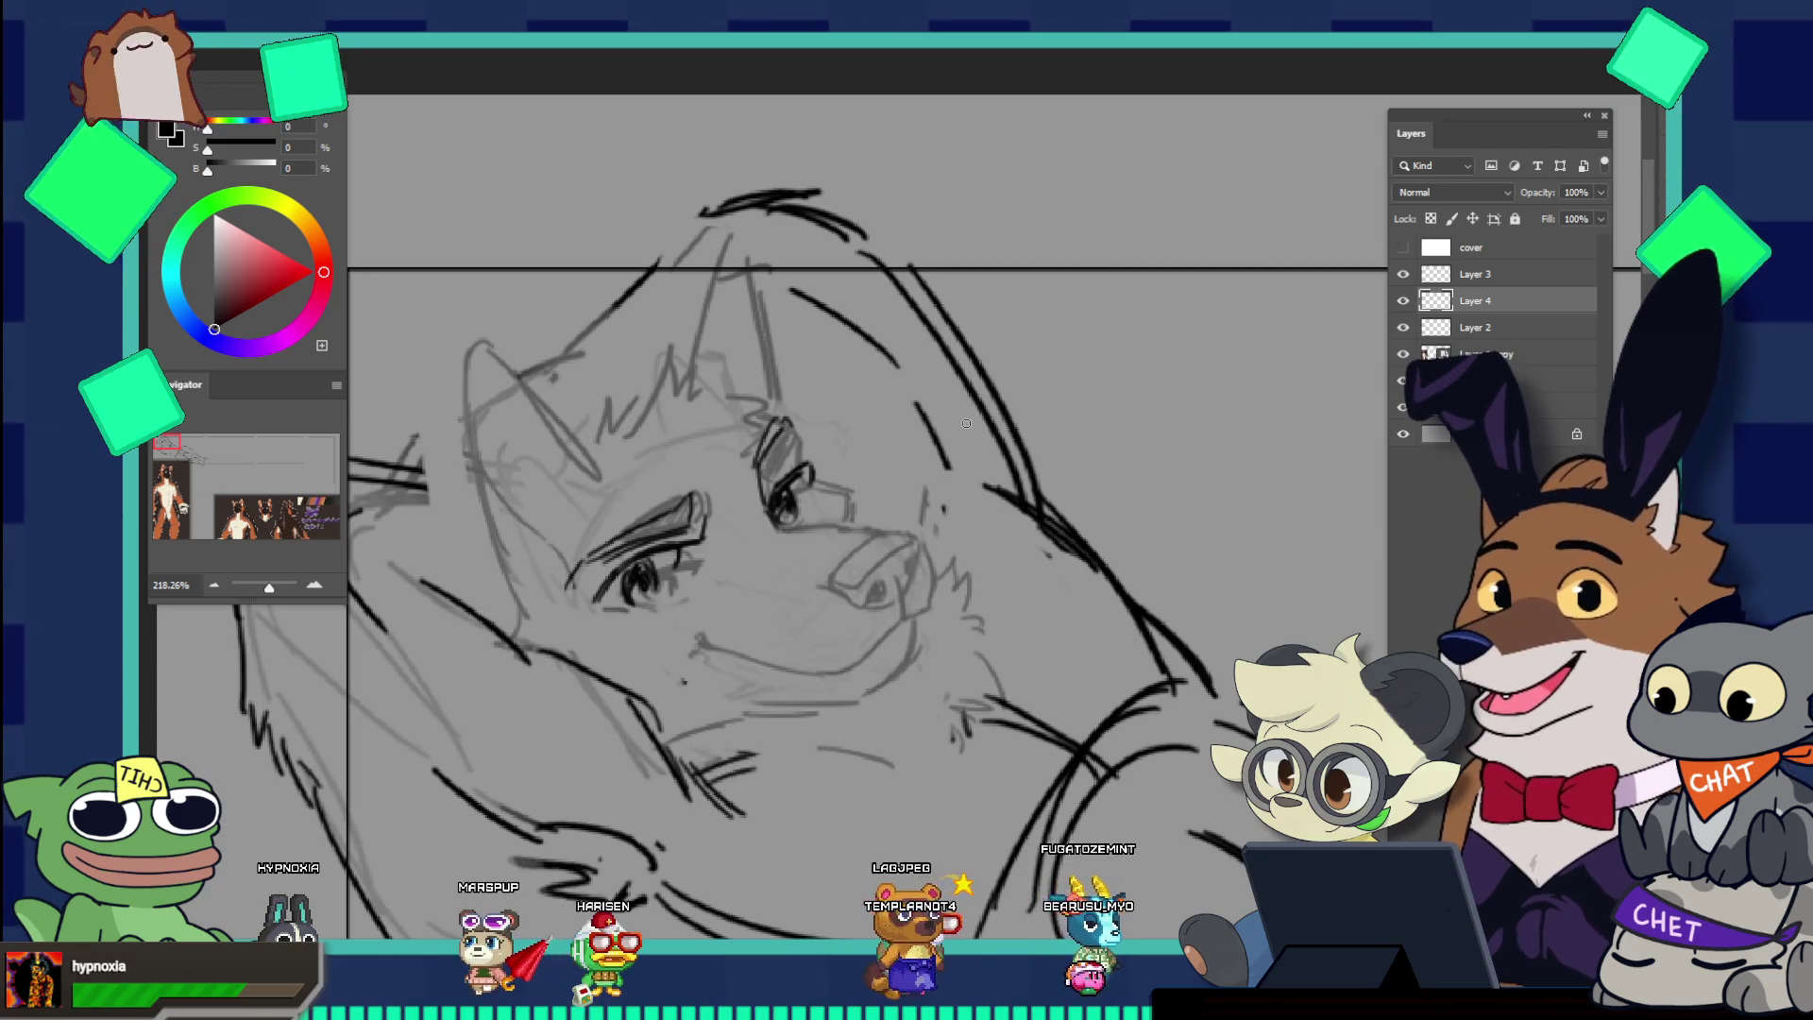
pyautogui.press('b')
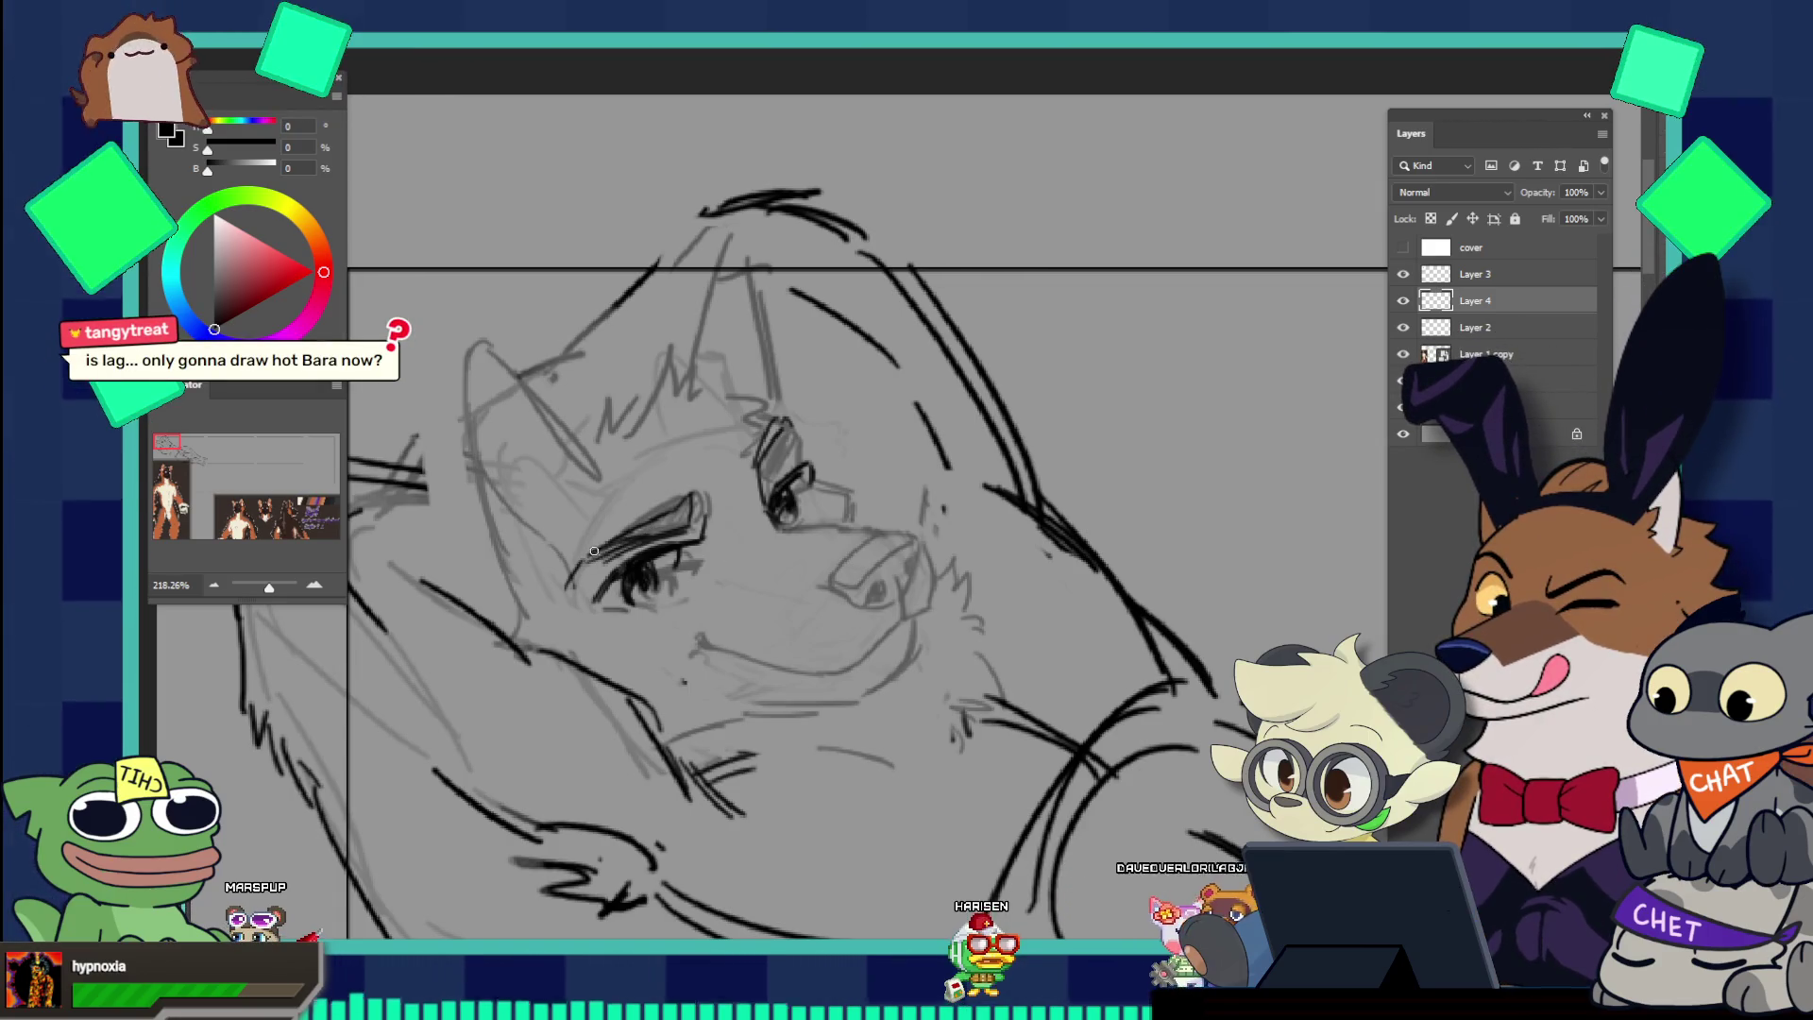
# Step: Thicken the eyebrow over the eye and add a dark line along the top of the muzzle
pyautogui.moveTo(607, 551); pyautogui.dragTo(686, 517)
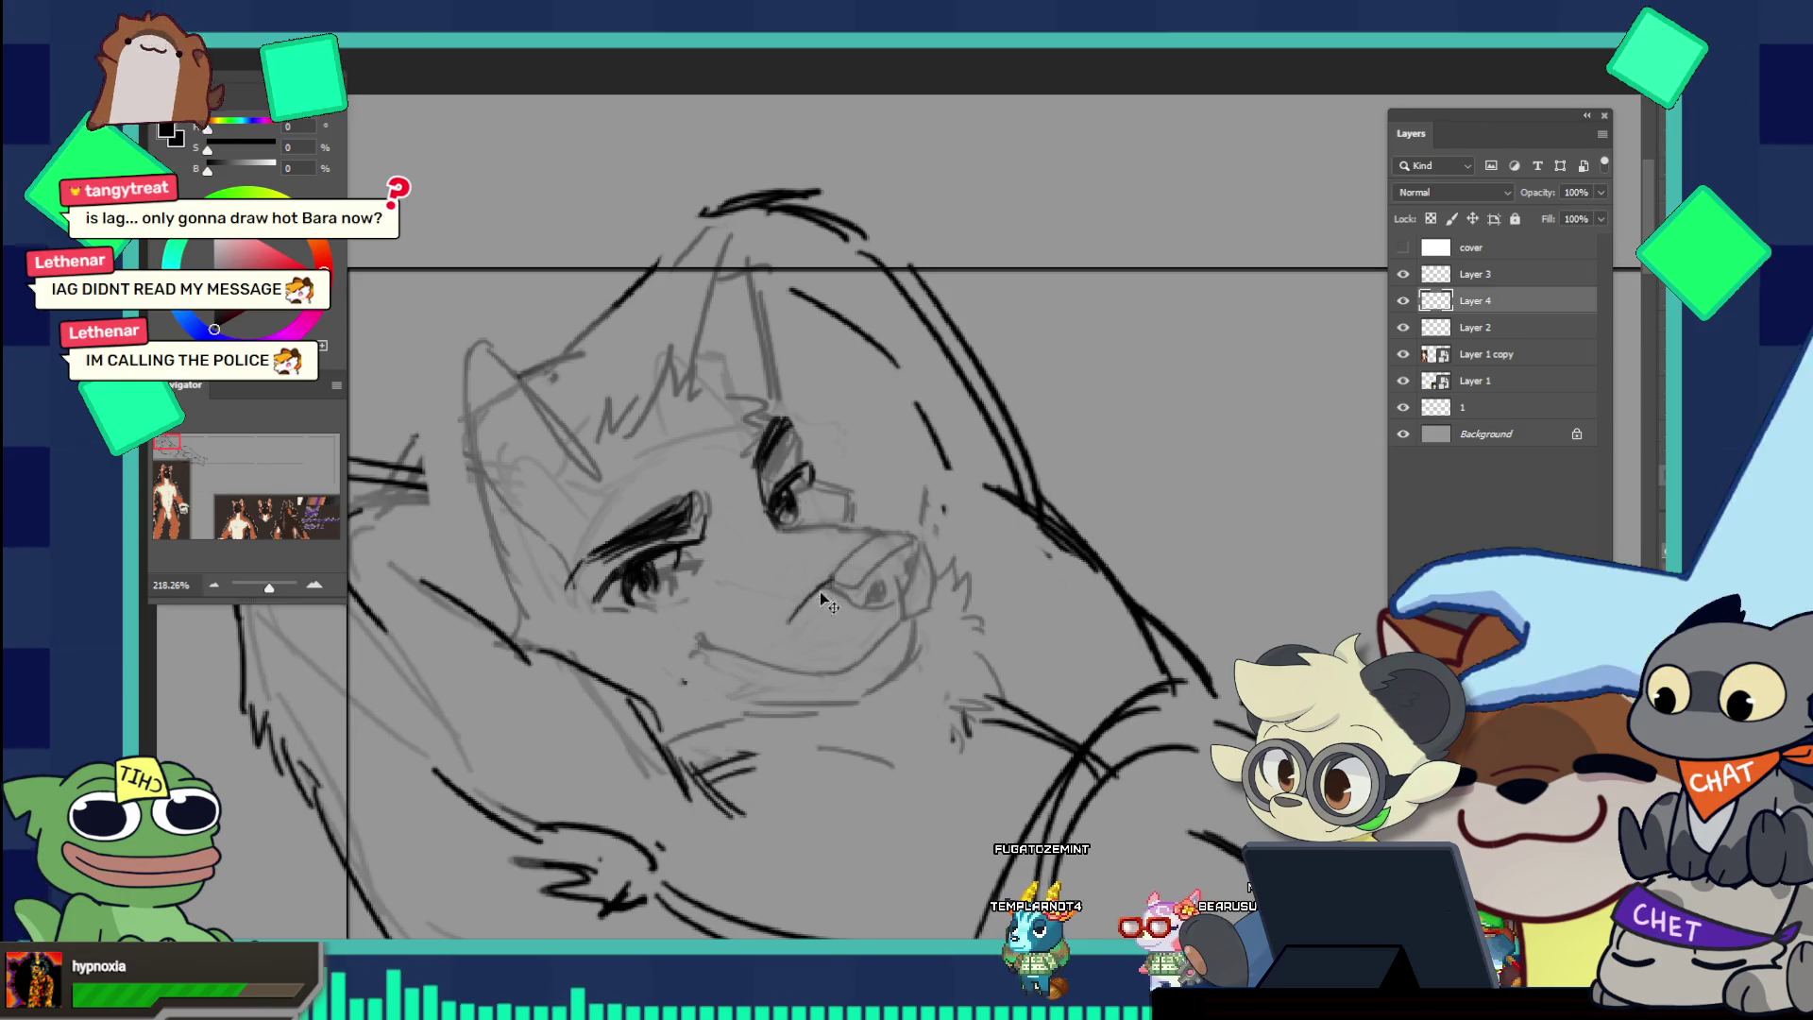
pyautogui.moveTo(786, 619); pyautogui.dragTo(847, 564)
pyautogui.hotkey('ctrl', 'z')
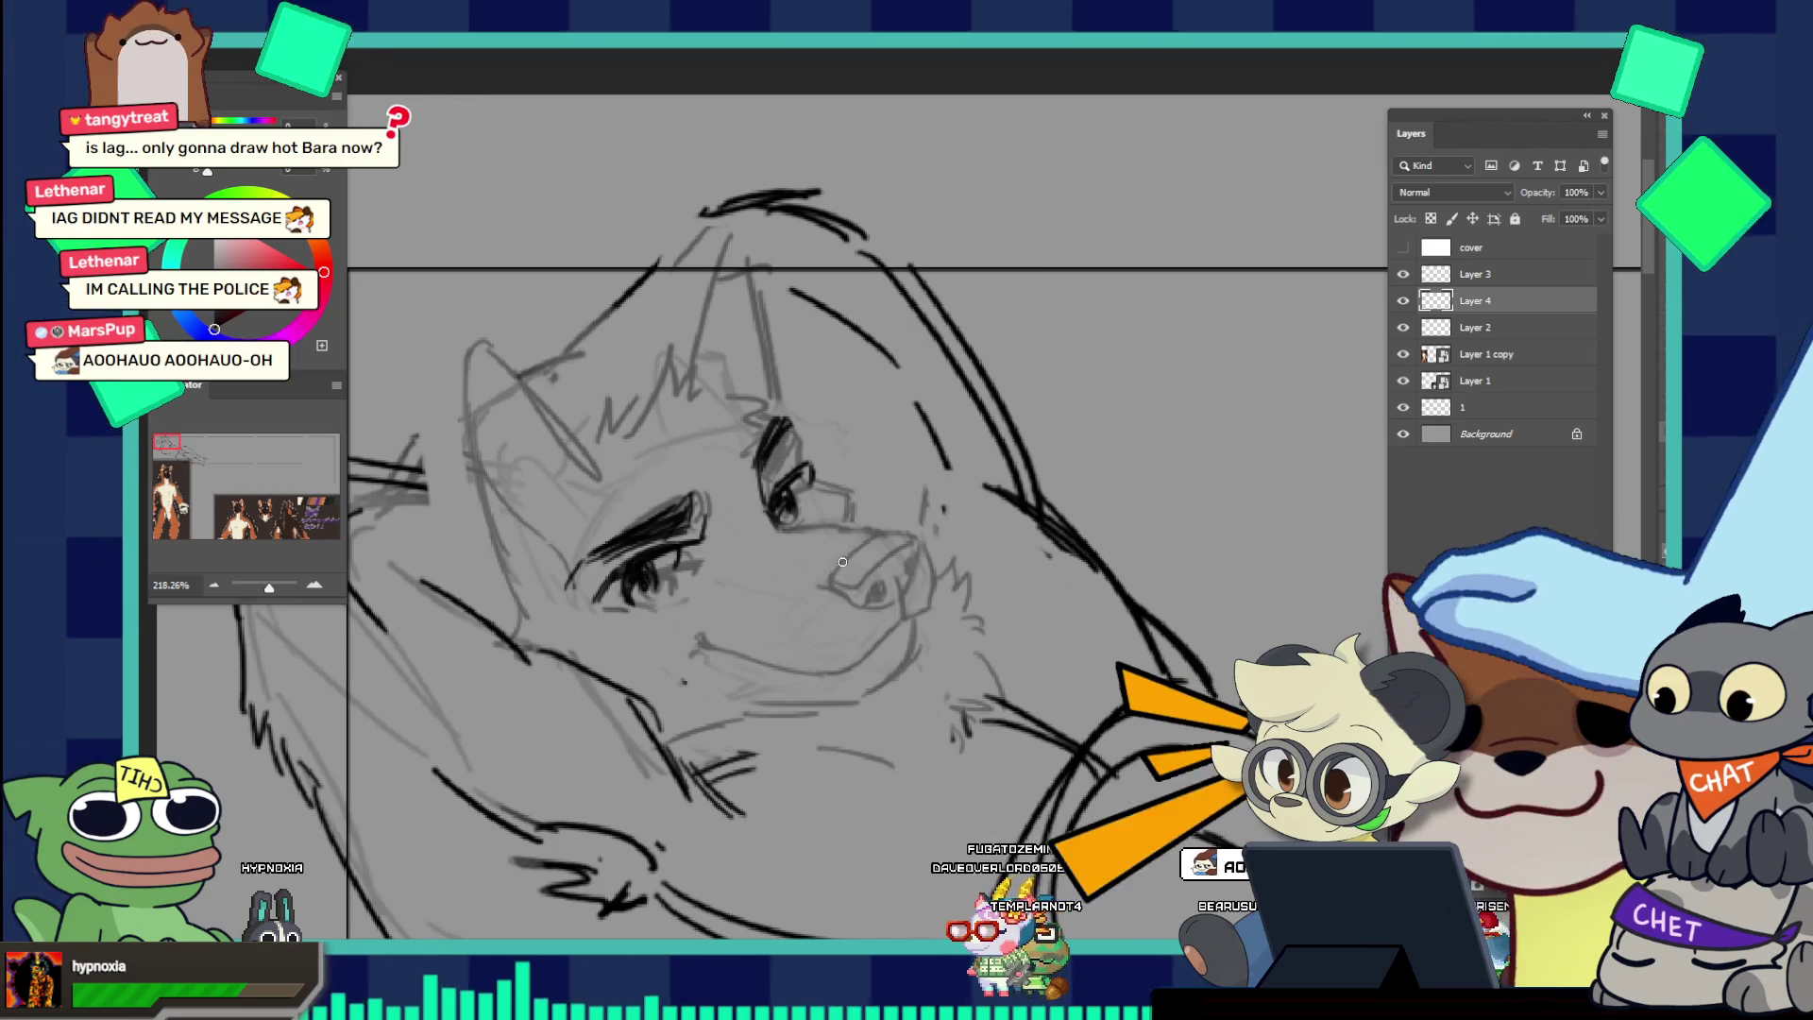
pyautogui.hotkey('ctrl', 'shift', 'z')
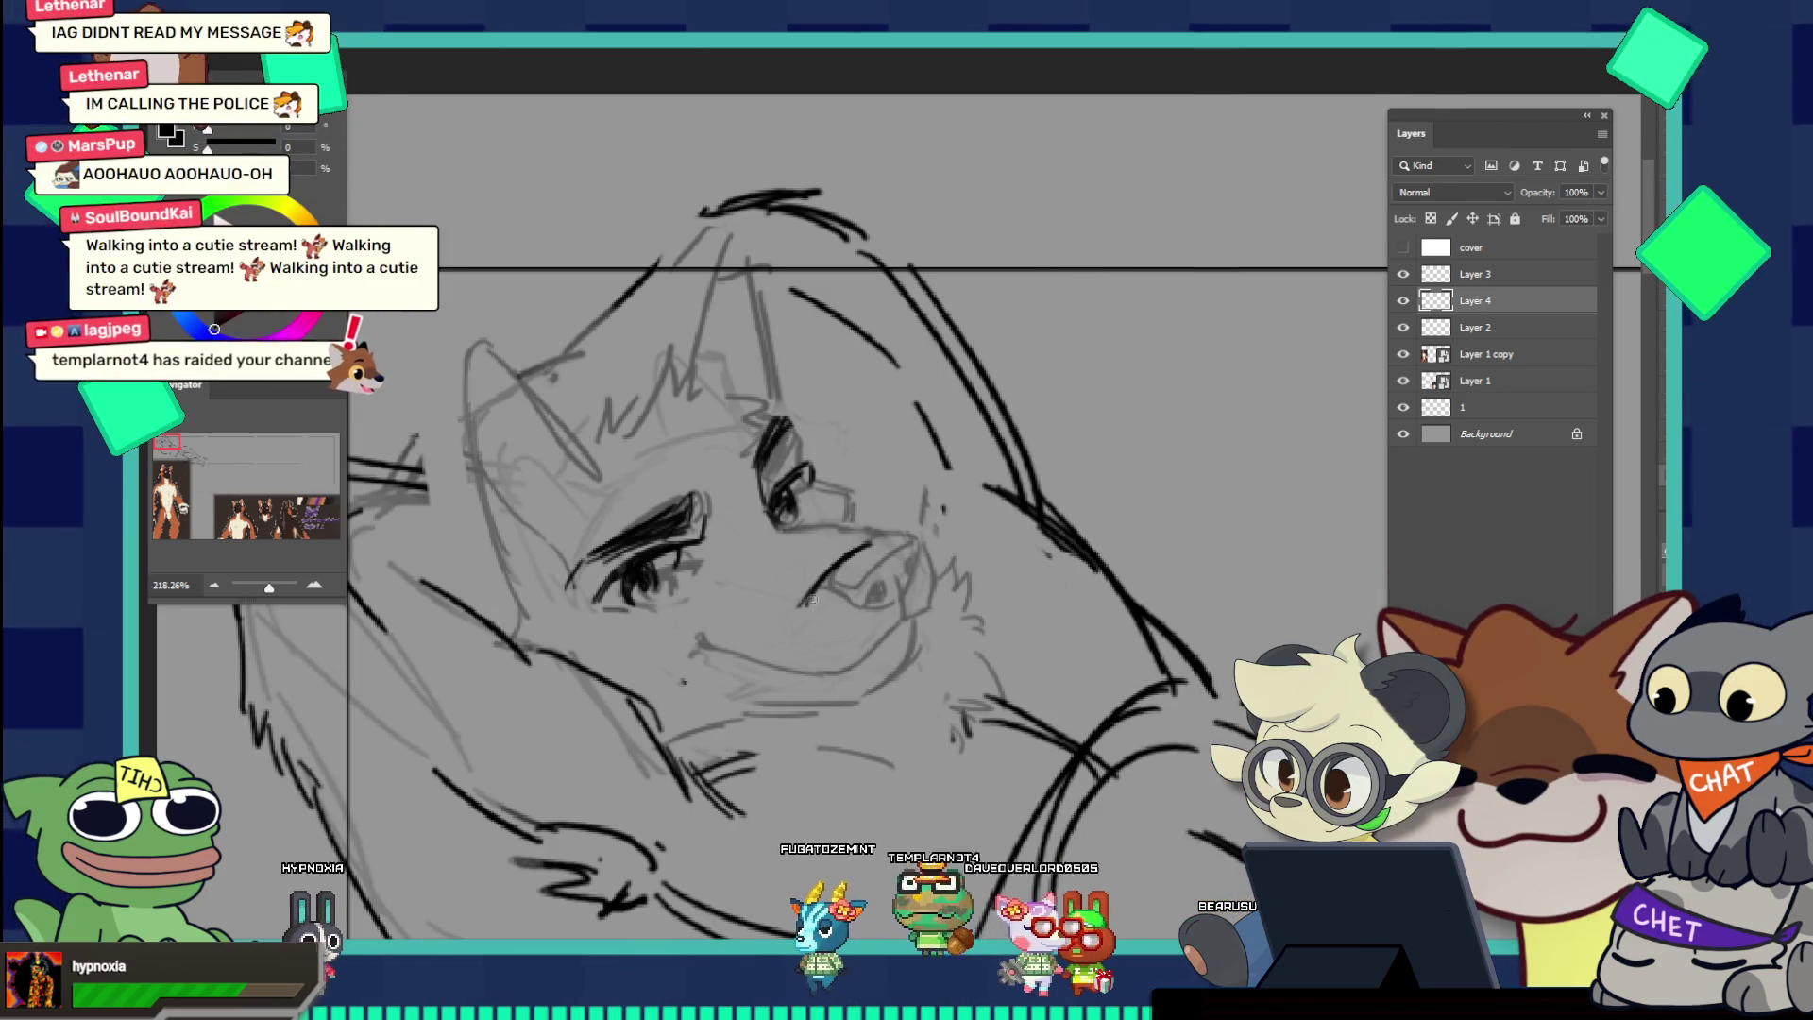
pyautogui.press('Escape')
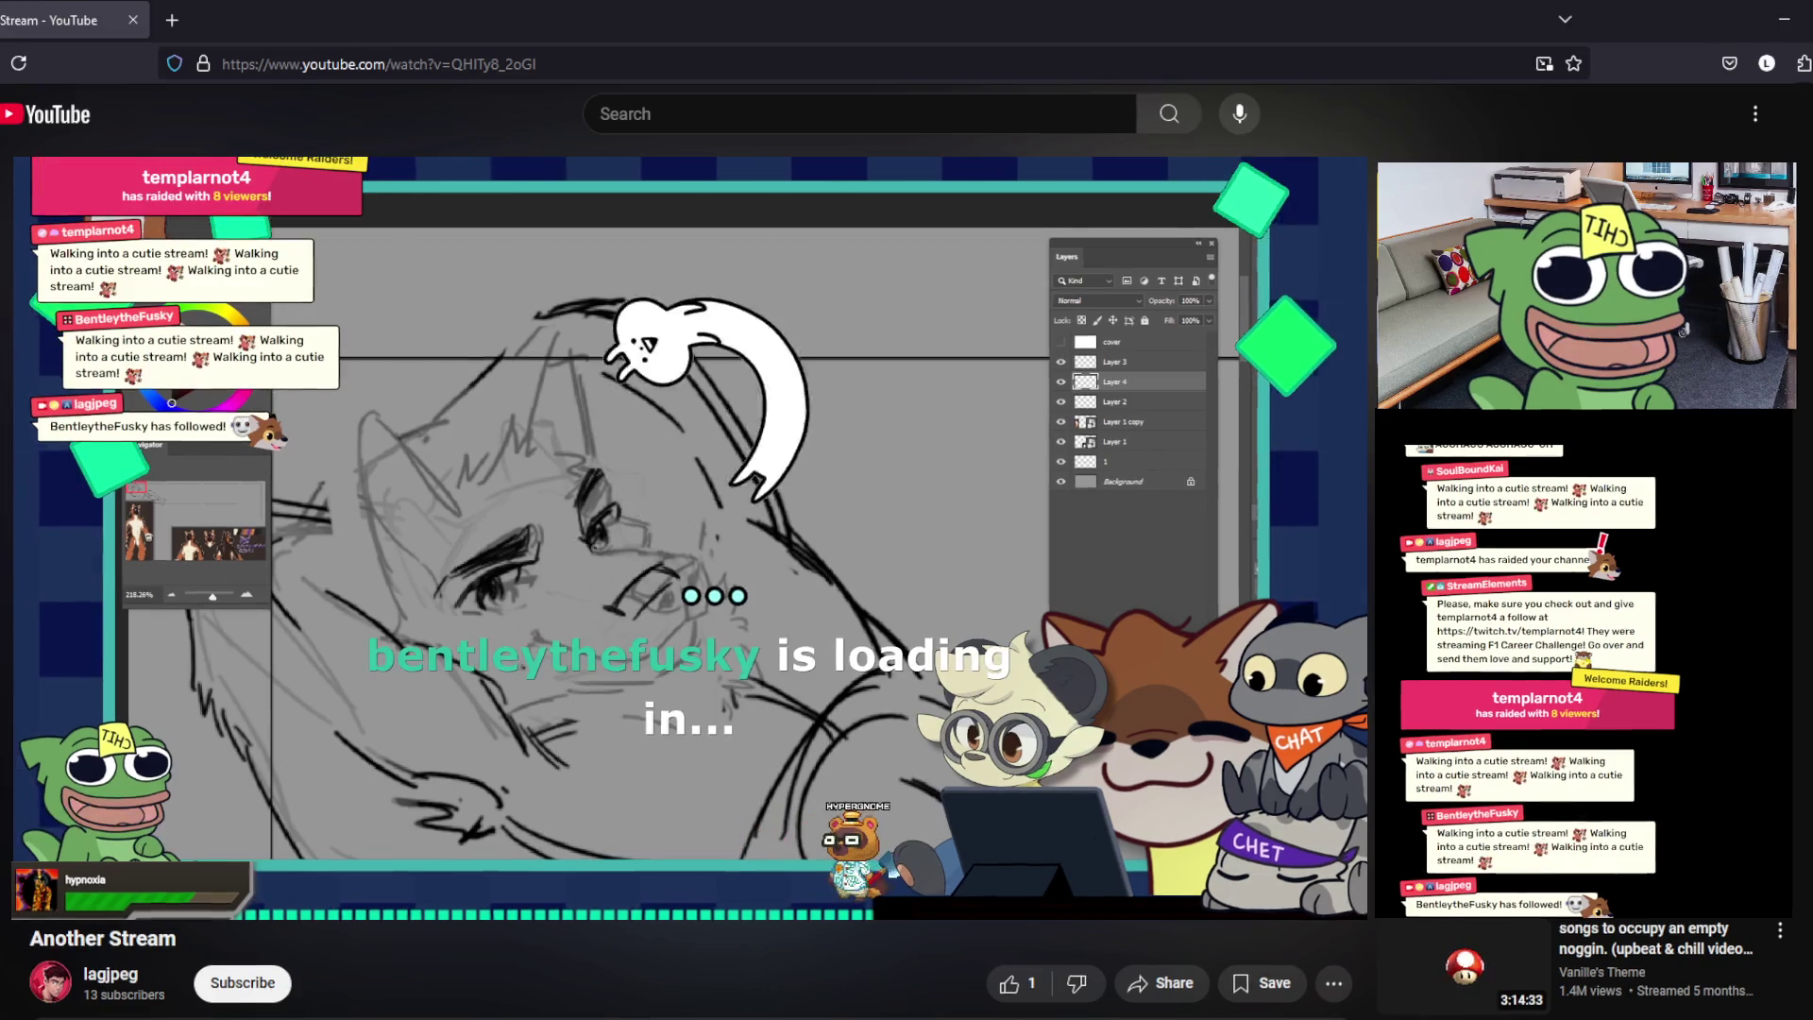
# Step: Return the YouTube stream video to full-screen playback with the F key
pyautogui.press('f')
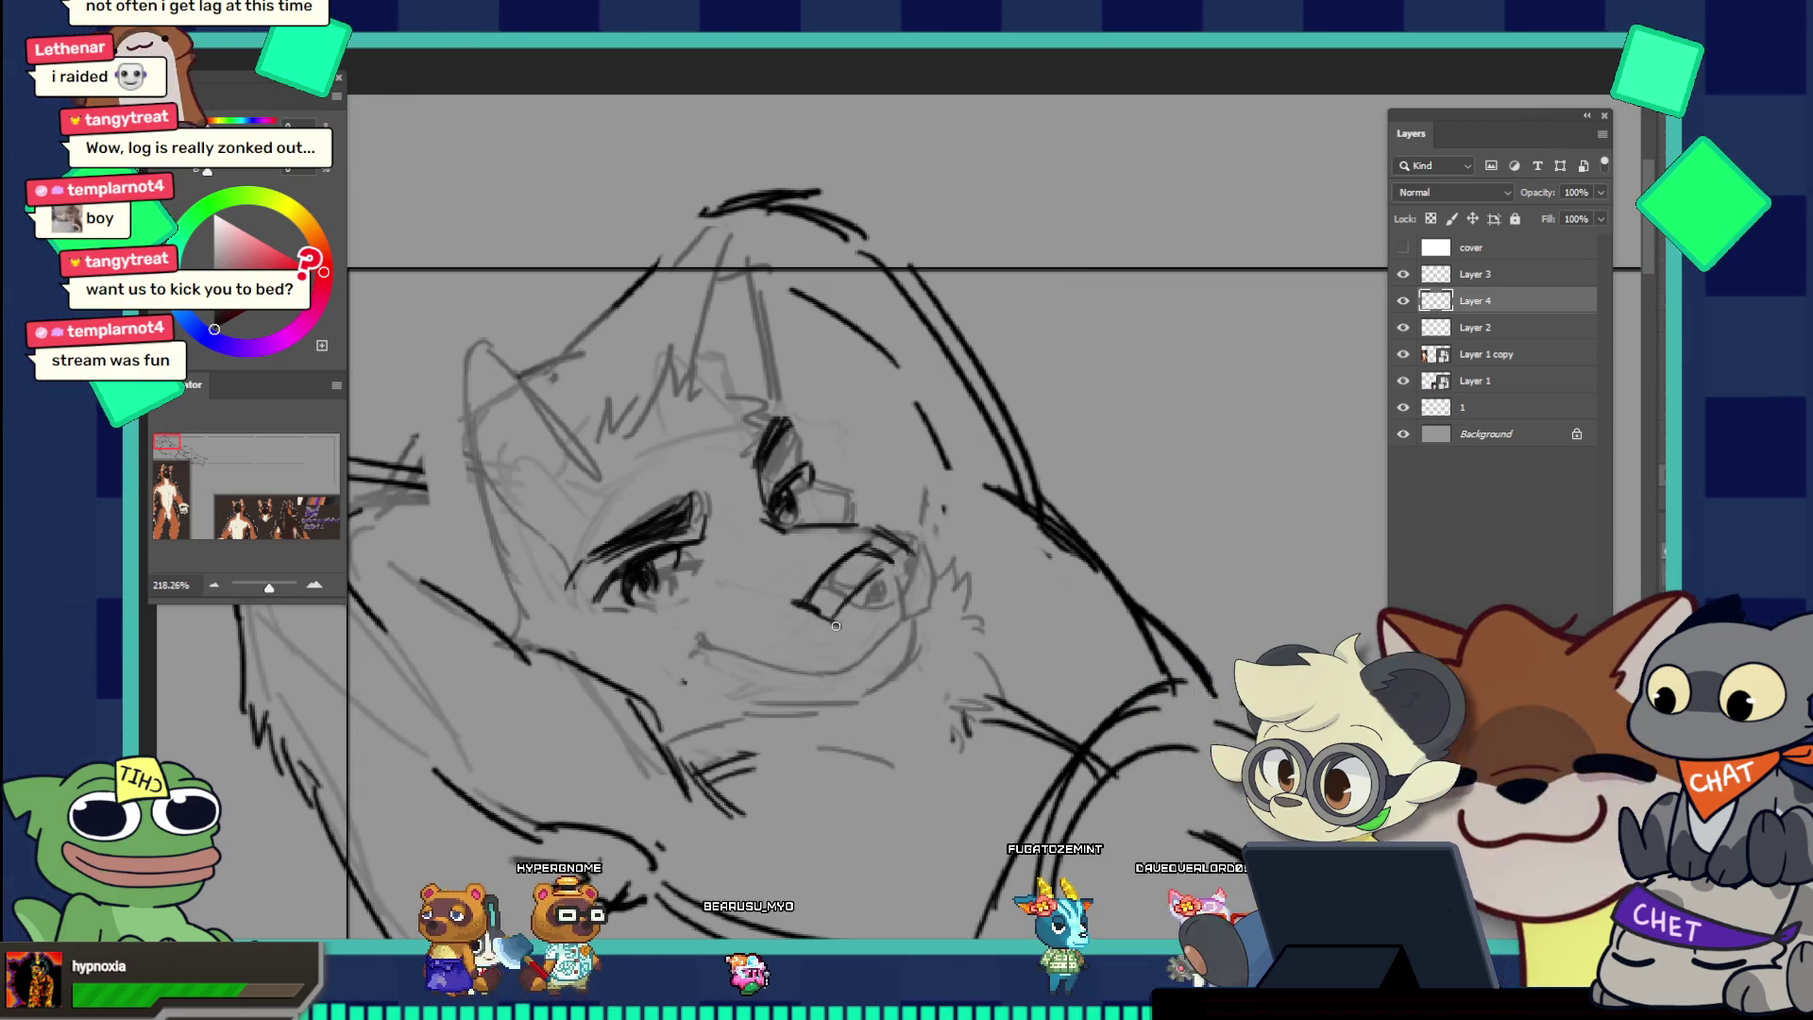
# Step: Ink a curve under the right eye, the nose bridge from eye to nose, and the nose underside
pyautogui.moveTo(828, 633); pyautogui.dragTo(870, 626)
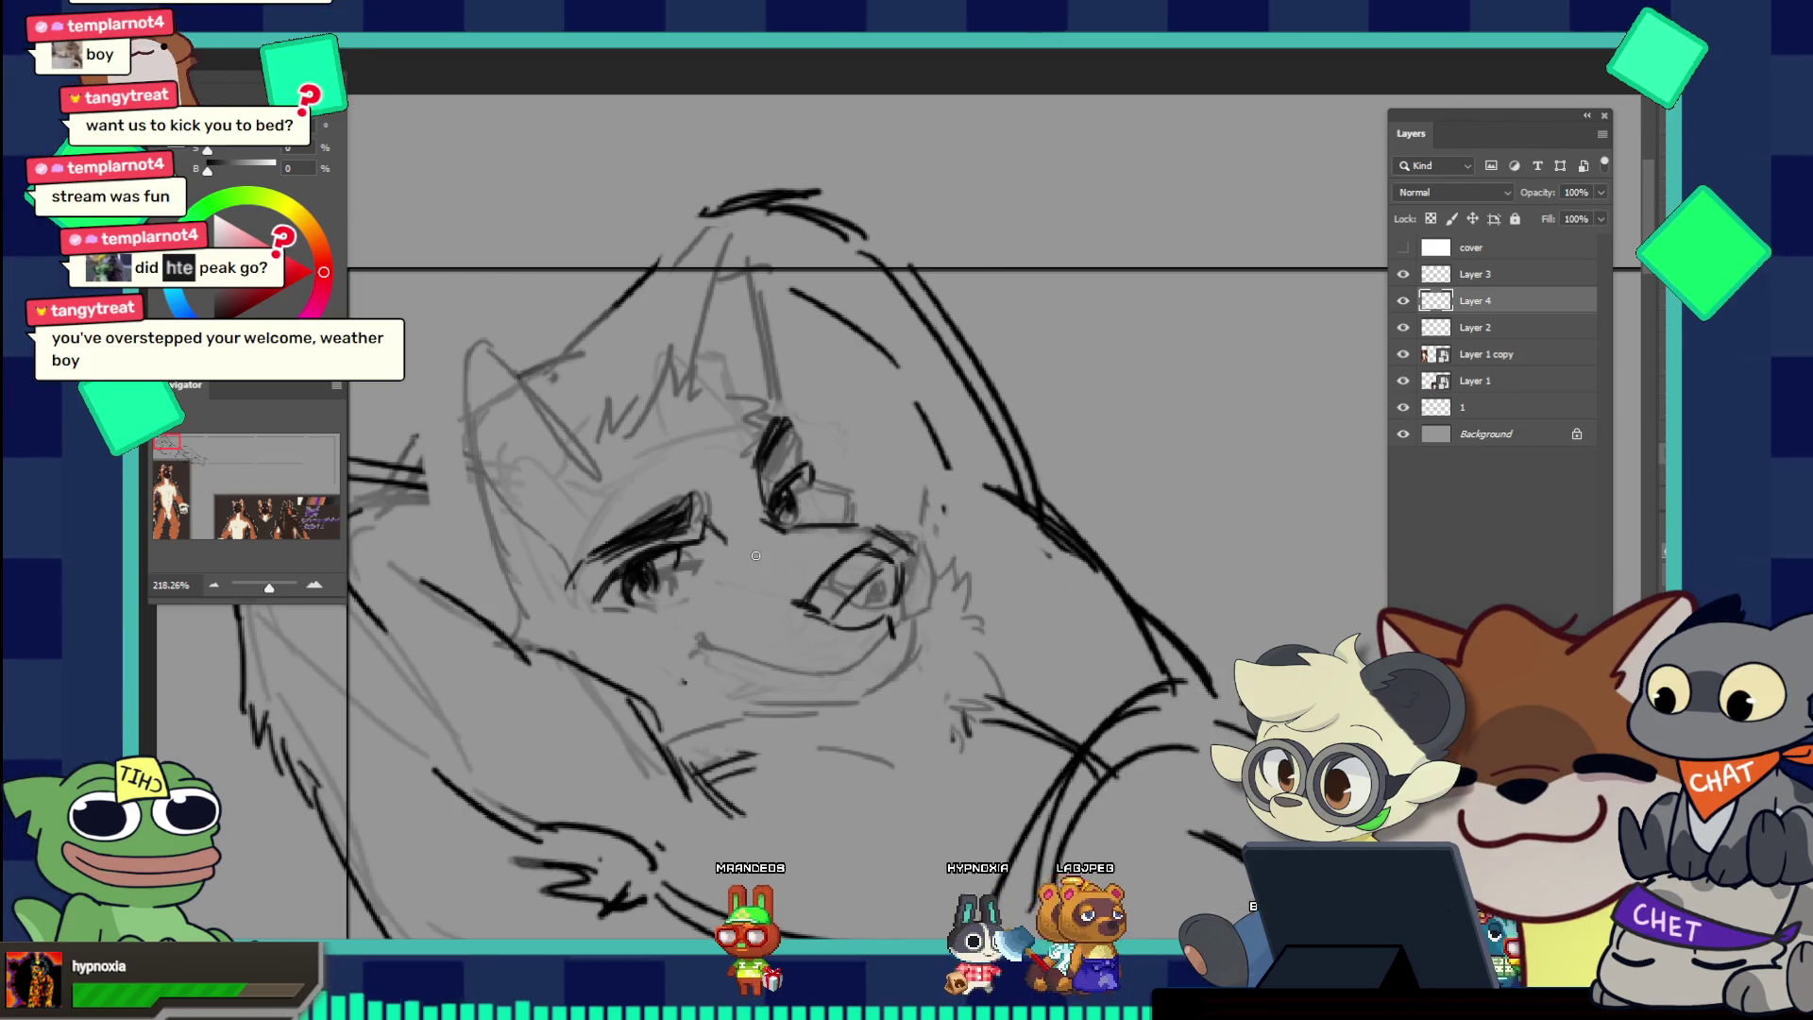
pyautogui.moveTo(725, 536); pyautogui.dragTo(746, 586)
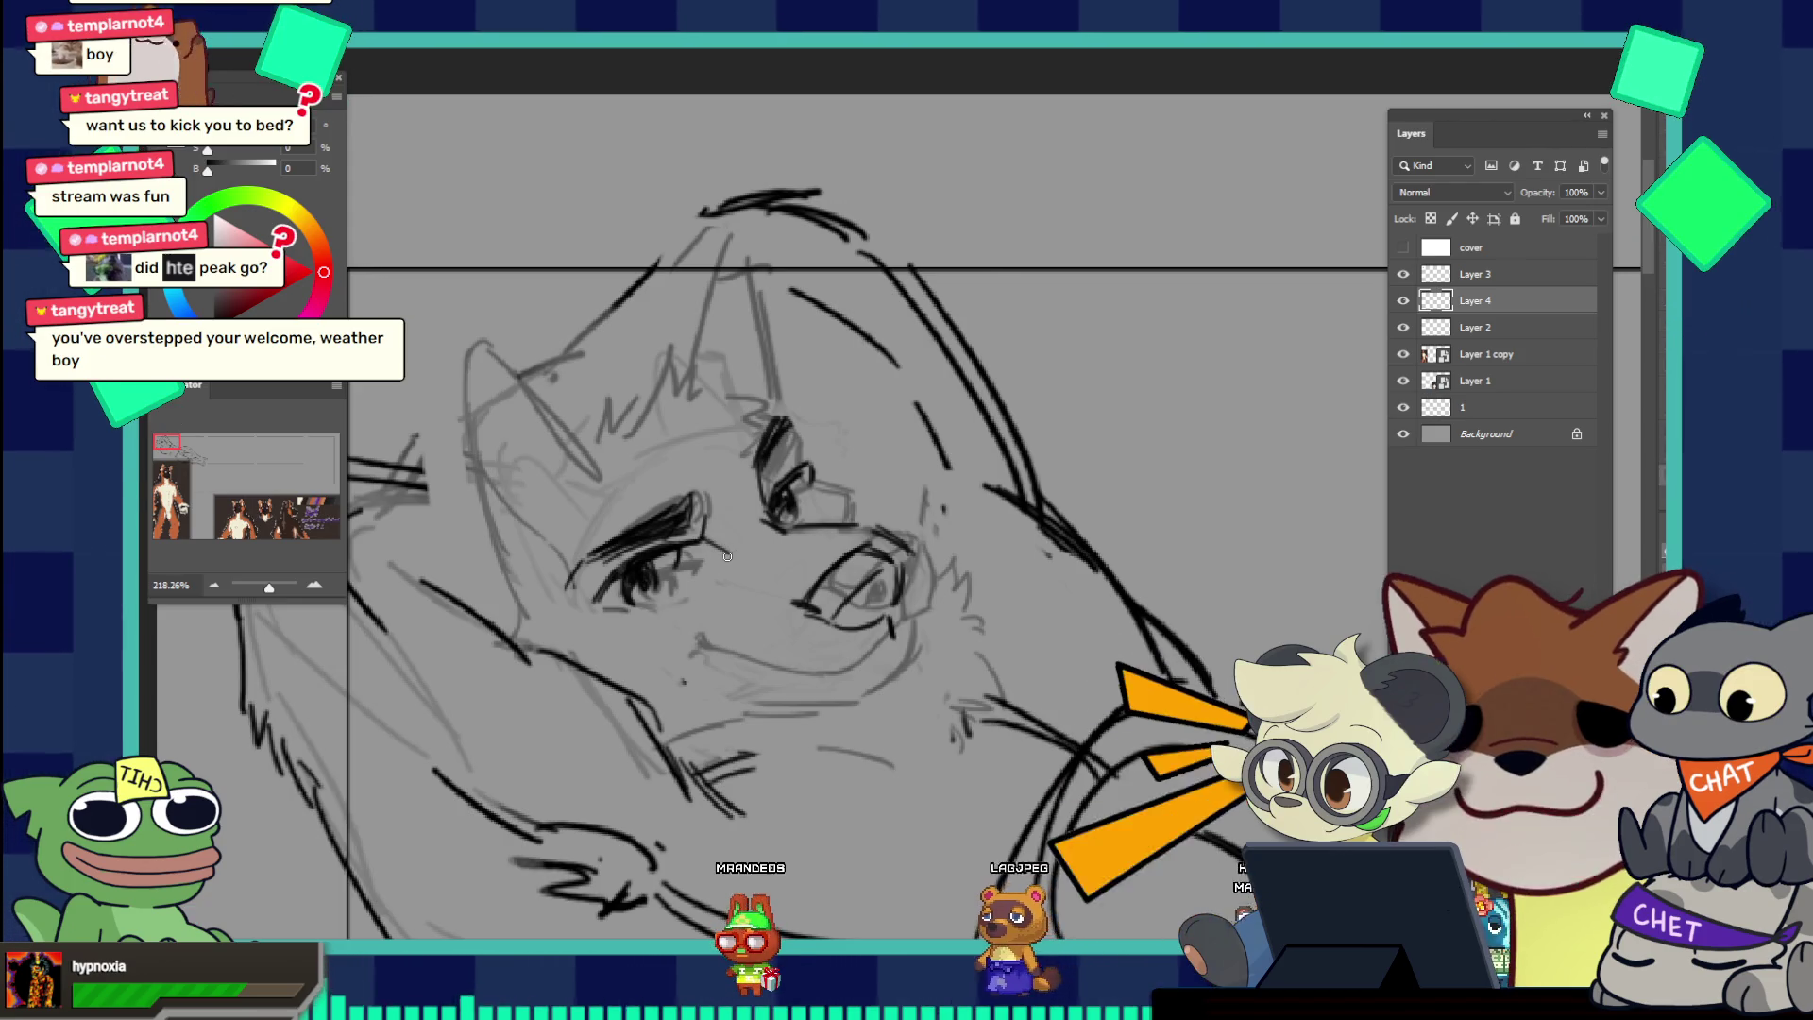
pyautogui.moveTo(718, 557); pyautogui.dragTo(802, 602)
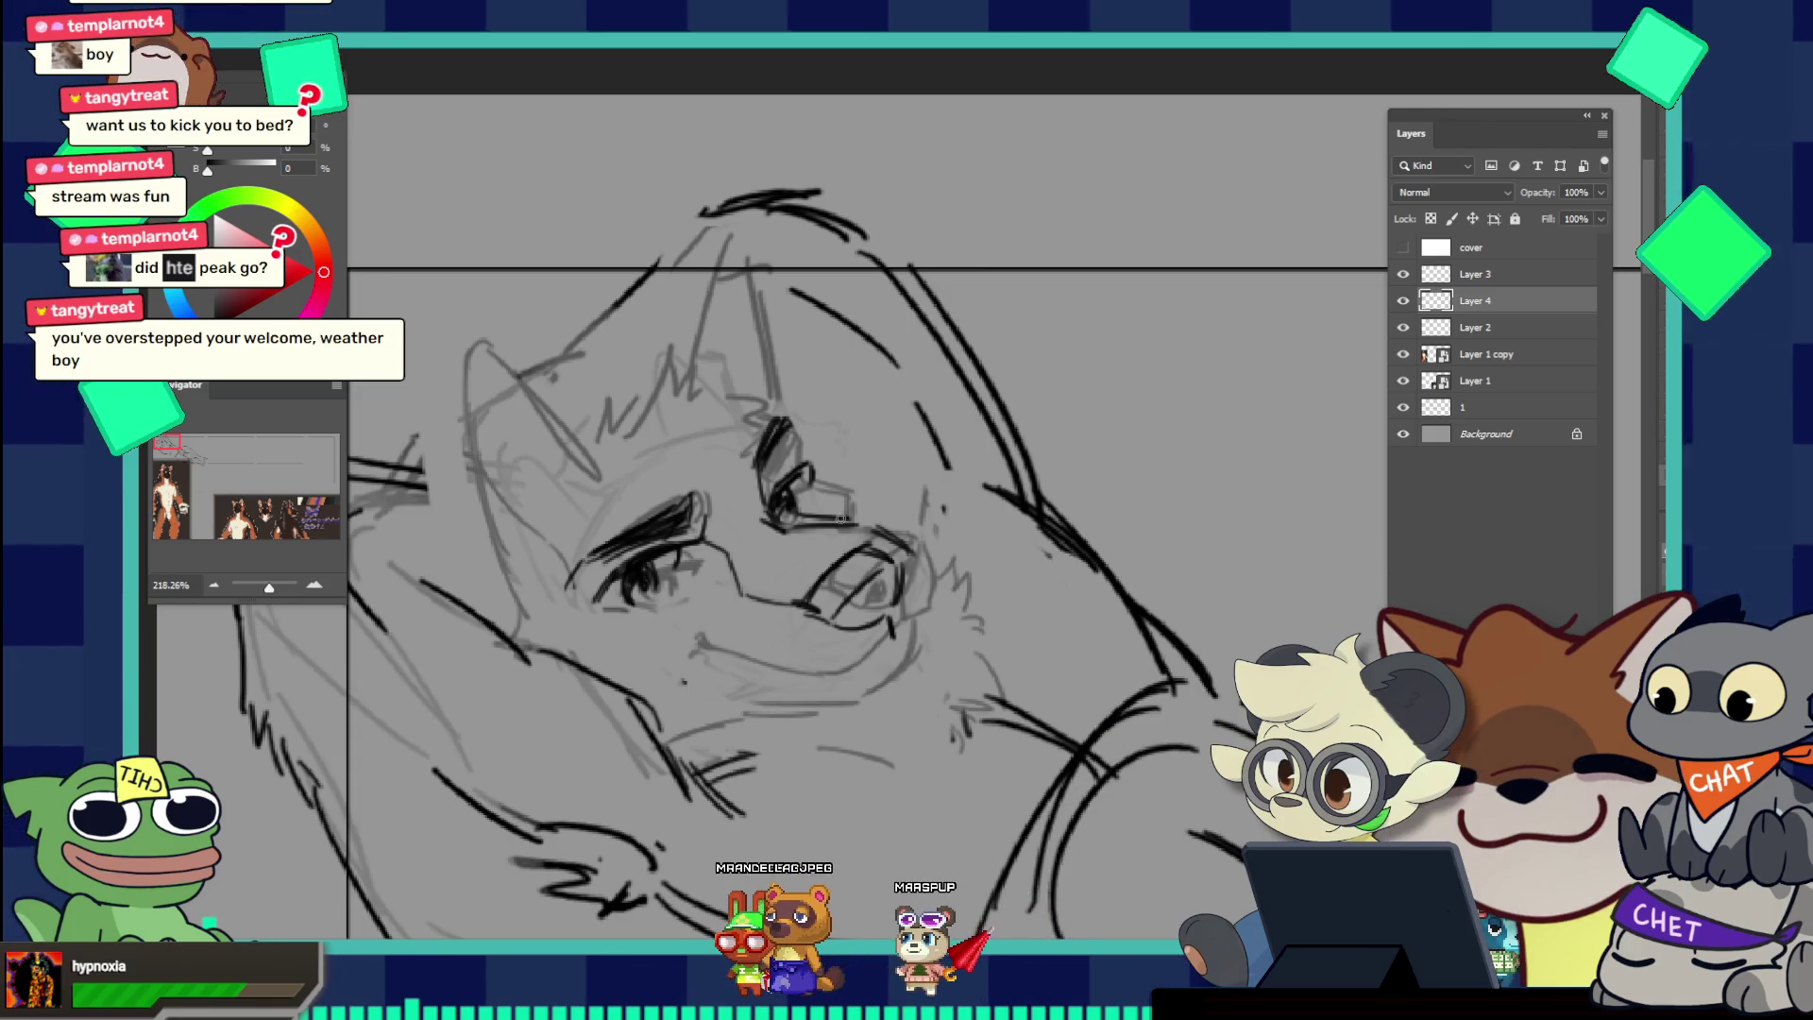
pyautogui.moveTo(804, 511); pyautogui.dragTo(889, 549)
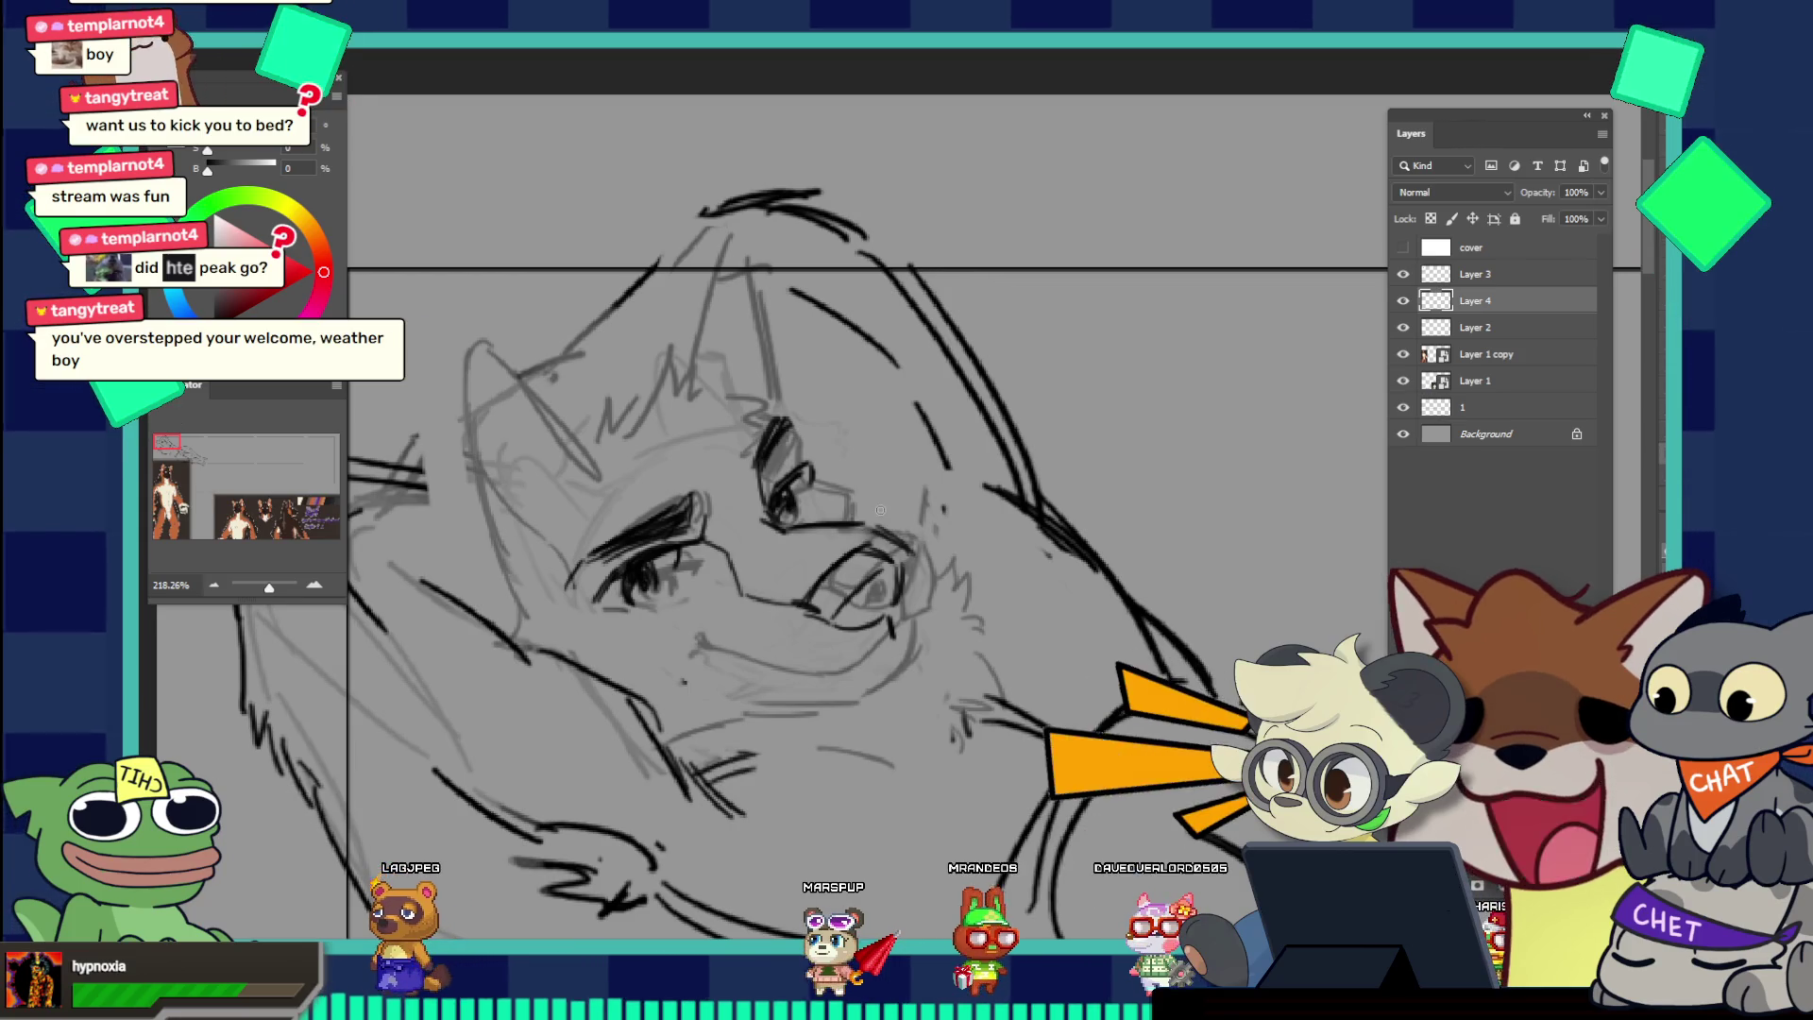
pyautogui.press(']')
pyautogui.press(']')
pyautogui.press(']')
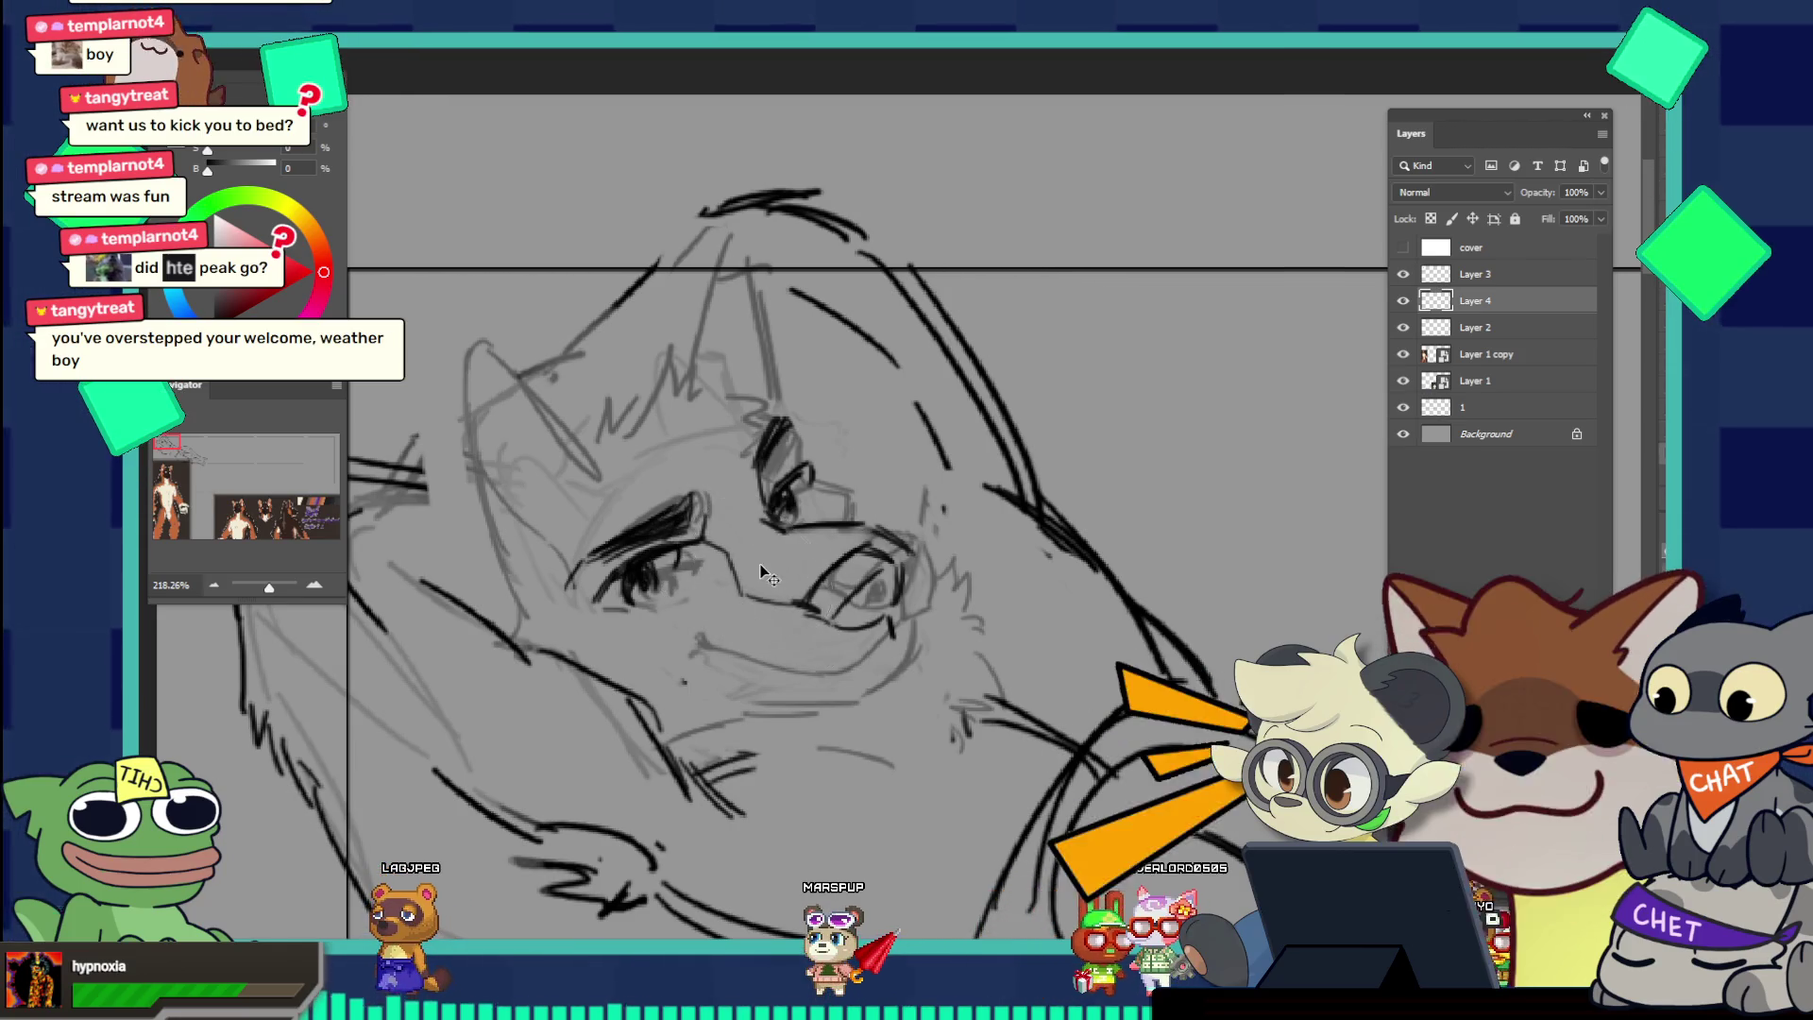
pyautogui.press('[')
pyautogui.press('[')
pyautogui.press('[')
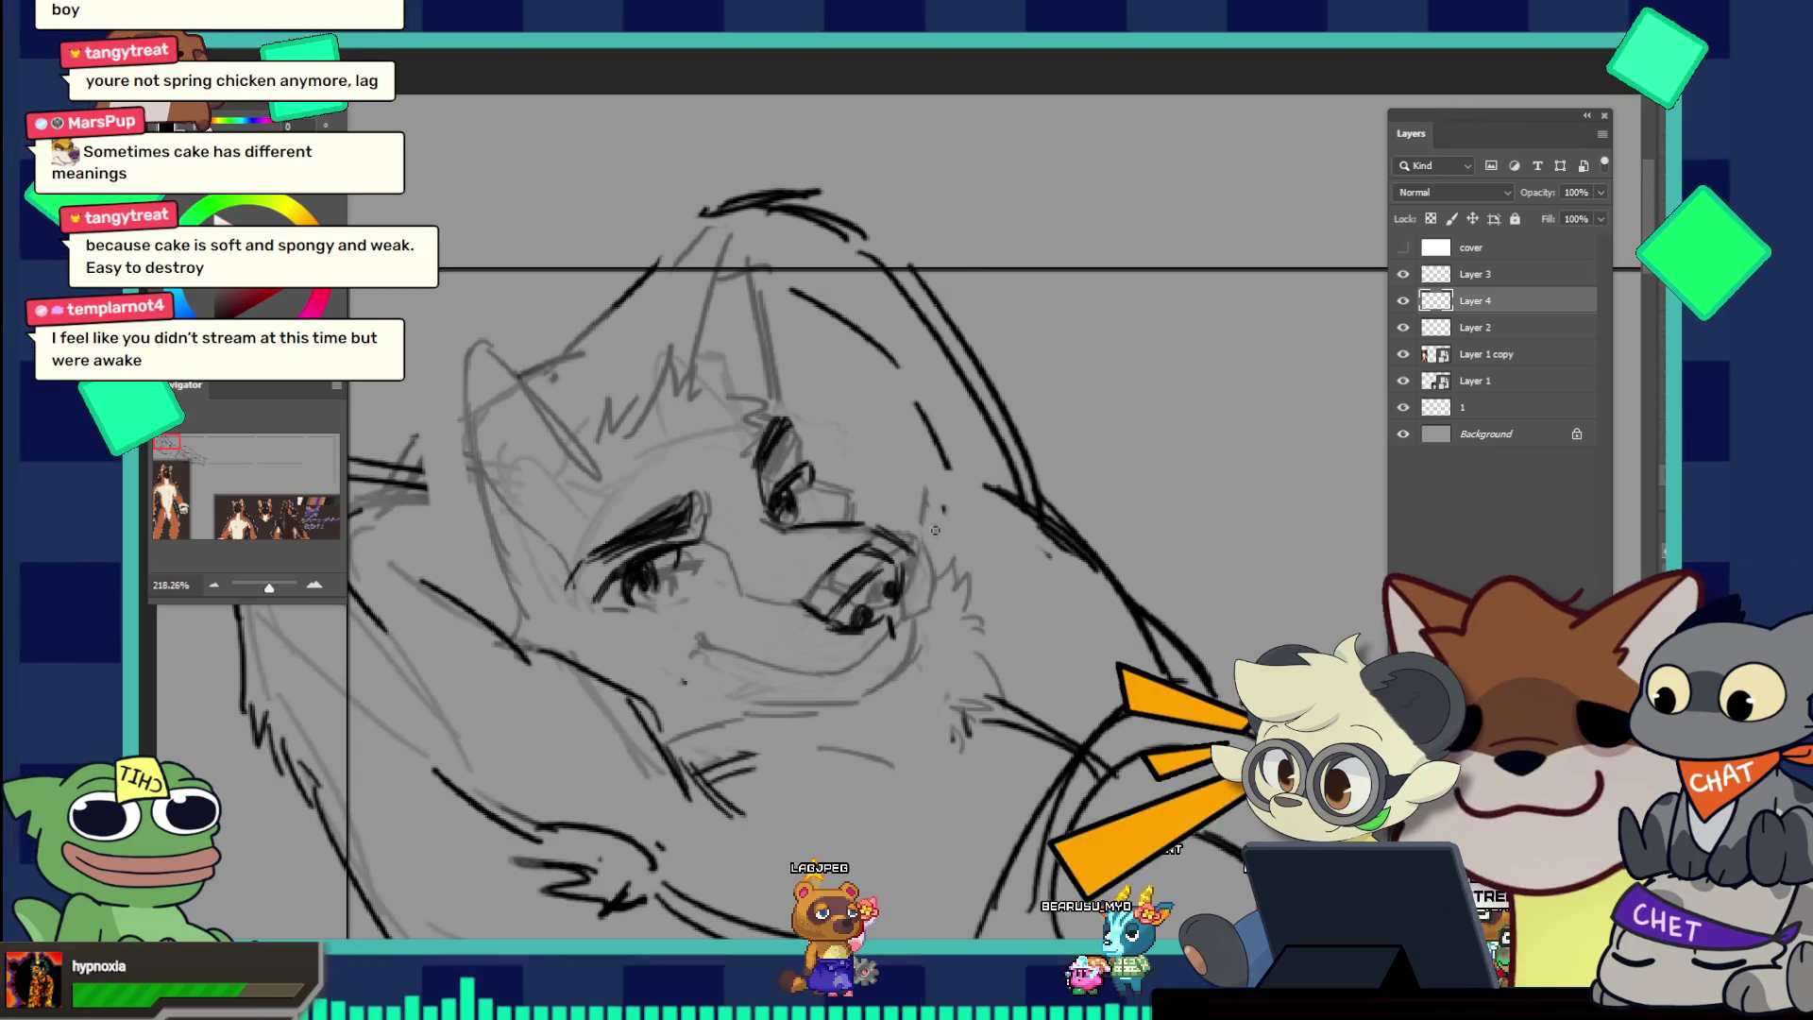
# Step: Reduce the brush size and cycle tools with the E, B and V shortcuts
pyautogui.press('e')
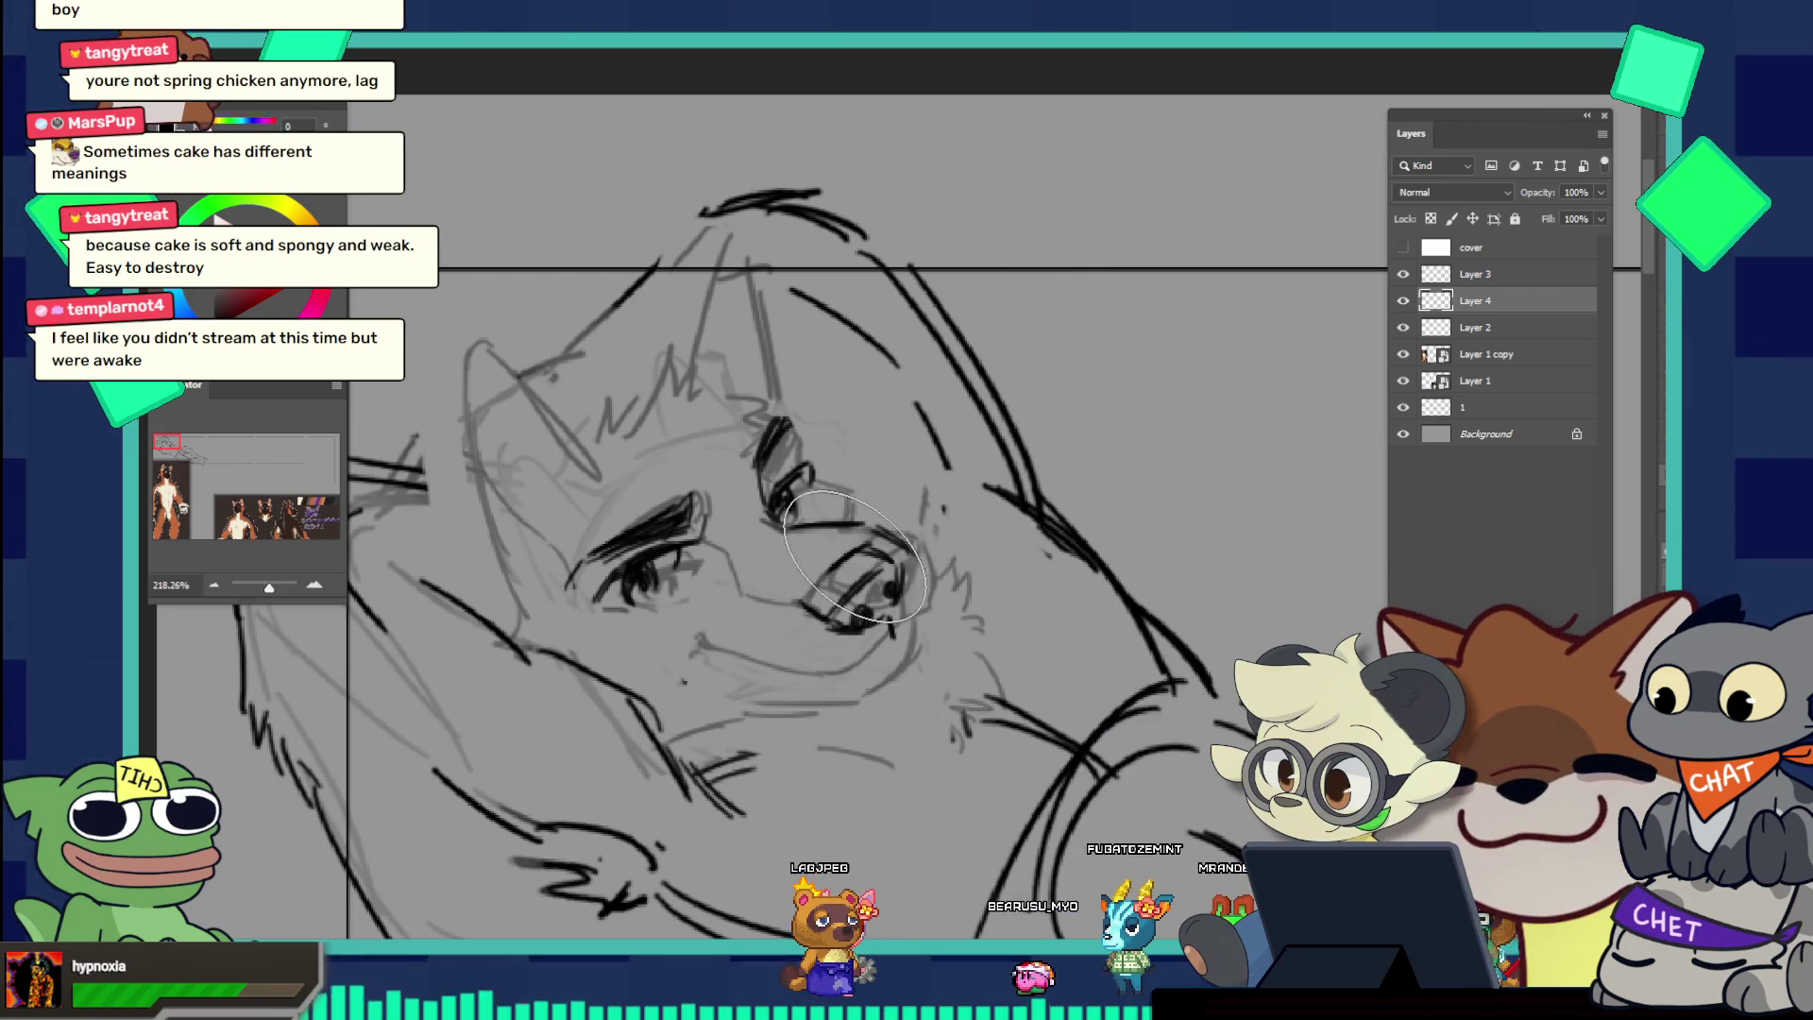
pyautogui.press('[')
pyautogui.press('[')
pyautogui.press('[')
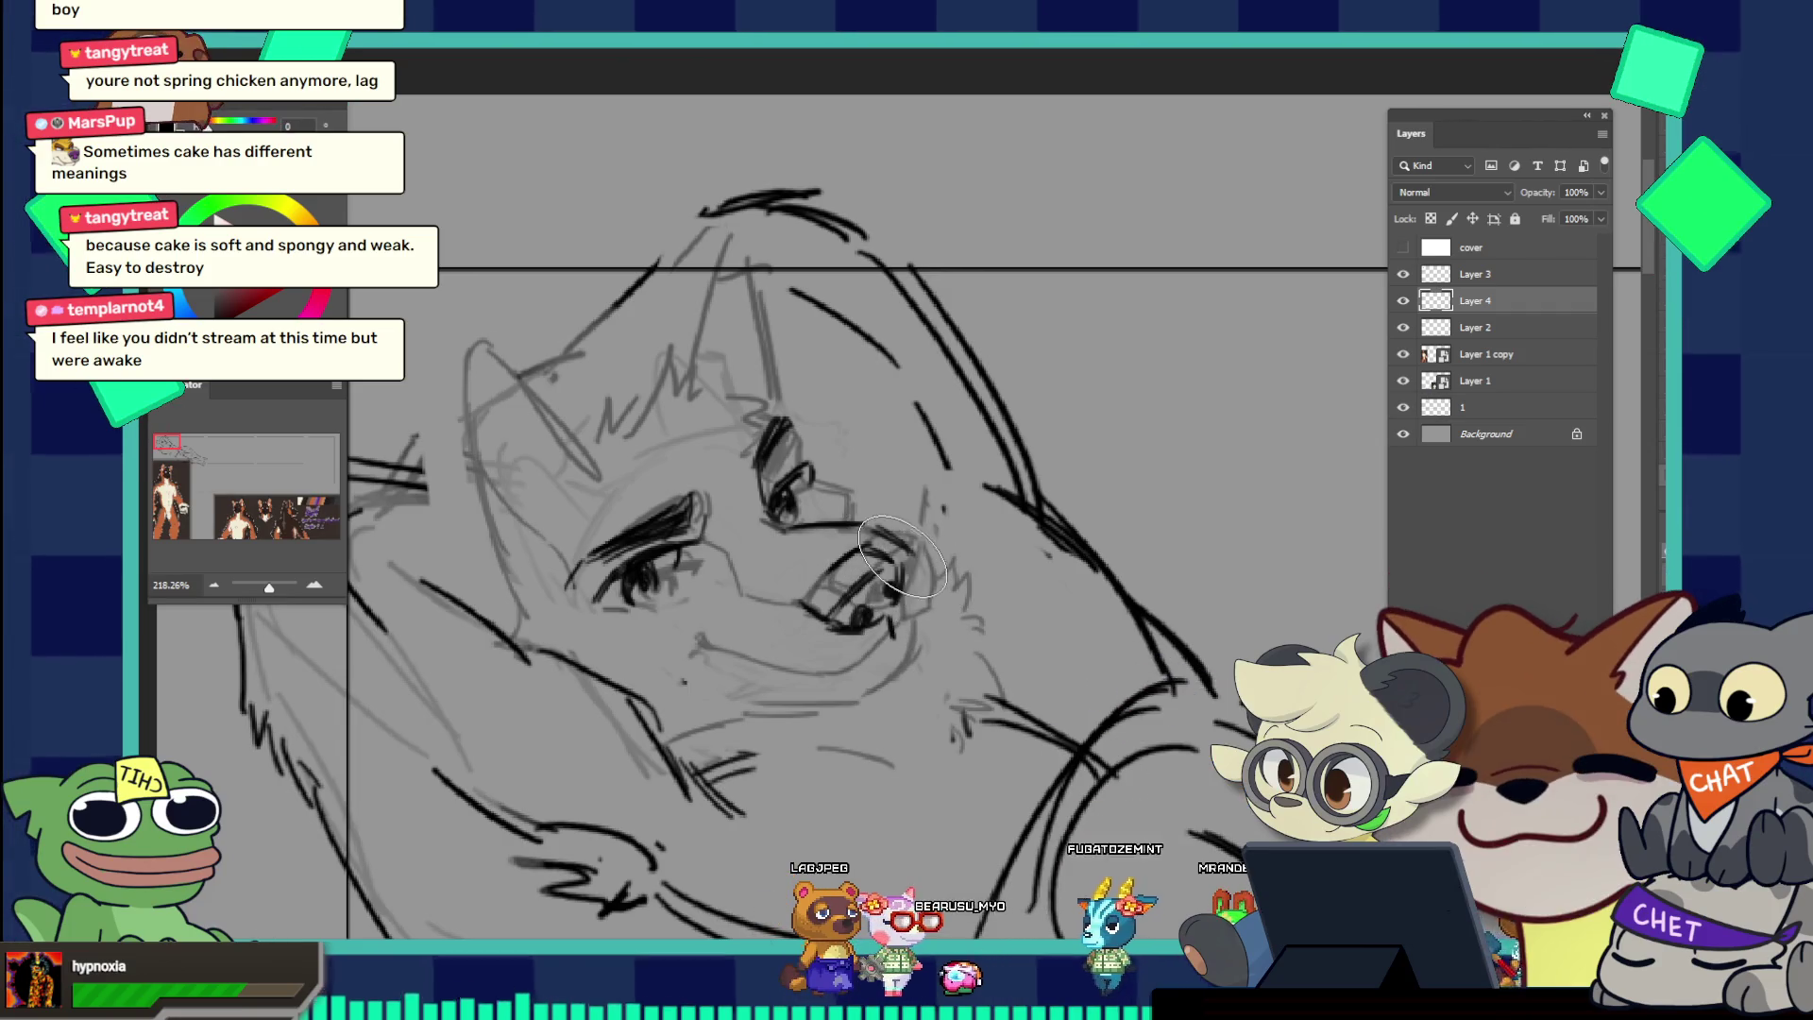
pyautogui.press('b')
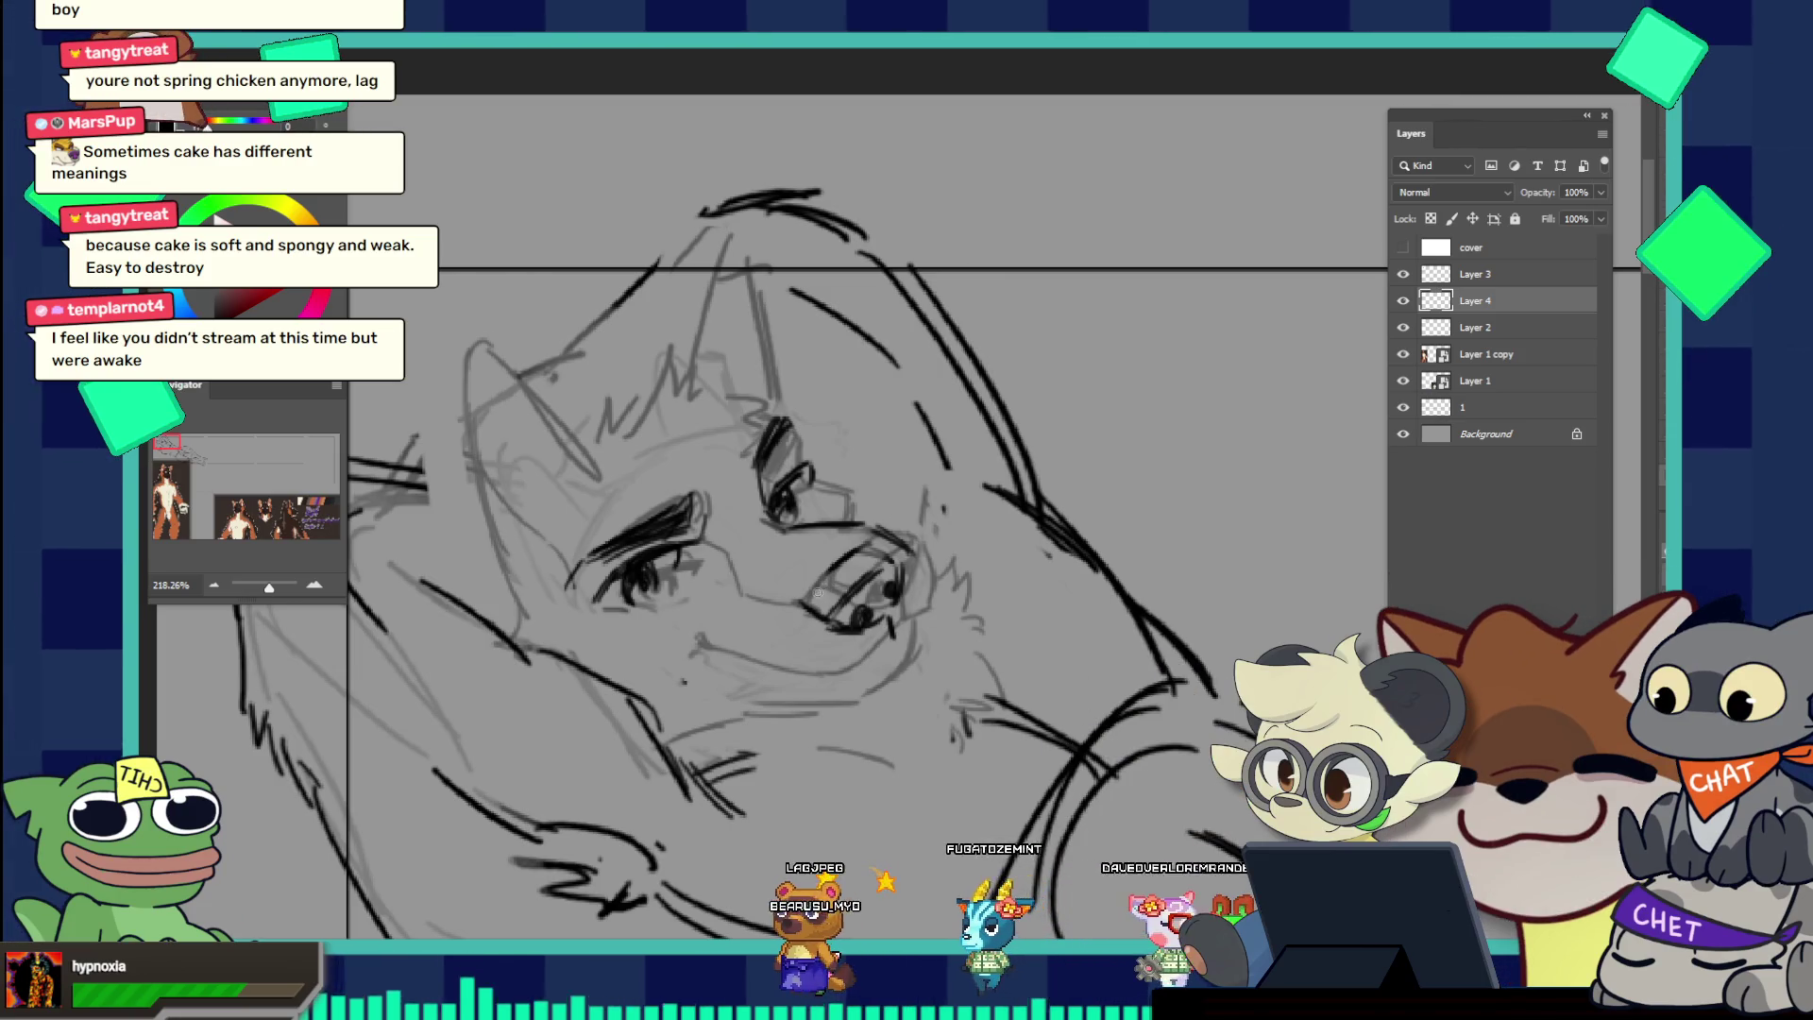
pyautogui.press('v')
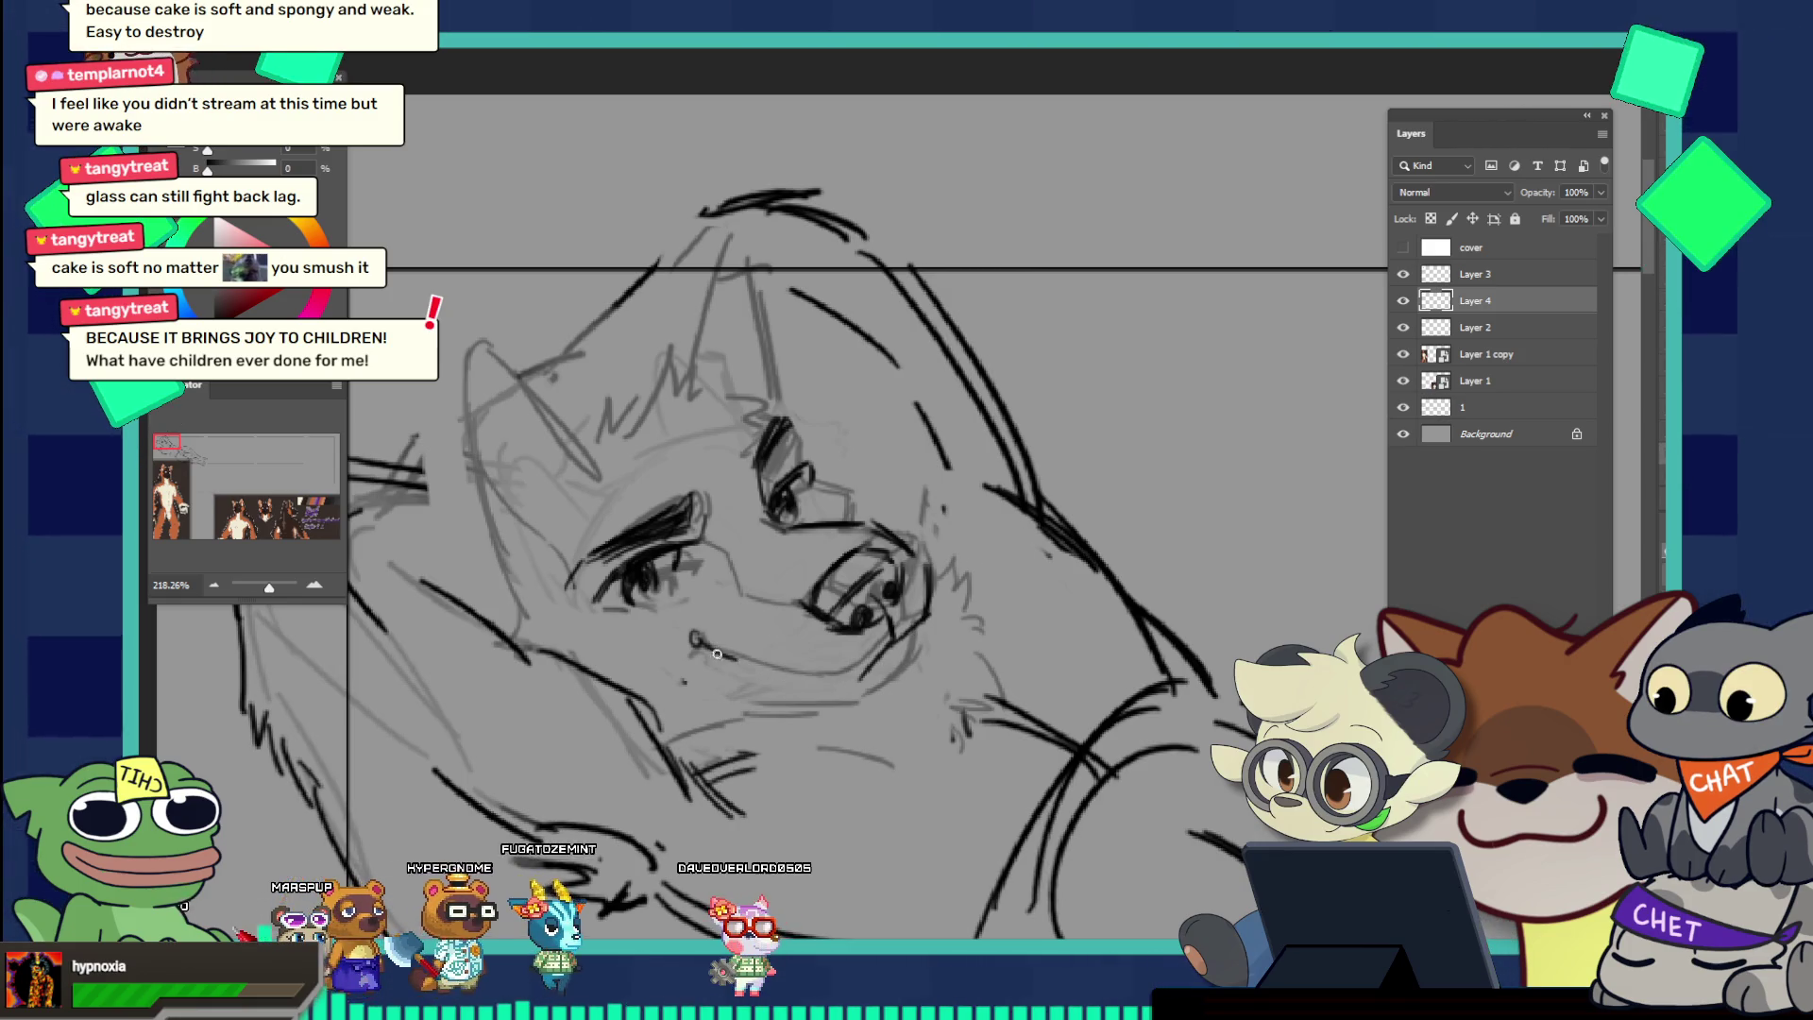
# Step: Ink the smile curving from the nose up the cheek, then zoom out to view the figure
pyautogui.moveTo(843, 689); pyautogui.dragTo(925, 599)
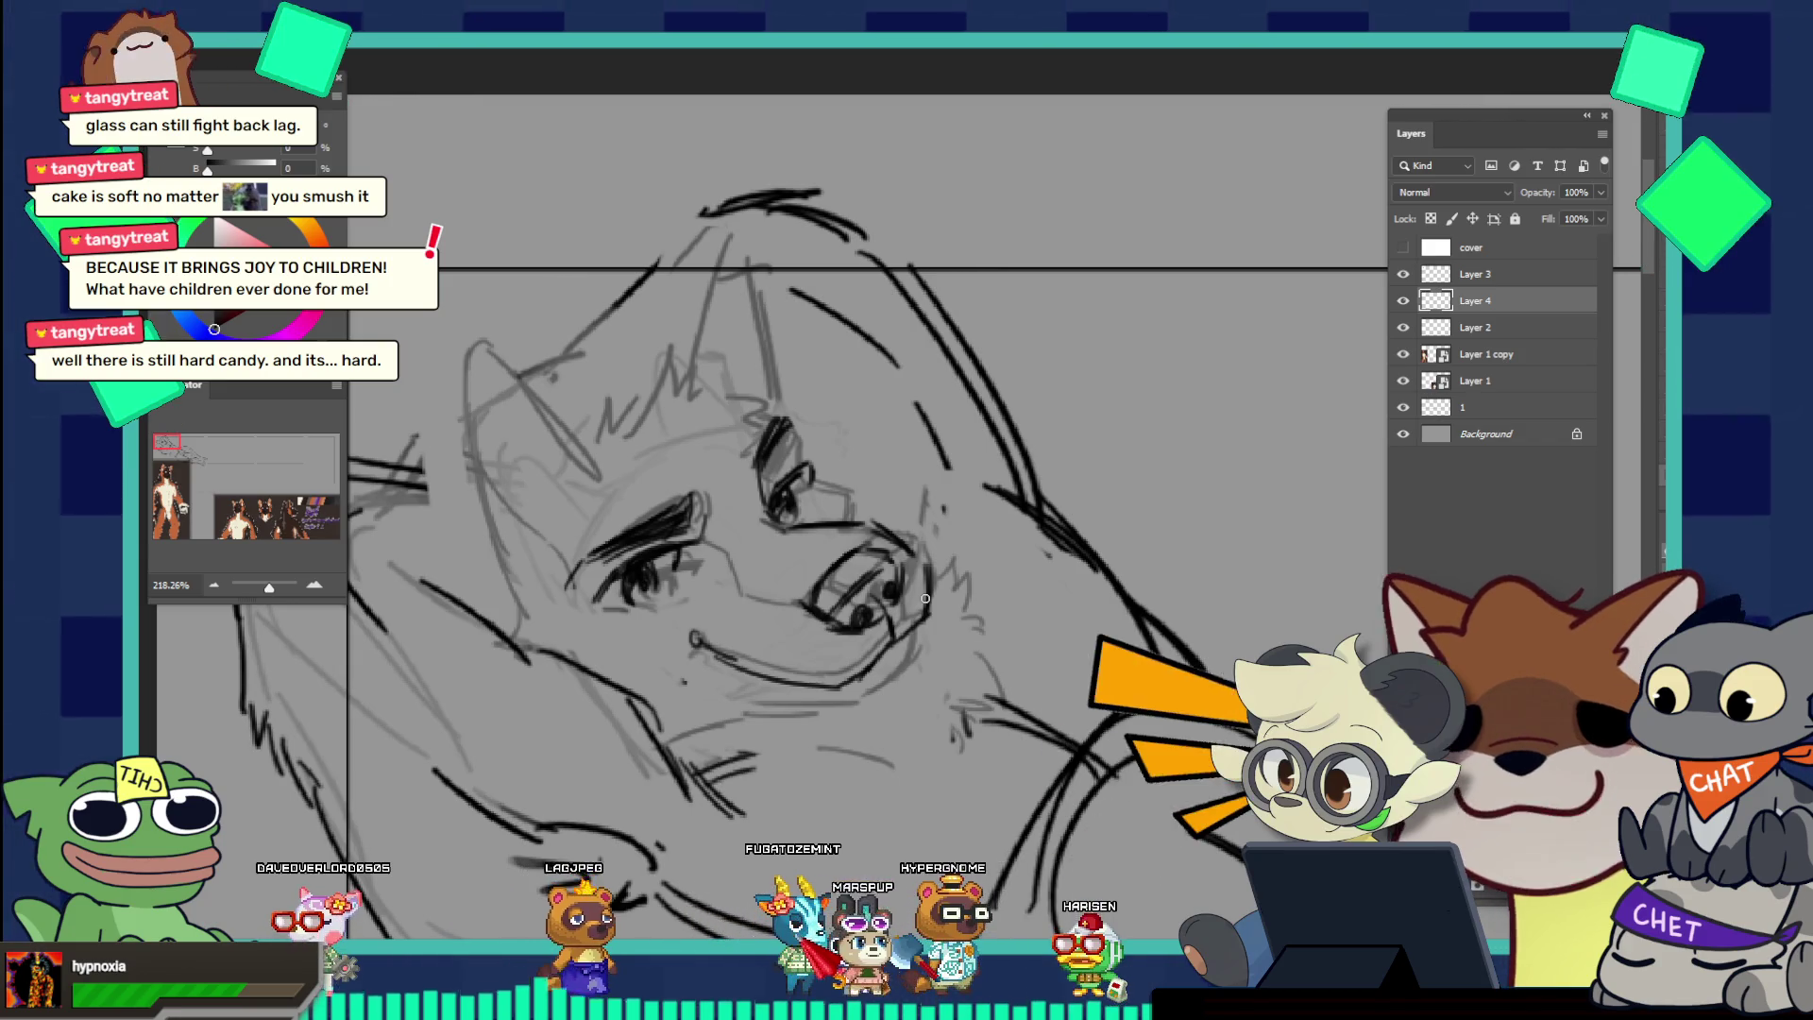
pyautogui.scroll(2, 796, 545)
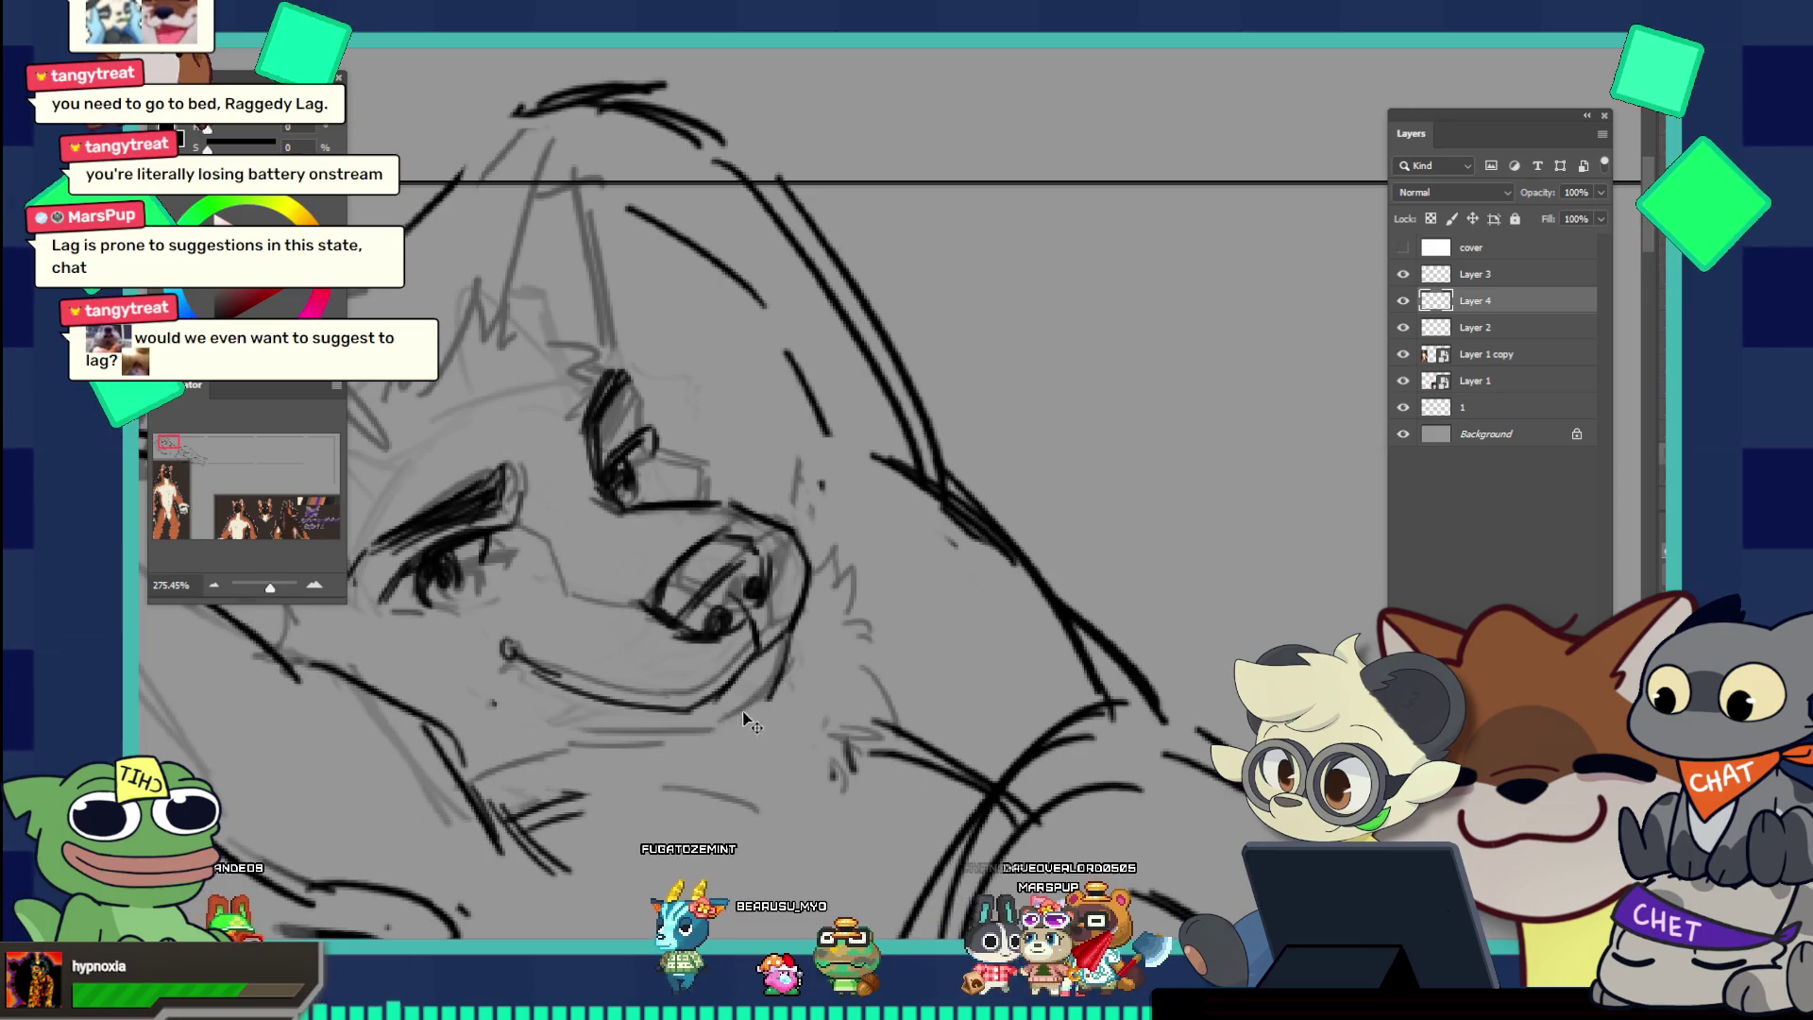
pyautogui.moveTo(792, 649); pyautogui.dragTo(690, 554)
pyautogui.moveTo(823, 646); pyautogui.dragTo(862, 651)
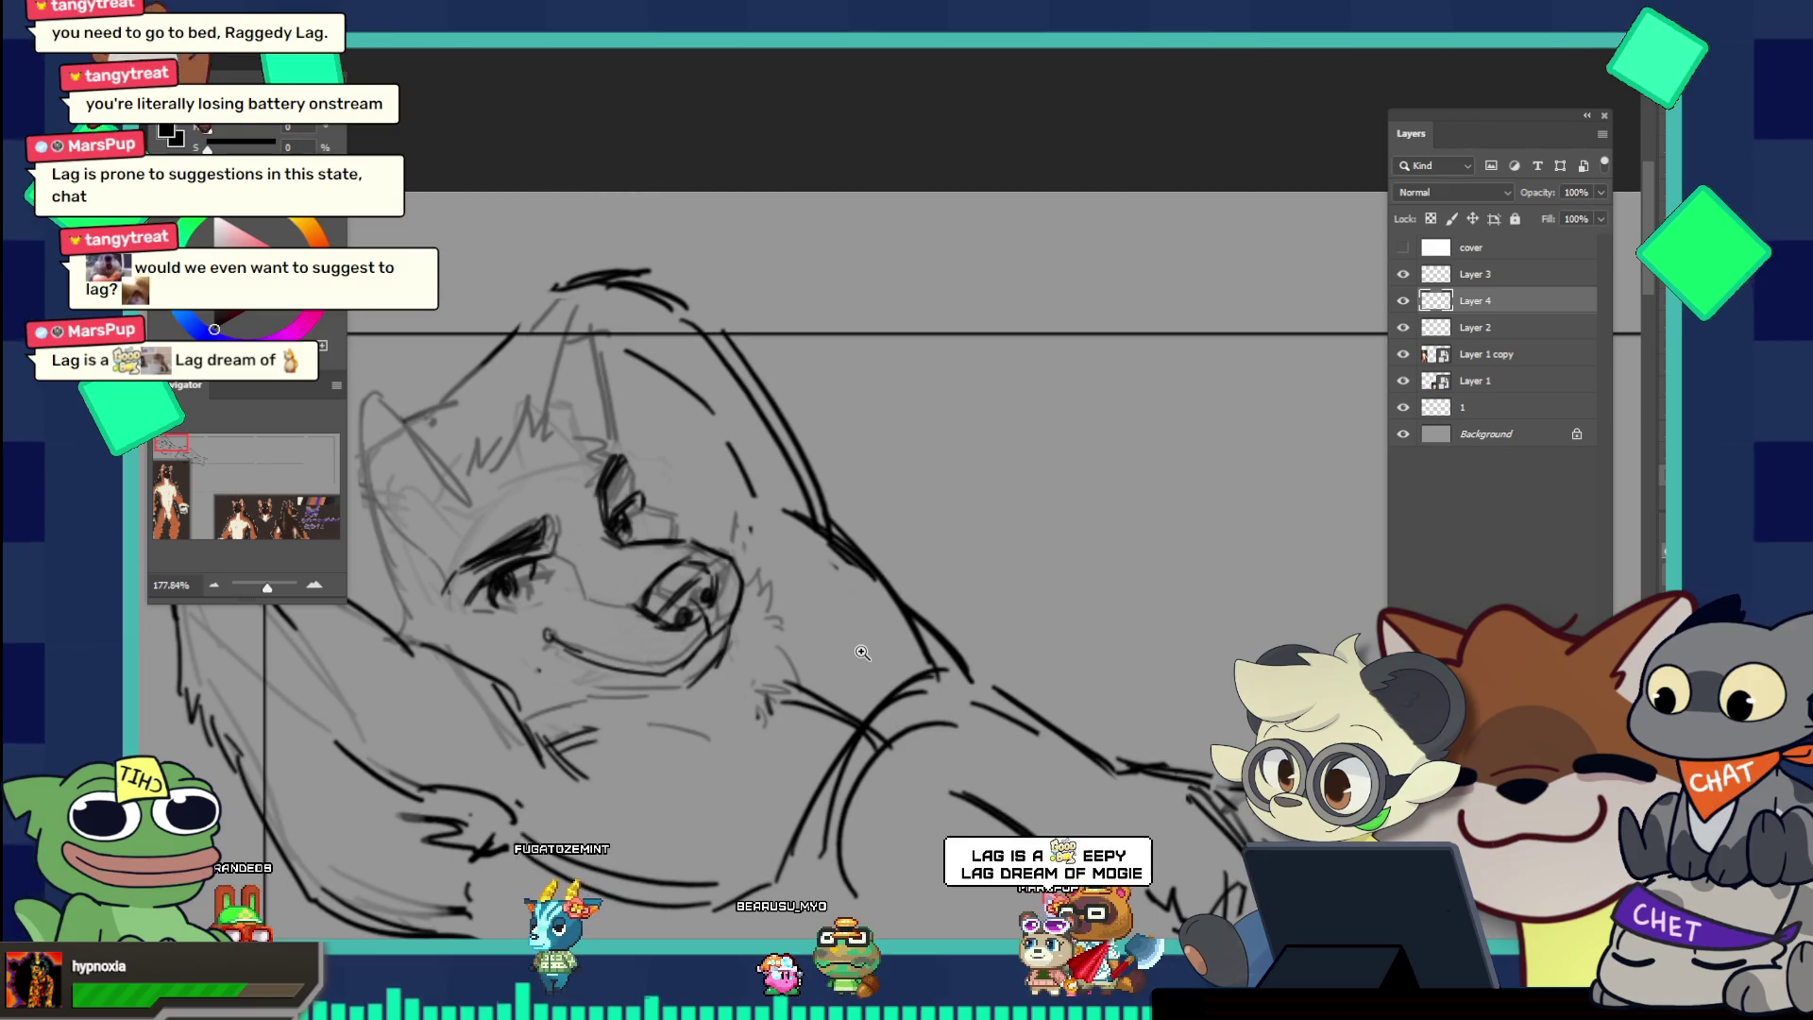
pyautogui.moveTo(862, 651); pyautogui.dragTo(793, 661)
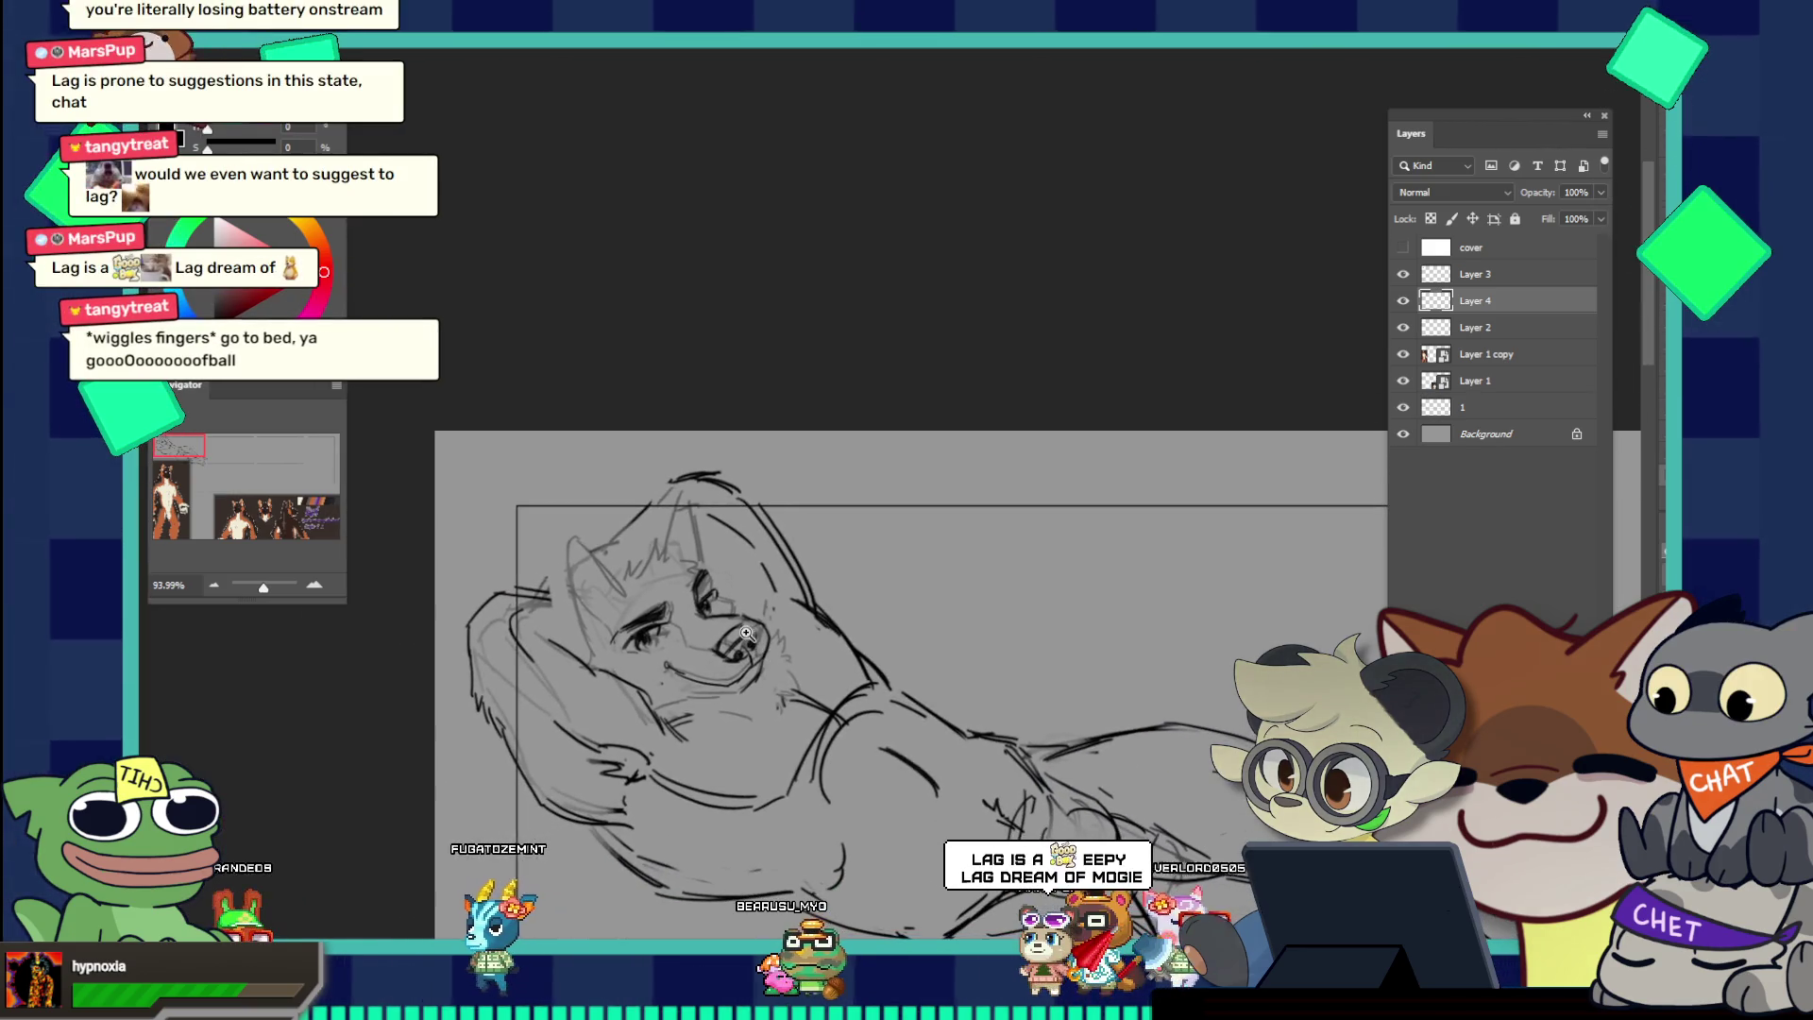
# Step: Toggle Layer 4's visibility to compare the inked face, then zoom in on the head
pyautogui.click(1404, 300)
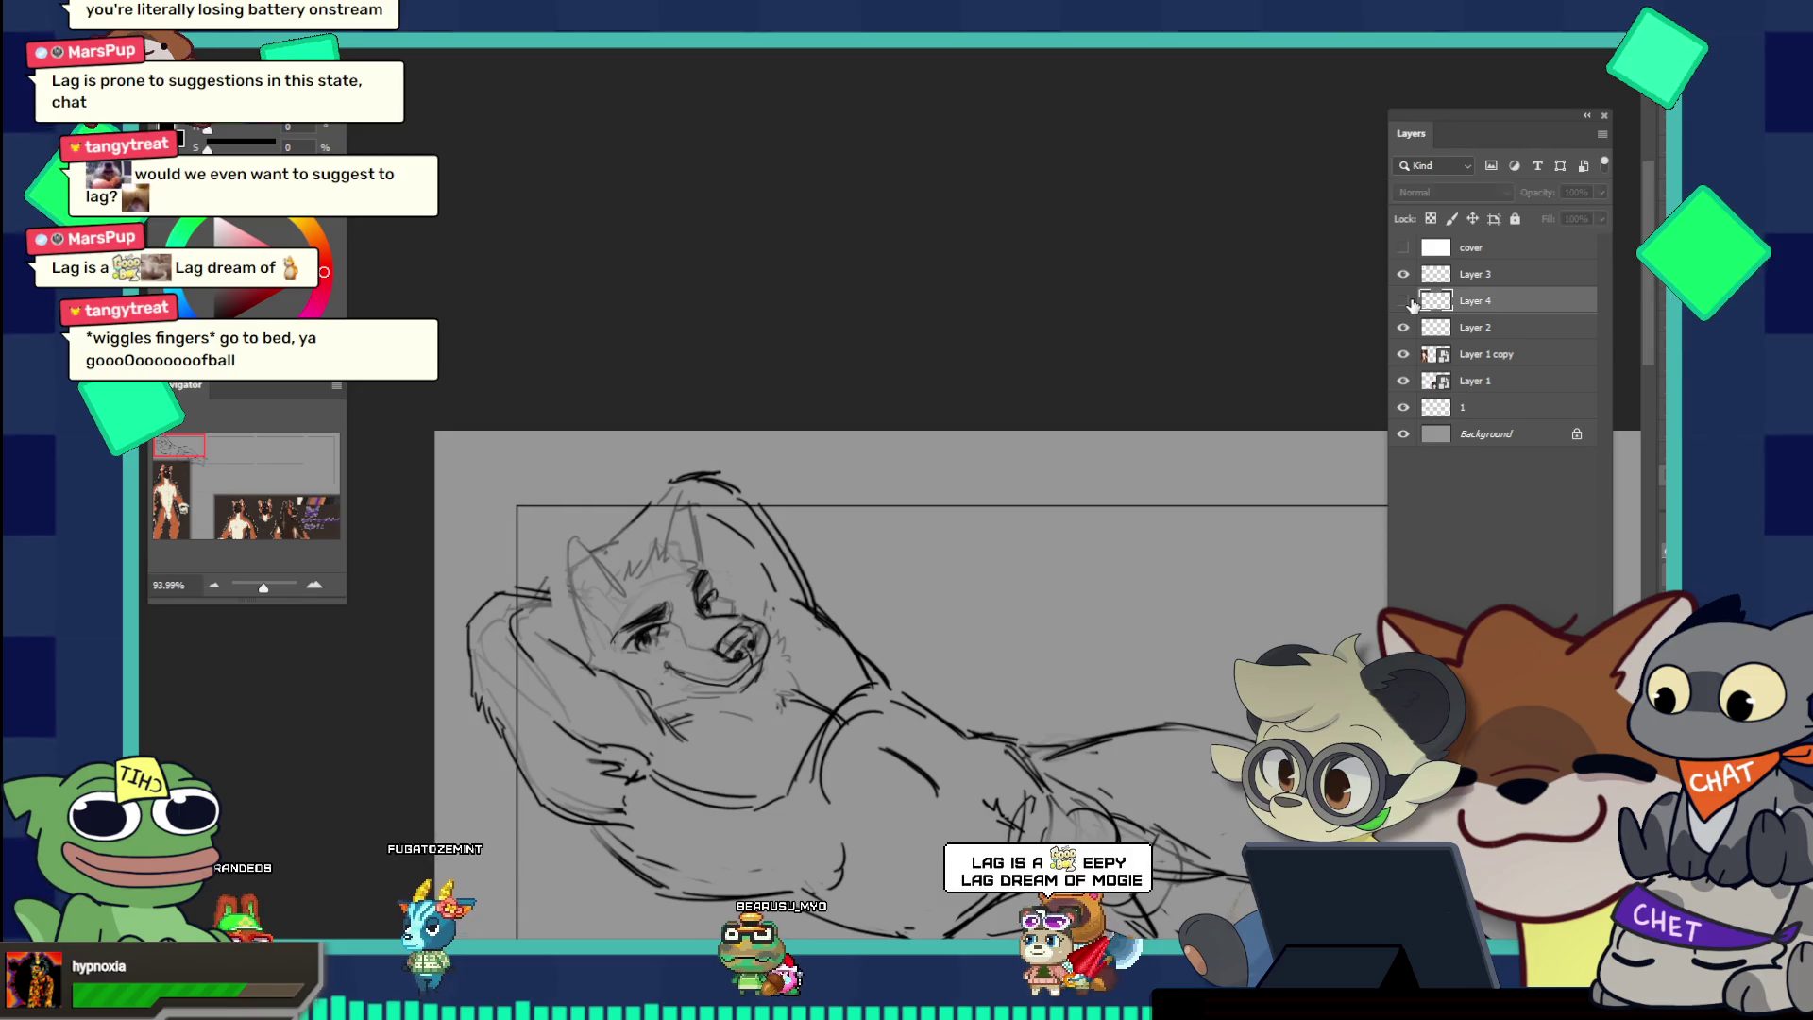
pyautogui.click(1412, 300)
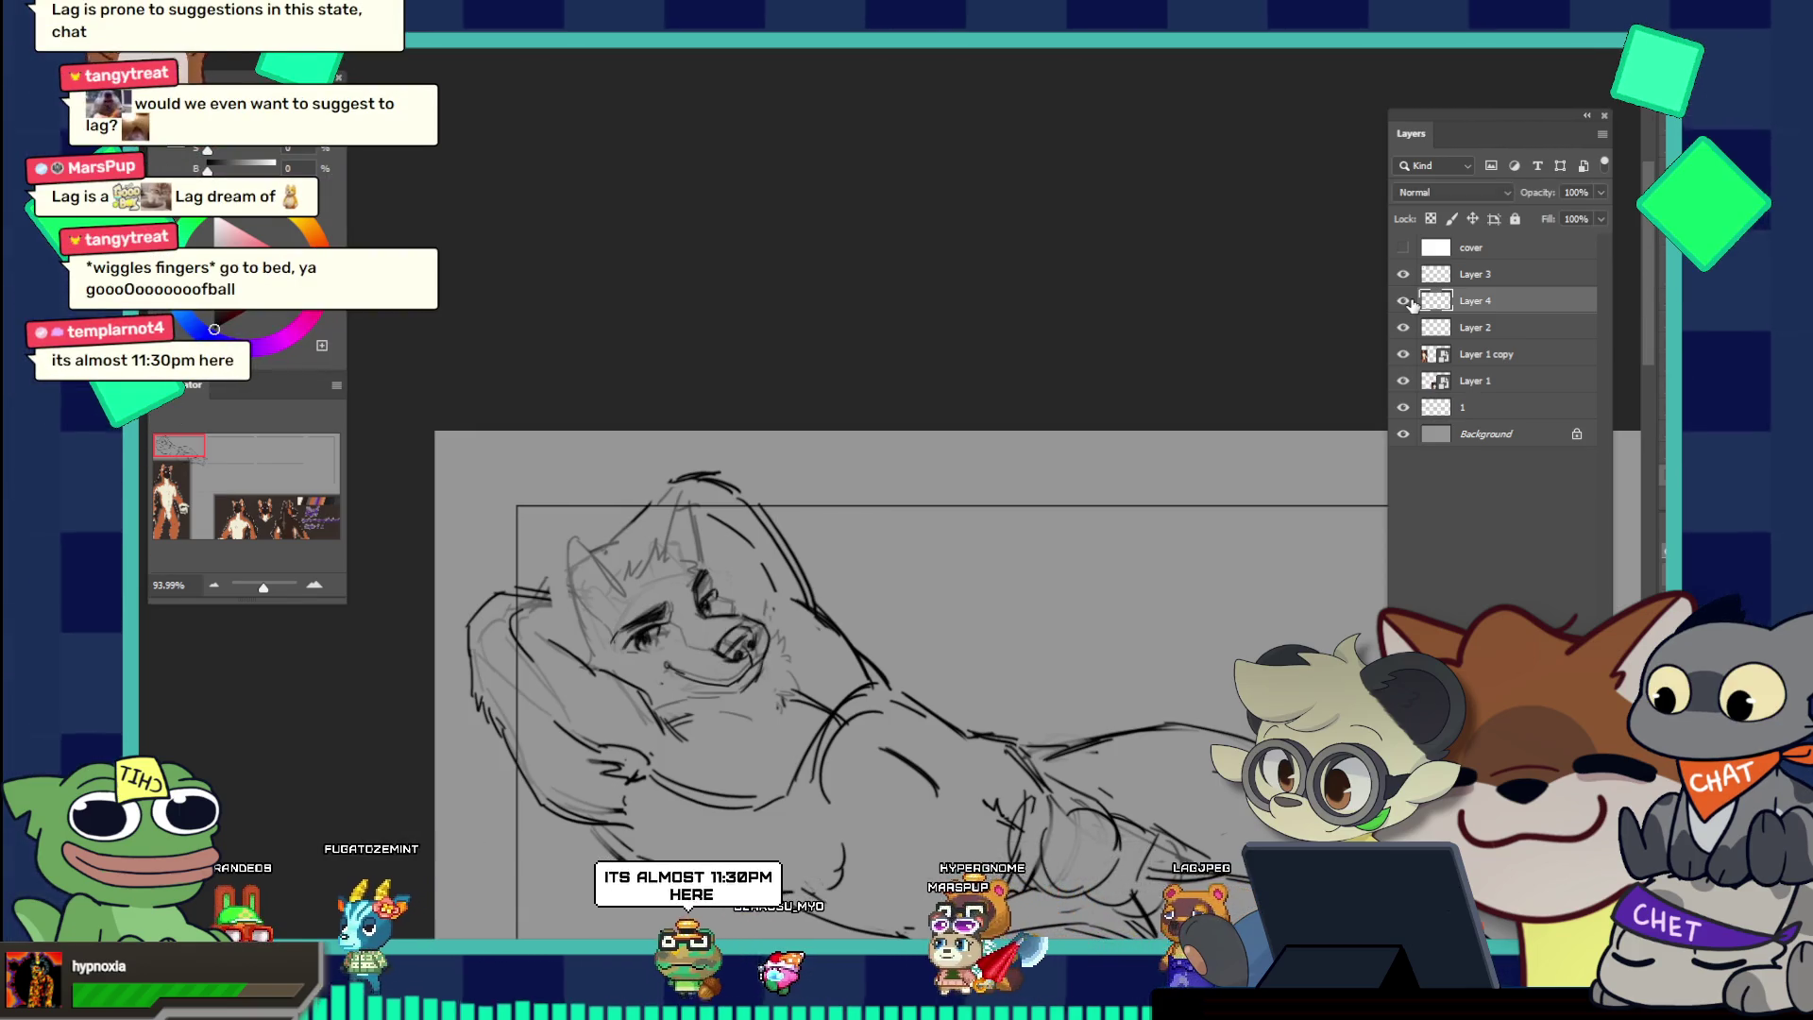
pyautogui.click(1404, 300)
pyautogui.click(1405, 300)
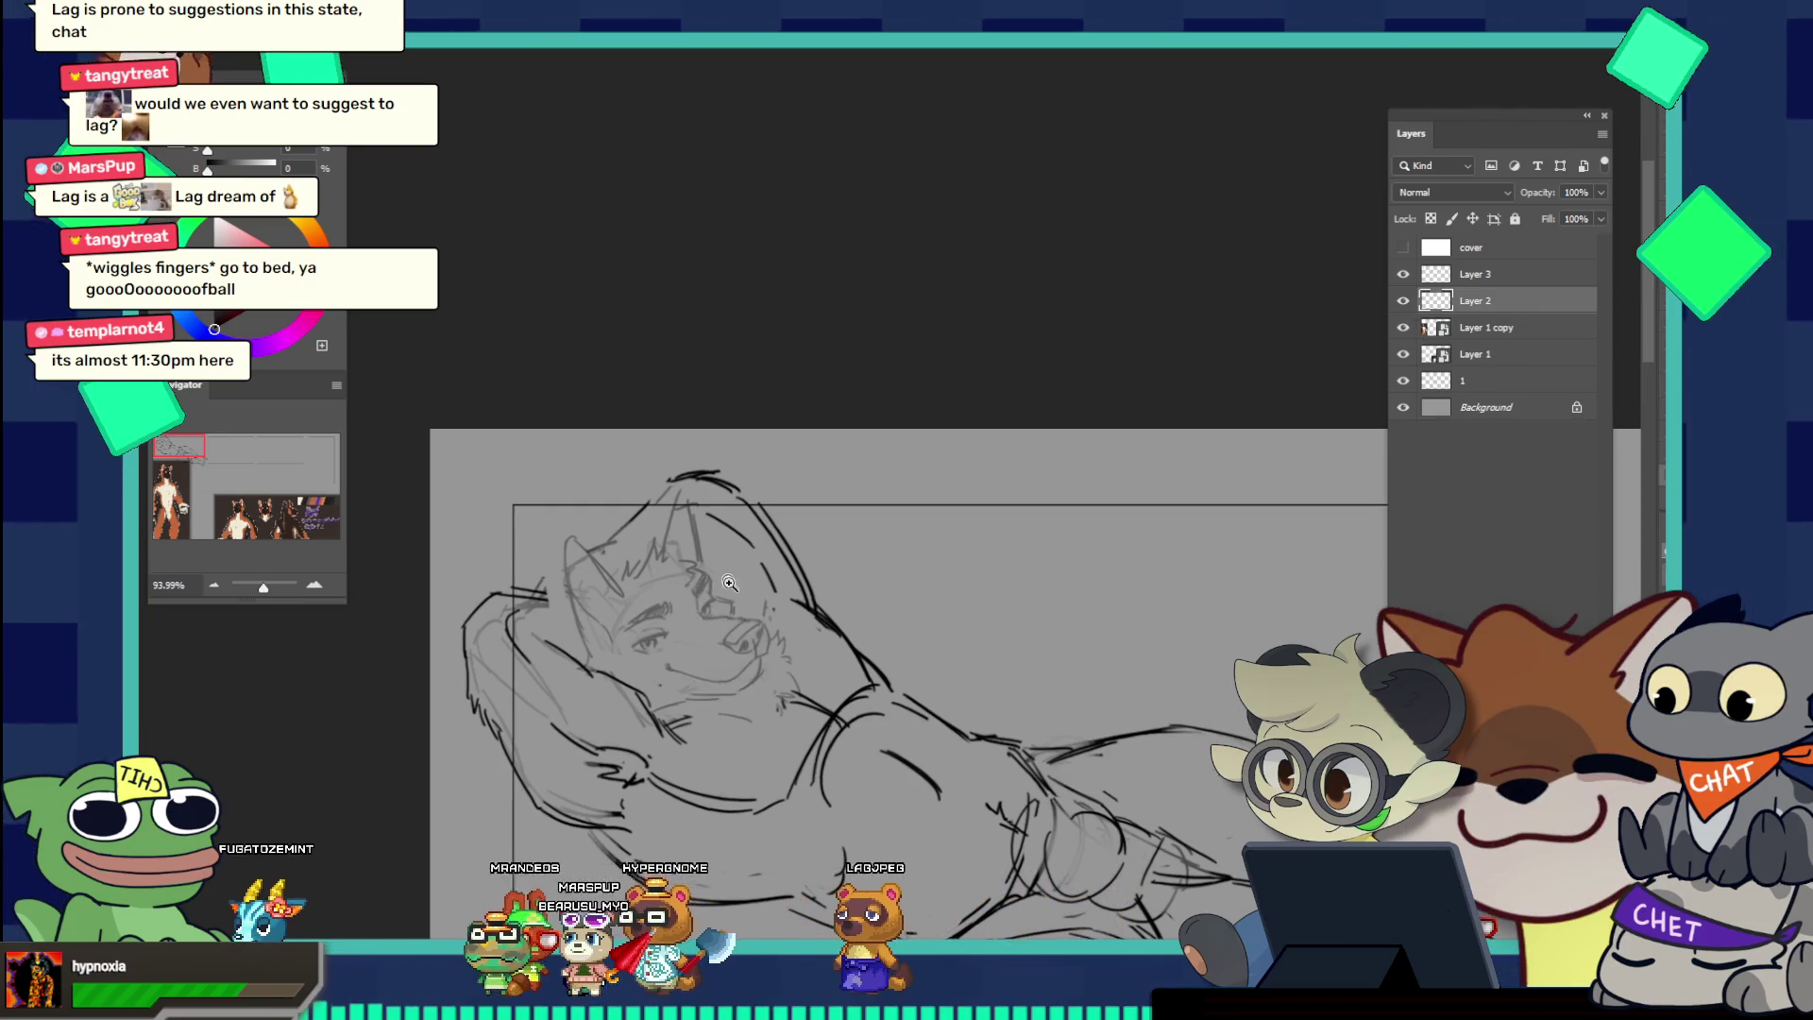
pyautogui.click(763, 567)
pyautogui.click(749, 651)
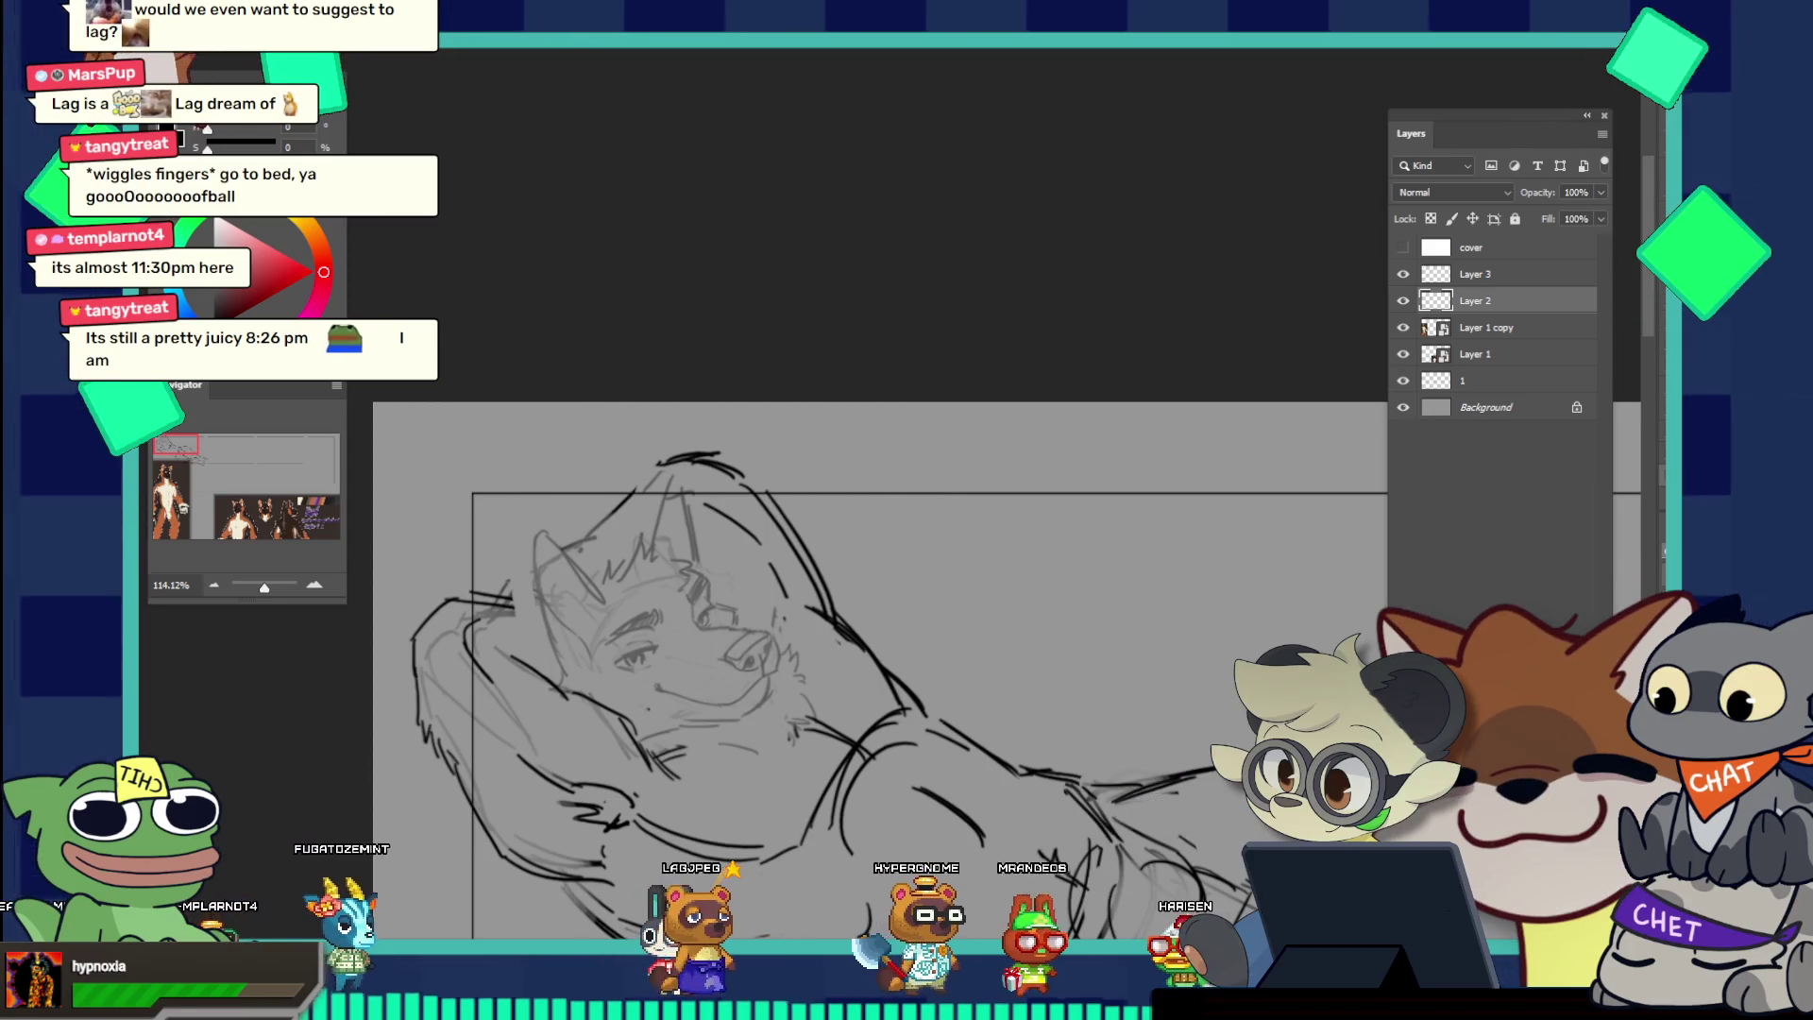
pyautogui.scroll(-2, 784, 670)
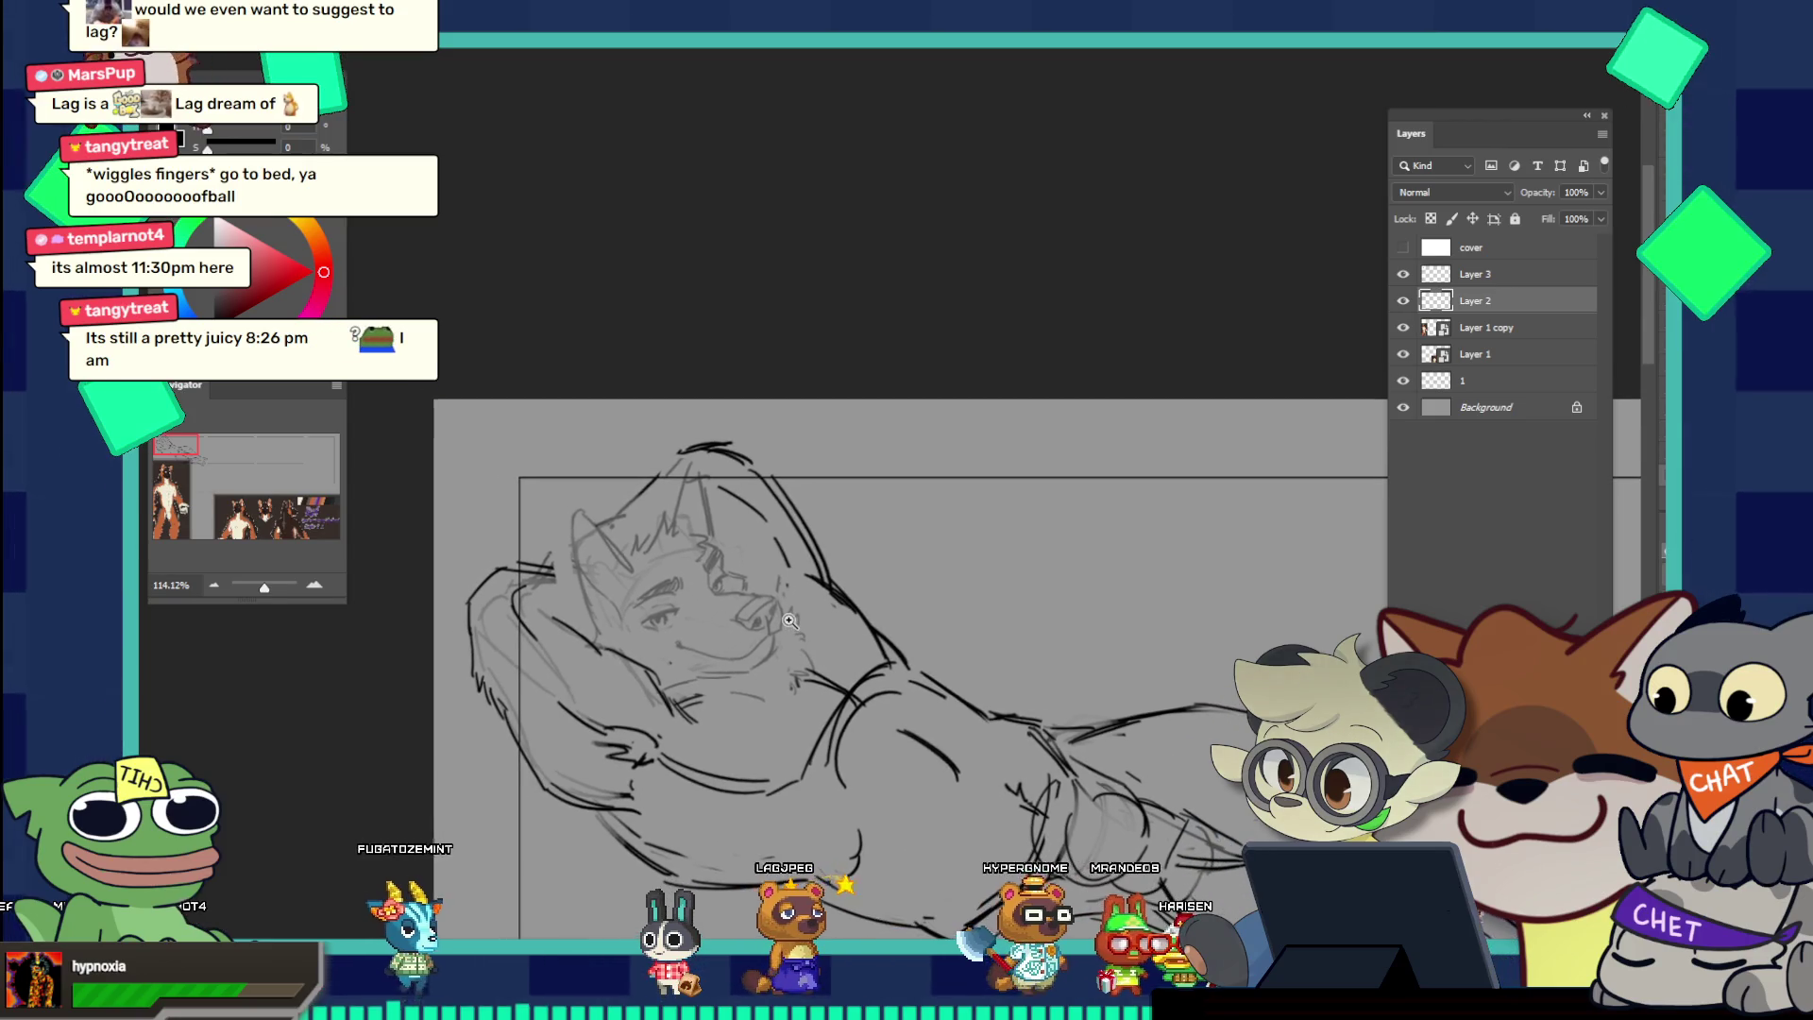
# Step: Zoom in close on the character's face with the Zoom tool
pyautogui.scroll(-1, 793, 628)
pyautogui.scroll(-3, 790, 620)
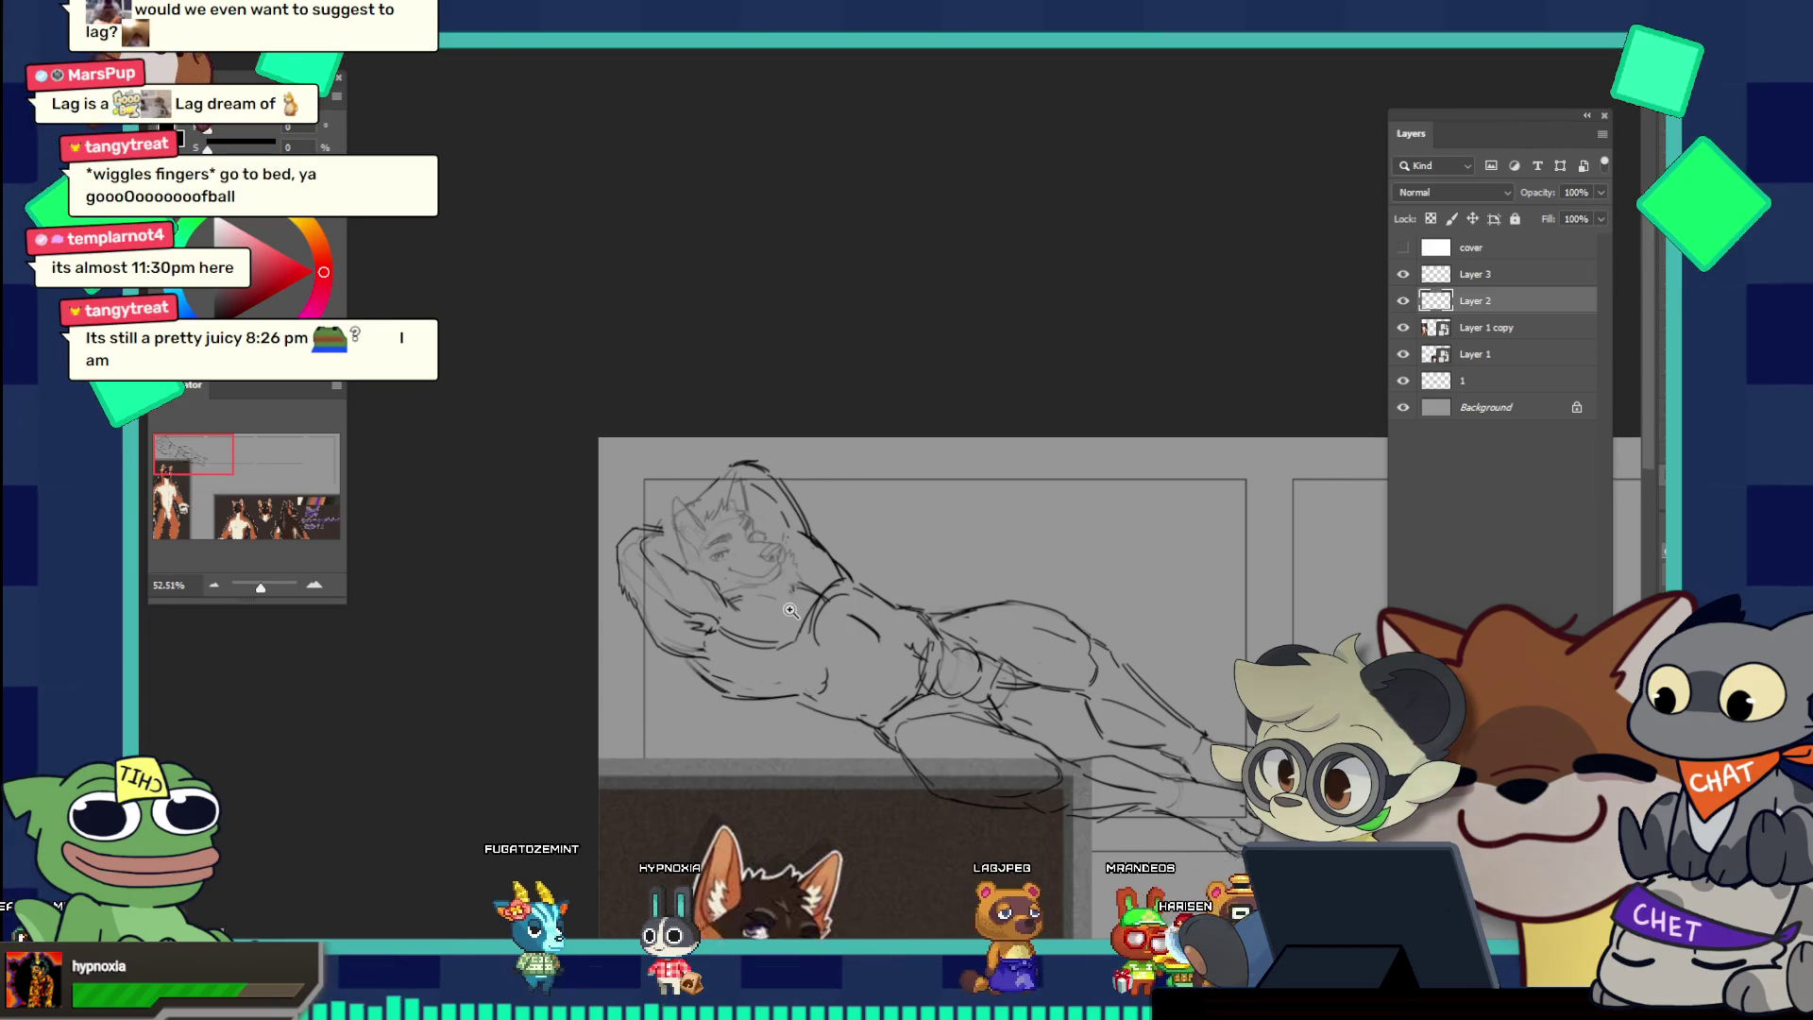
pyautogui.scroll(-3, 790, 611)
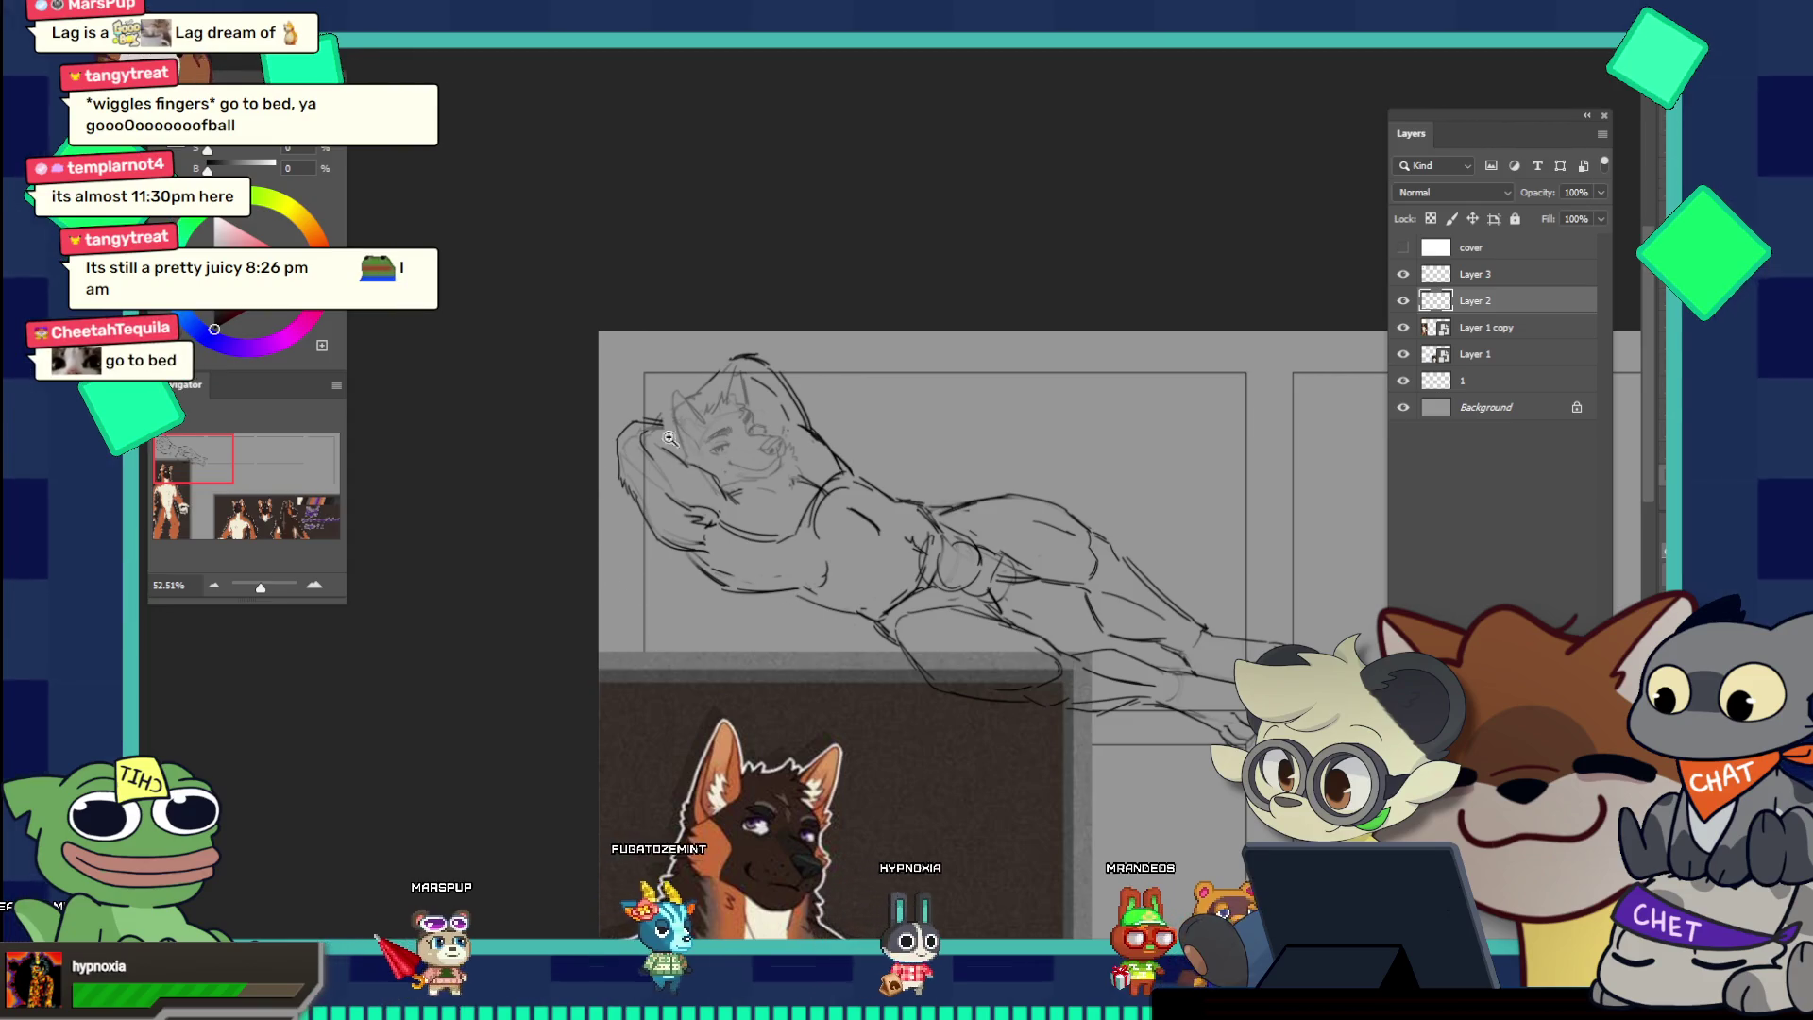
pyautogui.moveTo(670, 438); pyautogui.dragTo(809, 465)
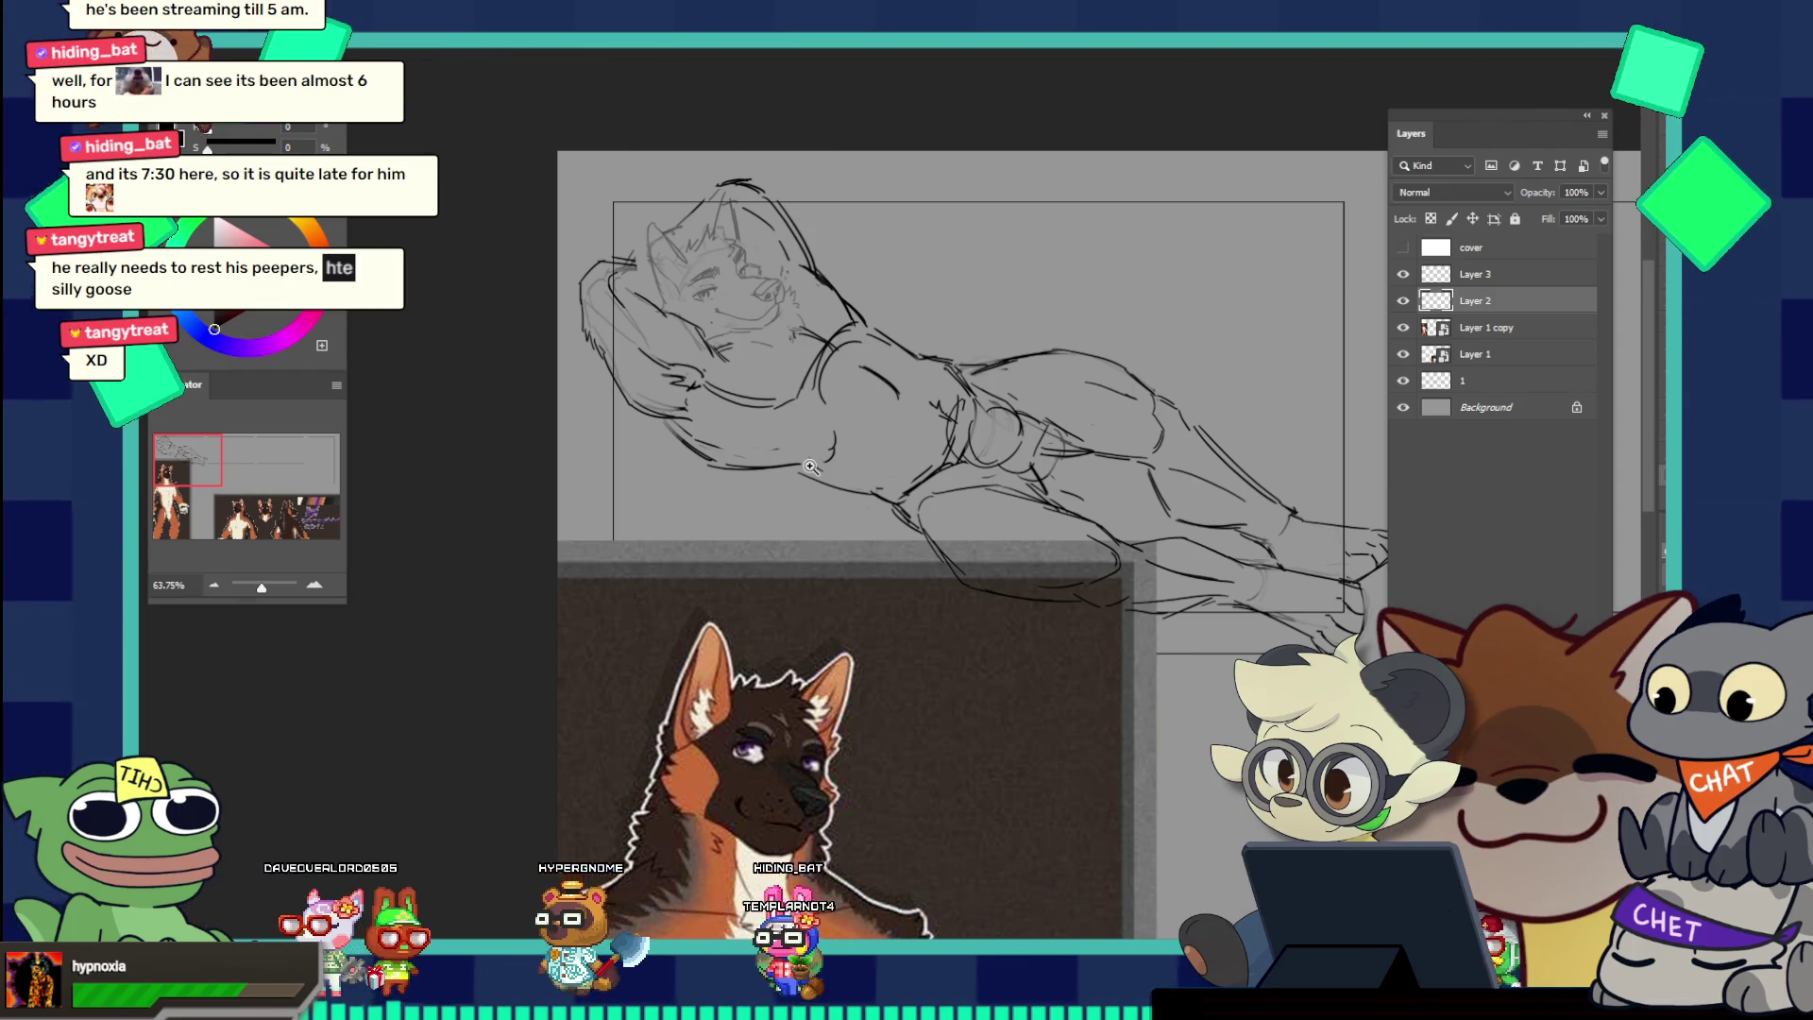
pyautogui.moveTo(810, 466)
pyautogui.mouseDown()
pyautogui.moveTo(864, 367)
pyautogui.moveTo(851, 263)
pyautogui.mouseUp()
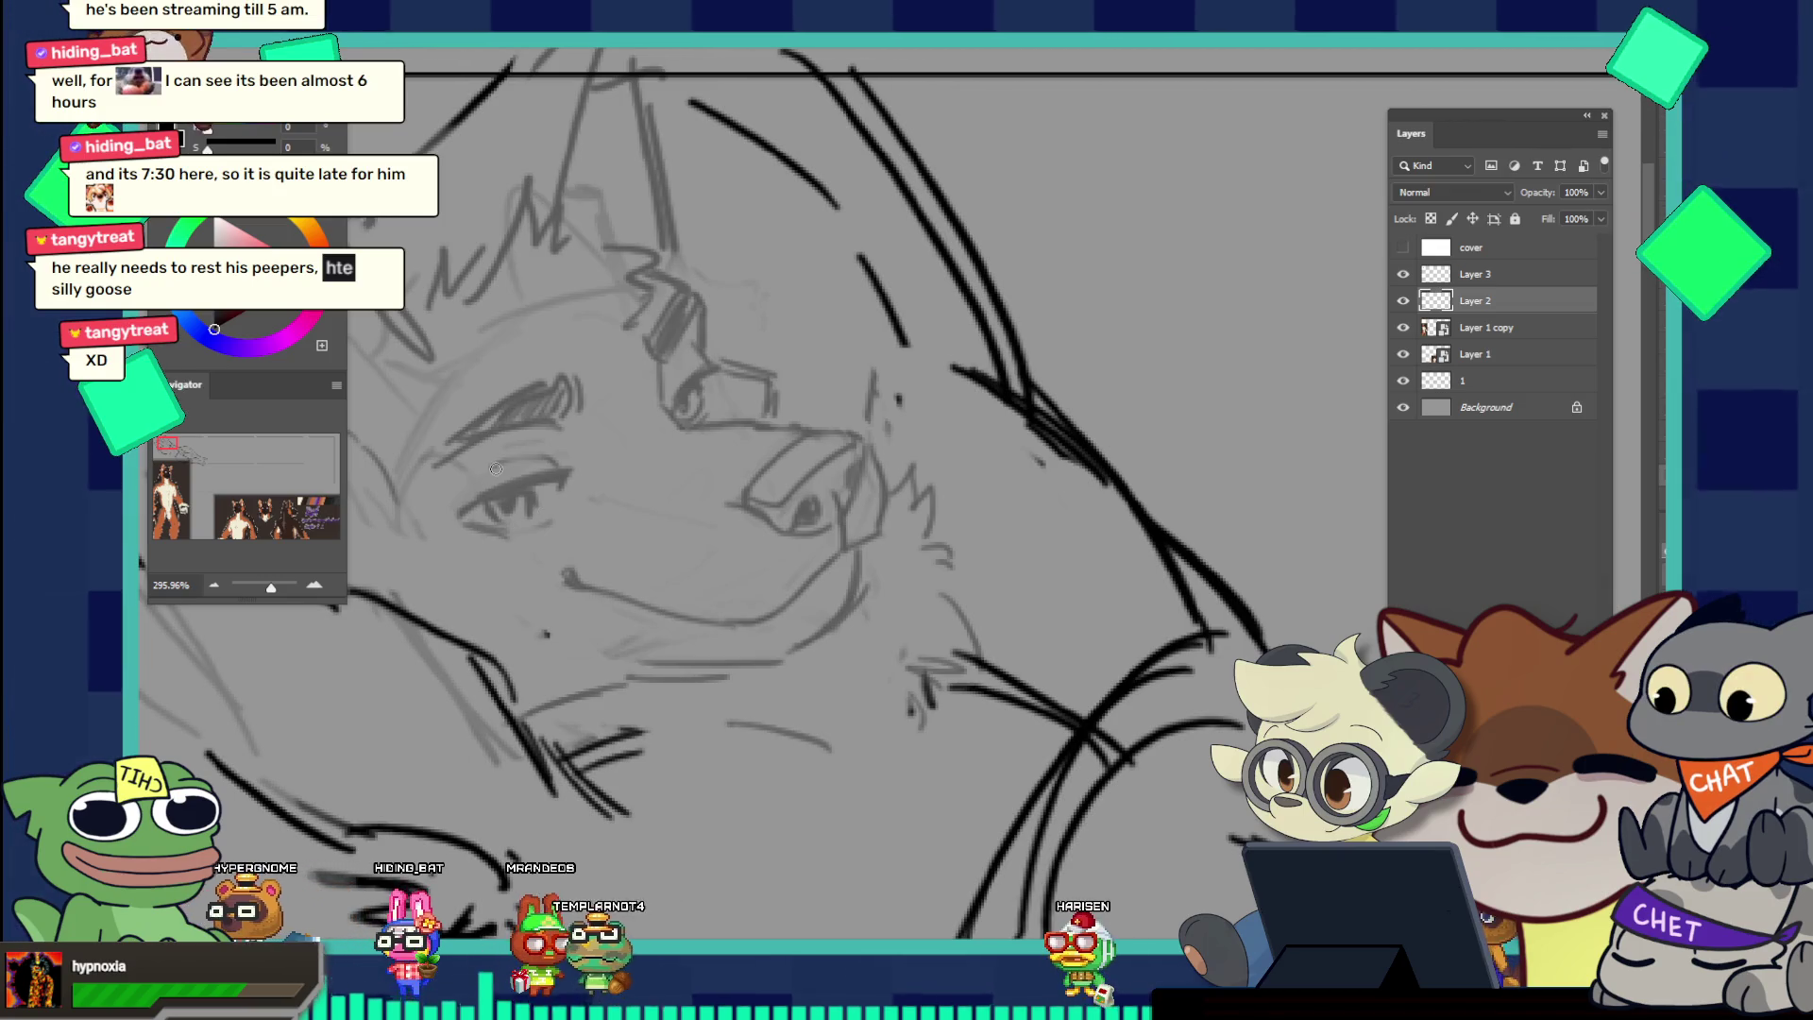
# Step: Toggle the cover layer and Layer 2 visibility to compare the face strokes
pyautogui.click(1403, 248)
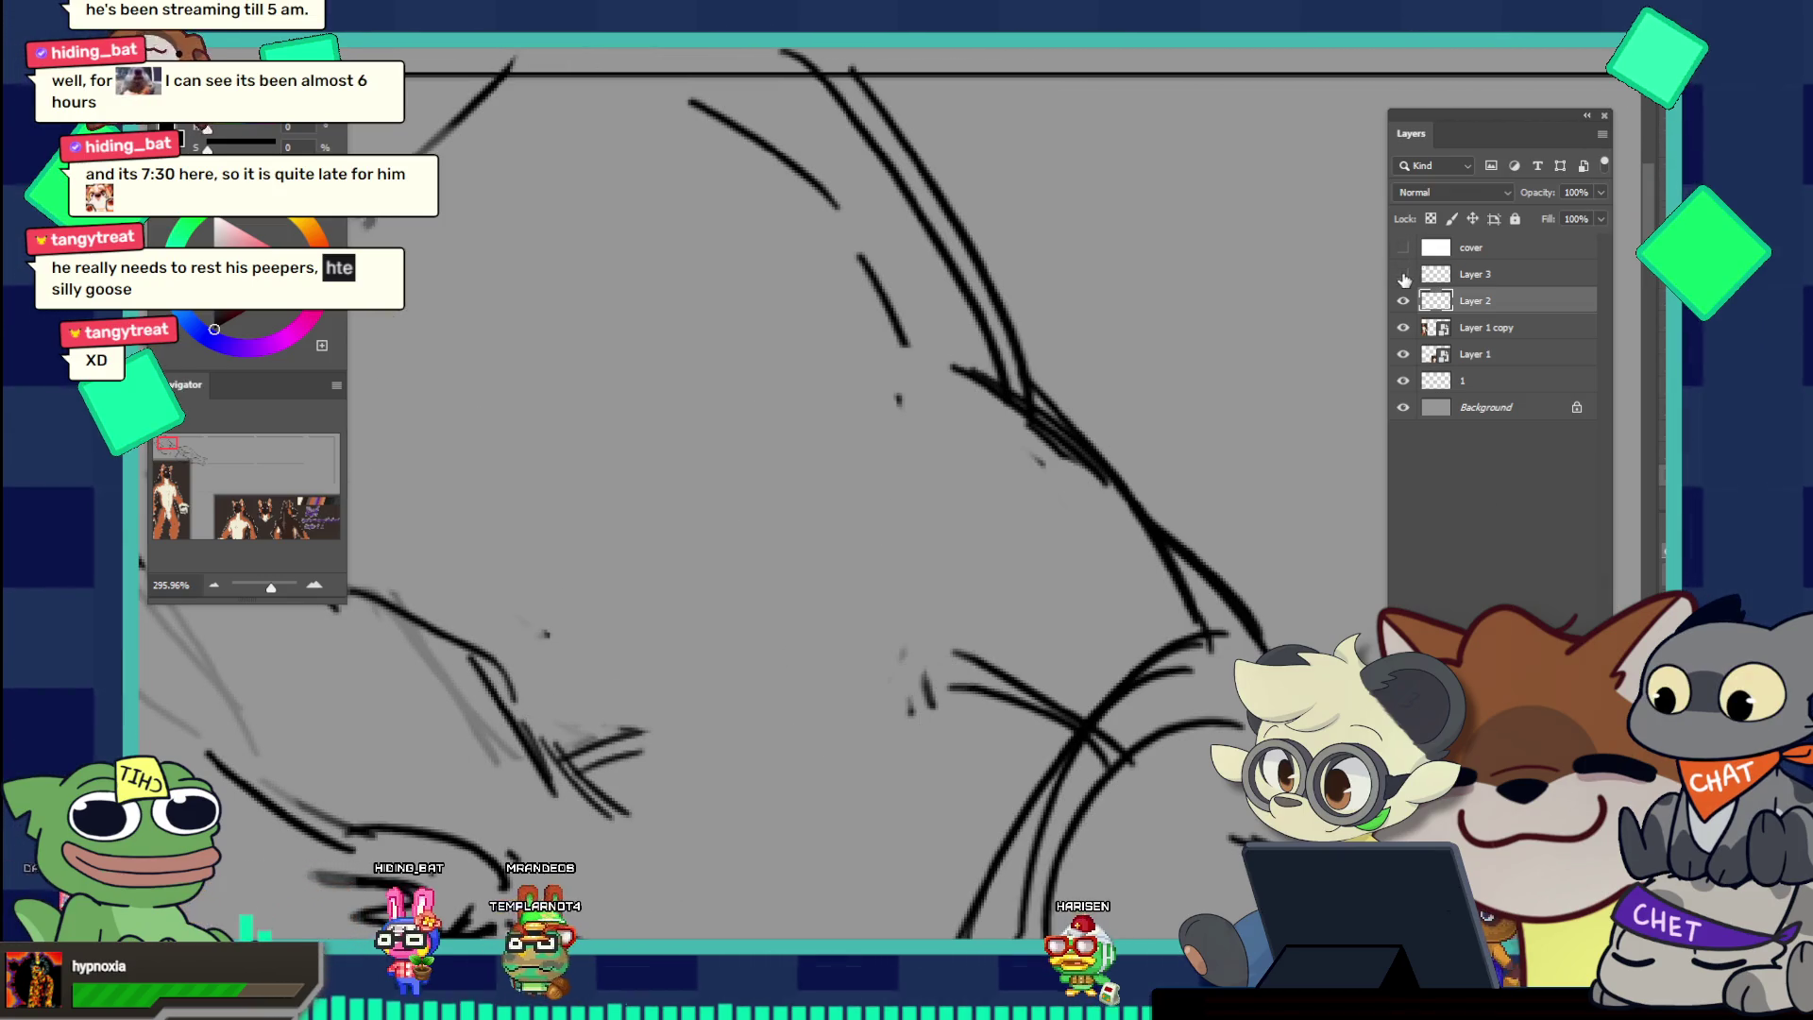
pyautogui.click(1403, 248)
pyautogui.click(1403, 301)
pyautogui.click(1403, 301)
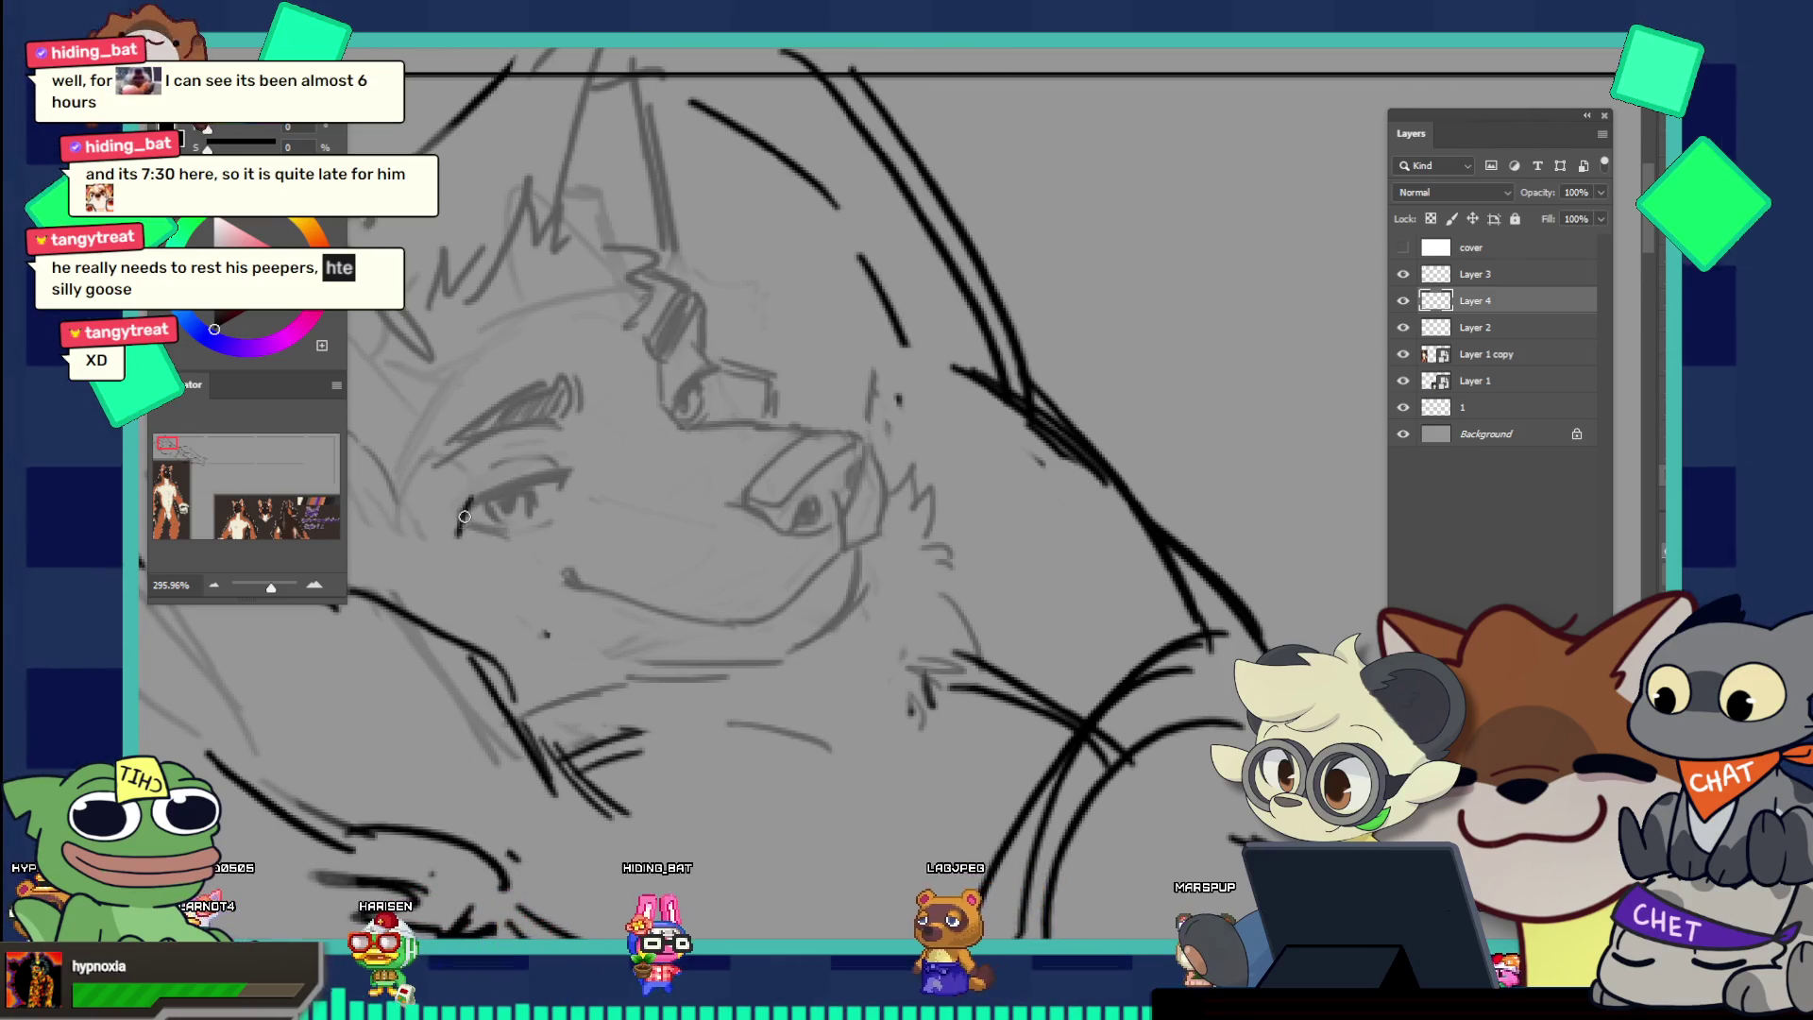
# Step: Ink upper and lower eyelid lines and a curved line beside the eye
pyautogui.moveTo(543, 459); pyautogui.dragTo(479, 492)
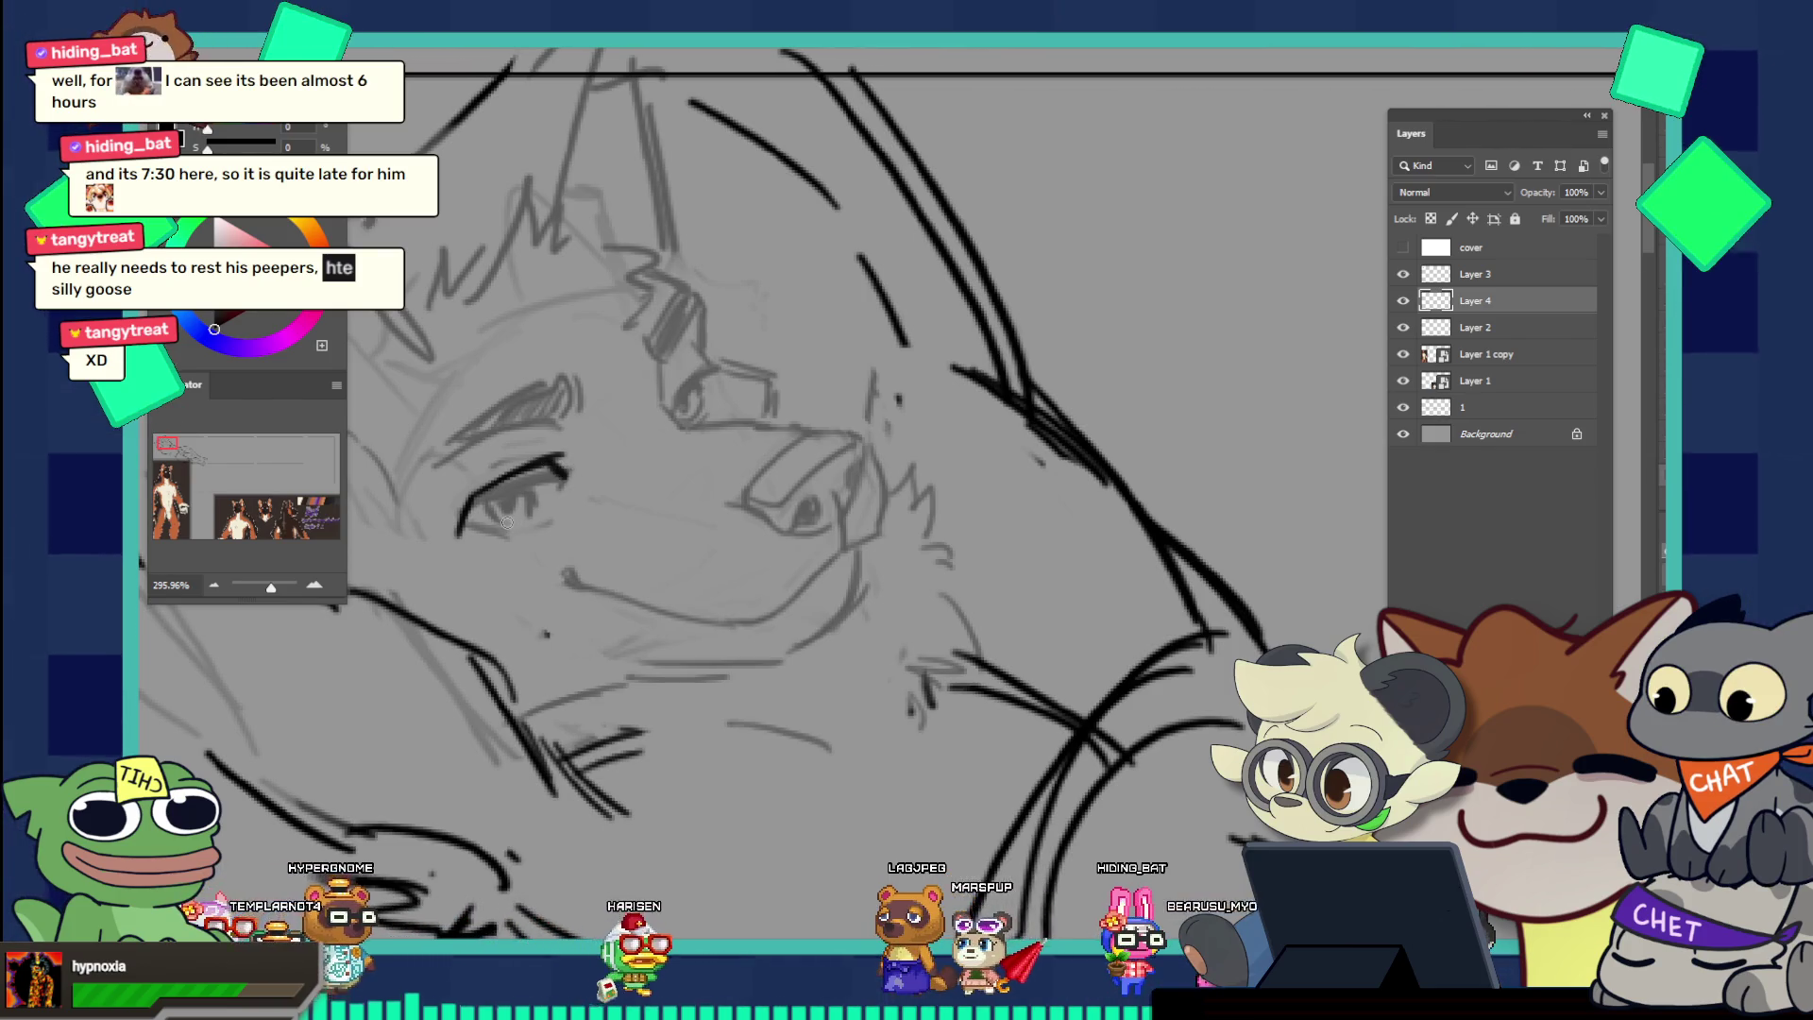
pyautogui.moveTo(483, 545); pyautogui.dragTo(563, 517)
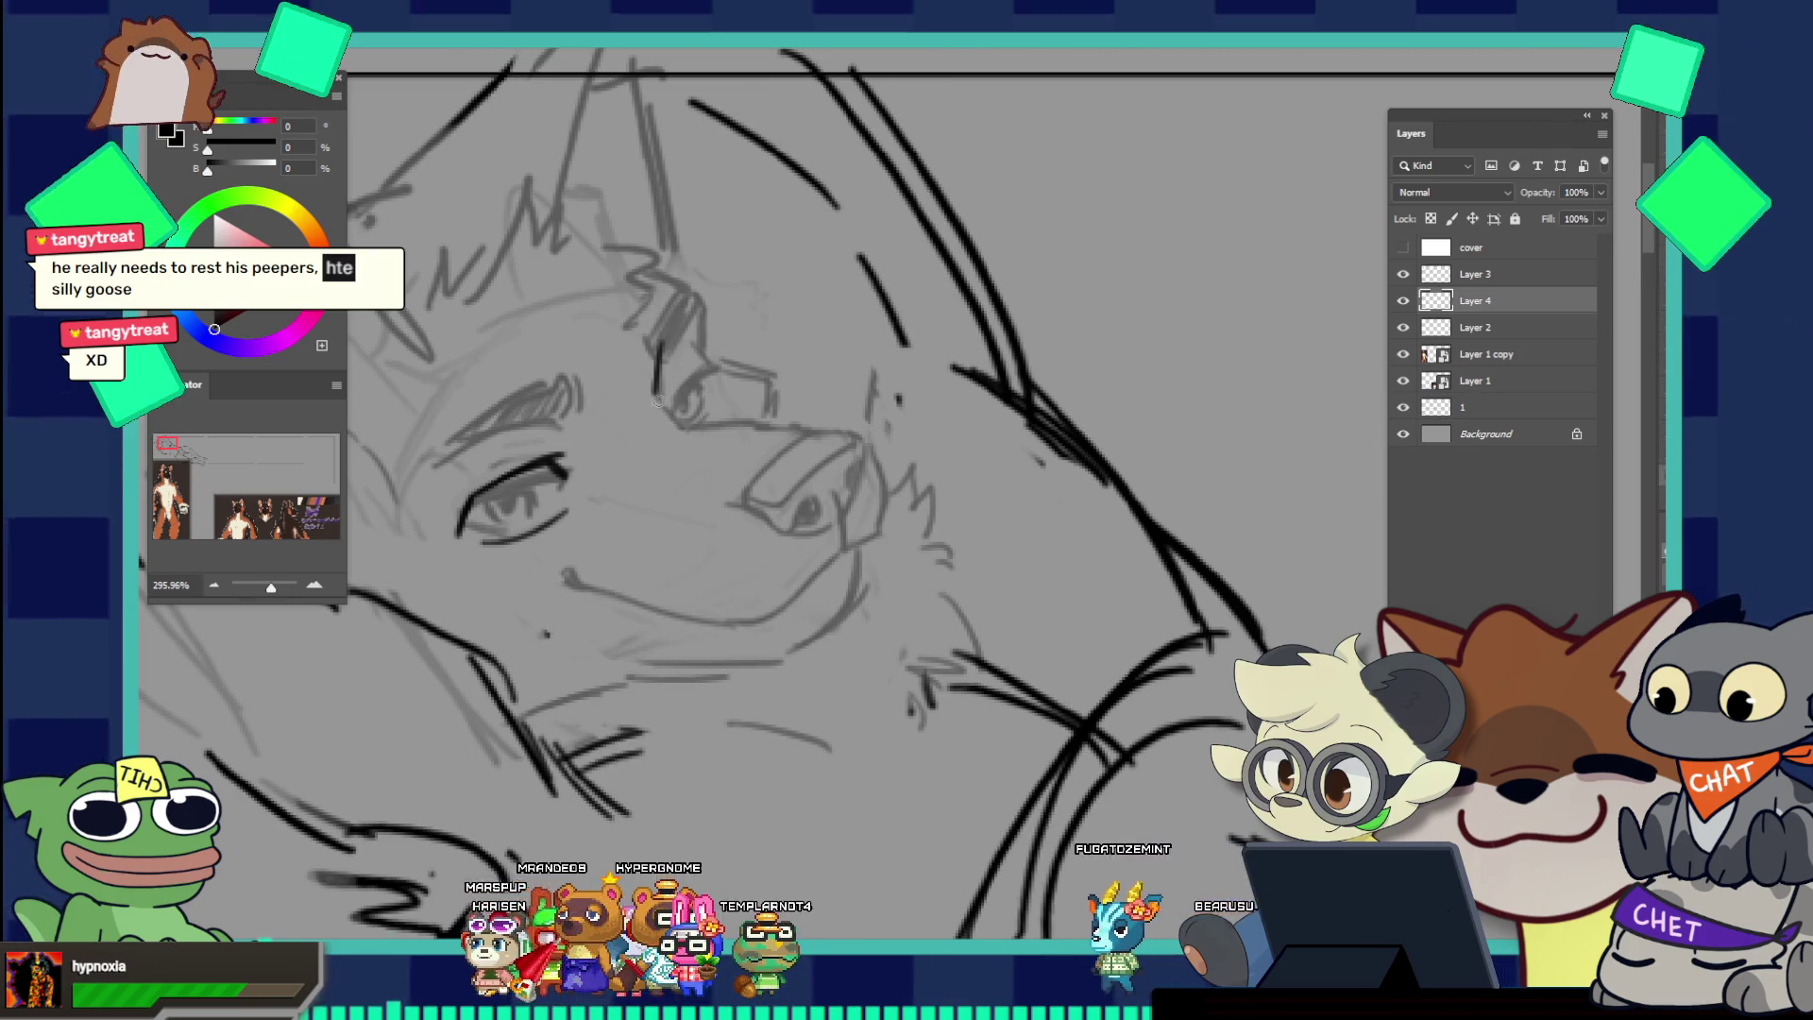
pyautogui.moveTo(658, 345); pyautogui.dragTo(669, 430)
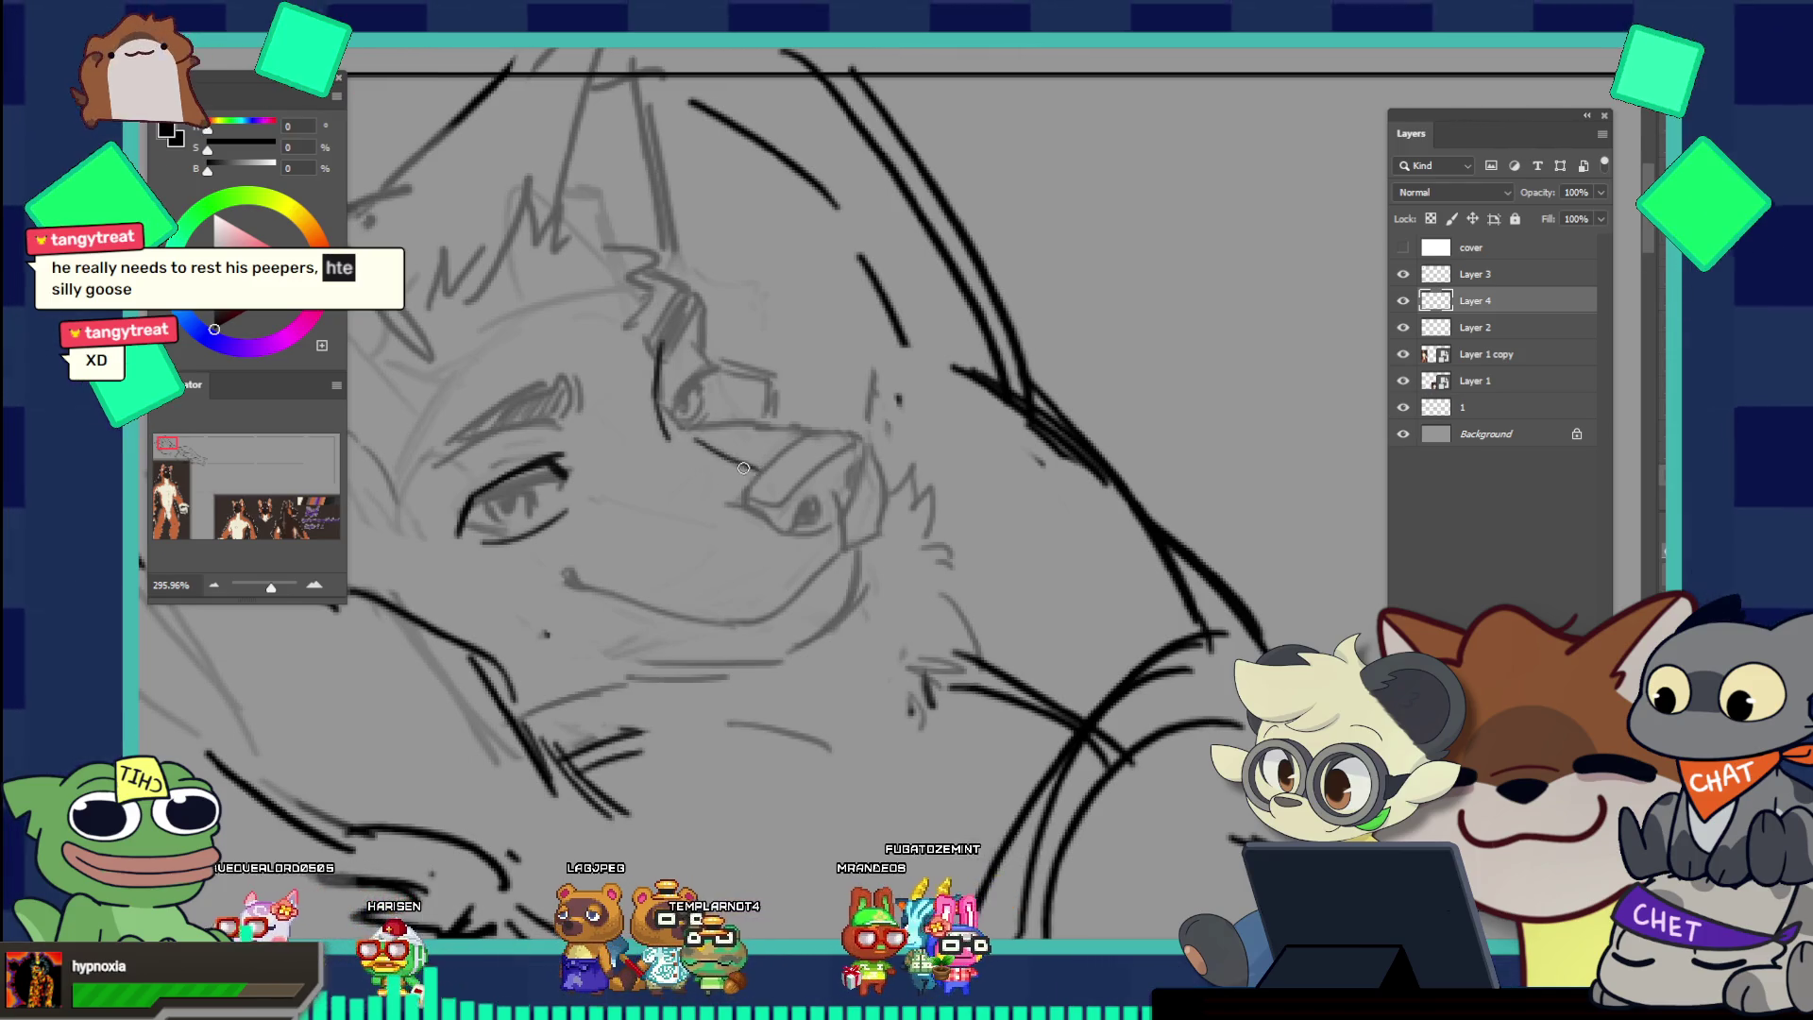
# Step: Ink the line along the nose bridge, undoing the stray strokes around it
pyautogui.moveTo(675, 455); pyautogui.dragTo(808, 482)
pyautogui.hotkey('ctrl', 'z')
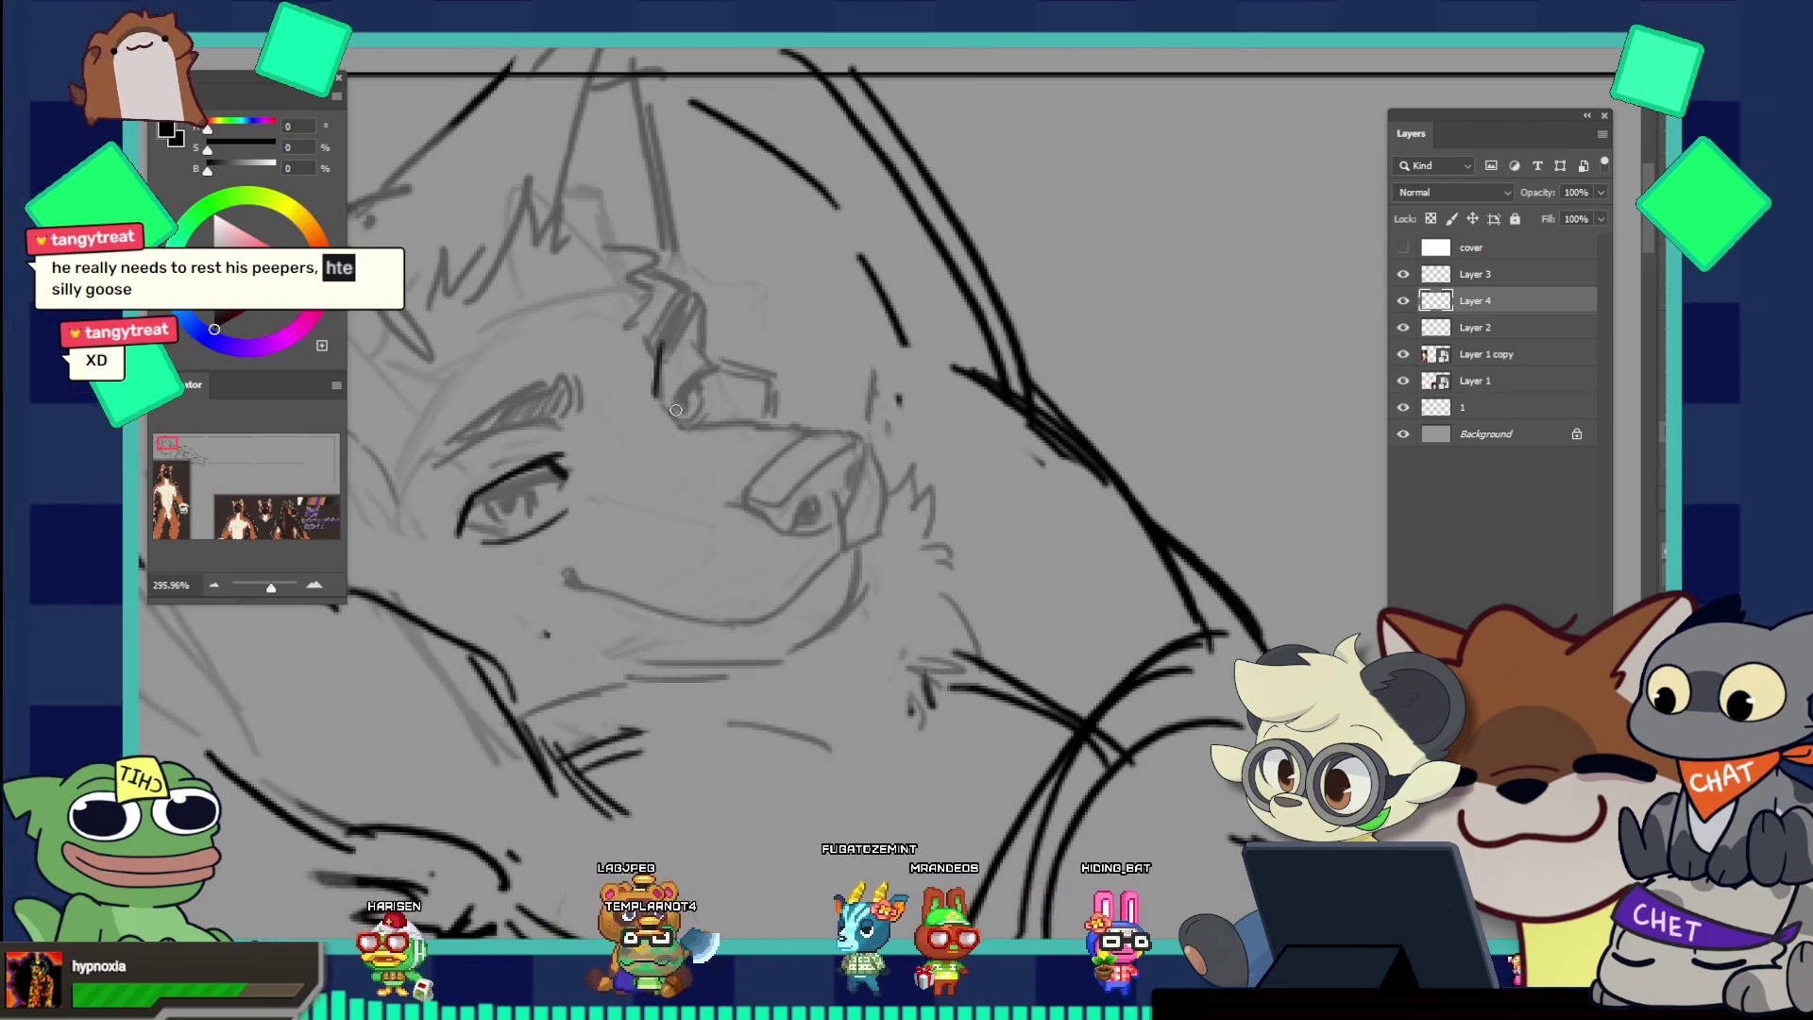
pyautogui.moveTo(676, 453); pyautogui.dragTo(808, 478)
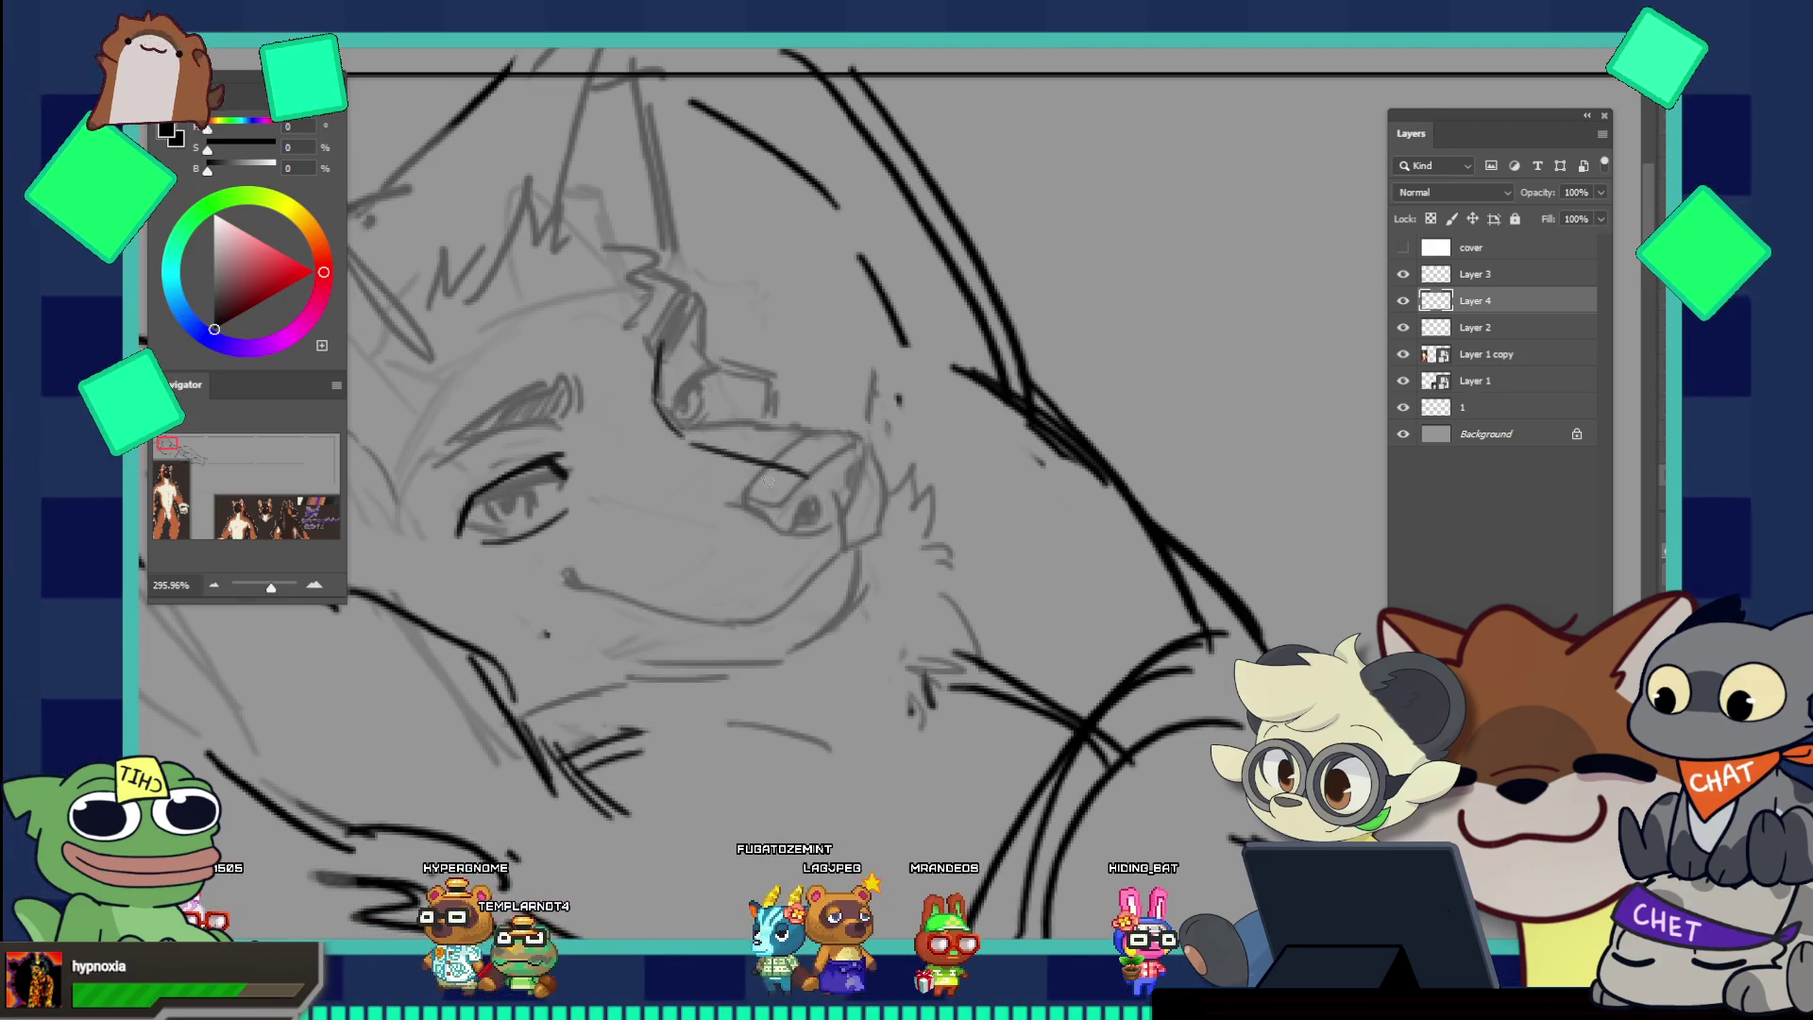
pyautogui.moveTo(692, 437)
pyautogui.mouseDown()
pyautogui.moveTo(829, 461)
pyautogui.moveTo(835, 550)
pyautogui.moveTo(795, 572)
pyautogui.mouseUp()
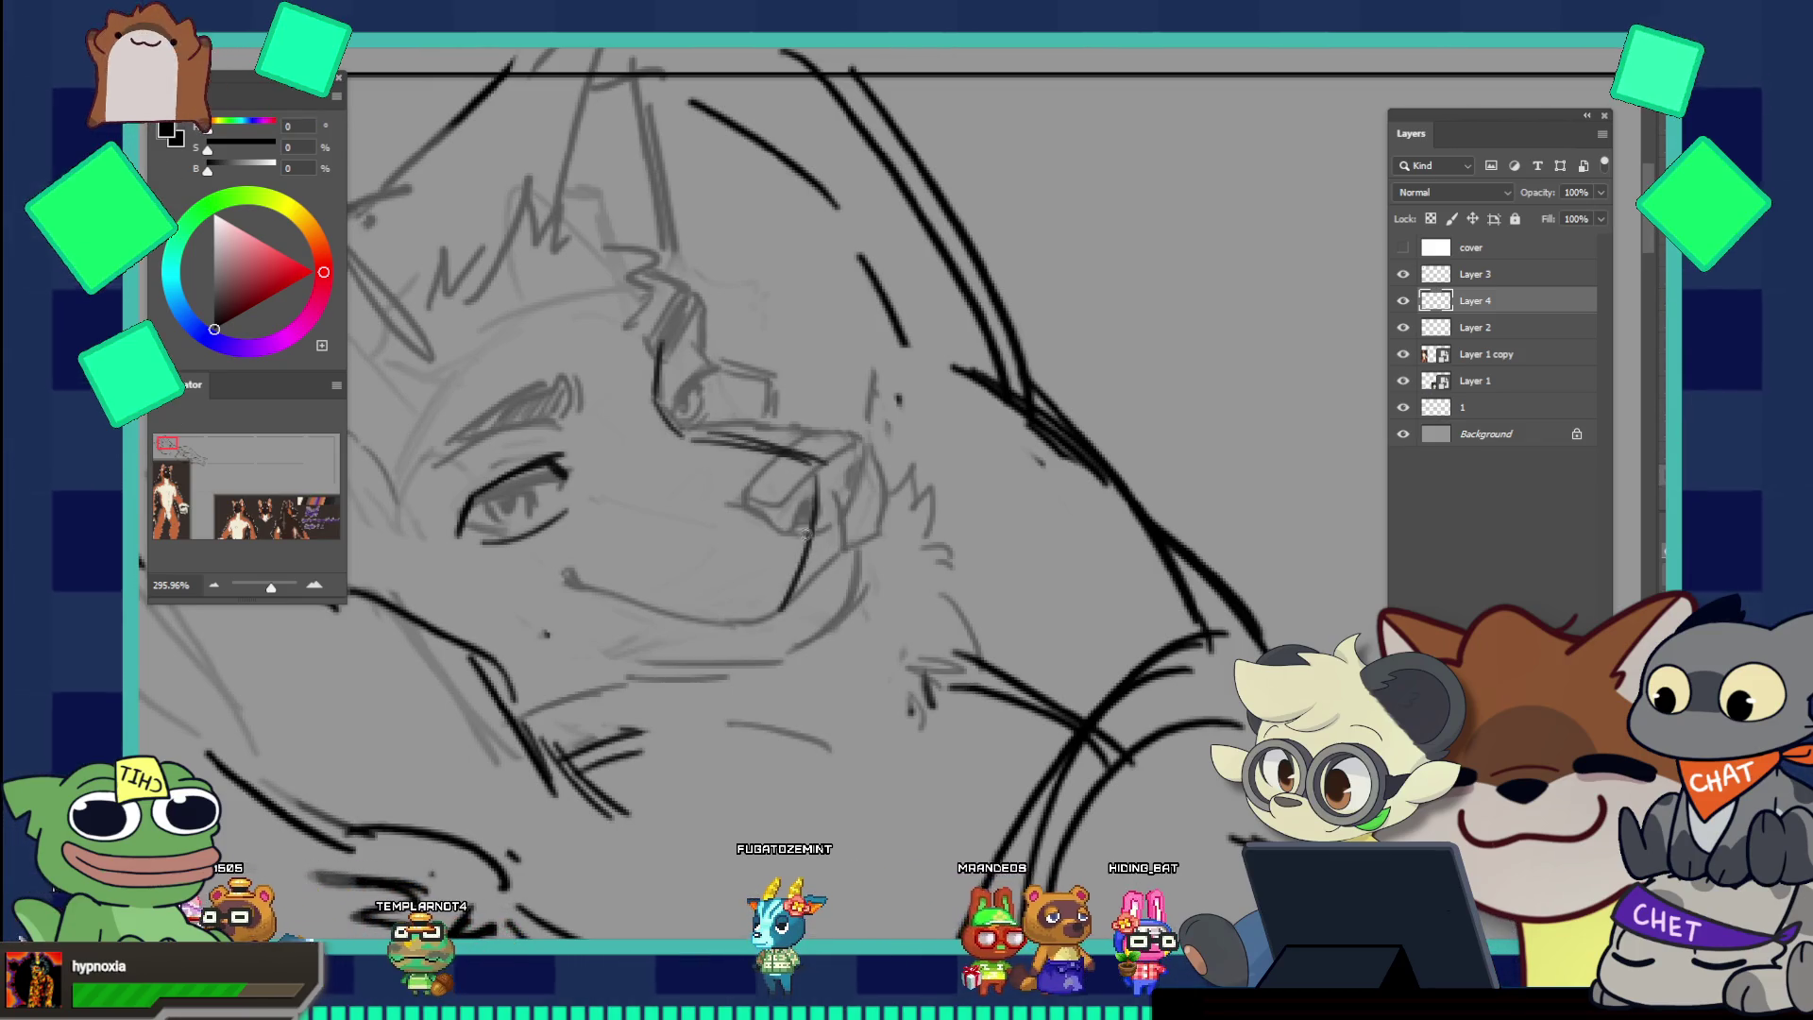
pyautogui.hotkey('ctrl', 'z')
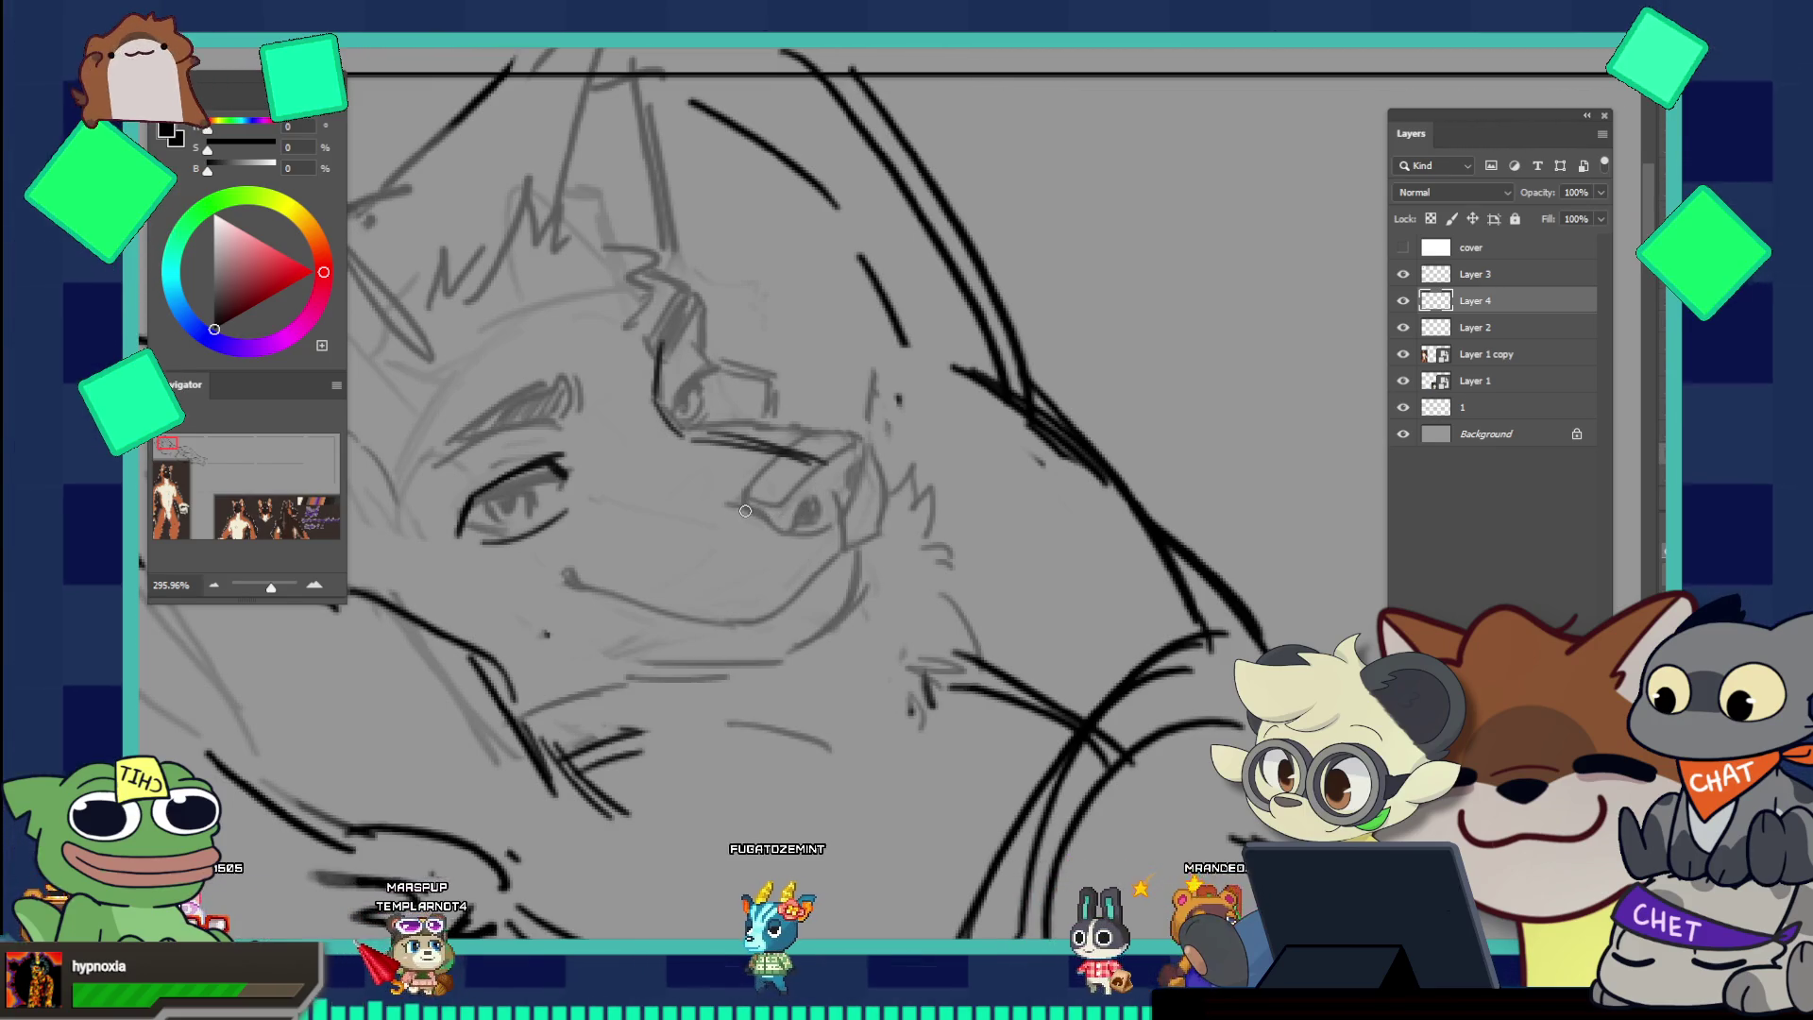
pyautogui.hotkey('ctrl', 'z')
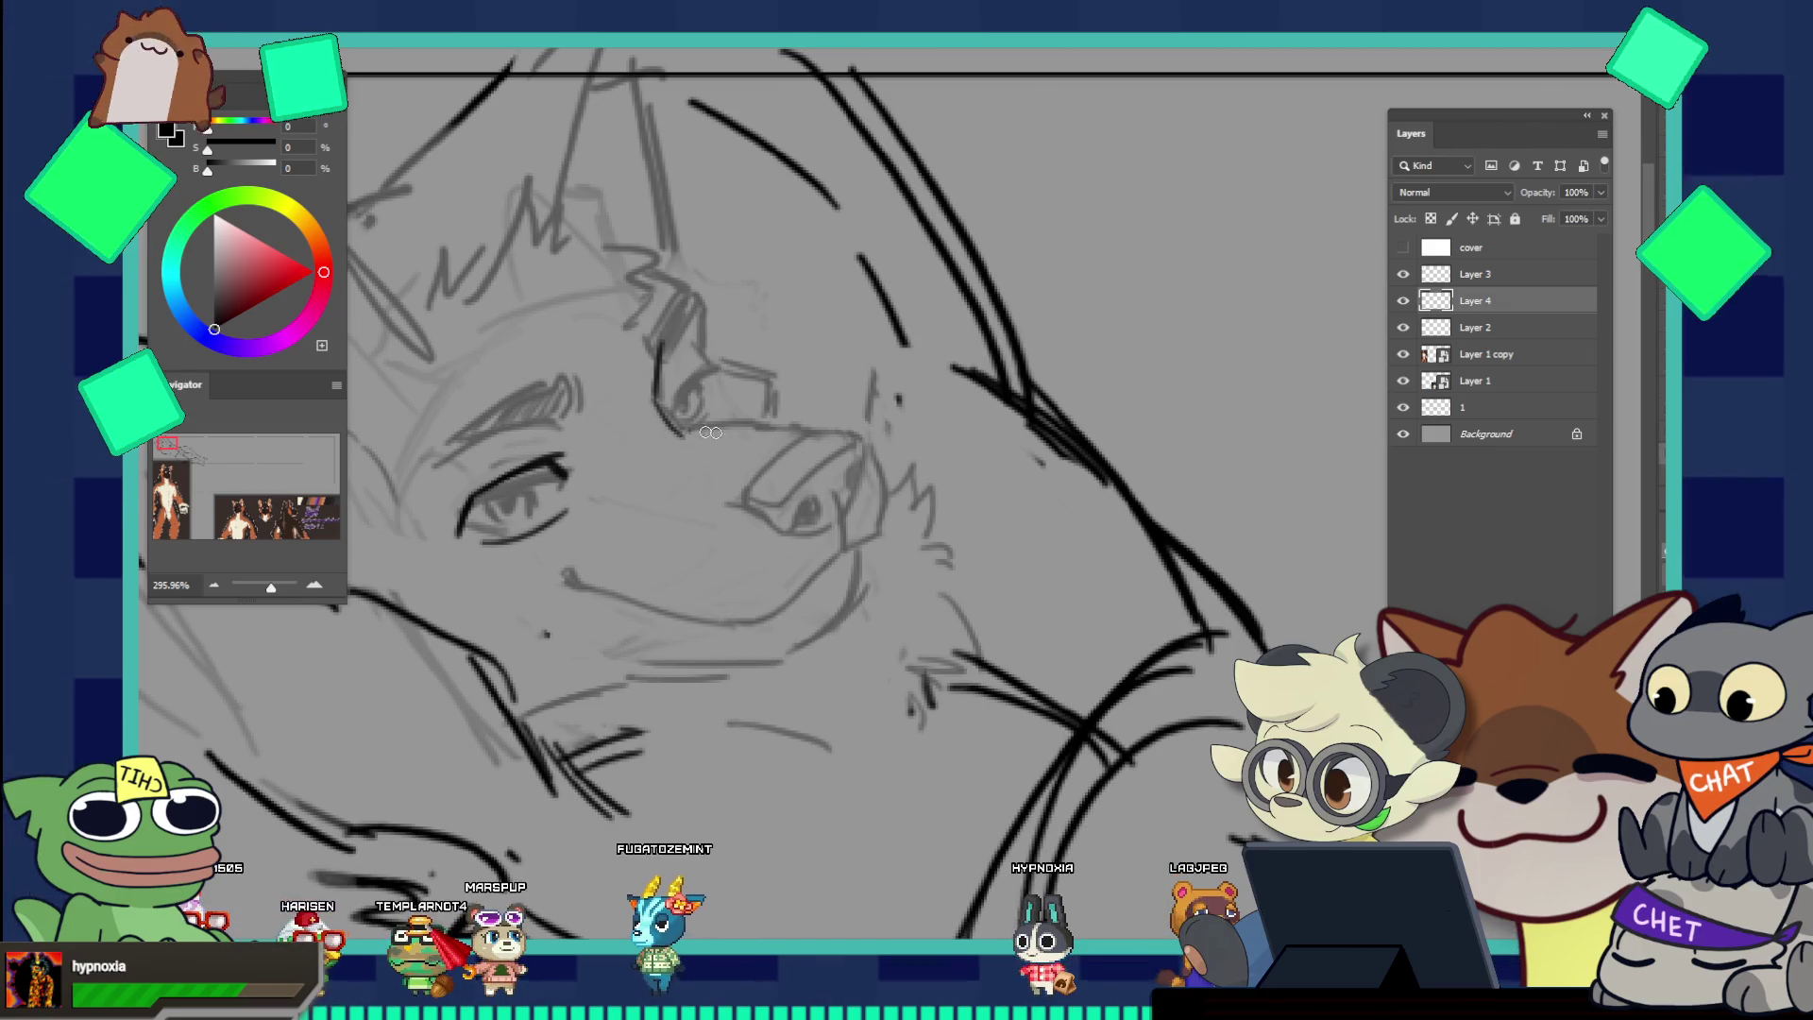
pyautogui.moveTo(673, 433)
pyautogui.mouseDown()
pyautogui.moveTo(782, 456)
pyautogui.moveTo(776, 546)
pyautogui.mouseUp()
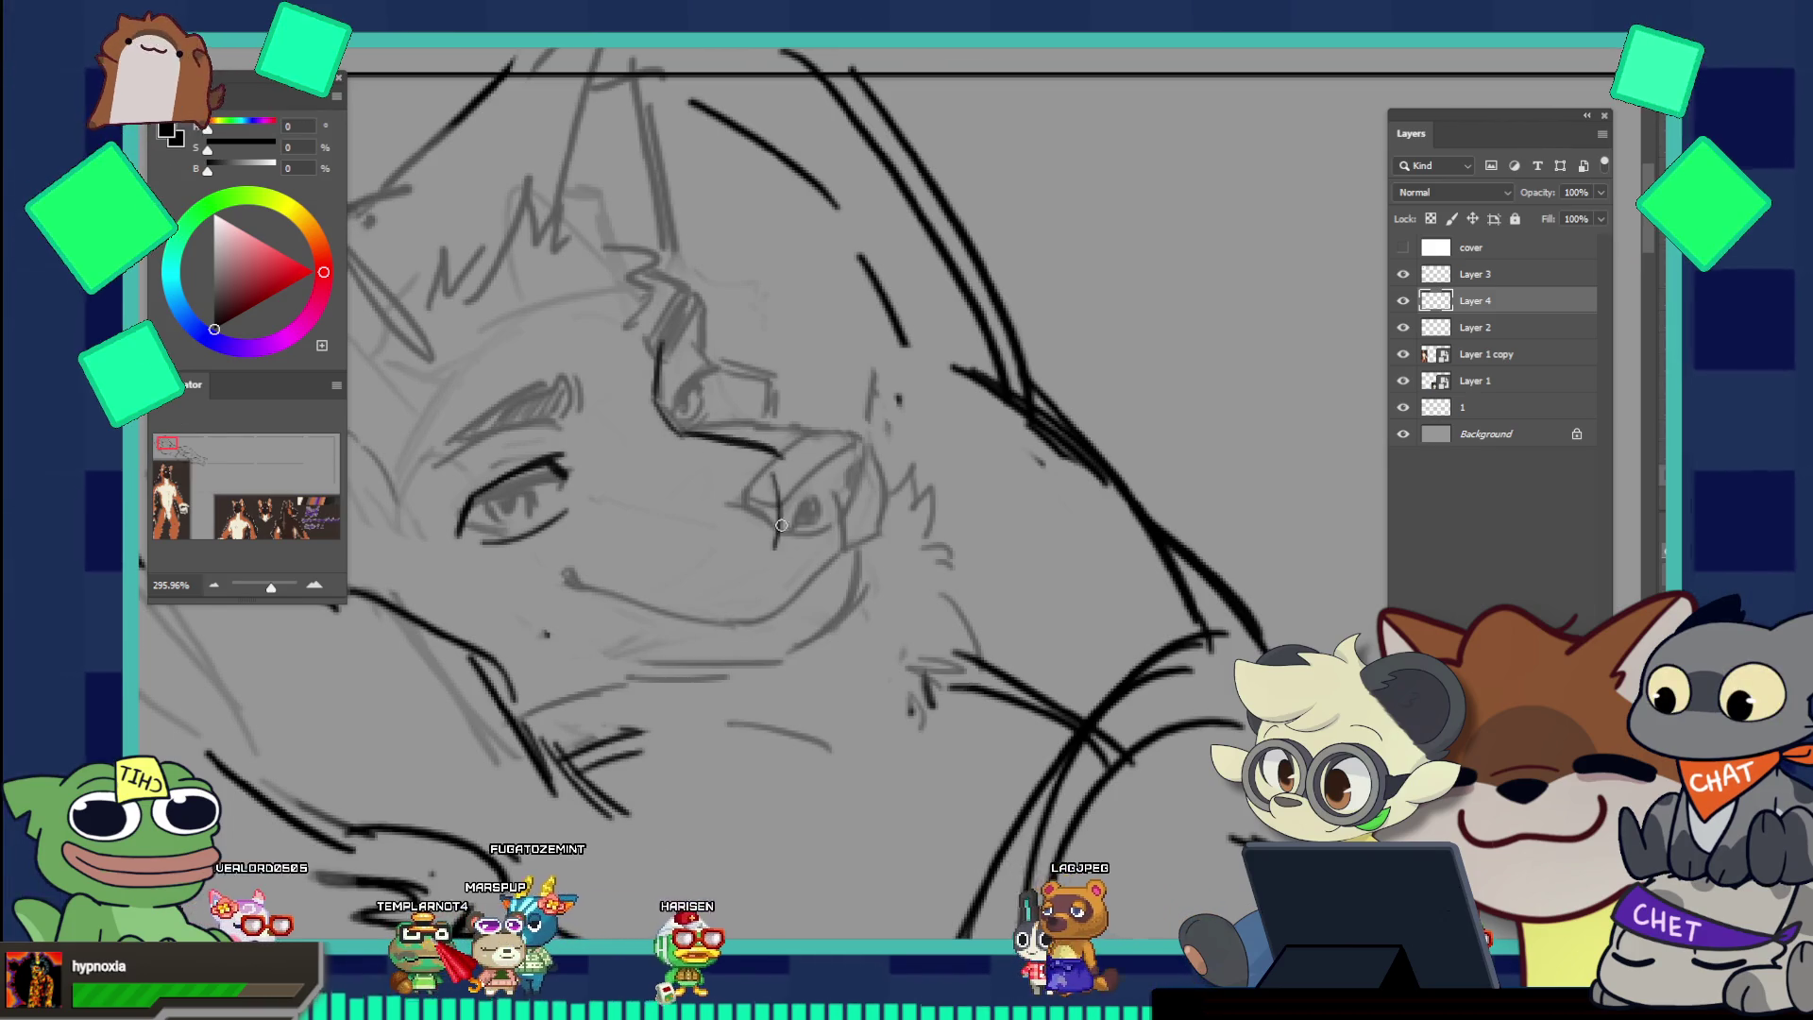
pyautogui.hotkey('ctrl', 'z')
pyautogui.hotkey('ctrl', 'z')
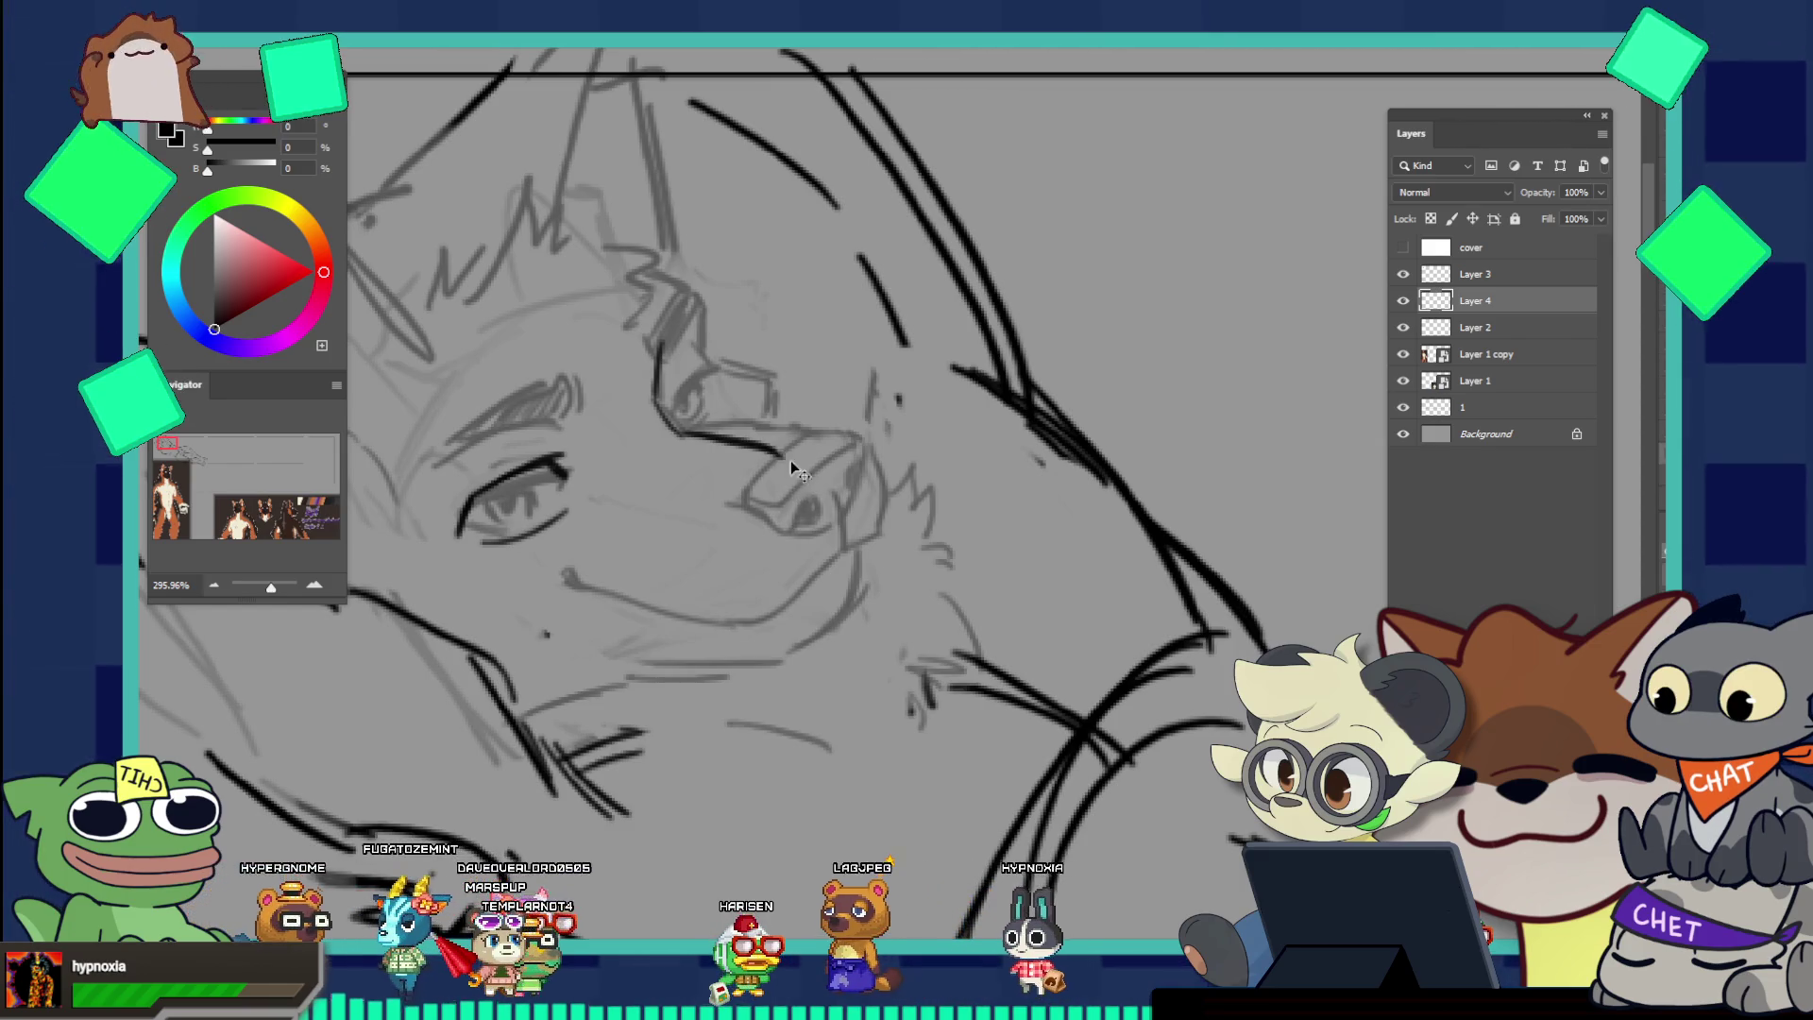
# Step: Try several long and short nose-tip strokes, undoing each one that doesn't fit
pyautogui.moveTo(775, 450); pyautogui.dragTo(748, 574)
pyautogui.hotkey('ctrl', 'z')
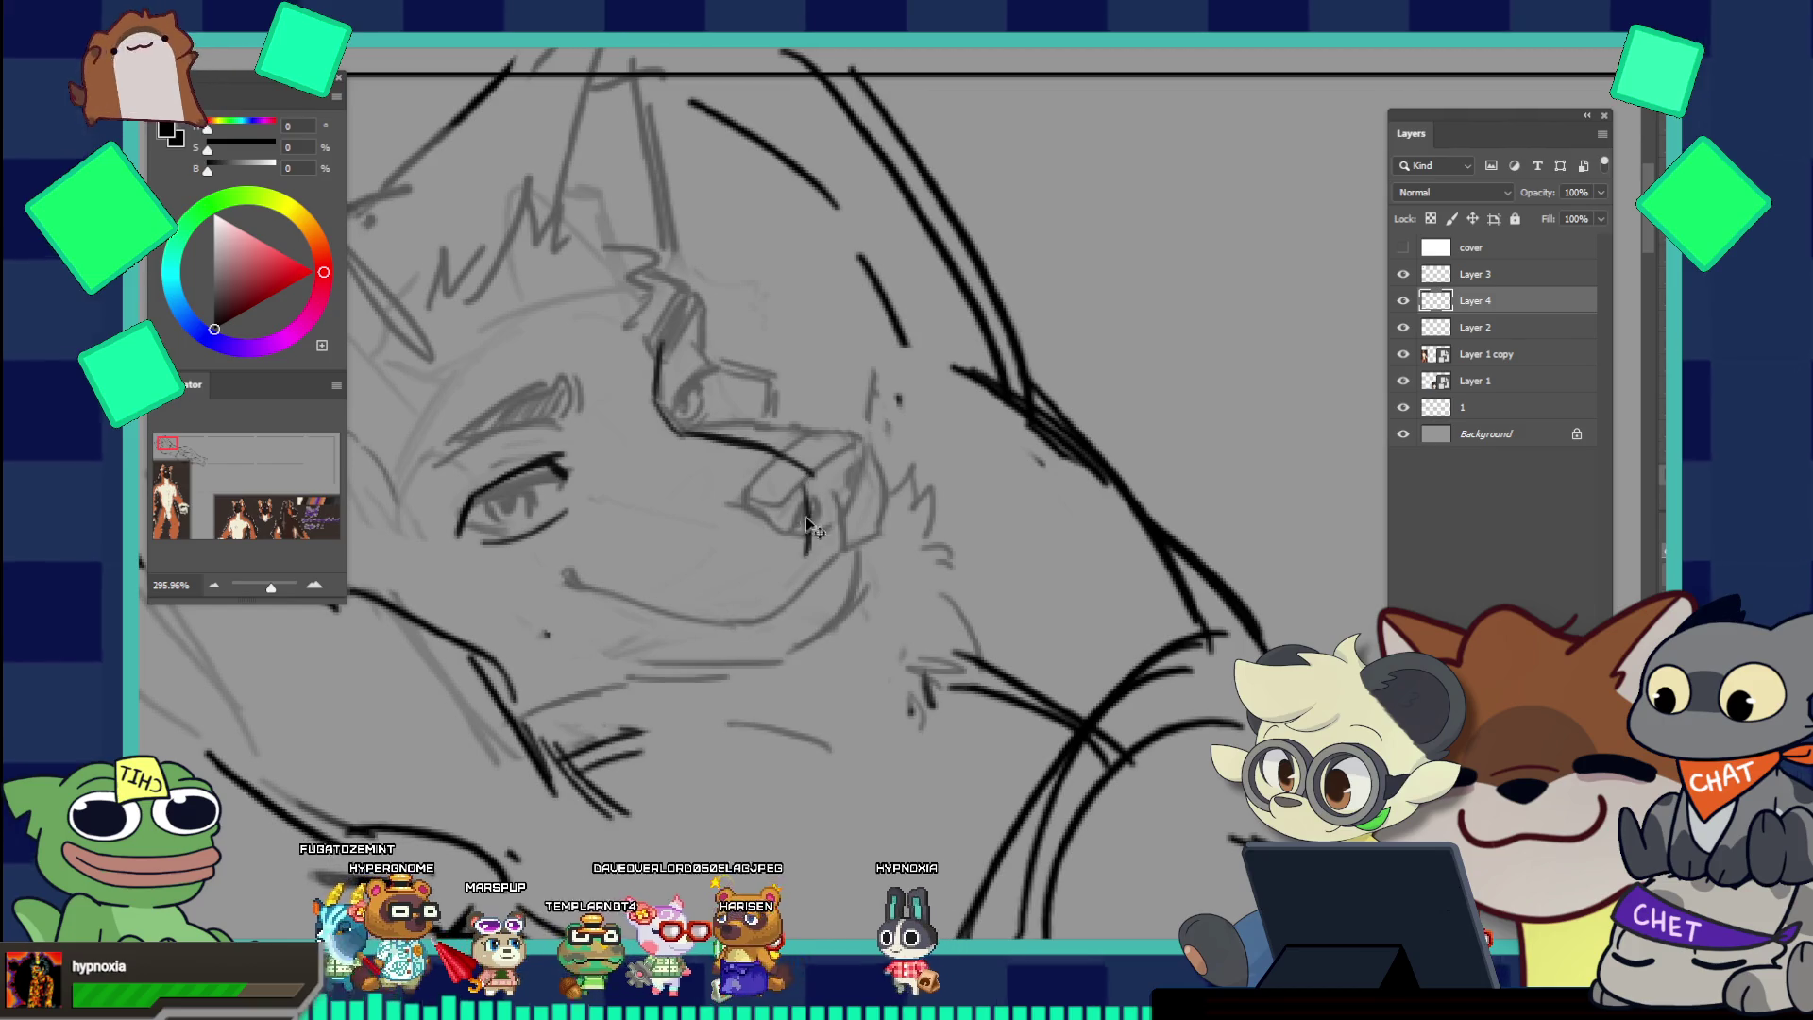
pyautogui.moveTo(808, 483); pyautogui.dragTo(801, 558)
pyautogui.hotkey('ctrl', 'z')
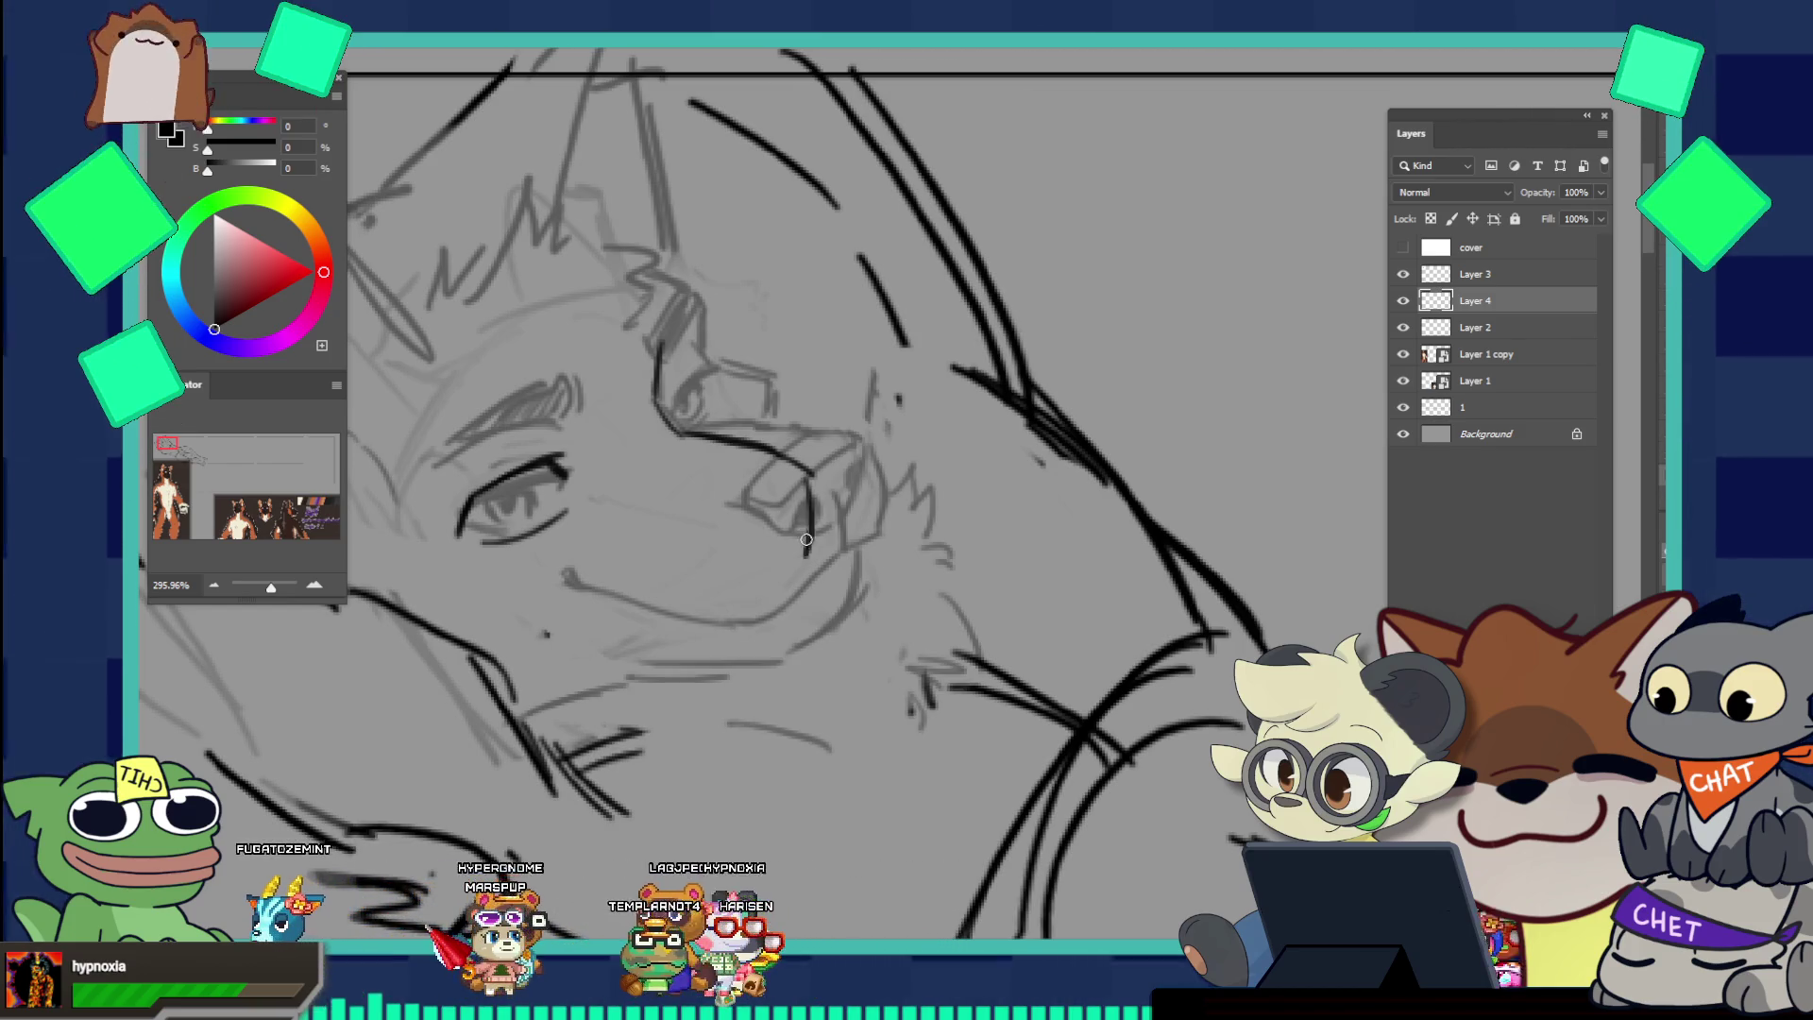
pyautogui.moveTo(814, 486); pyautogui.dragTo(801, 567)
pyautogui.hotkey('ctrl', 'z')
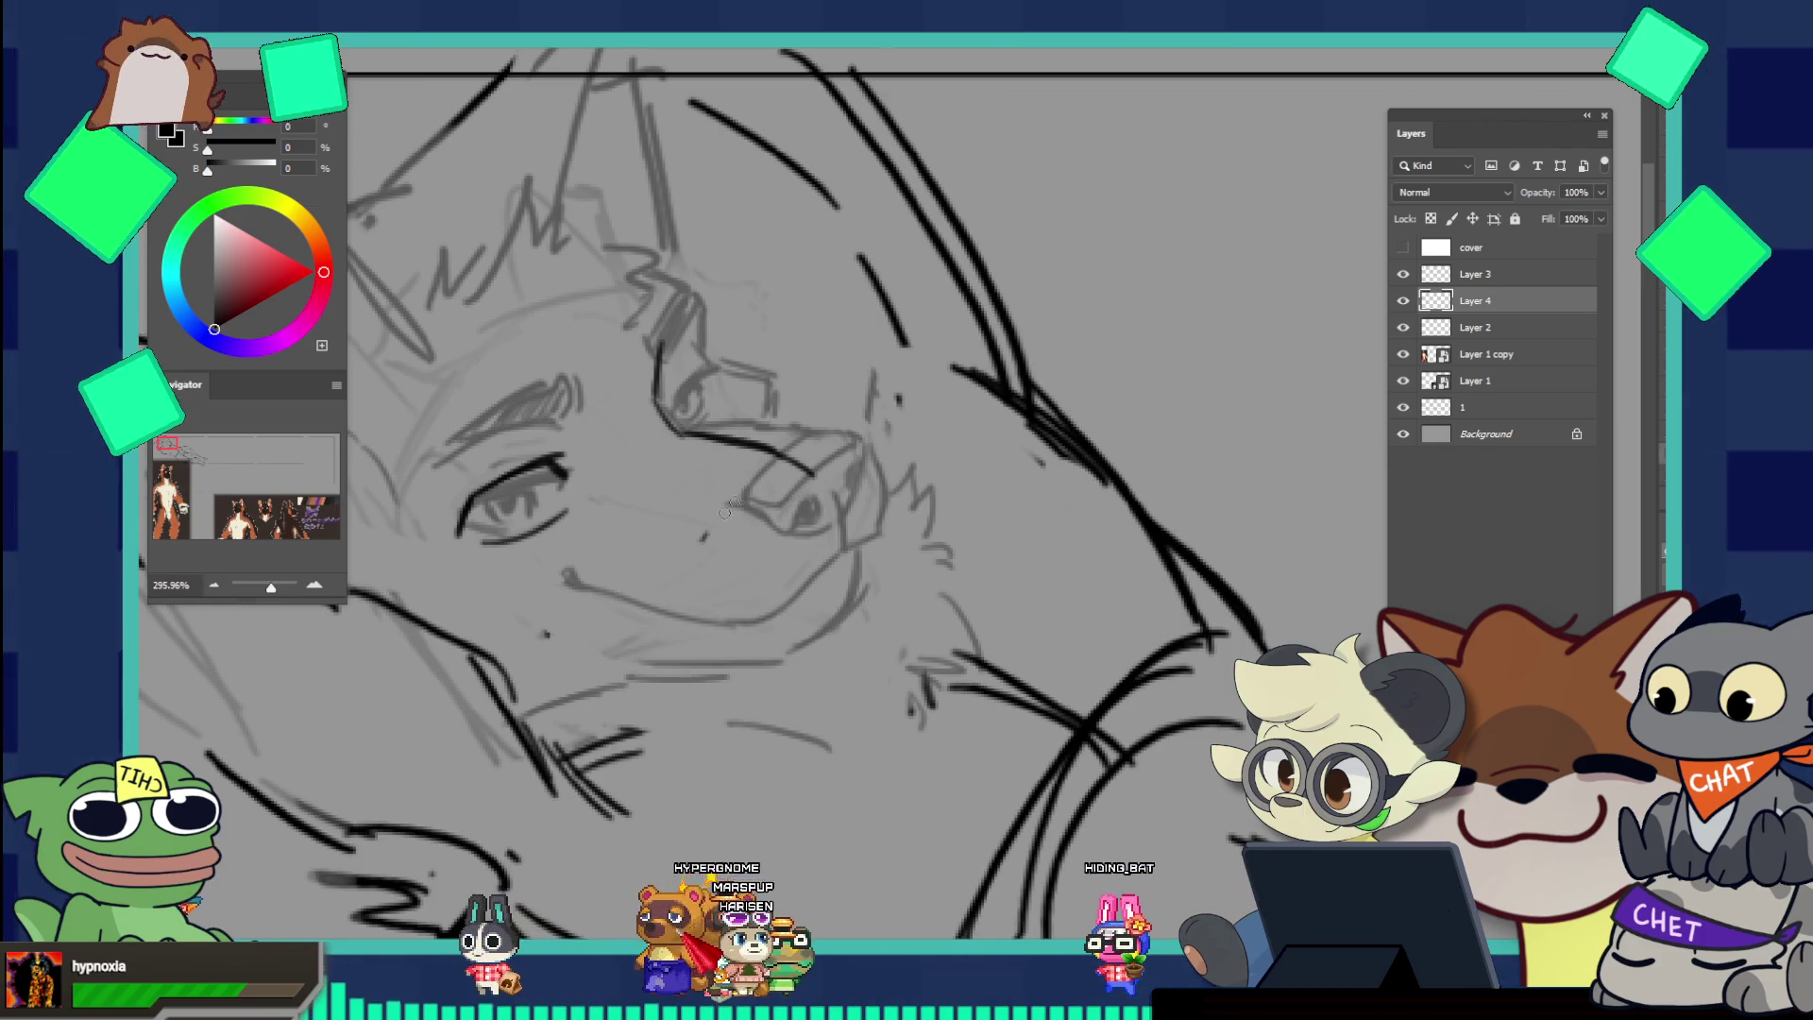
pyautogui.hotkey('ctrl', 'z')
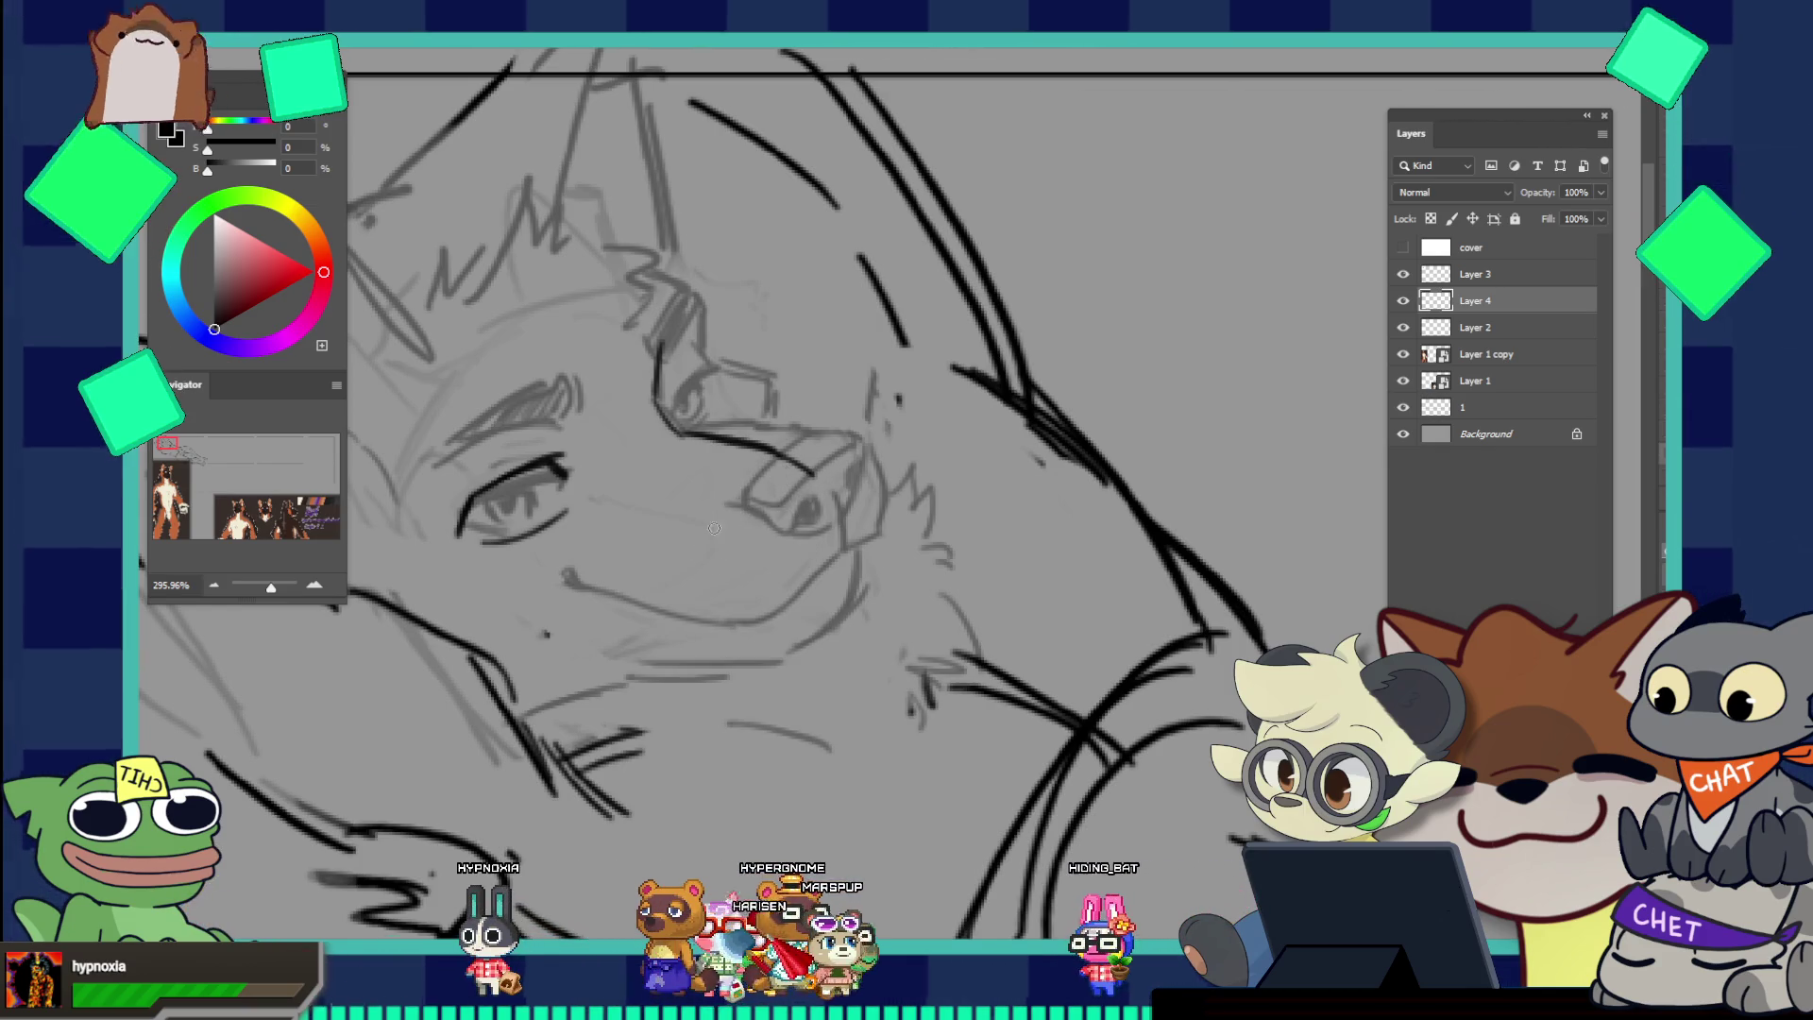
# Step: Redraw the nose line hooking down-left, add a curve under the nose and another clean nose line
pyautogui.moveTo(776, 465); pyautogui.dragTo(738, 555)
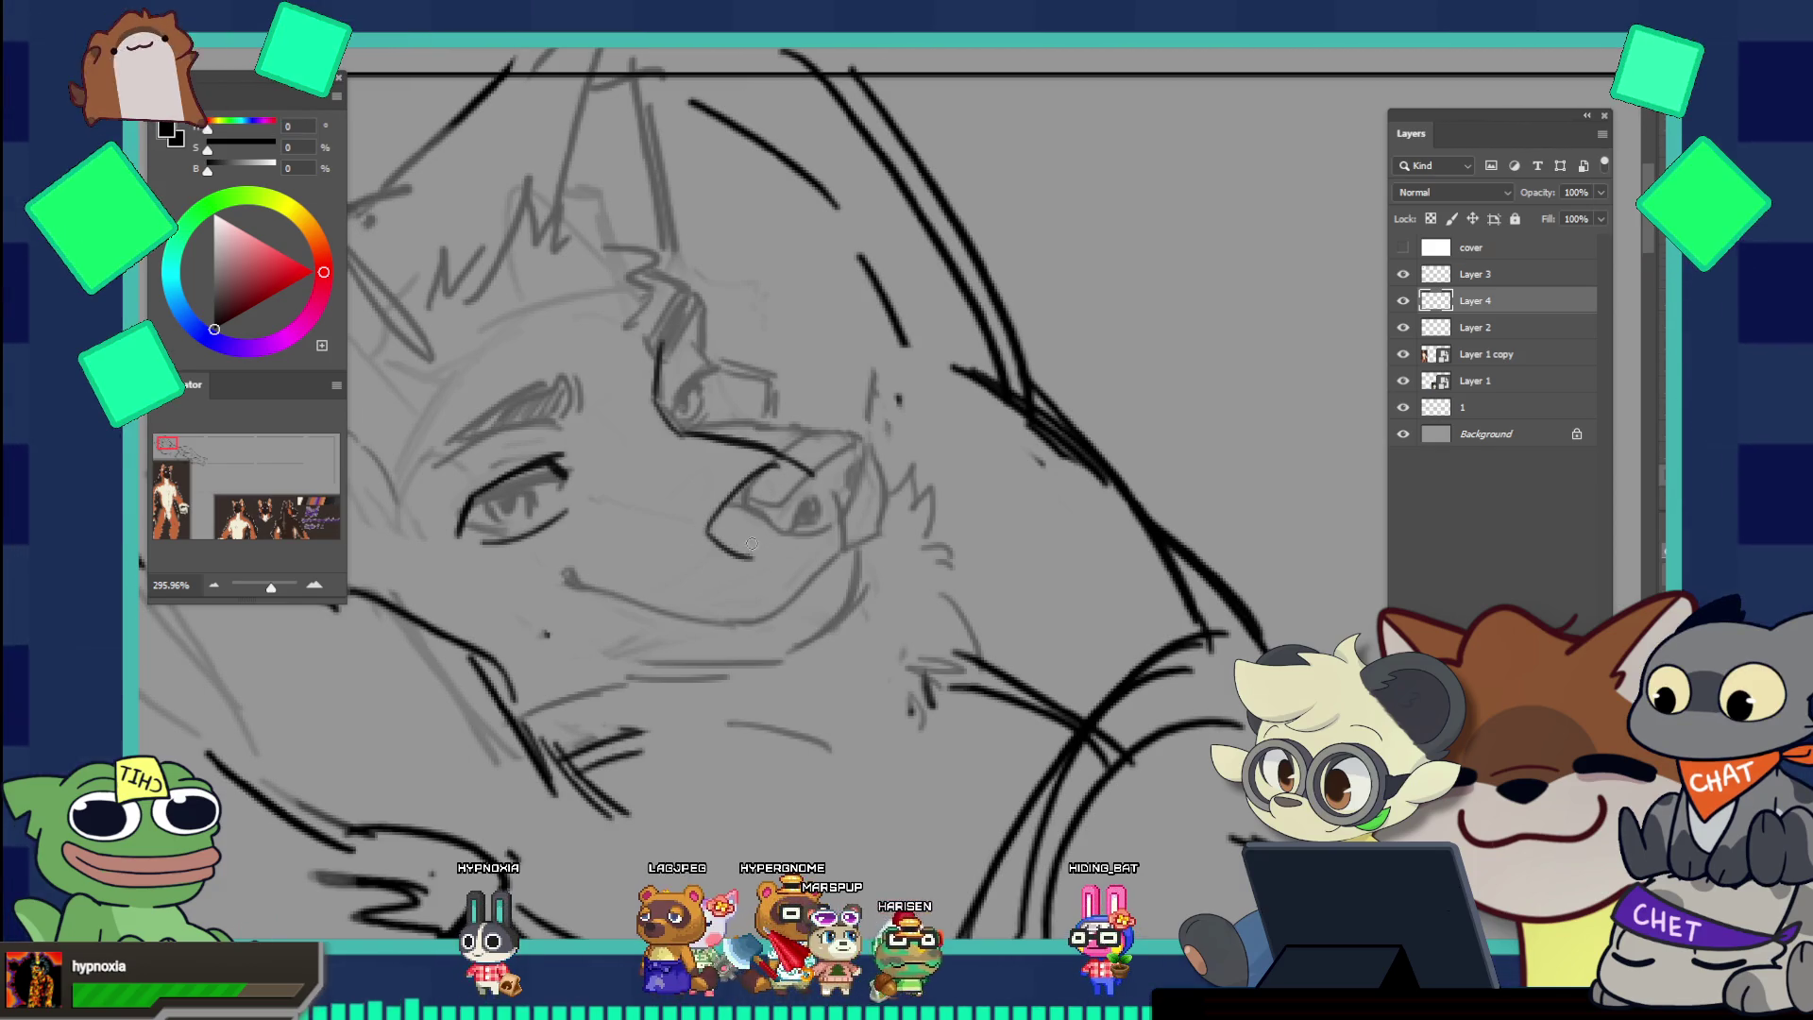
pyautogui.hotkey('ctrl', 'z')
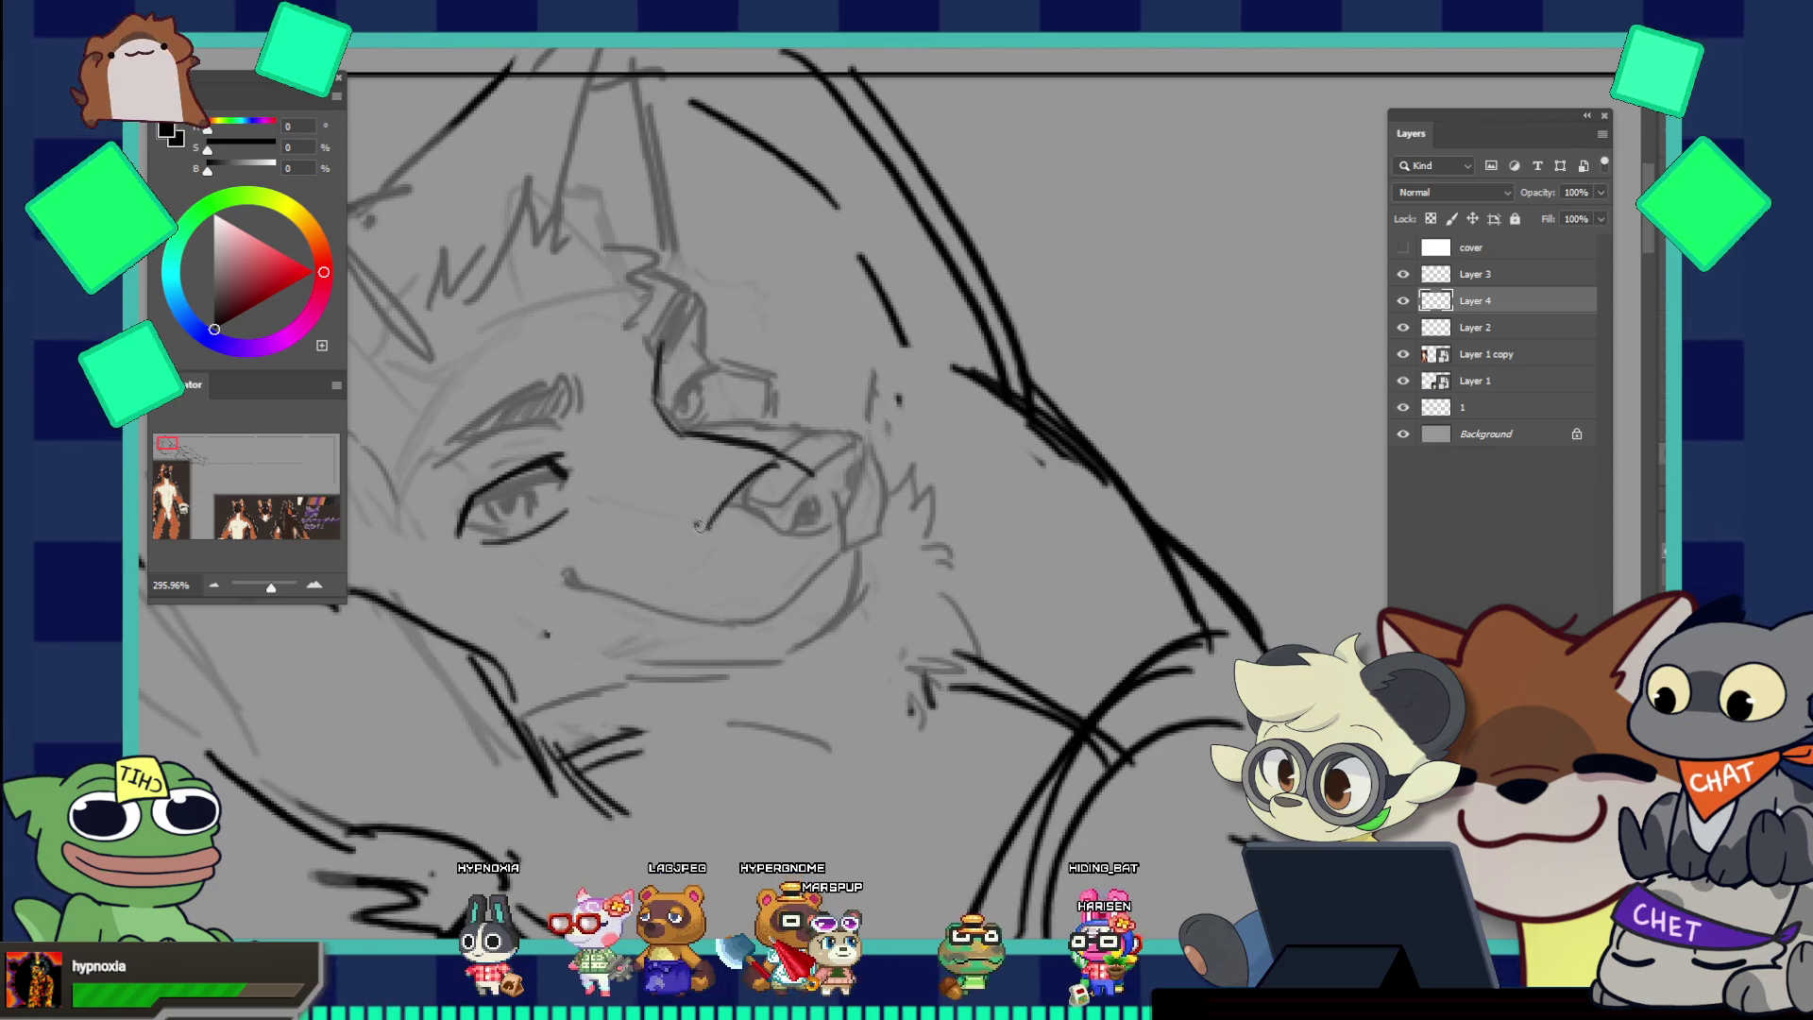
pyautogui.moveTo(803, 470); pyautogui.dragTo(727, 539)
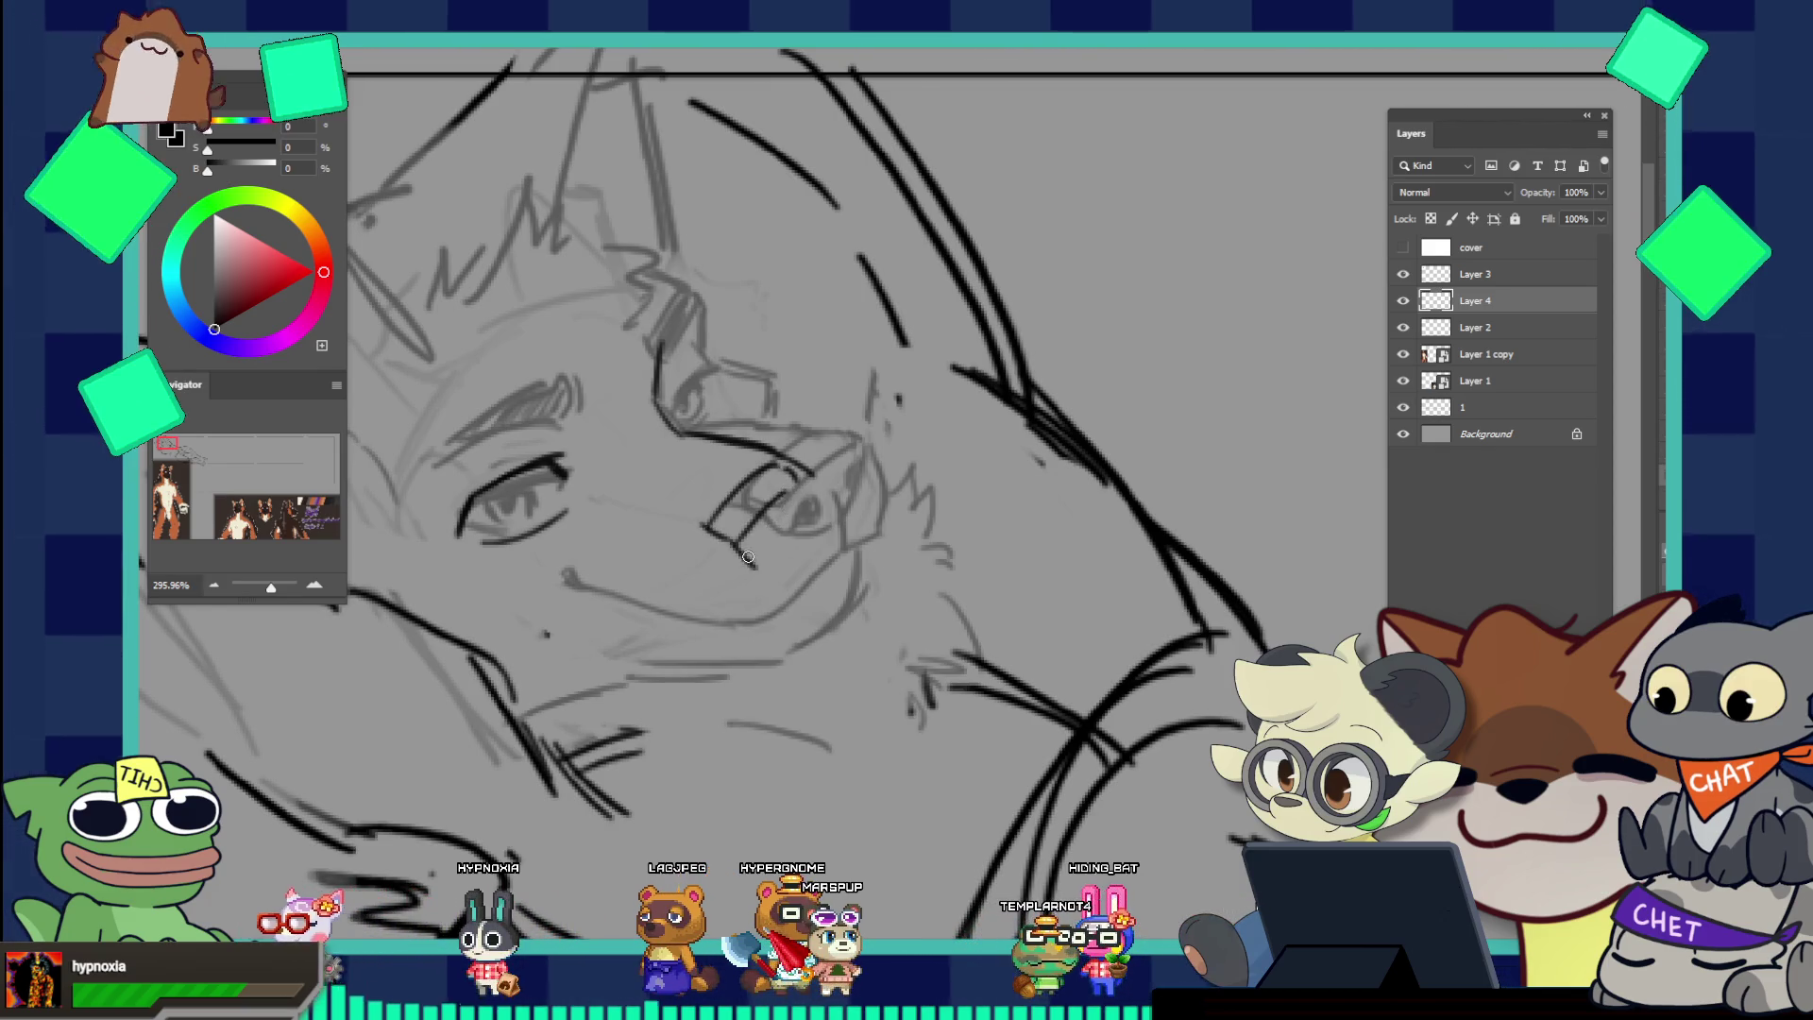
pyautogui.moveTo(730, 546)
pyautogui.mouseDown()
pyautogui.moveTo(793, 531)
pyautogui.moveTo(777, 552)
pyautogui.mouseUp()
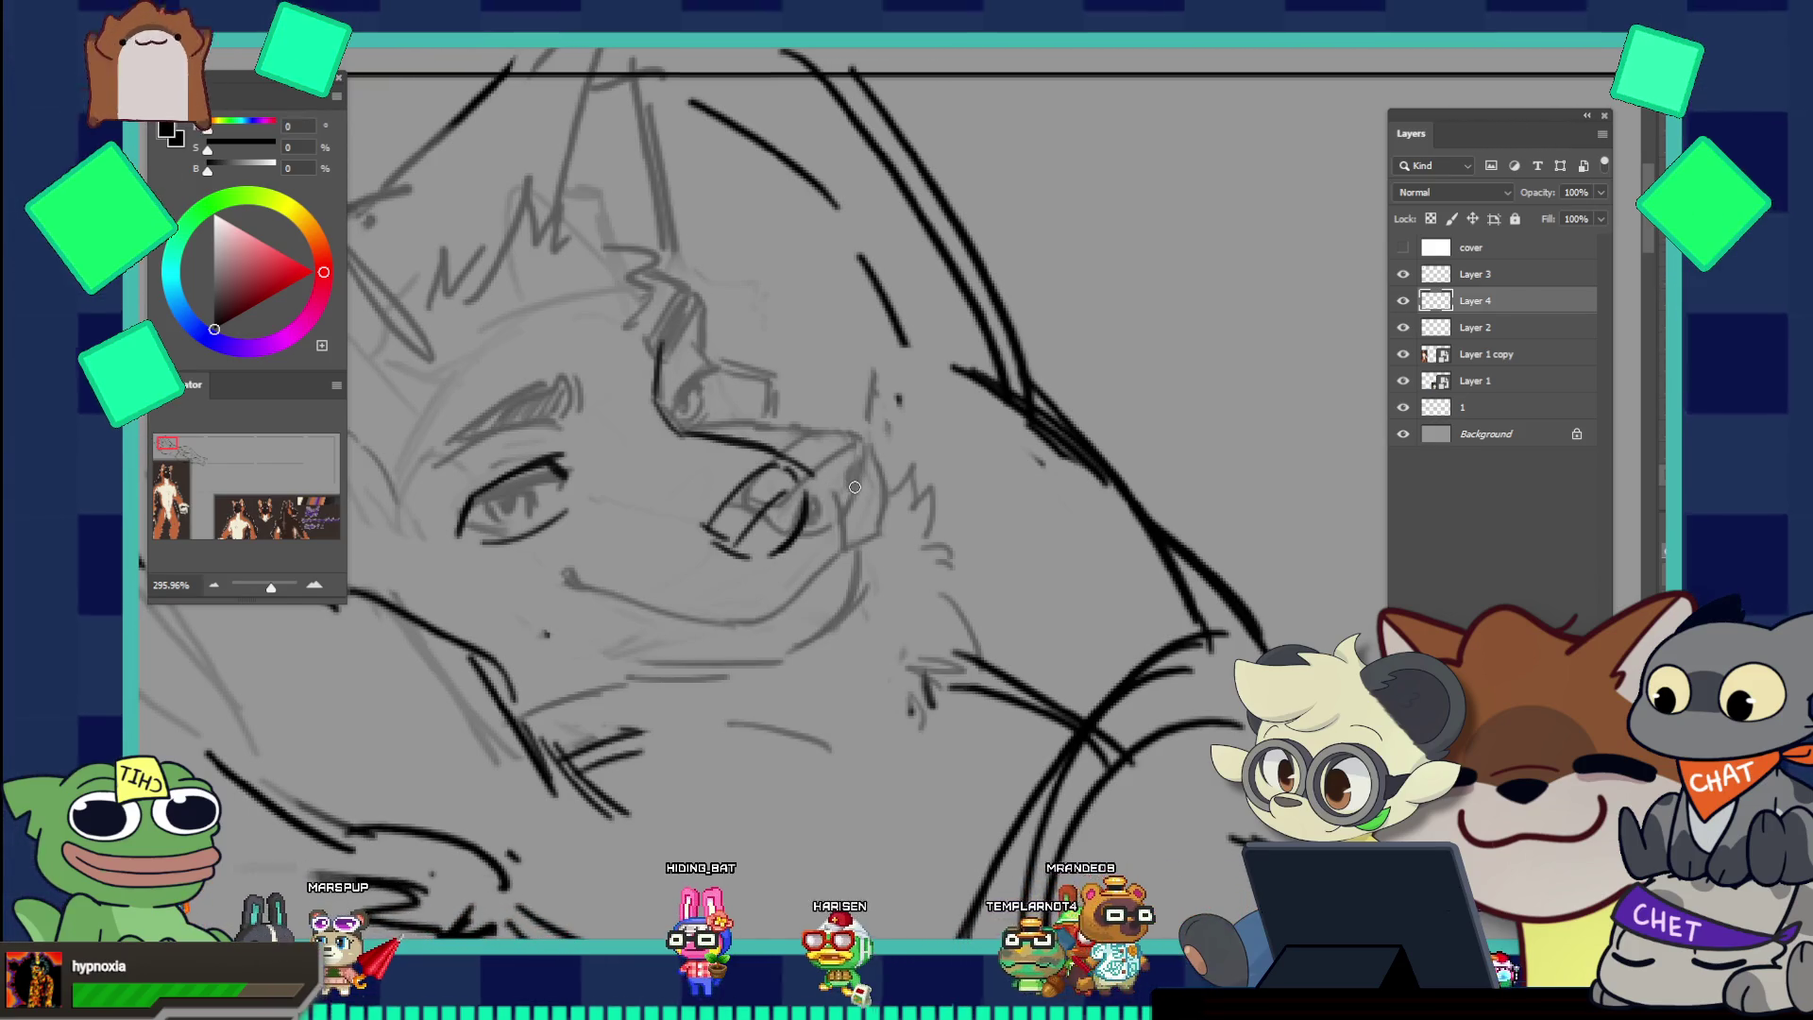
pyautogui.moveTo(796, 478); pyautogui.dragTo(734, 535)
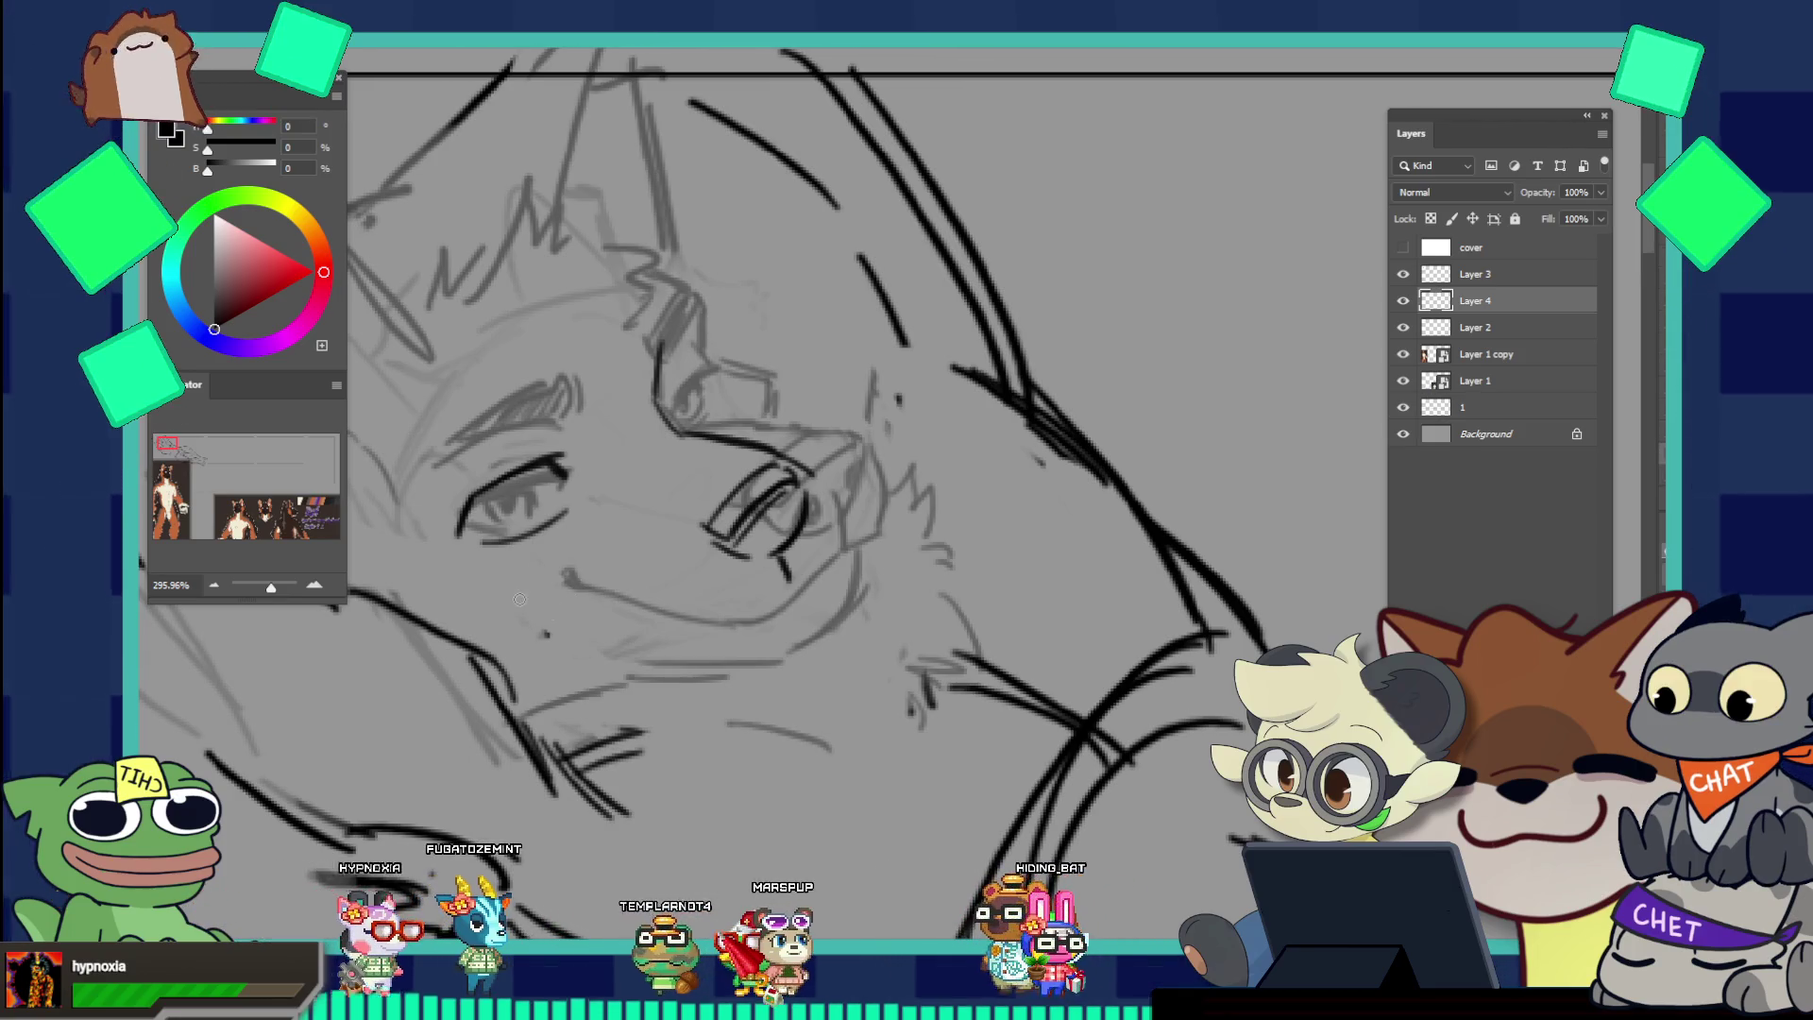
# Step: Ink the mouth line from its corner, undoing and redrawing until the upturned end sits right
pyautogui.click(510, 598)
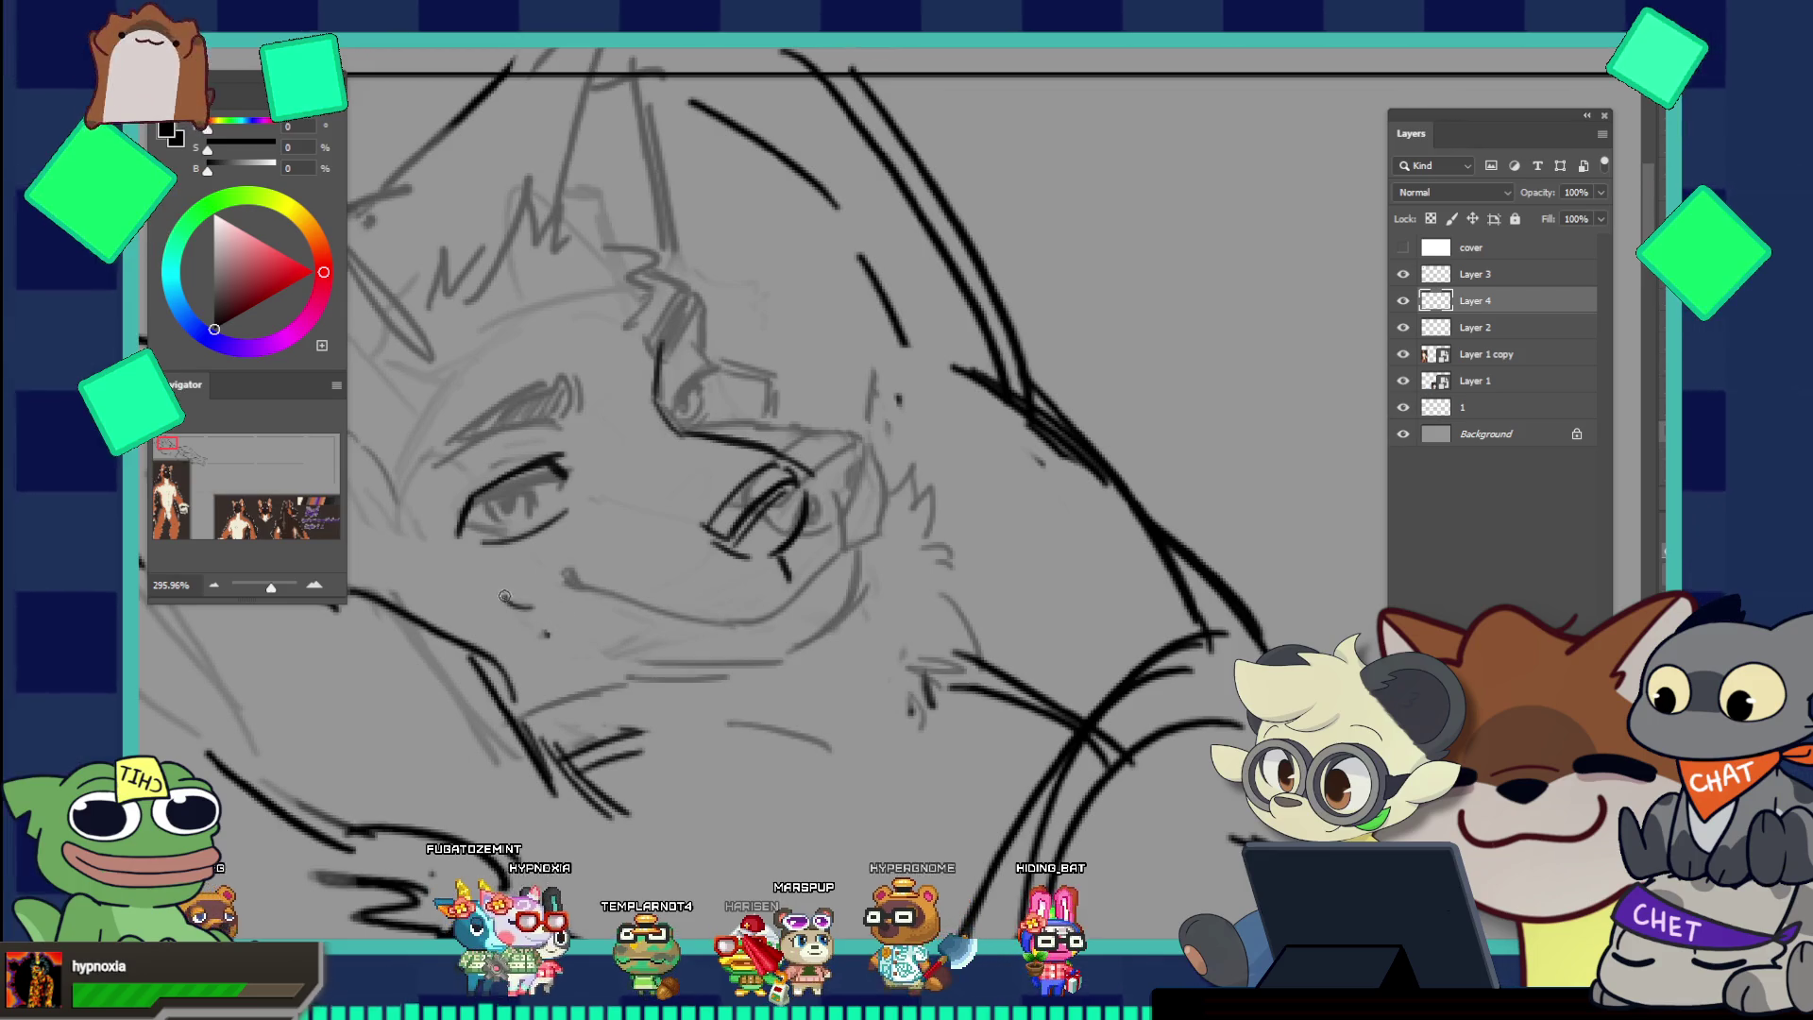
pyautogui.moveTo(505, 597); pyautogui.dragTo(605, 642)
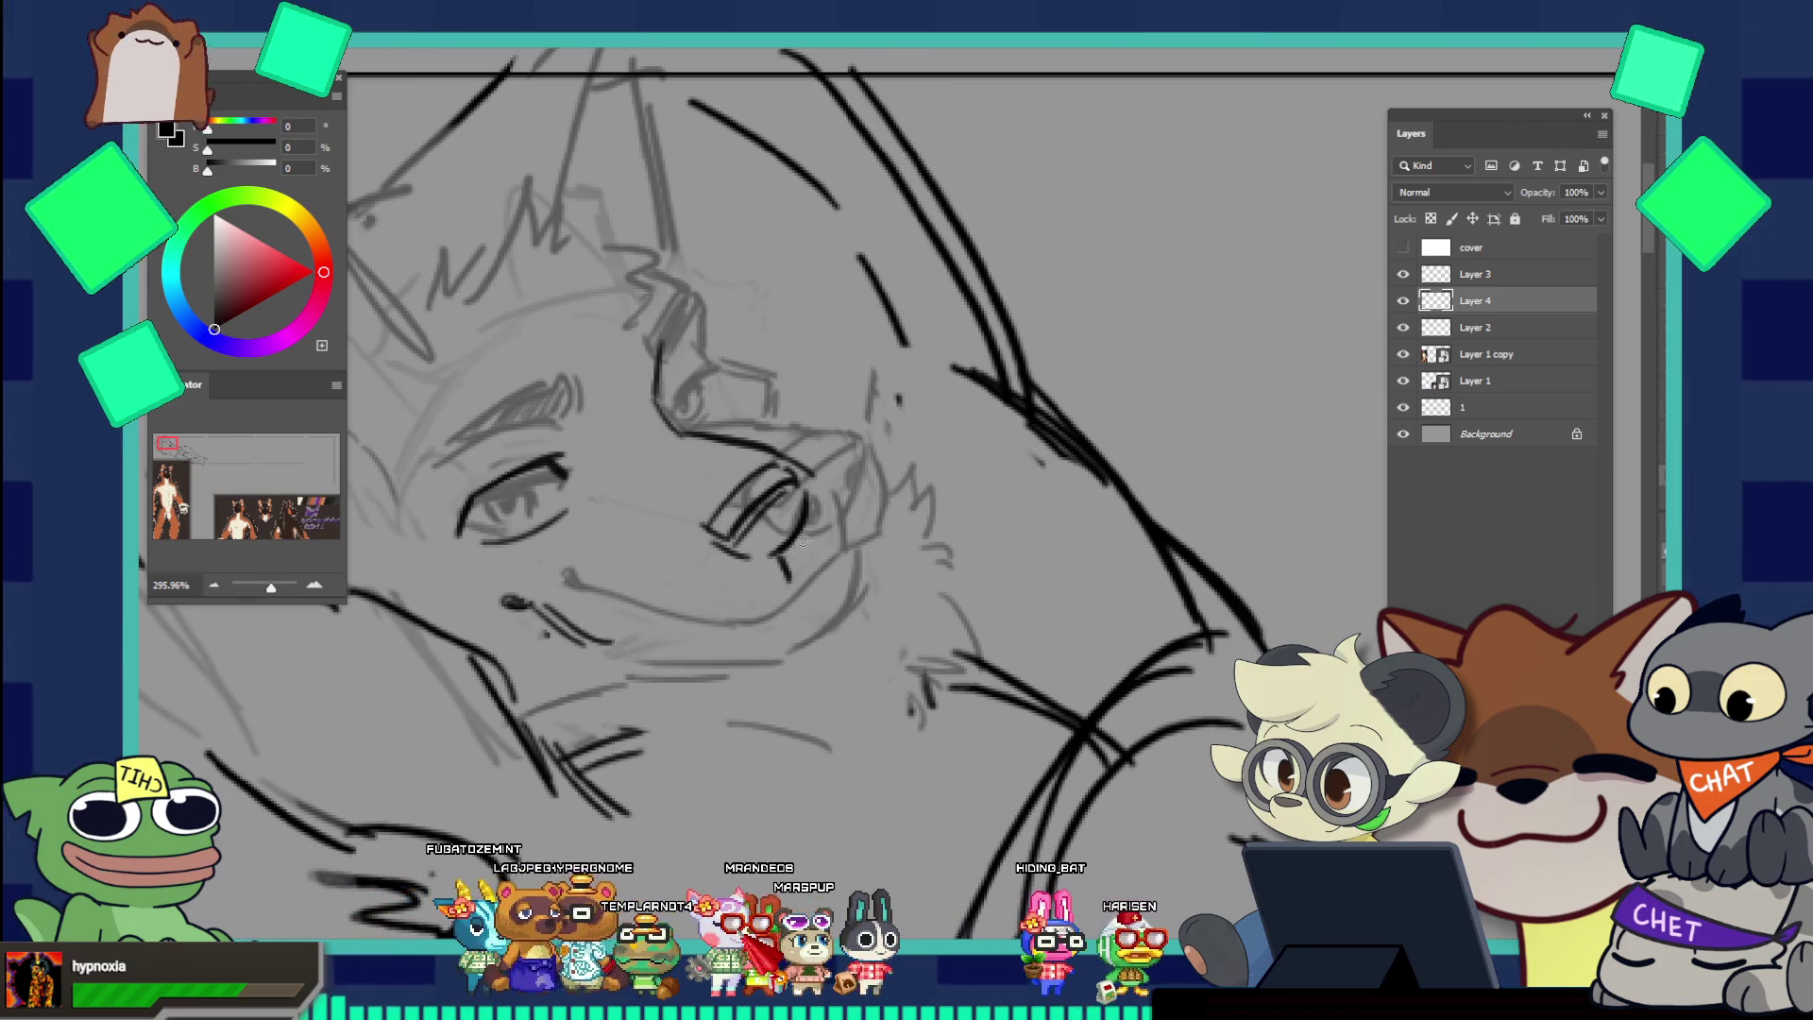
pyautogui.hotkey('ctrl', 'z')
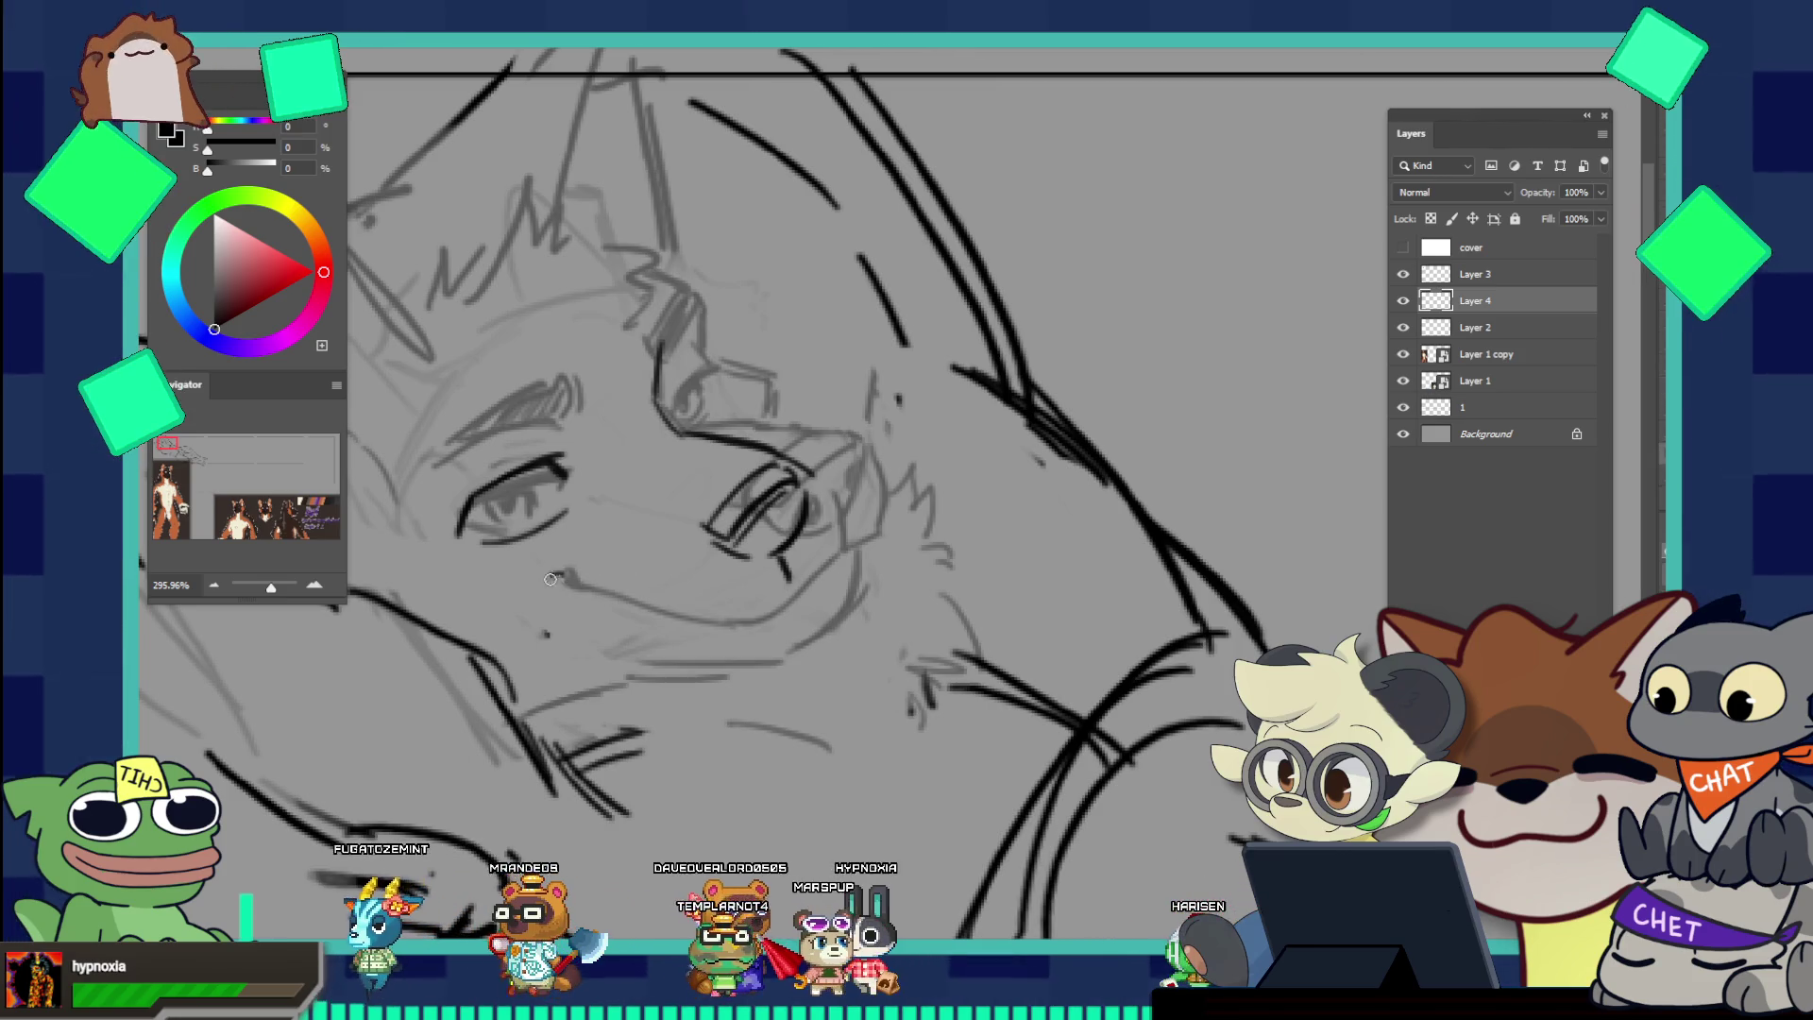
pyautogui.moveTo(572, 579)
pyautogui.mouseDown()
pyautogui.moveTo(633, 609)
pyautogui.moveTo(769, 587)
pyautogui.mouseUp()
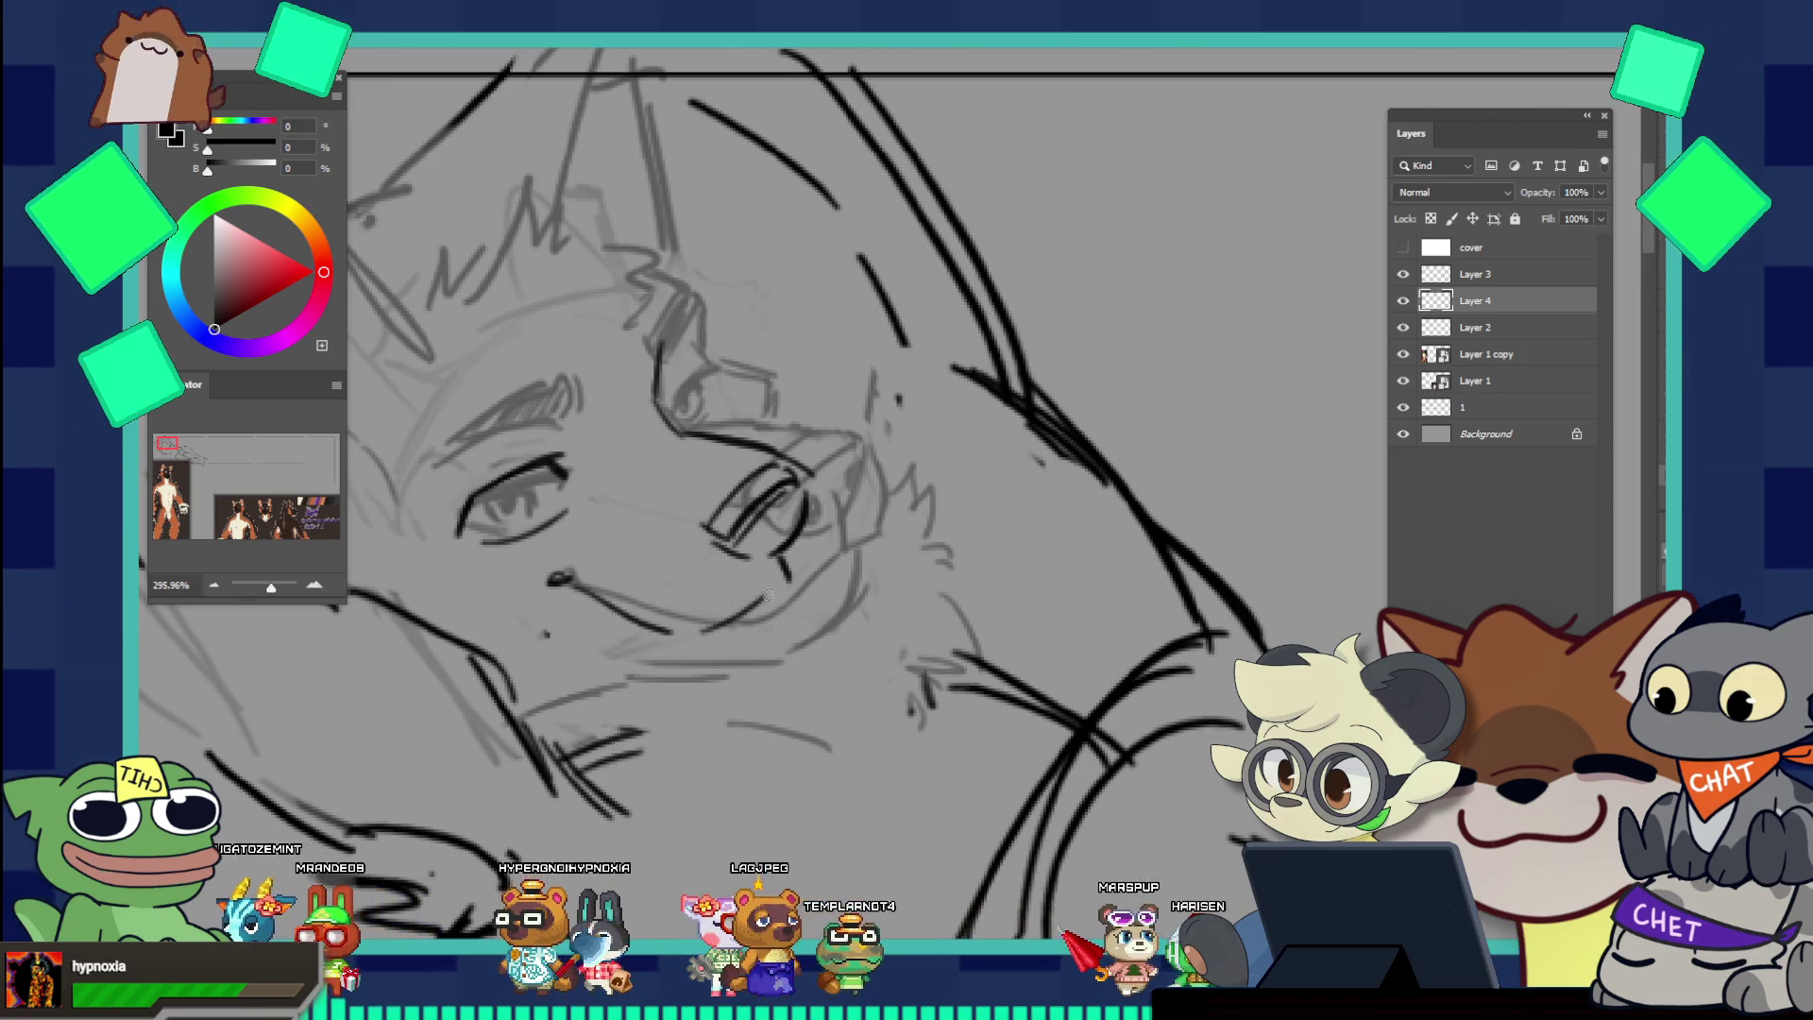
pyautogui.hotkey('ctrl', 'z')
pyautogui.moveTo(635, 612); pyautogui.dragTo(729, 619)
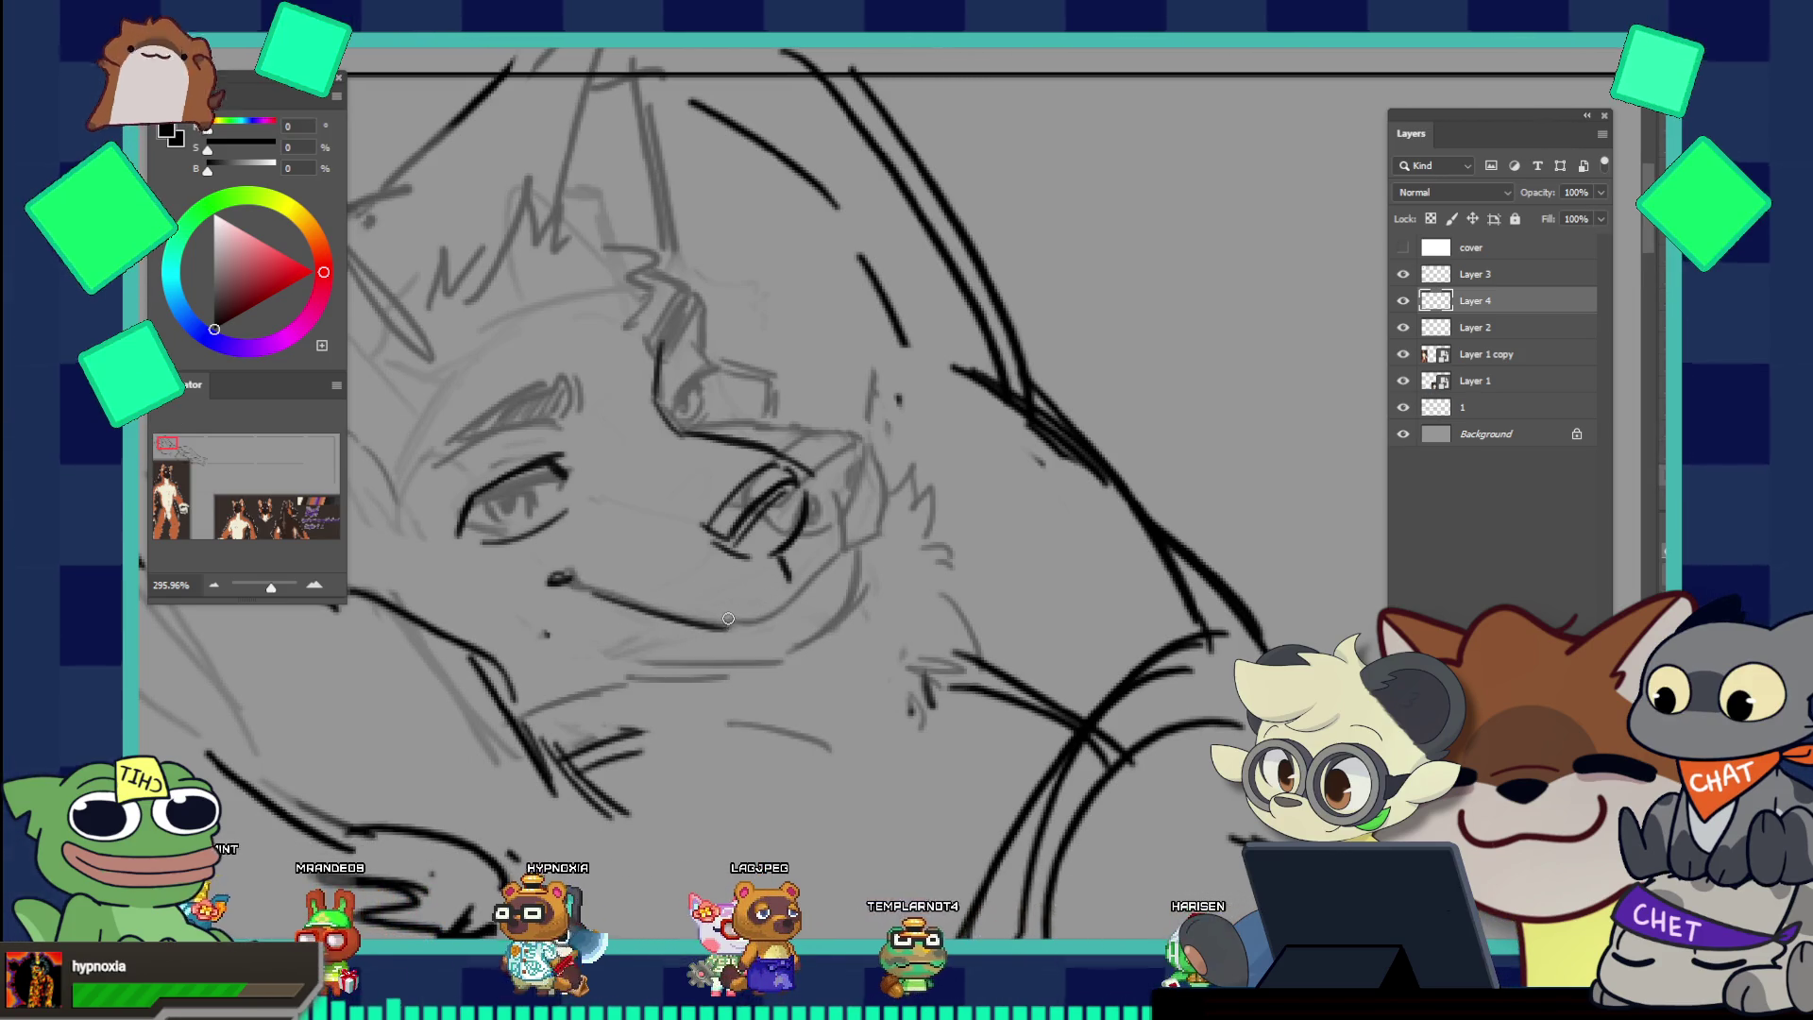
pyautogui.hotkey('ctrl', 'z')
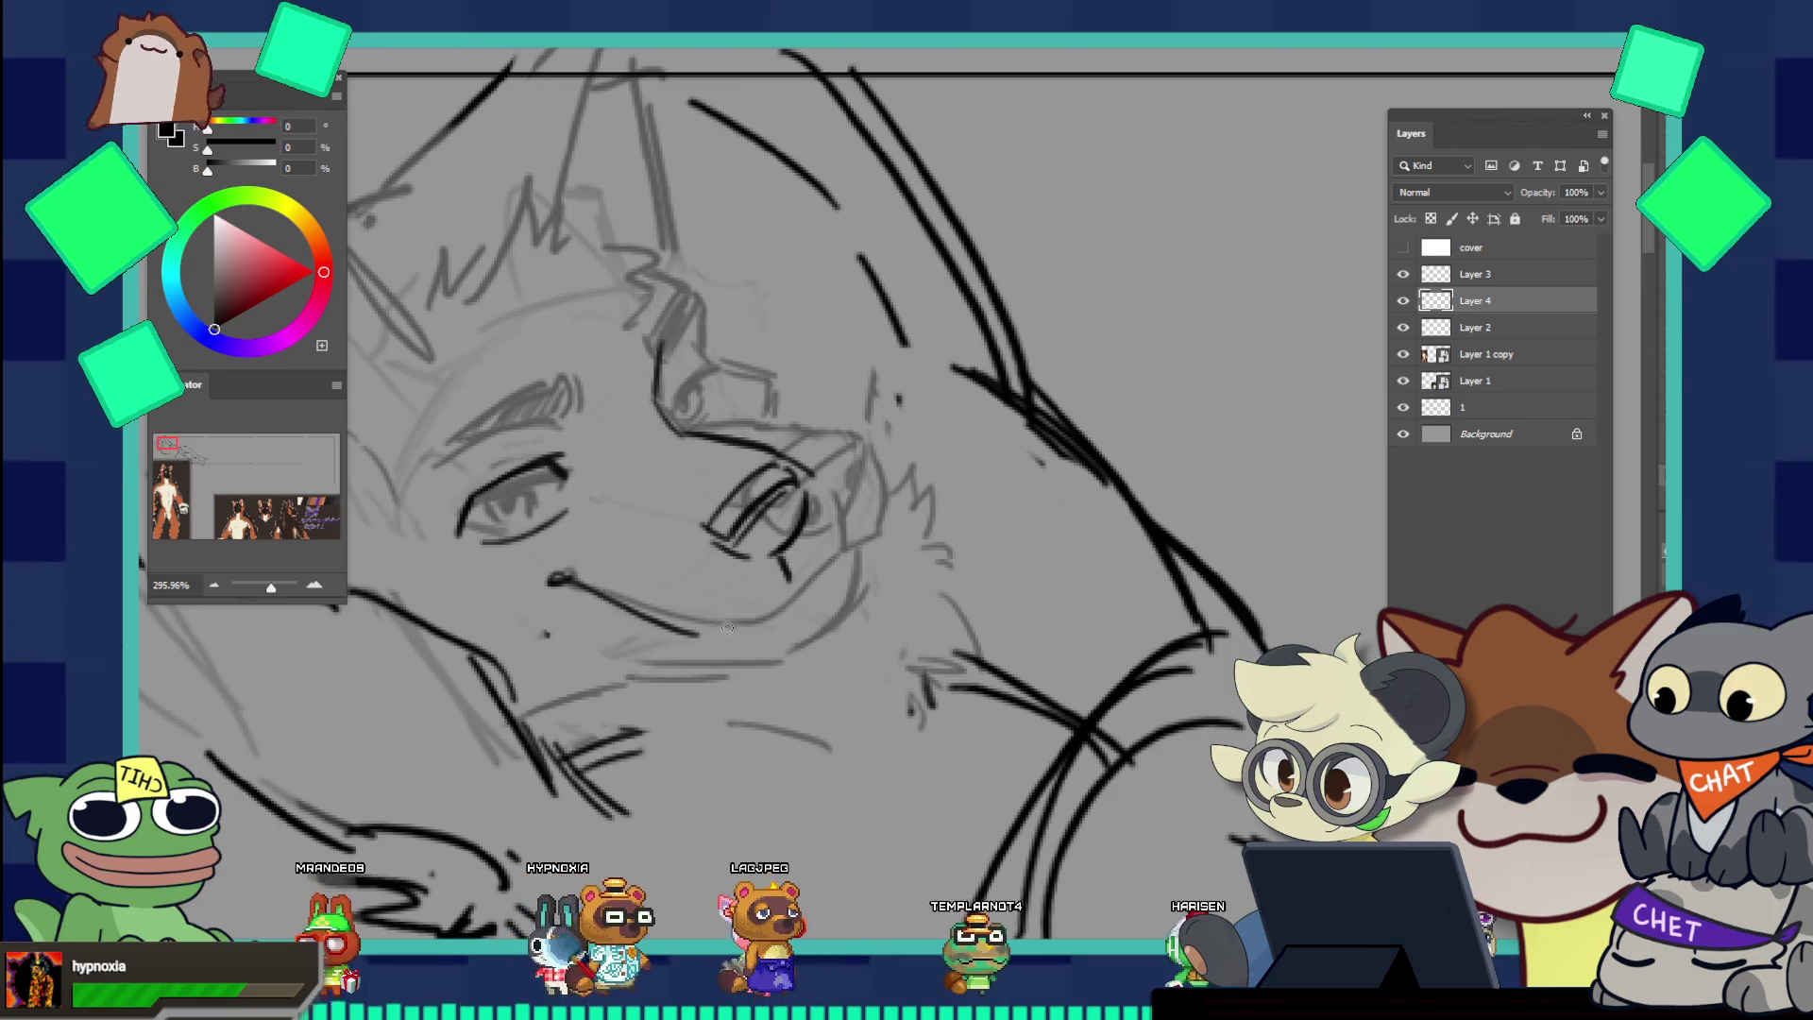
pyautogui.moveTo(777, 584); pyautogui.dragTo(843, 525)
pyautogui.hotkey('ctrl', 'z')
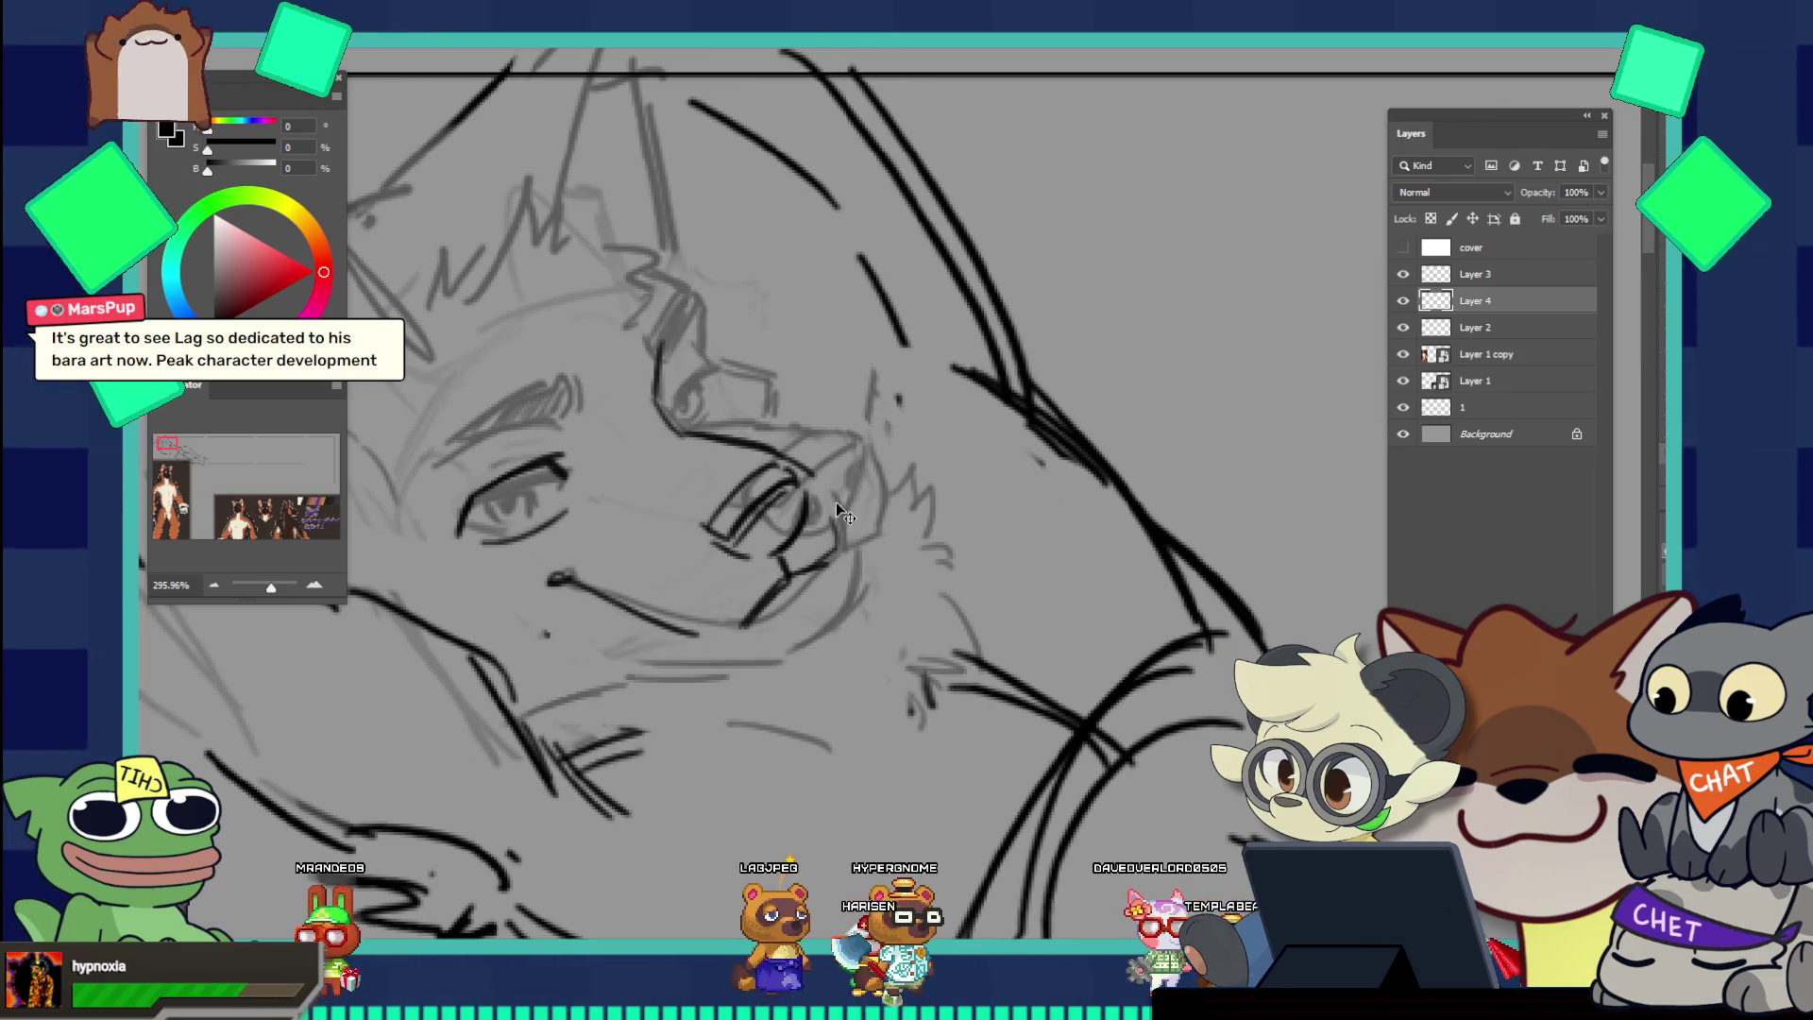
# Step: Add a line at the inner eye corner and check it against the whole figure
pyautogui.moveTo(801, 425); pyautogui.dragTo(819, 467)
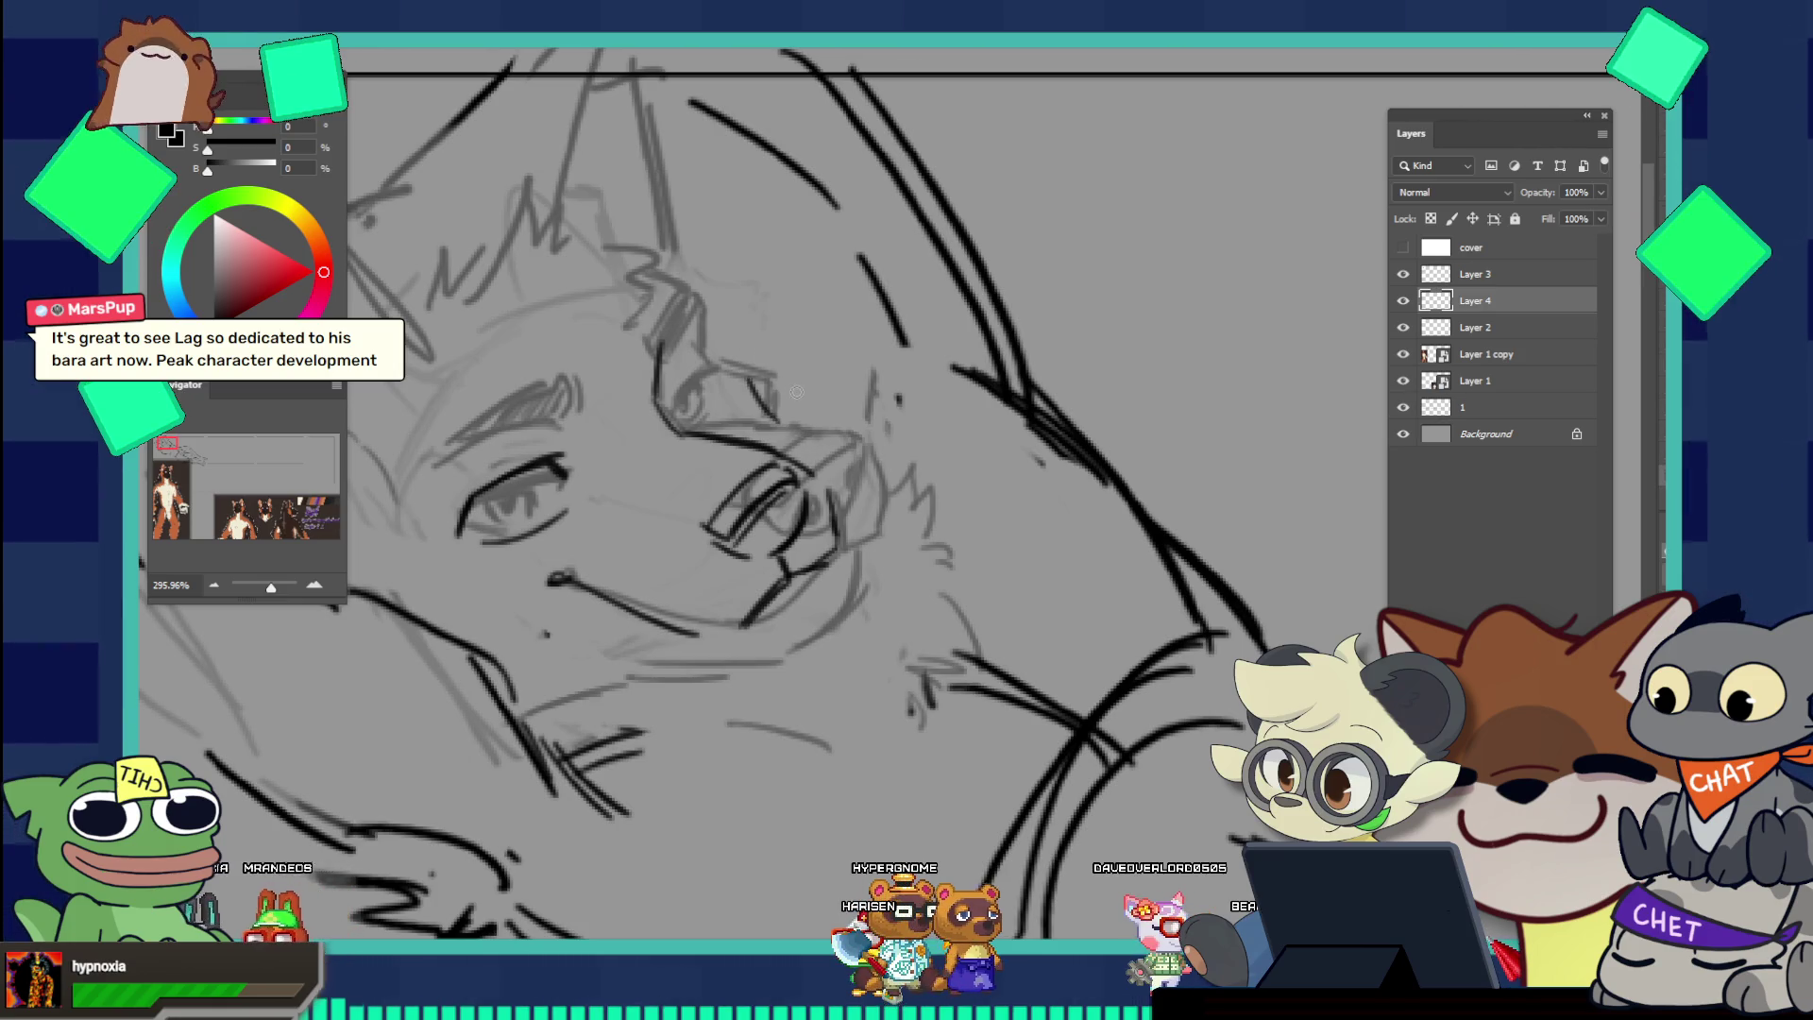
pyautogui.moveTo(796, 425); pyautogui.dragTo(698, 386)
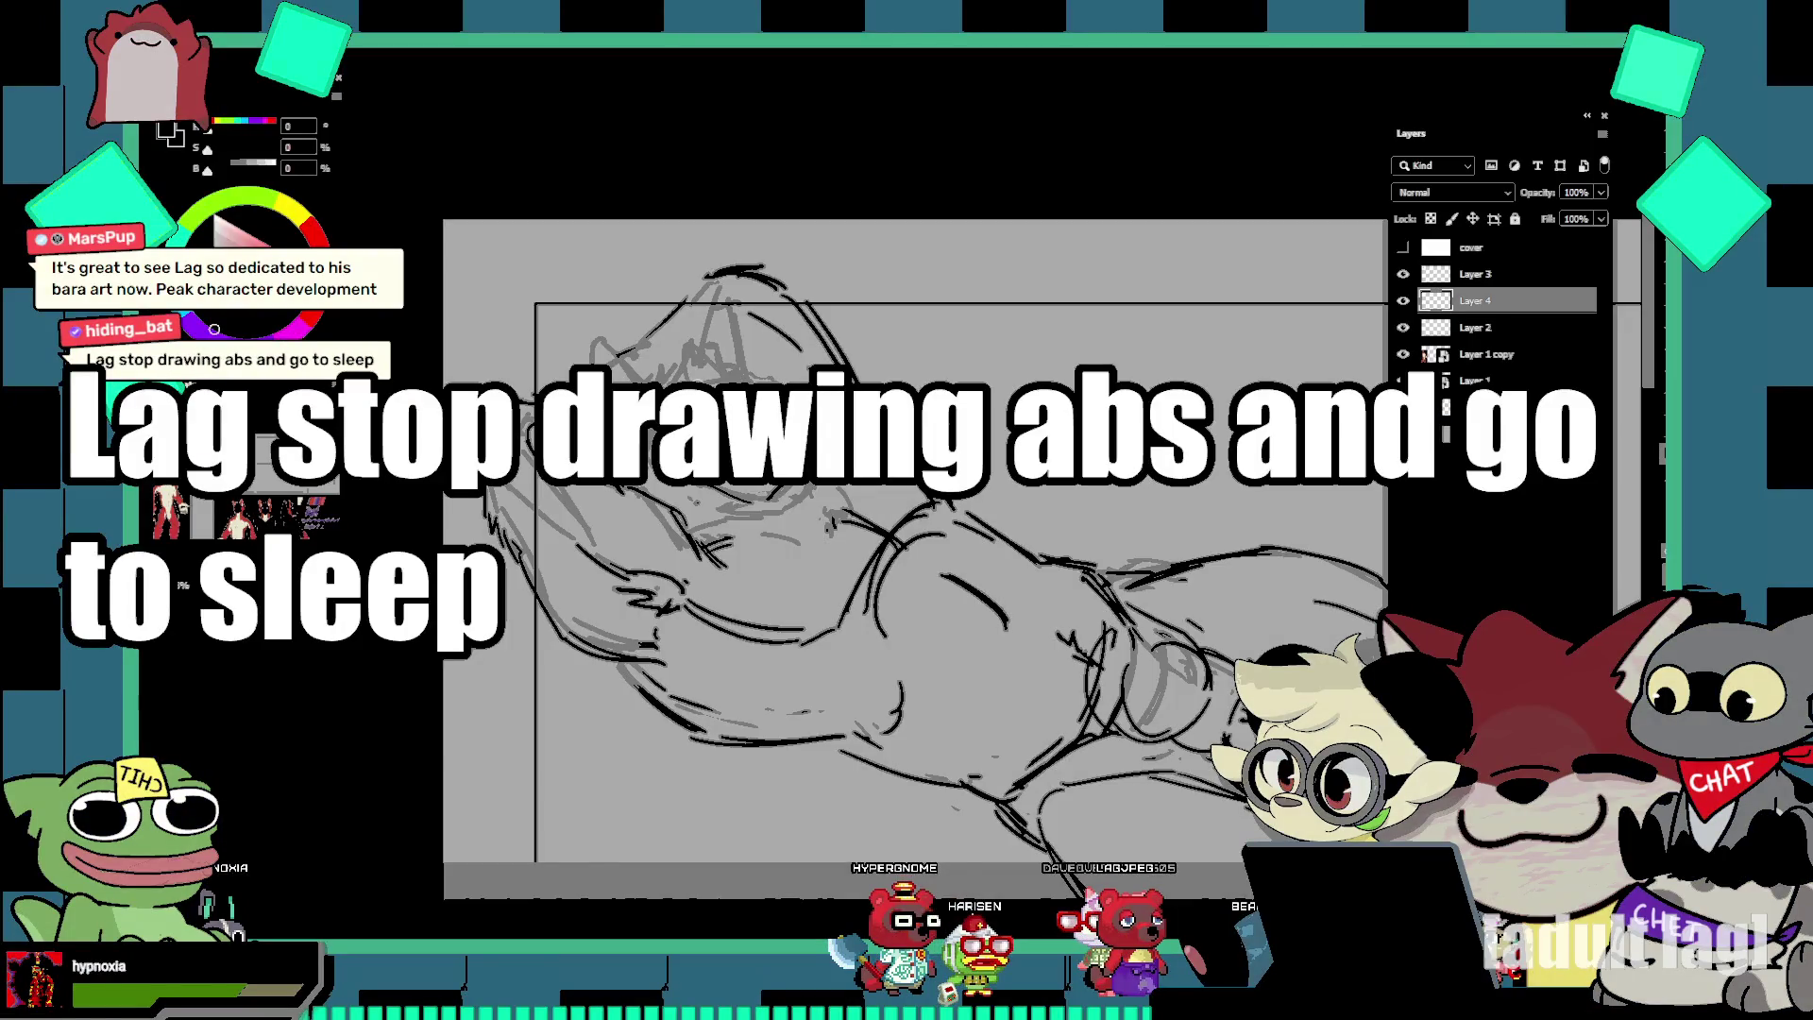
pyautogui.moveTo(992, 397); pyautogui.dragTo(1055, 386)
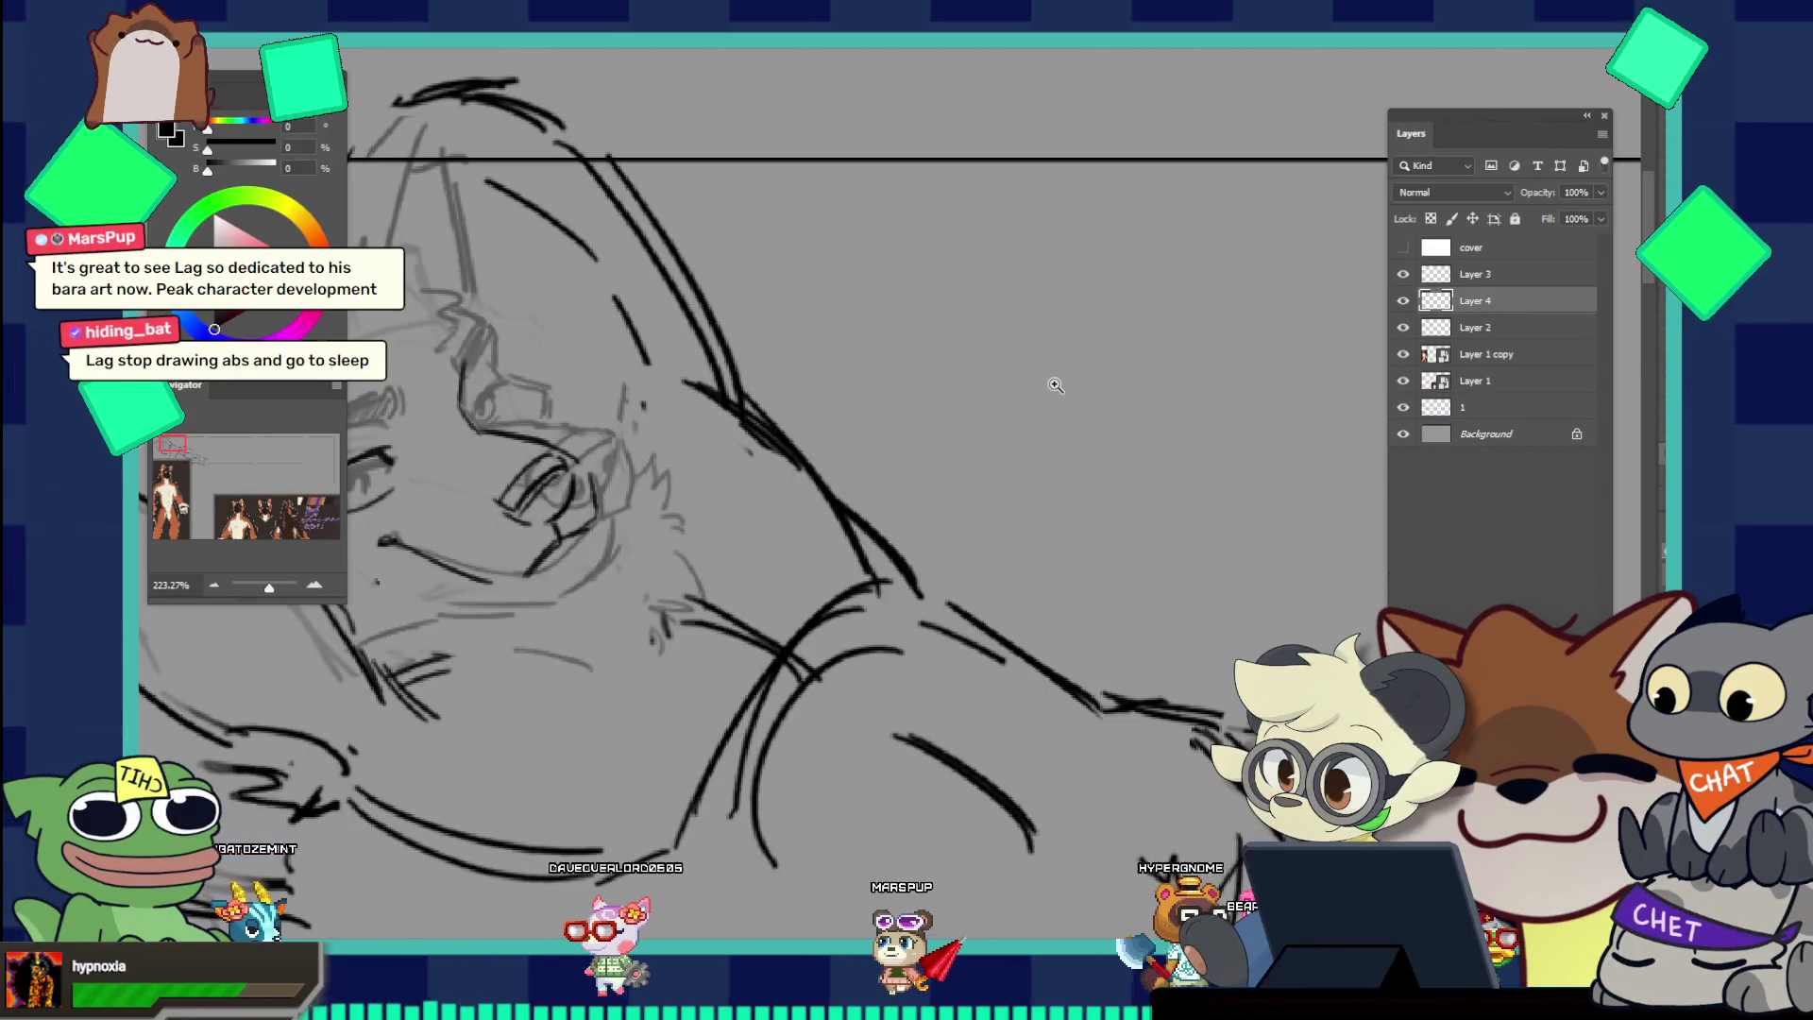
pyautogui.moveTo(784, 538)
pyautogui.mouseDown()
pyautogui.moveTo(673, 534)
pyautogui.moveTo(683, 521)
pyautogui.mouseUp()
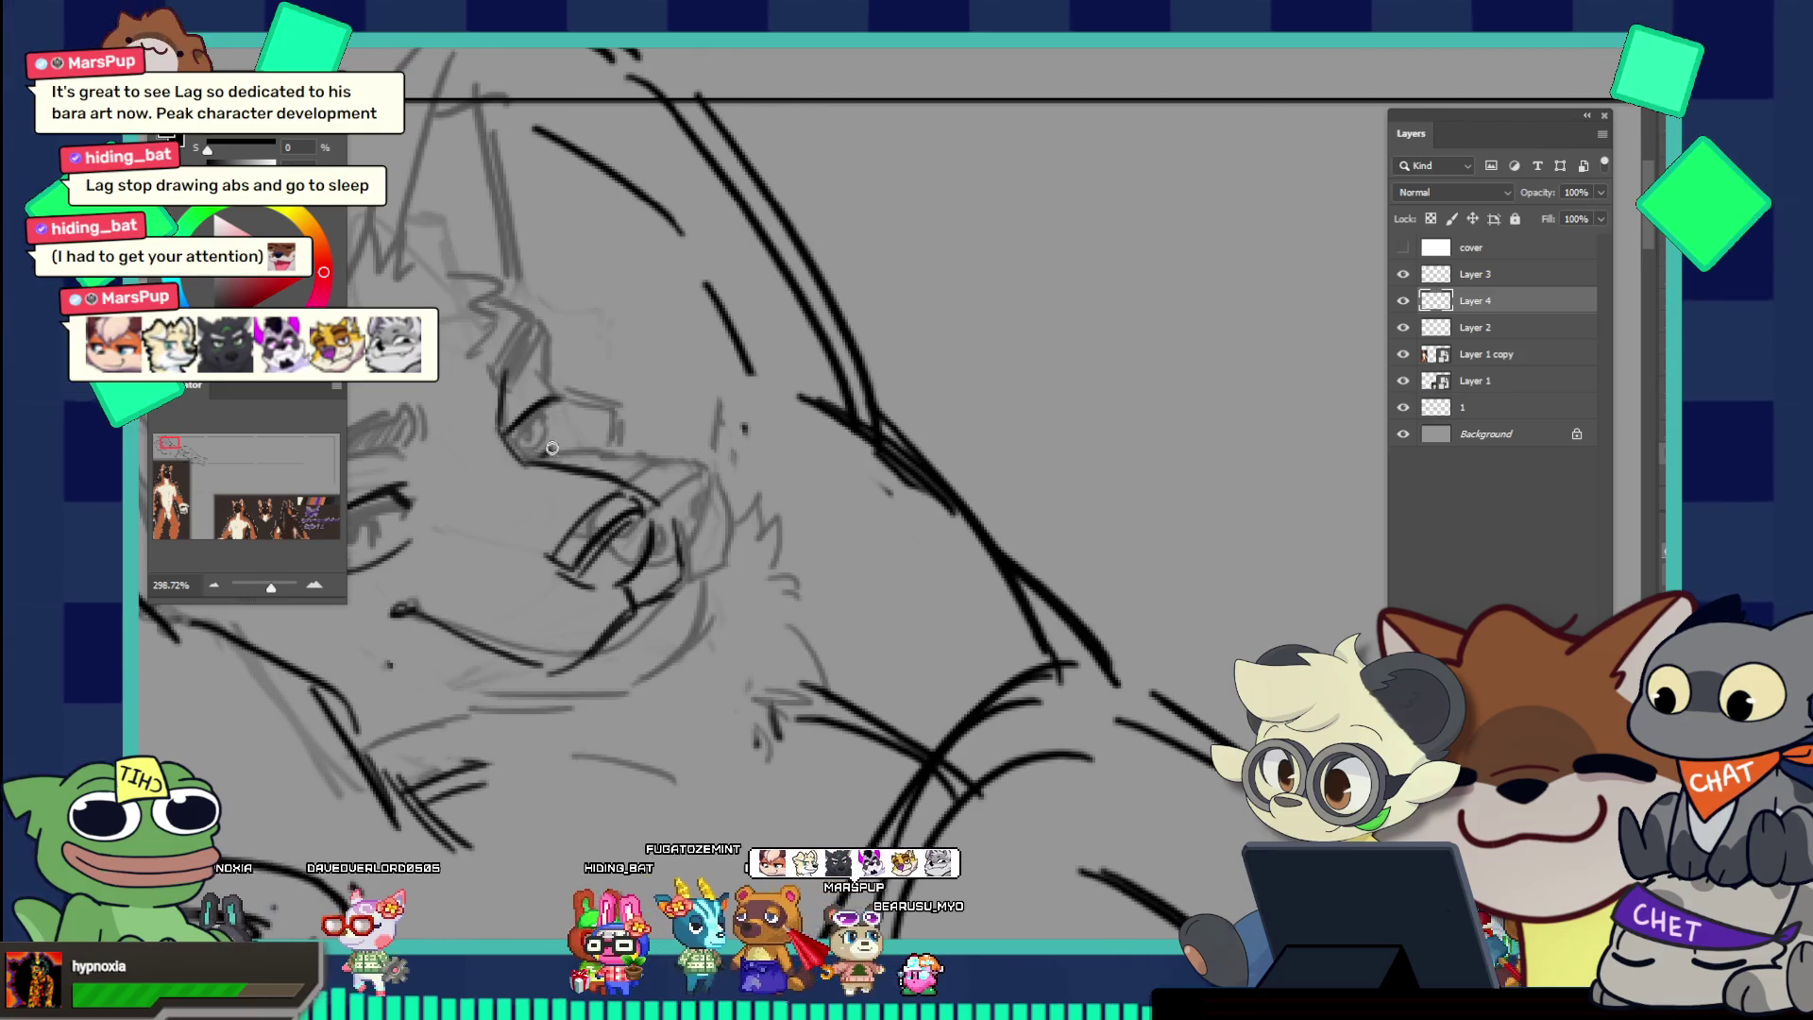
pyautogui.hotkey('ctrl', '0')
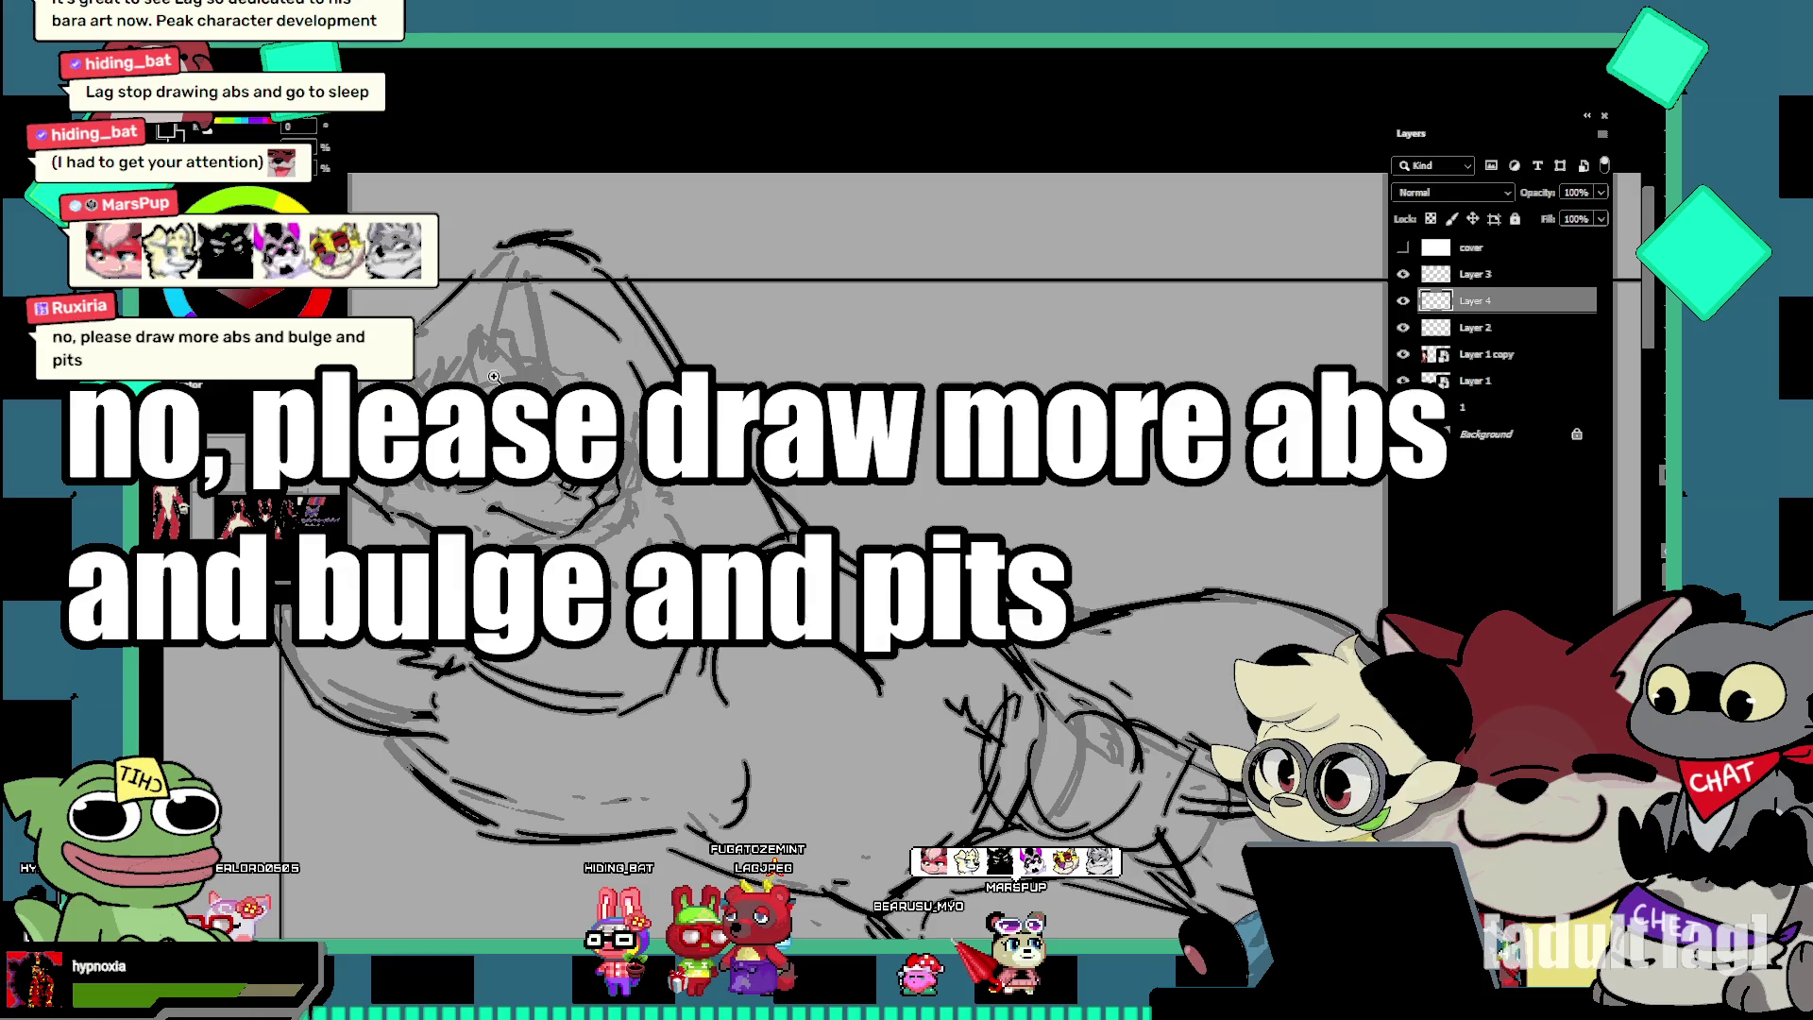
pyautogui.moveTo(494, 377); pyautogui.dragTo(554, 474)
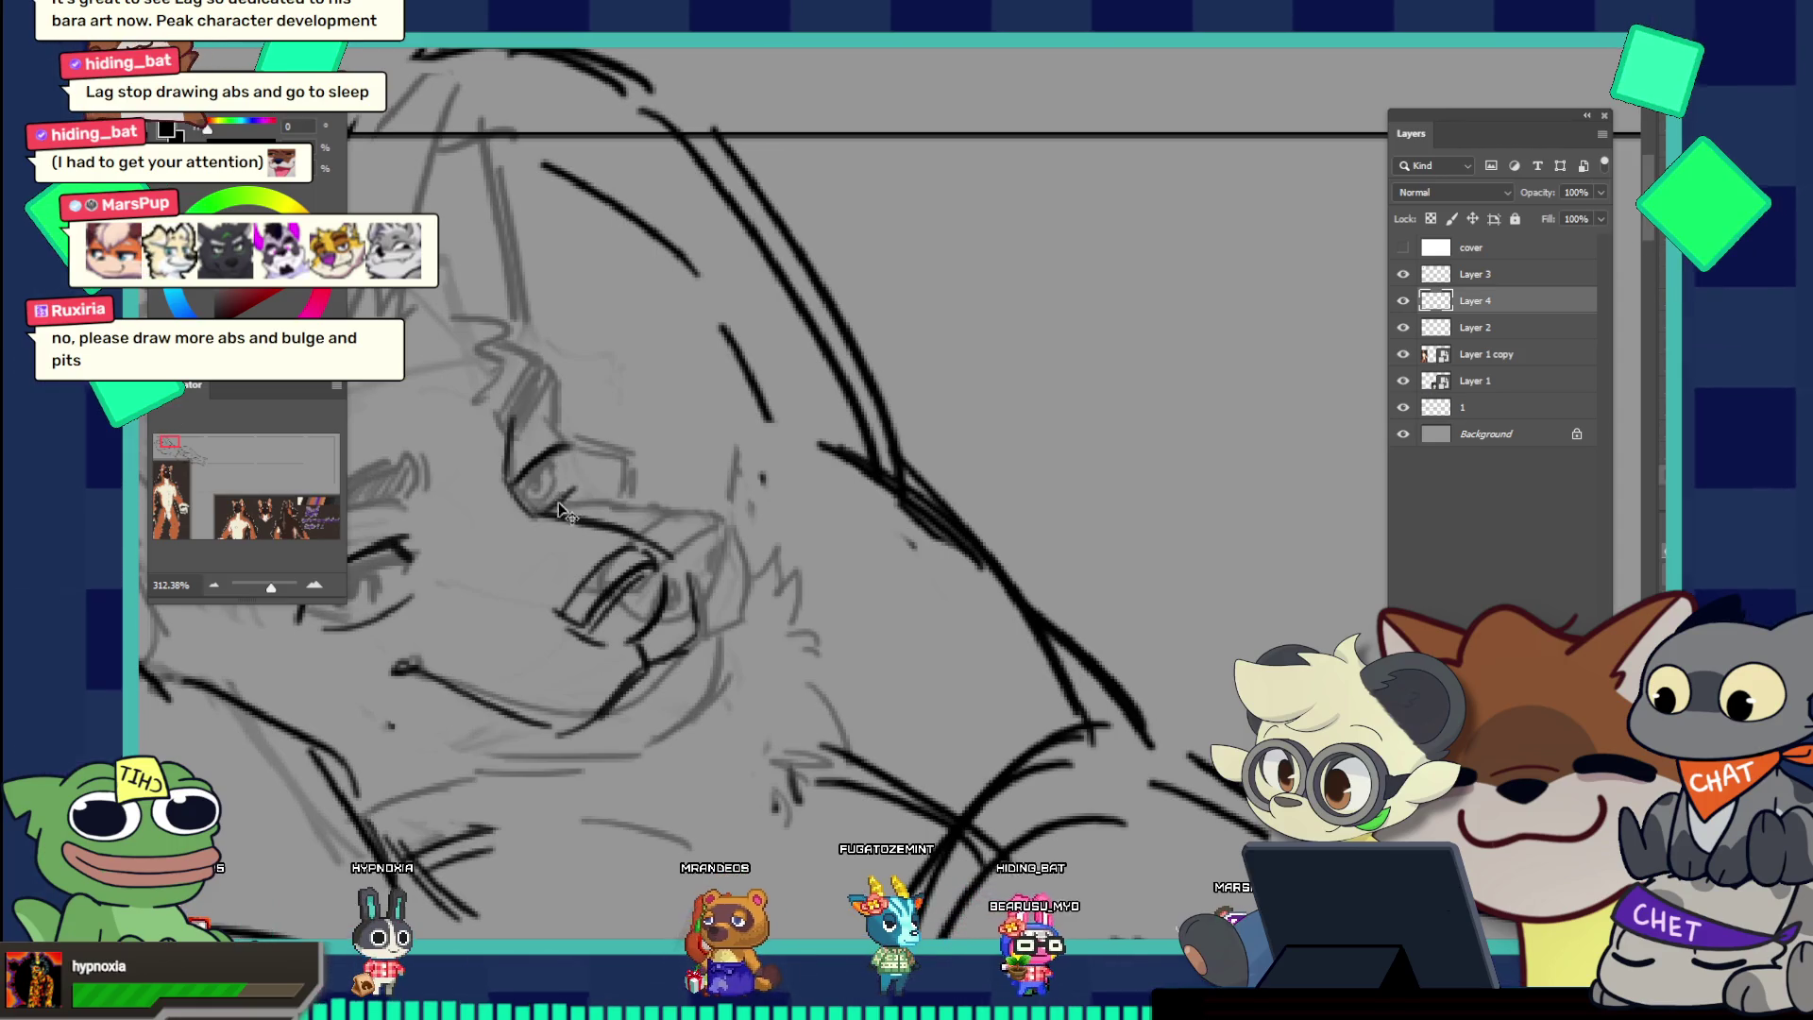
pyautogui.moveTo(569, 500)
pyautogui.mouseDown()
pyautogui.moveTo(483, 418)
pyautogui.moveTo(634, 472)
pyautogui.moveTo(636, 427)
pyautogui.mouseUp()
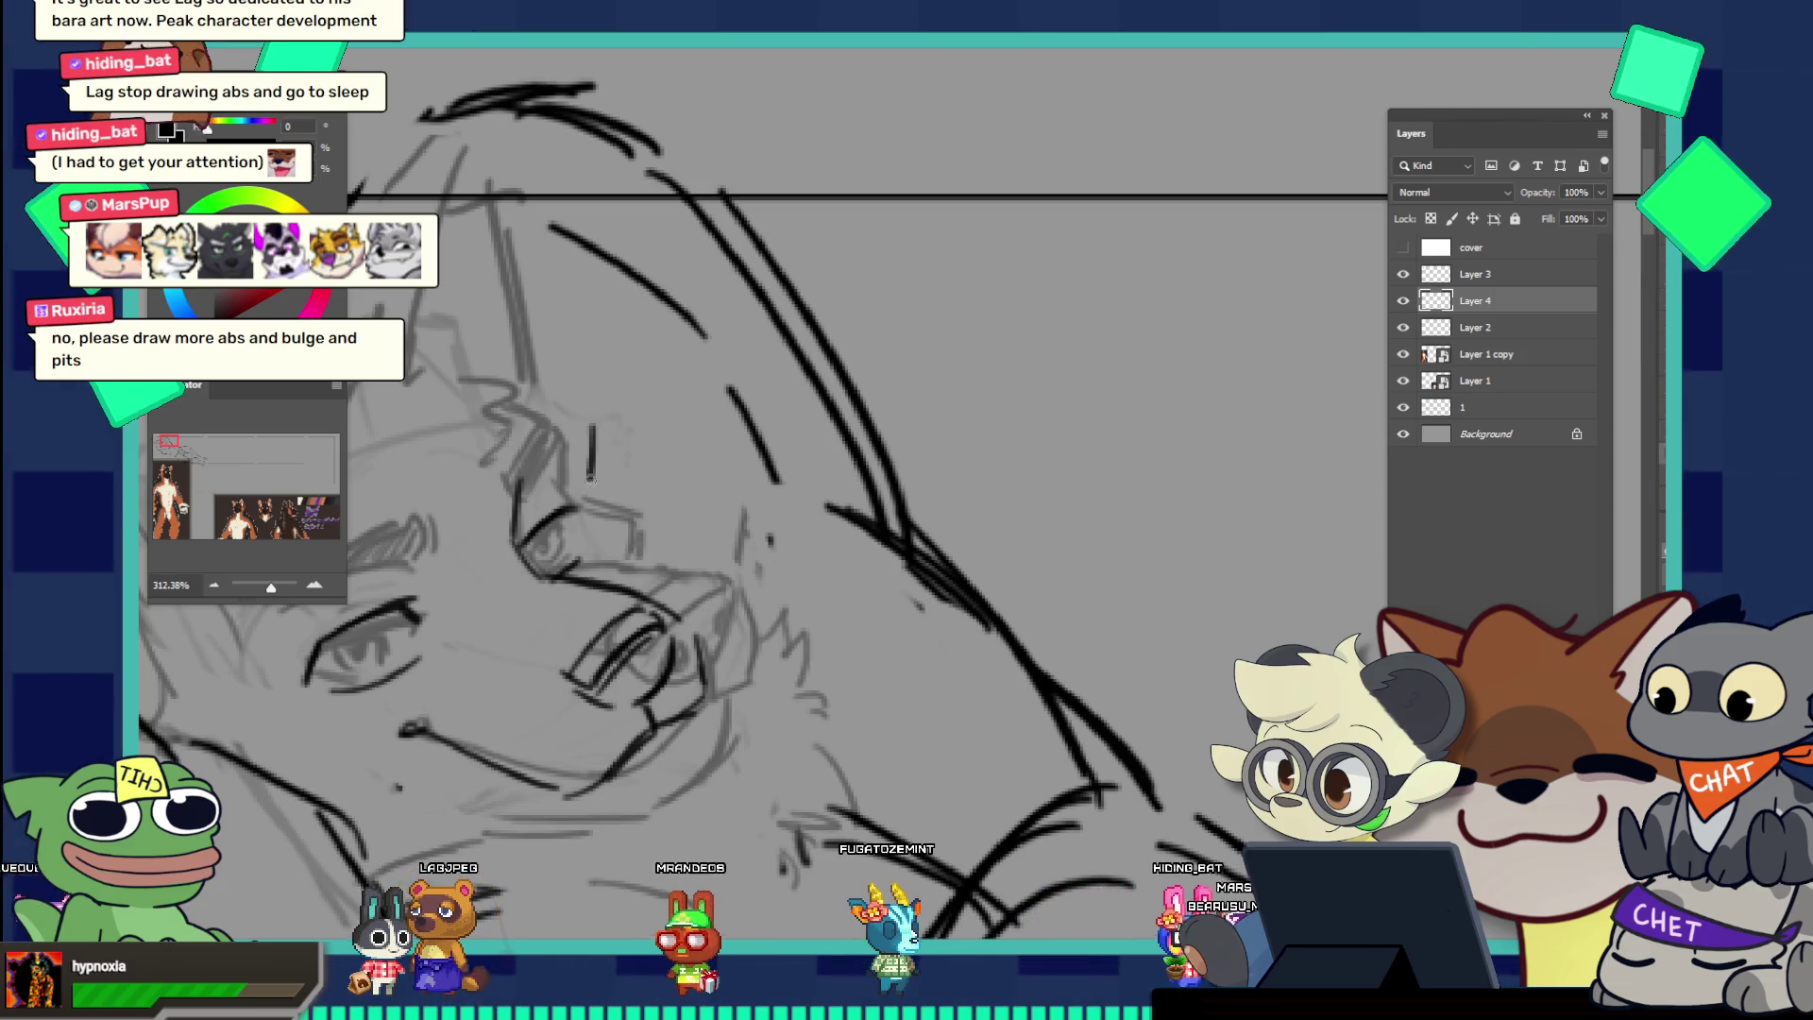
# Step: Add short diagonal and vertical refining strokes to the face, undoing the misplaced ones
pyautogui.moveTo(588, 429); pyautogui.dragTo(597, 463)
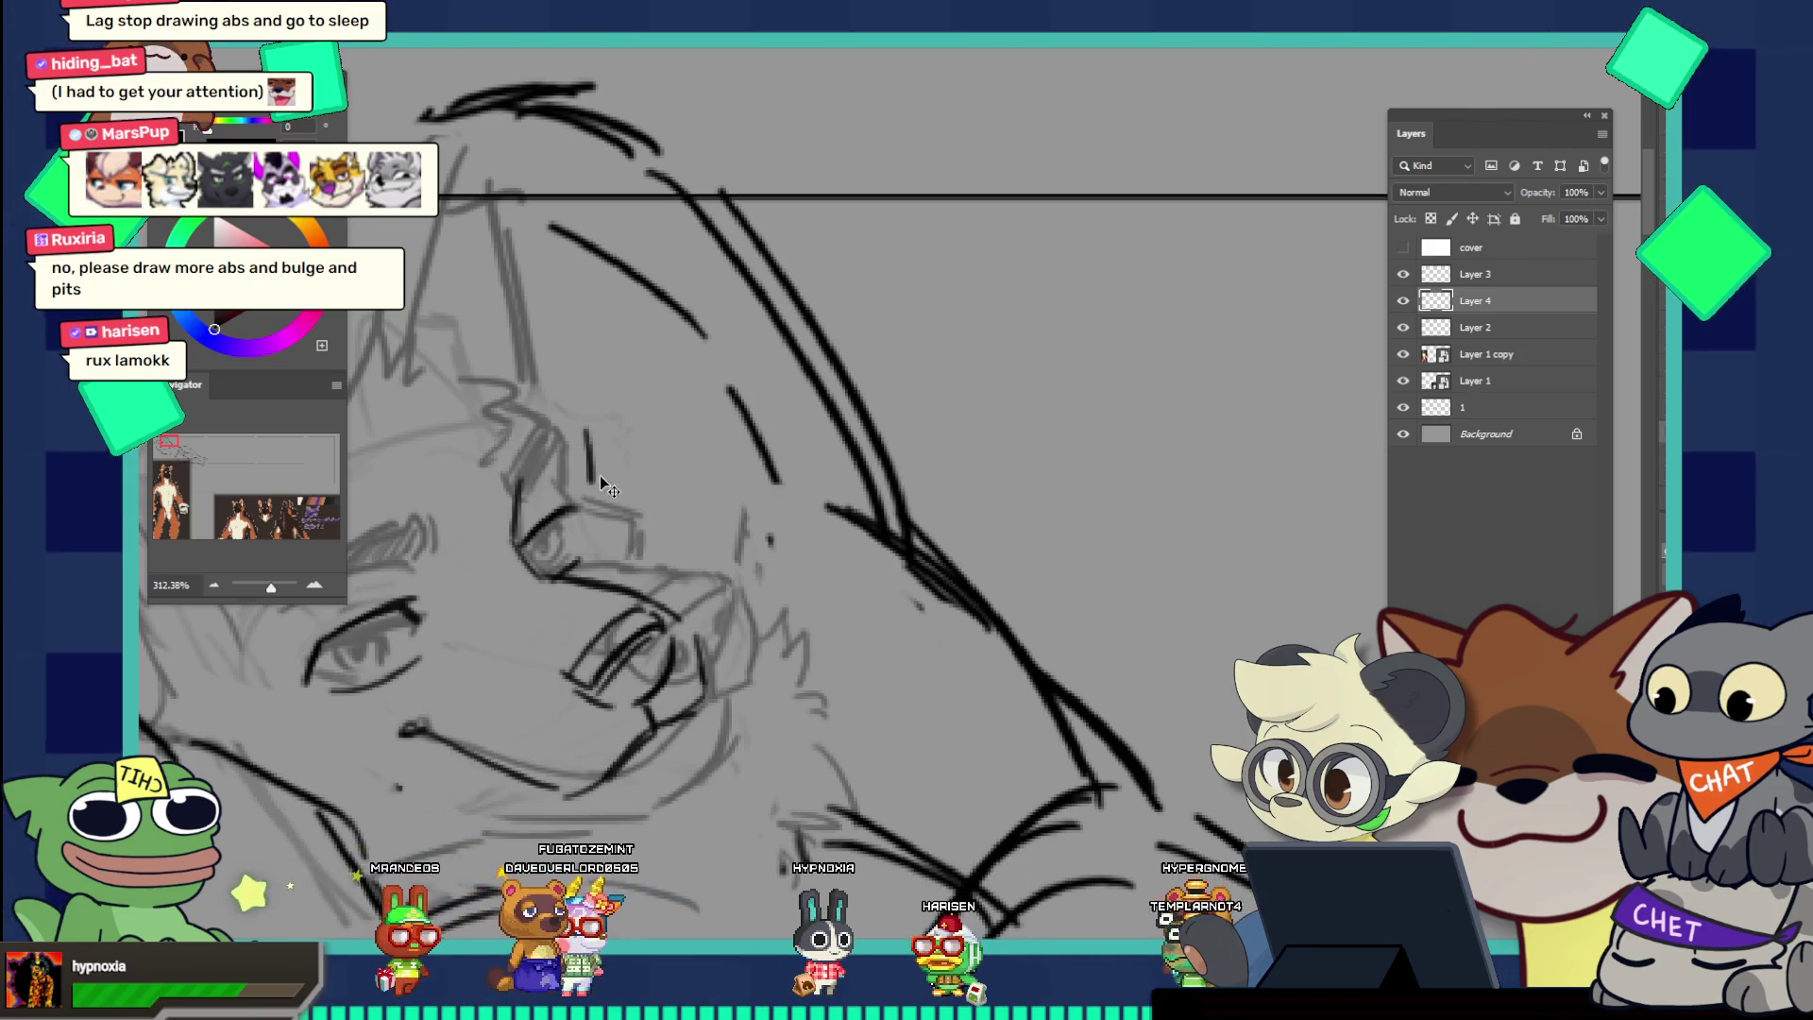
pyautogui.hotkey('ctrl', 'z')
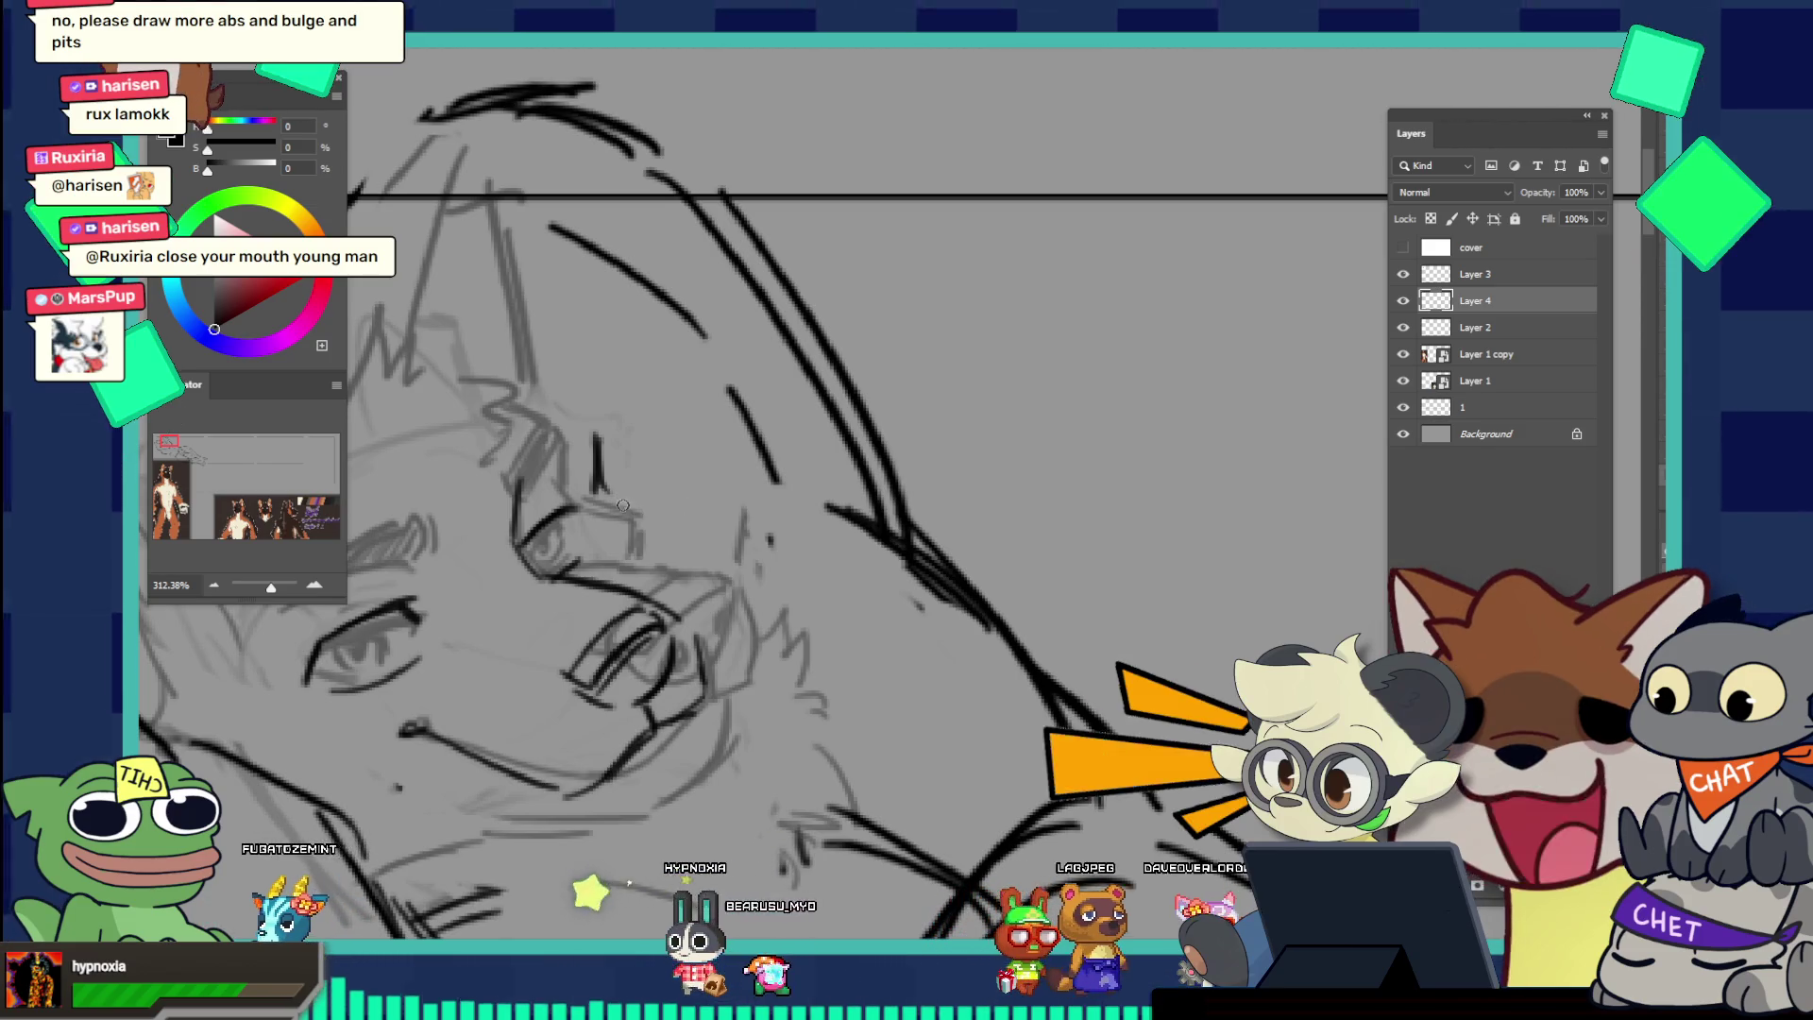
pyautogui.moveTo(598, 488); pyautogui.dragTo(623, 508)
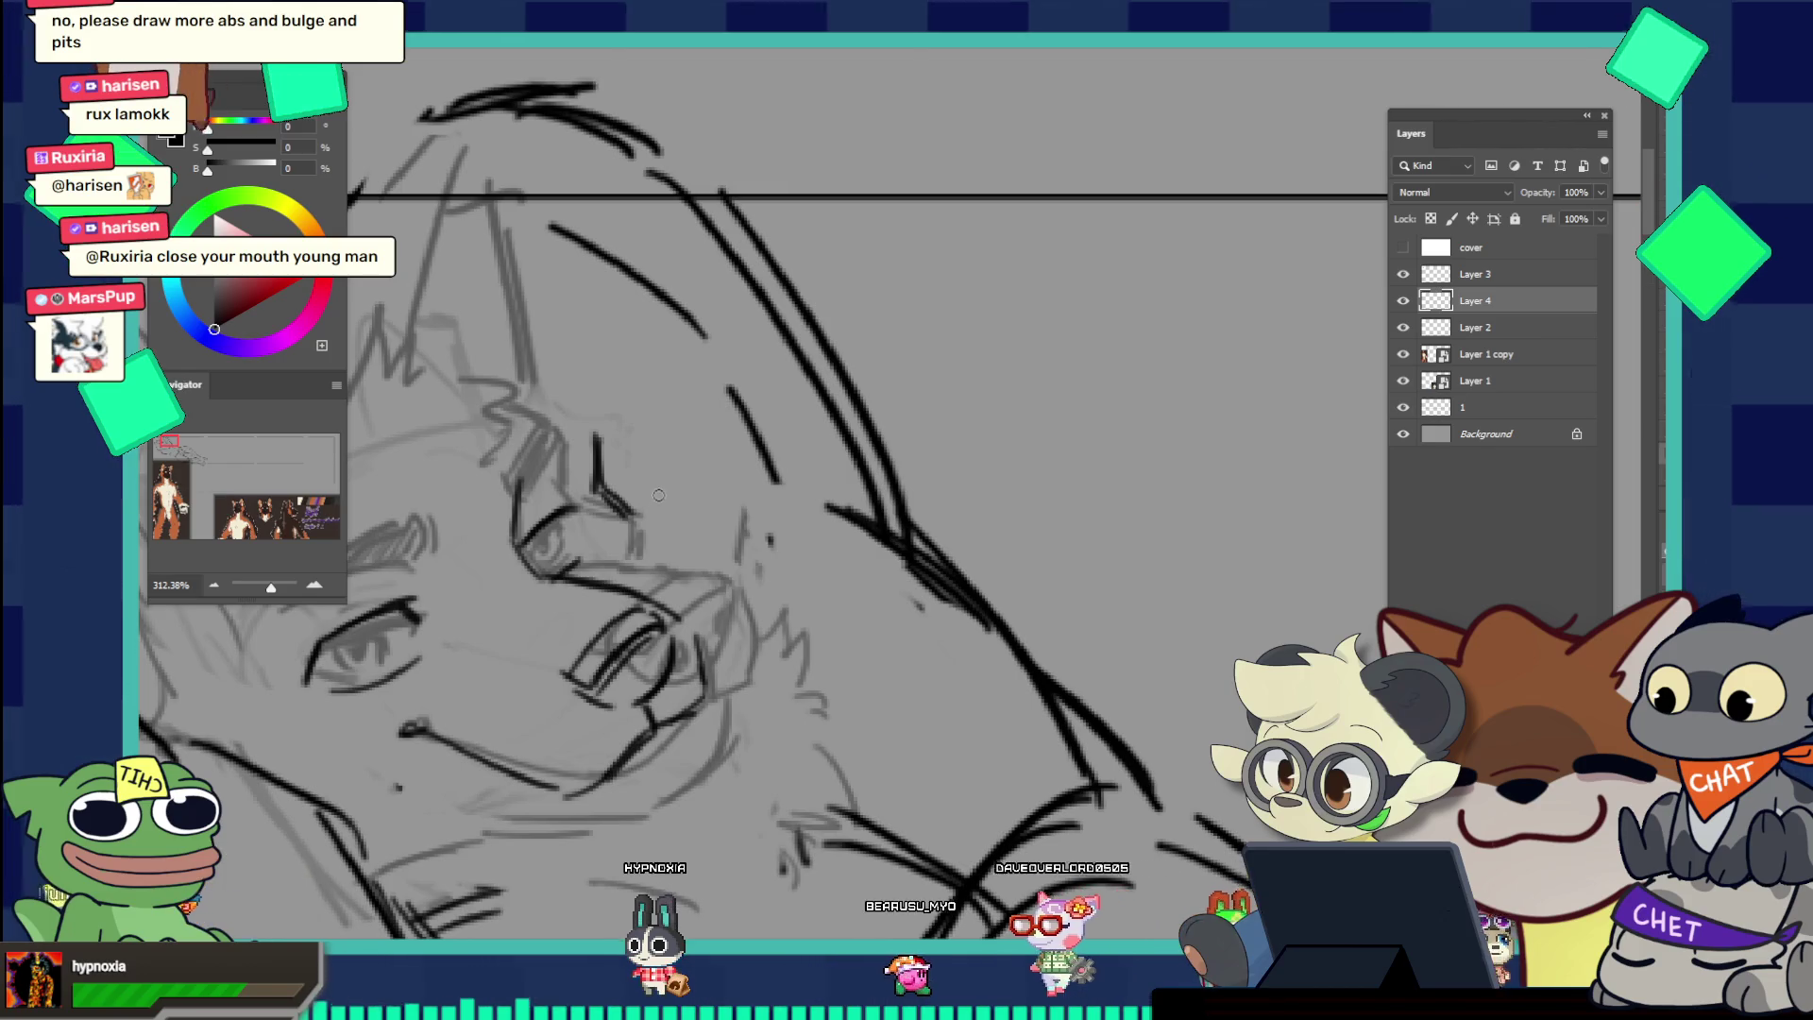
pyautogui.moveTo(633, 509)
pyautogui.mouseDown()
pyautogui.moveTo(702, 514)
pyautogui.moveTo(696, 497)
pyautogui.moveTo(703, 590)
pyautogui.mouseUp()
pyautogui.hotkey('ctrl', 'z')
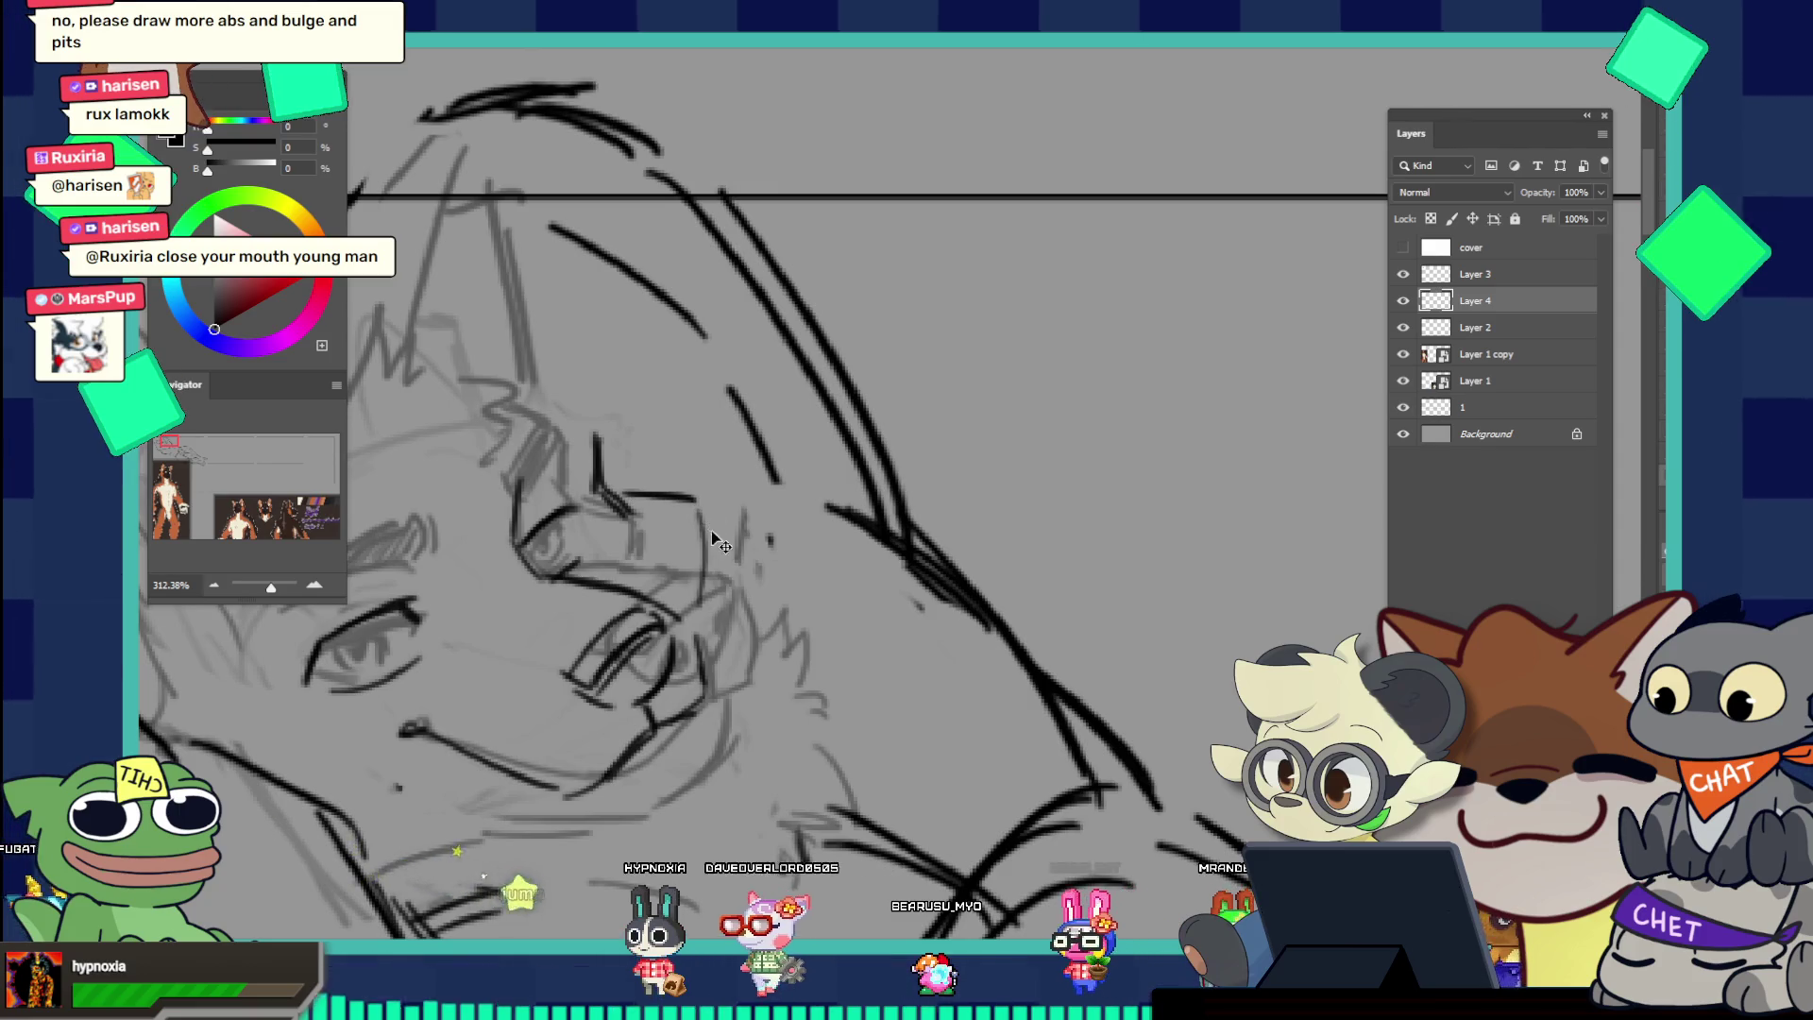
pyautogui.moveTo(711, 510); pyautogui.dragTo(715, 612)
pyautogui.moveTo(700, 507); pyautogui.dragTo(713, 590)
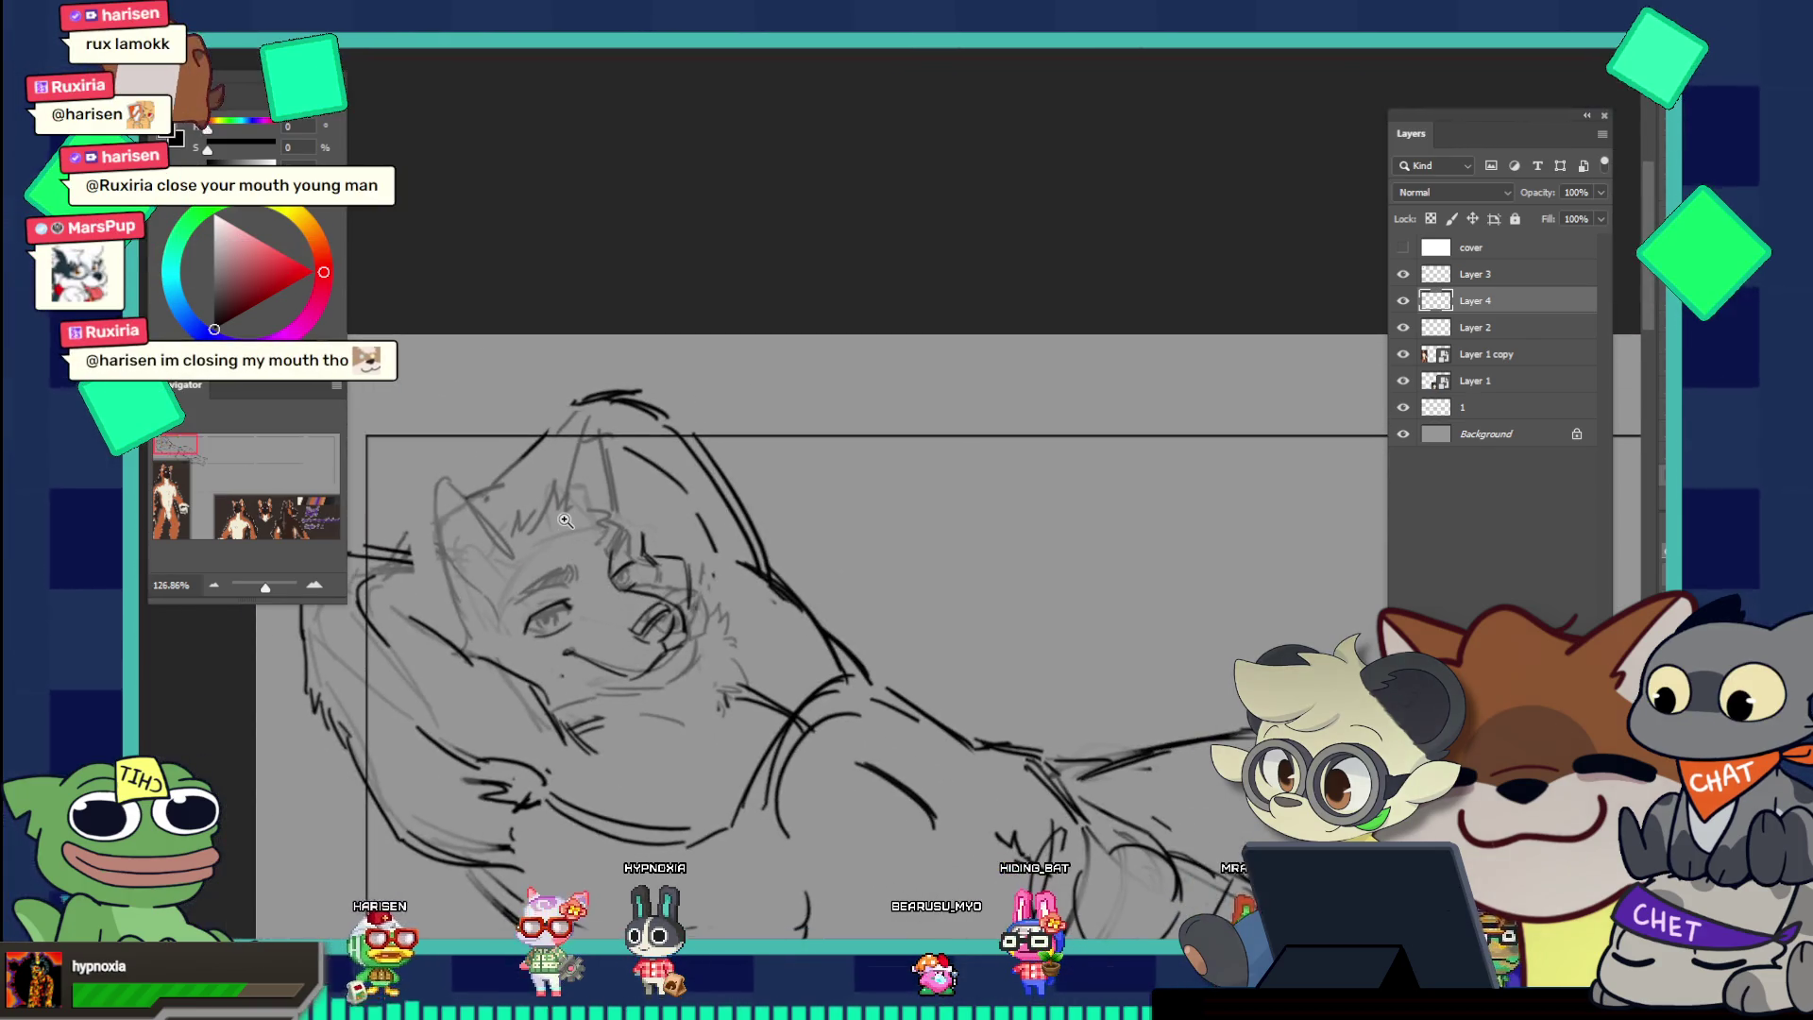
pyautogui.scroll(-5, 705, 636)
pyautogui.scroll(1, 686, 554)
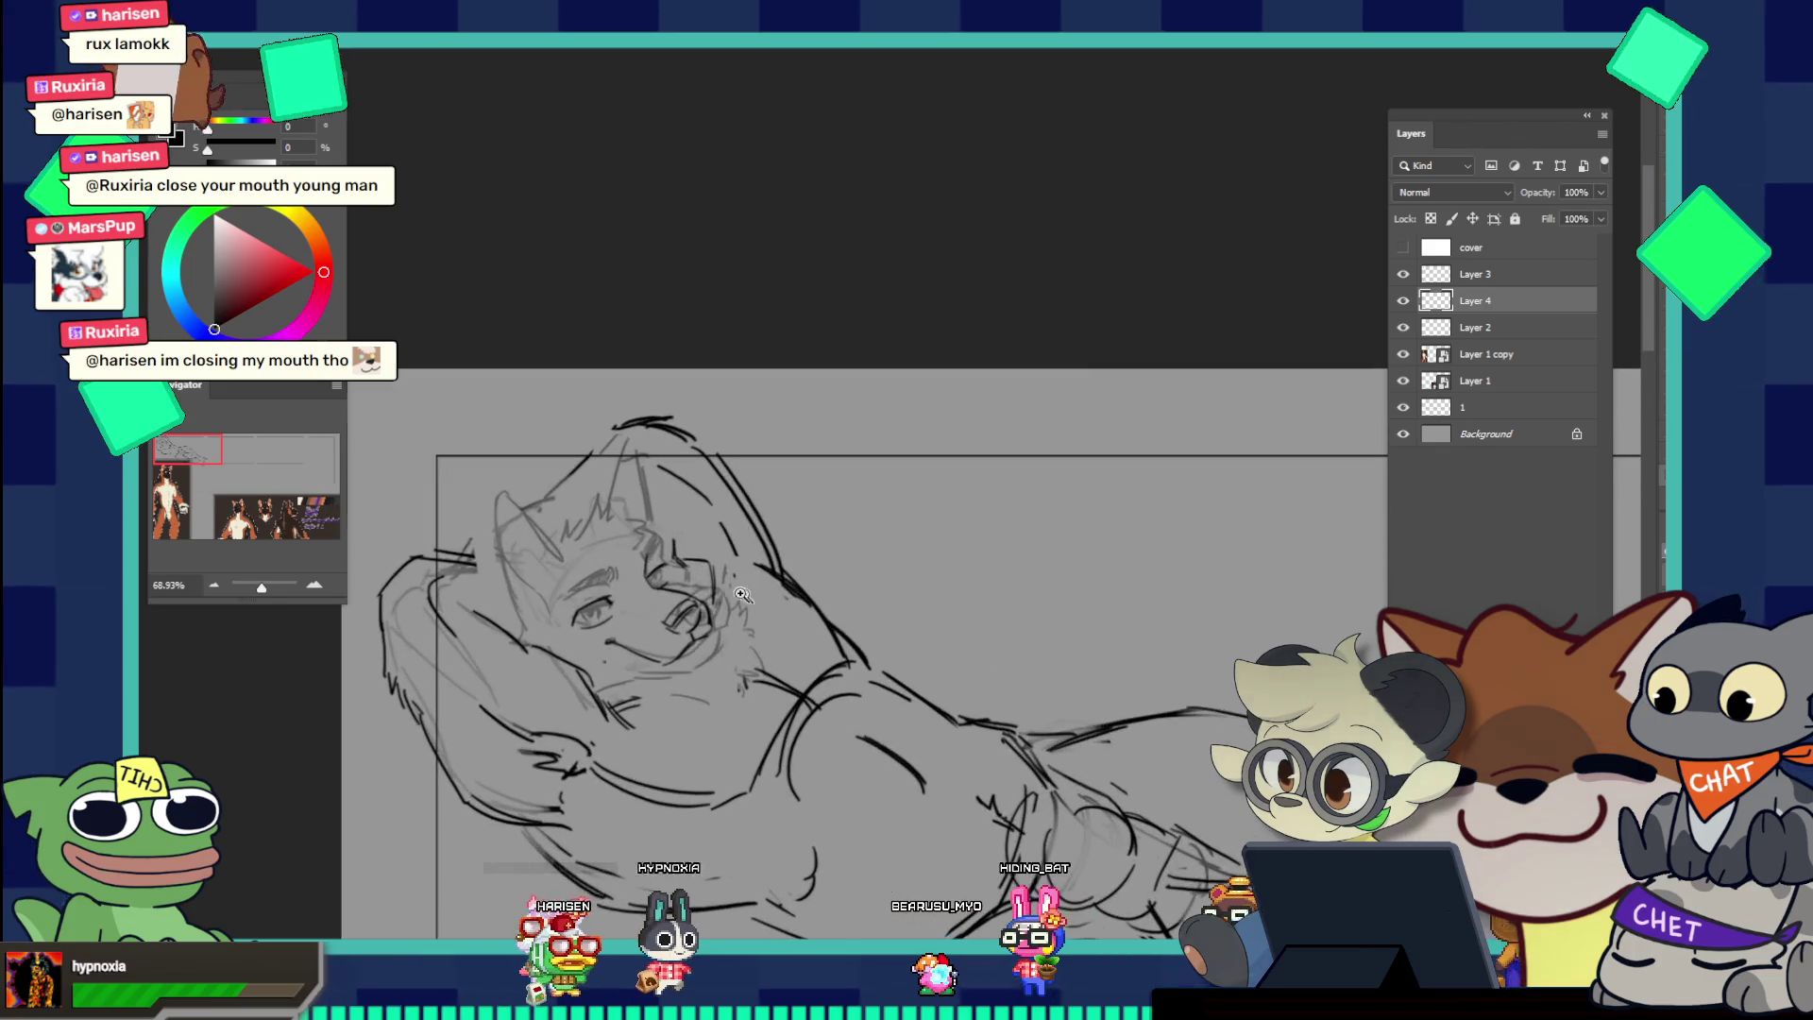
pyautogui.scroll(4, 682, 571)
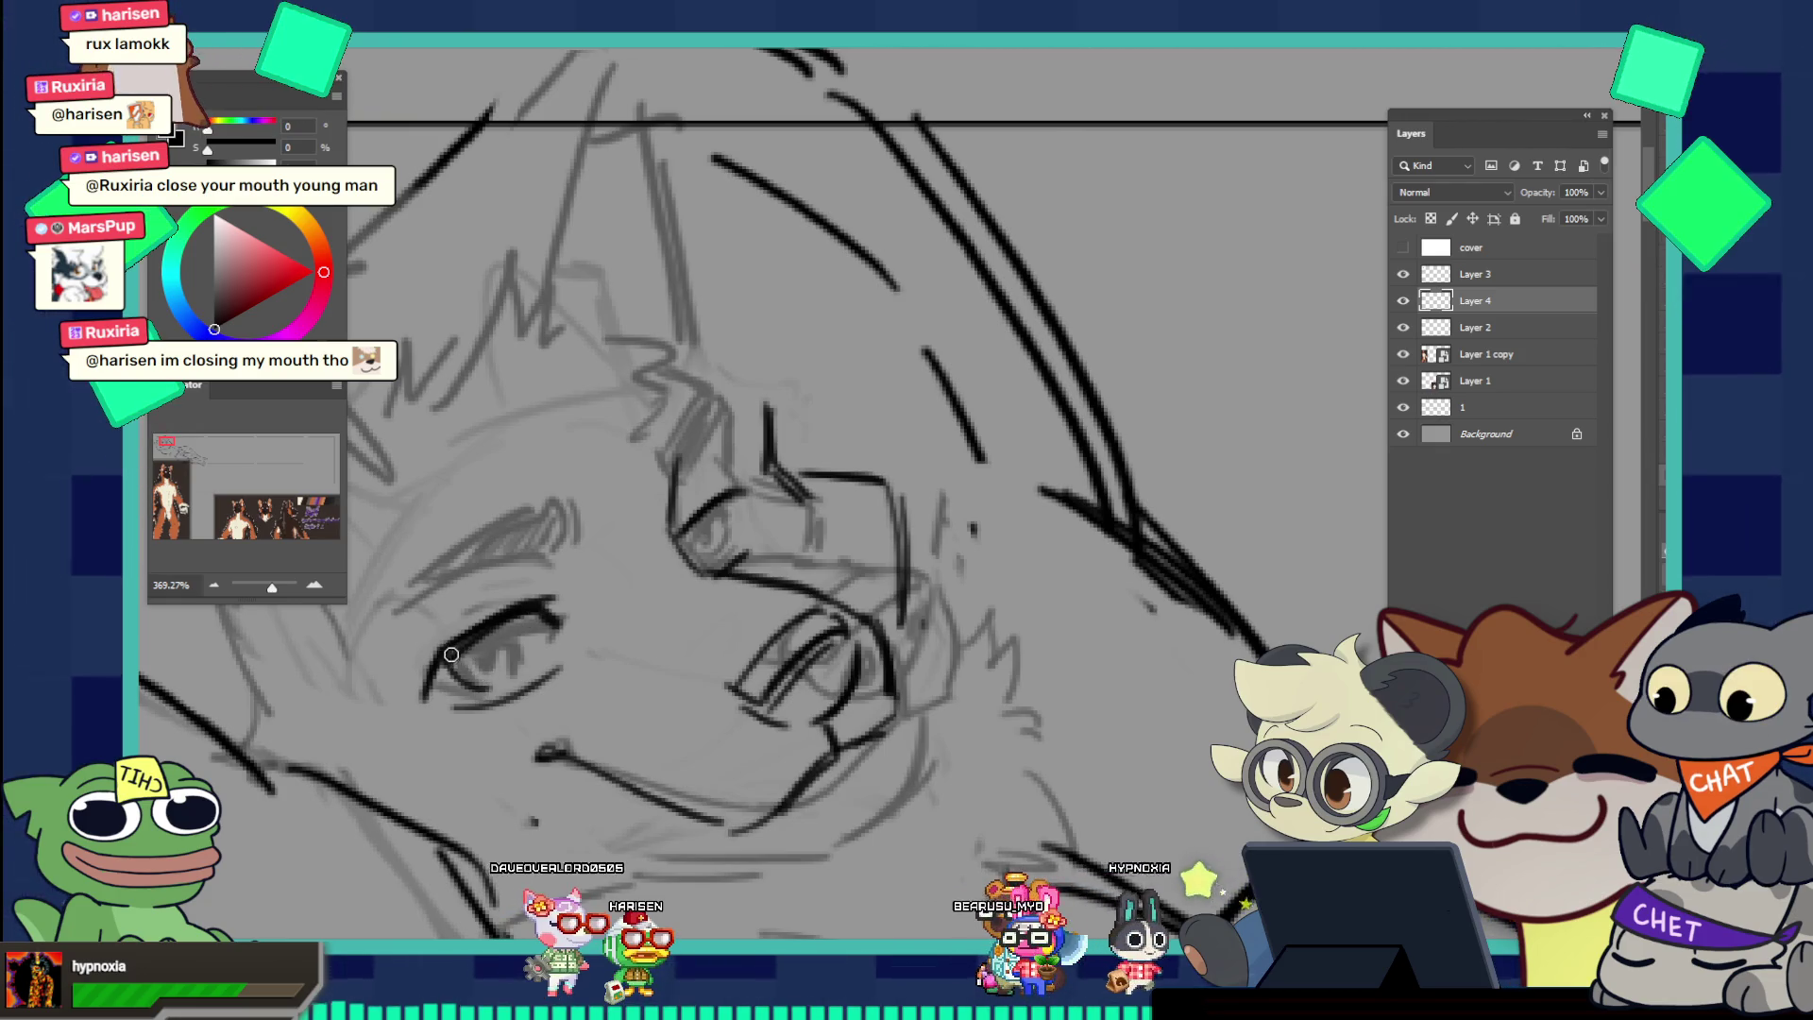
pyautogui.scroll(-3, 539, 656)
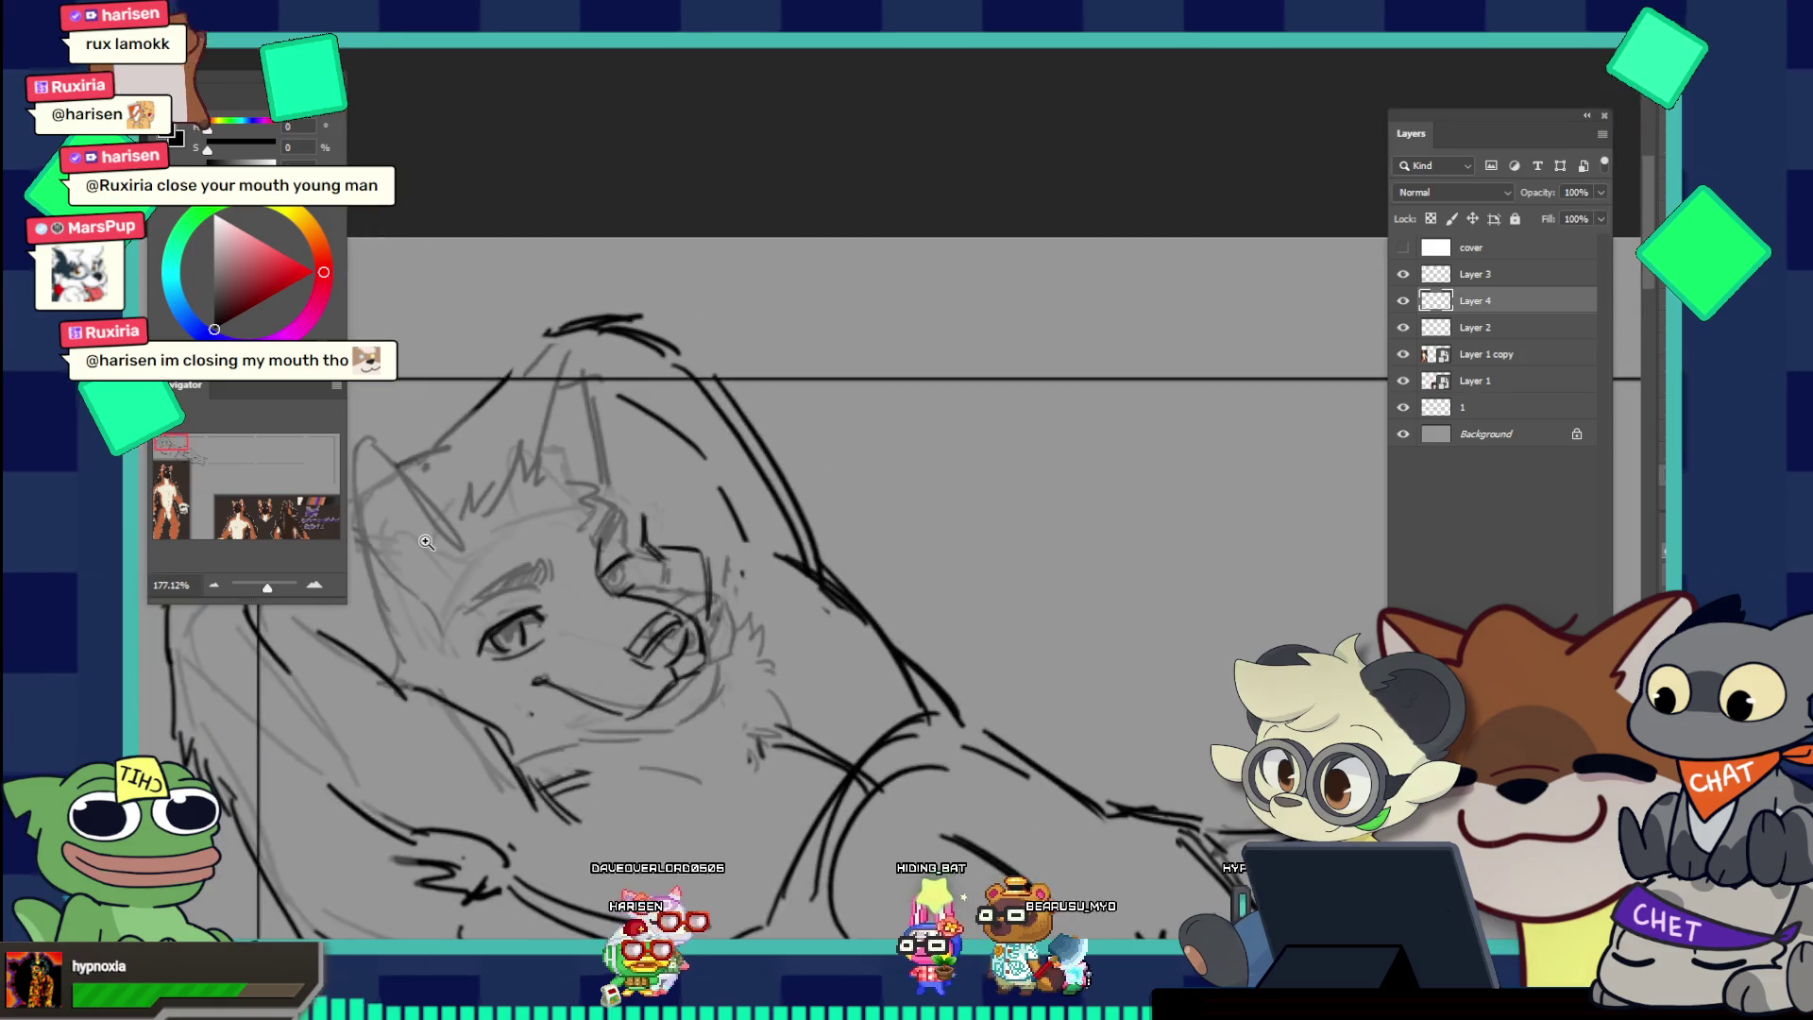
pyautogui.scroll(-2, 672, 589)
pyautogui.scroll(2, 673, 588)
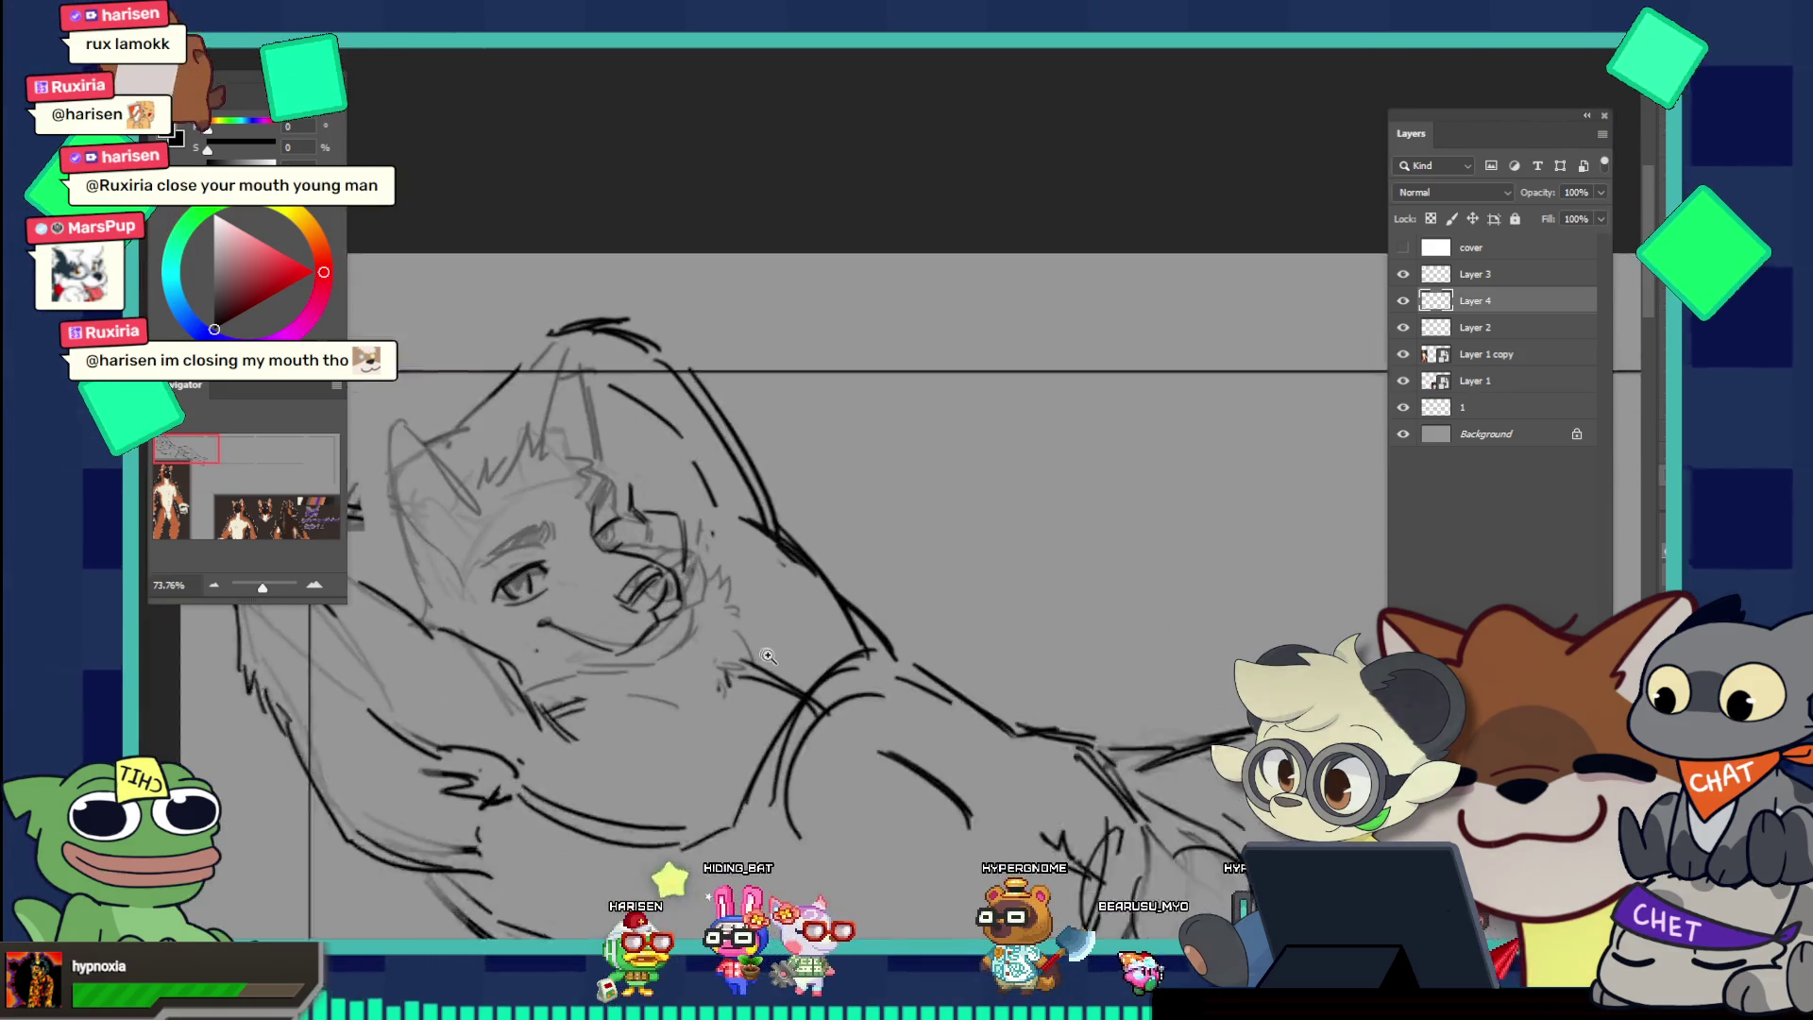
pyautogui.scroll(1, 699, 588)
pyautogui.scroll(1, 725, 587)
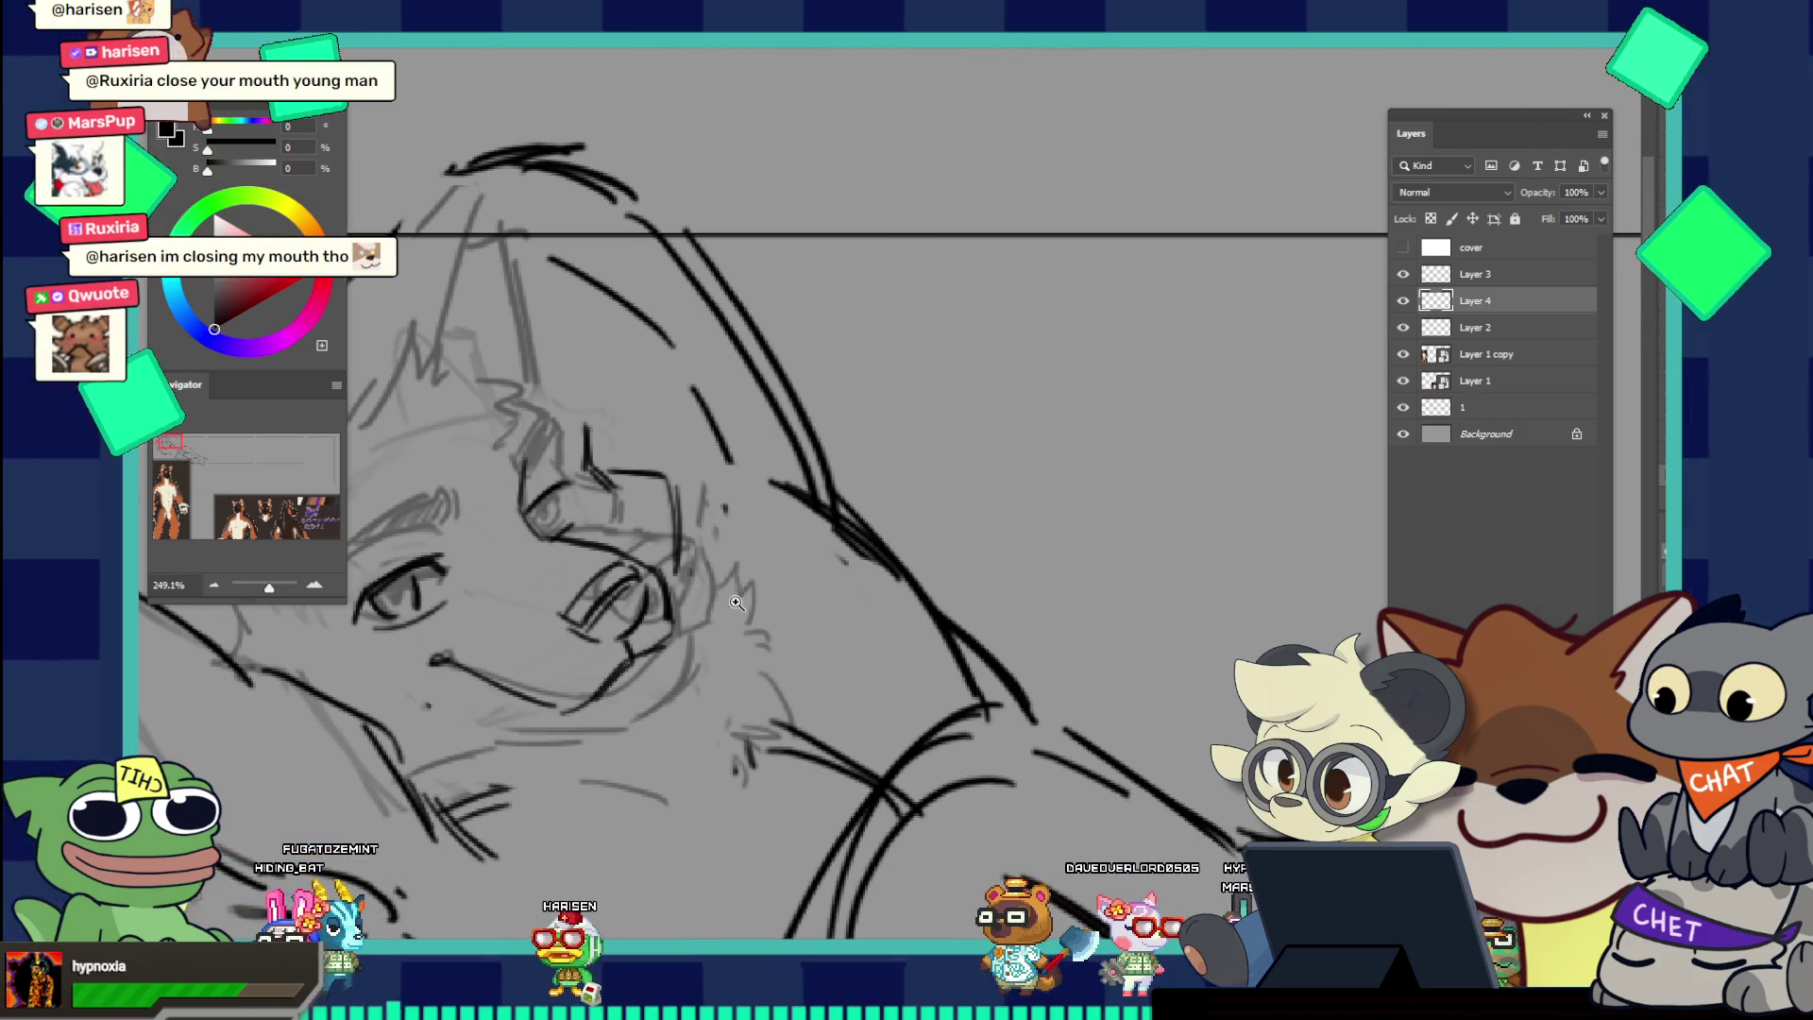
pyautogui.scroll(-2, 719, 559)
pyautogui.scroll(1, 675, 561)
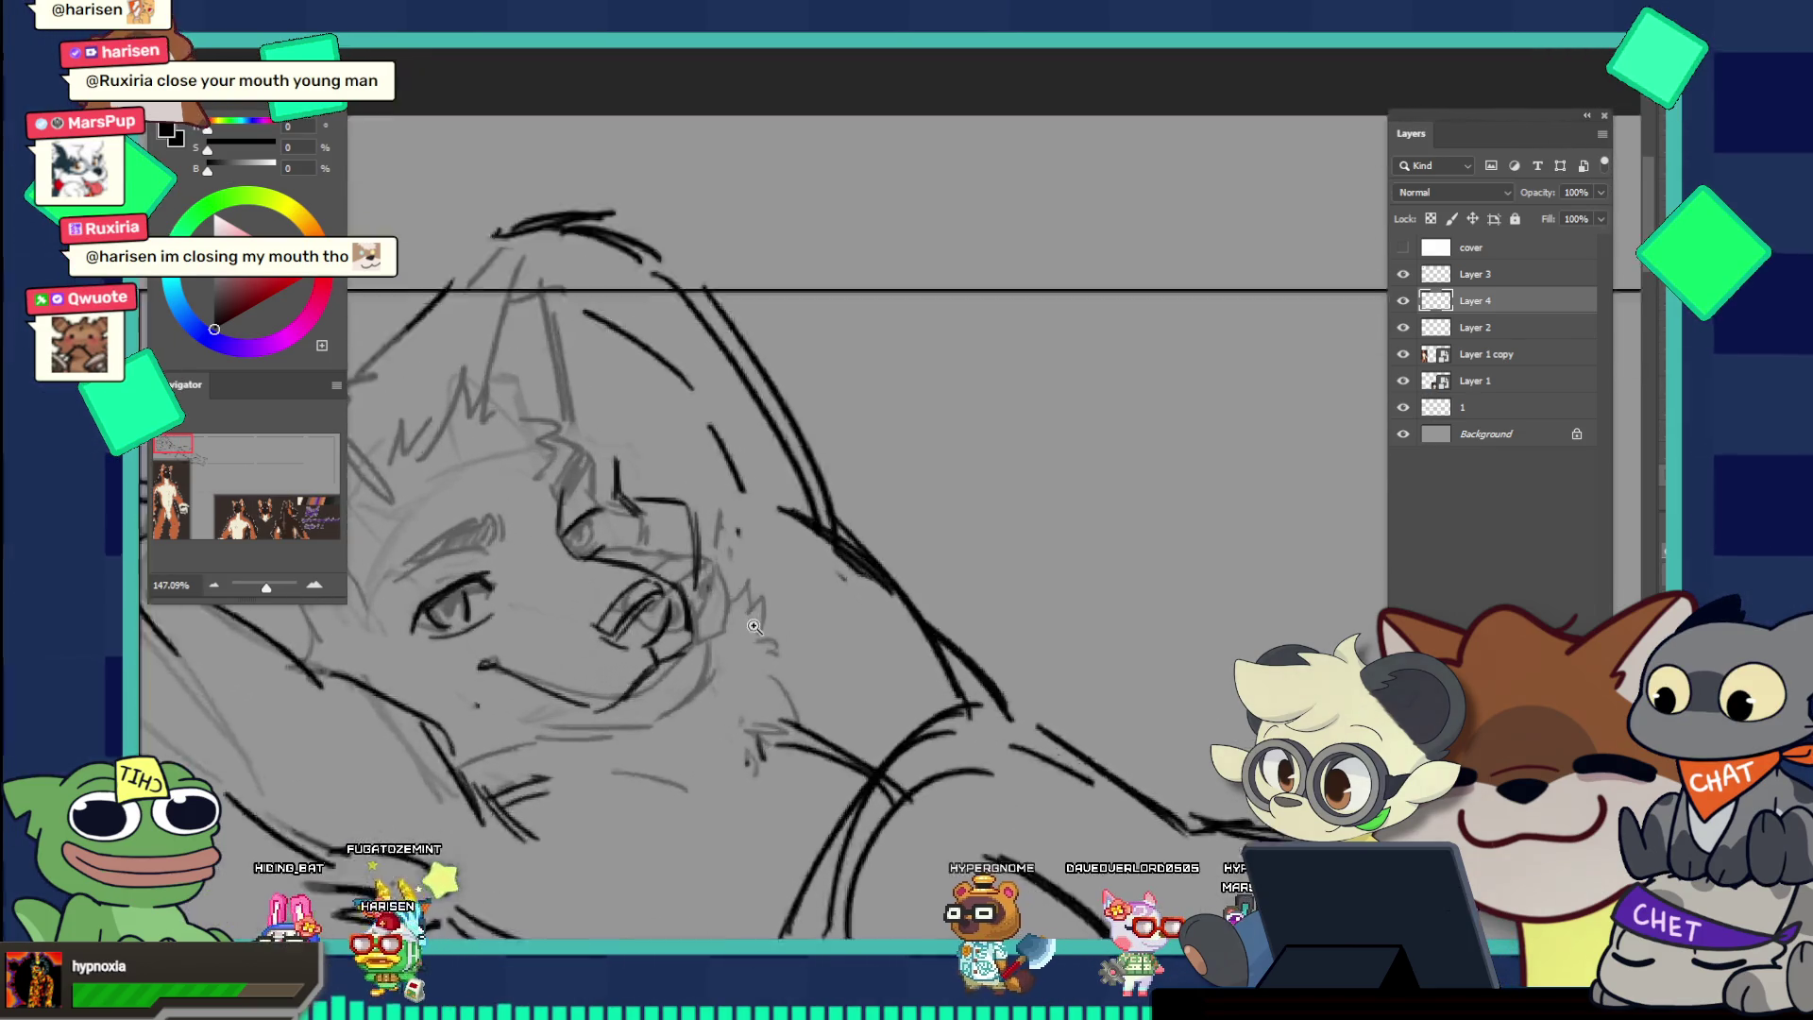
pyautogui.scroll(1, 713, 570)
pyautogui.scroll(1, 752, 580)
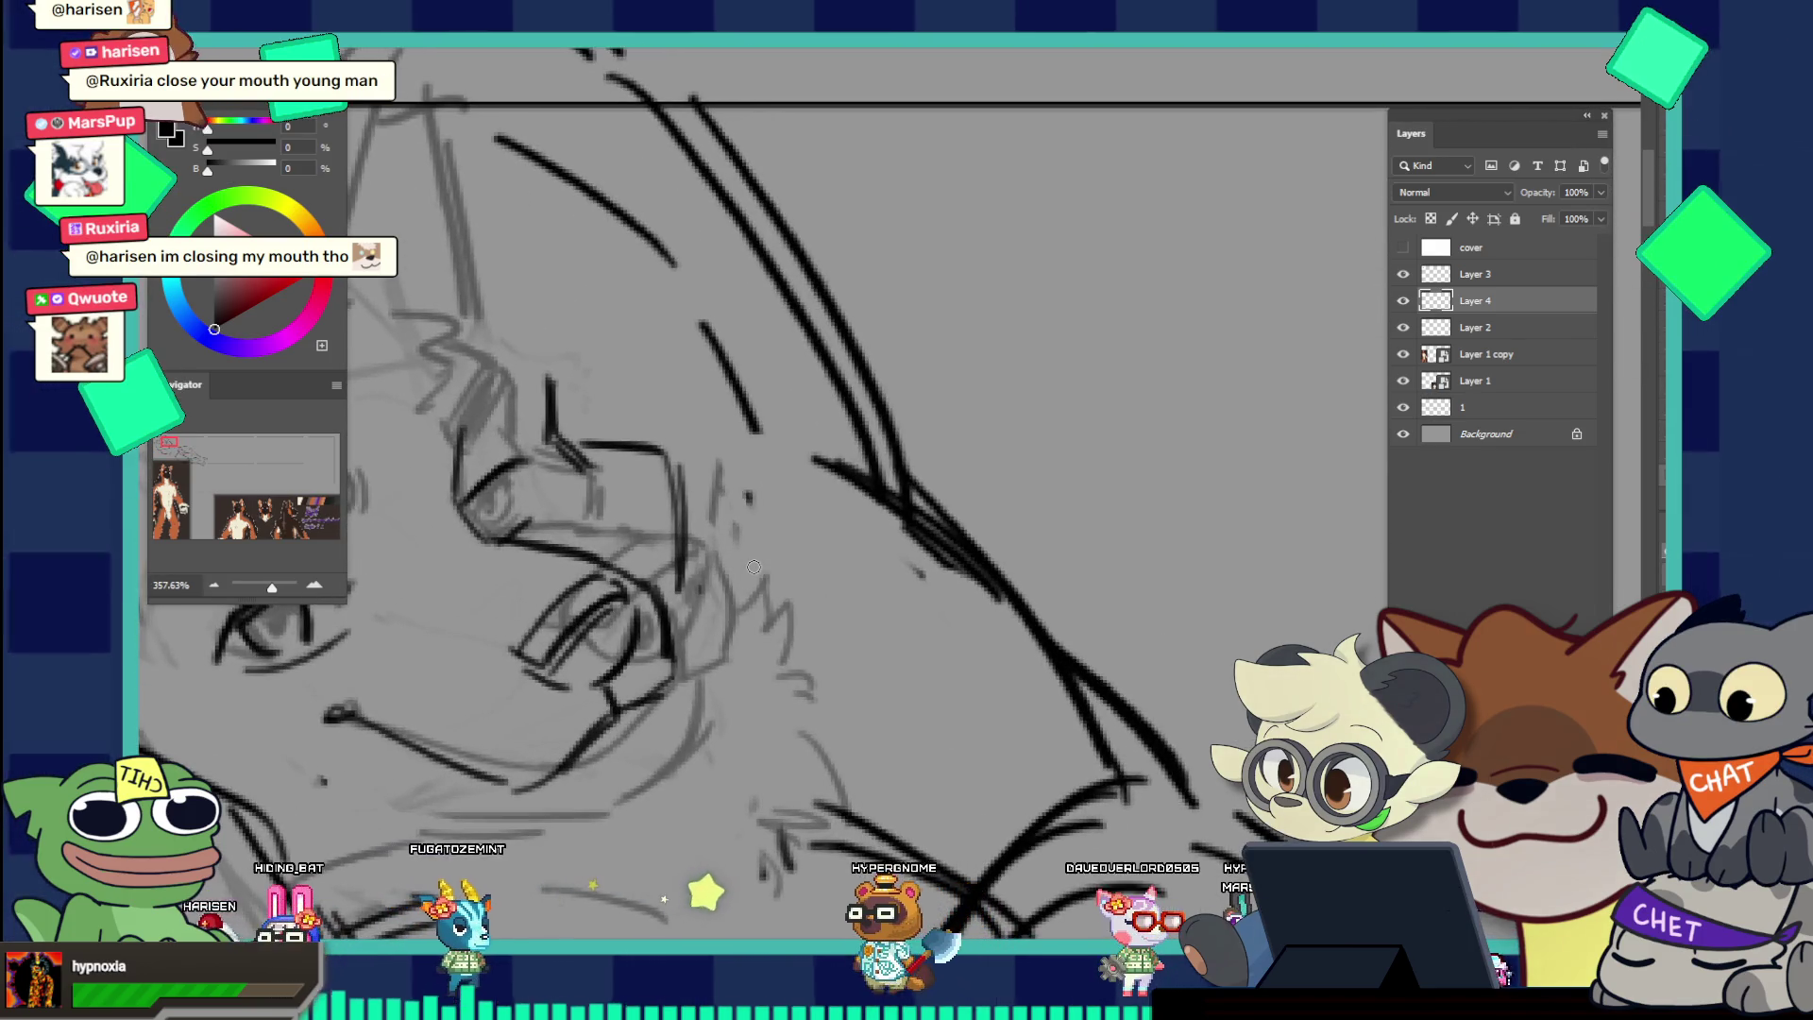
pyautogui.scroll(-3, 591, 616)
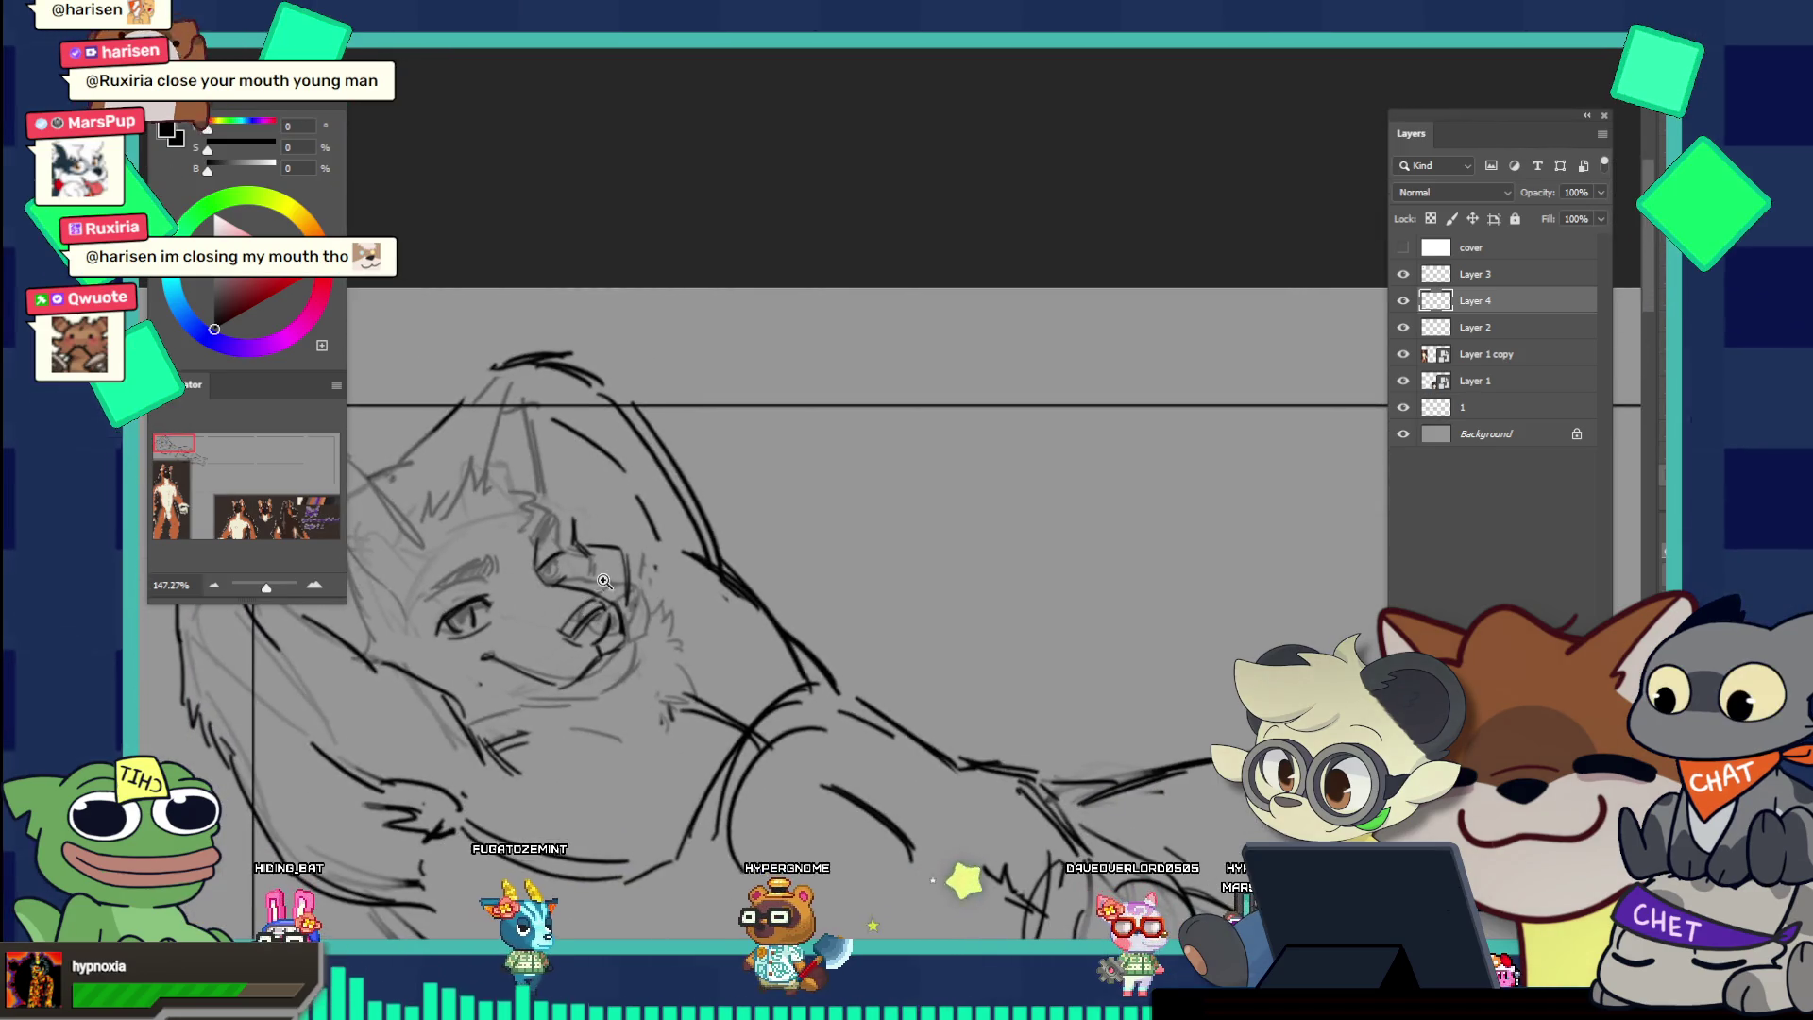
pyautogui.scroll(1, 644, 631)
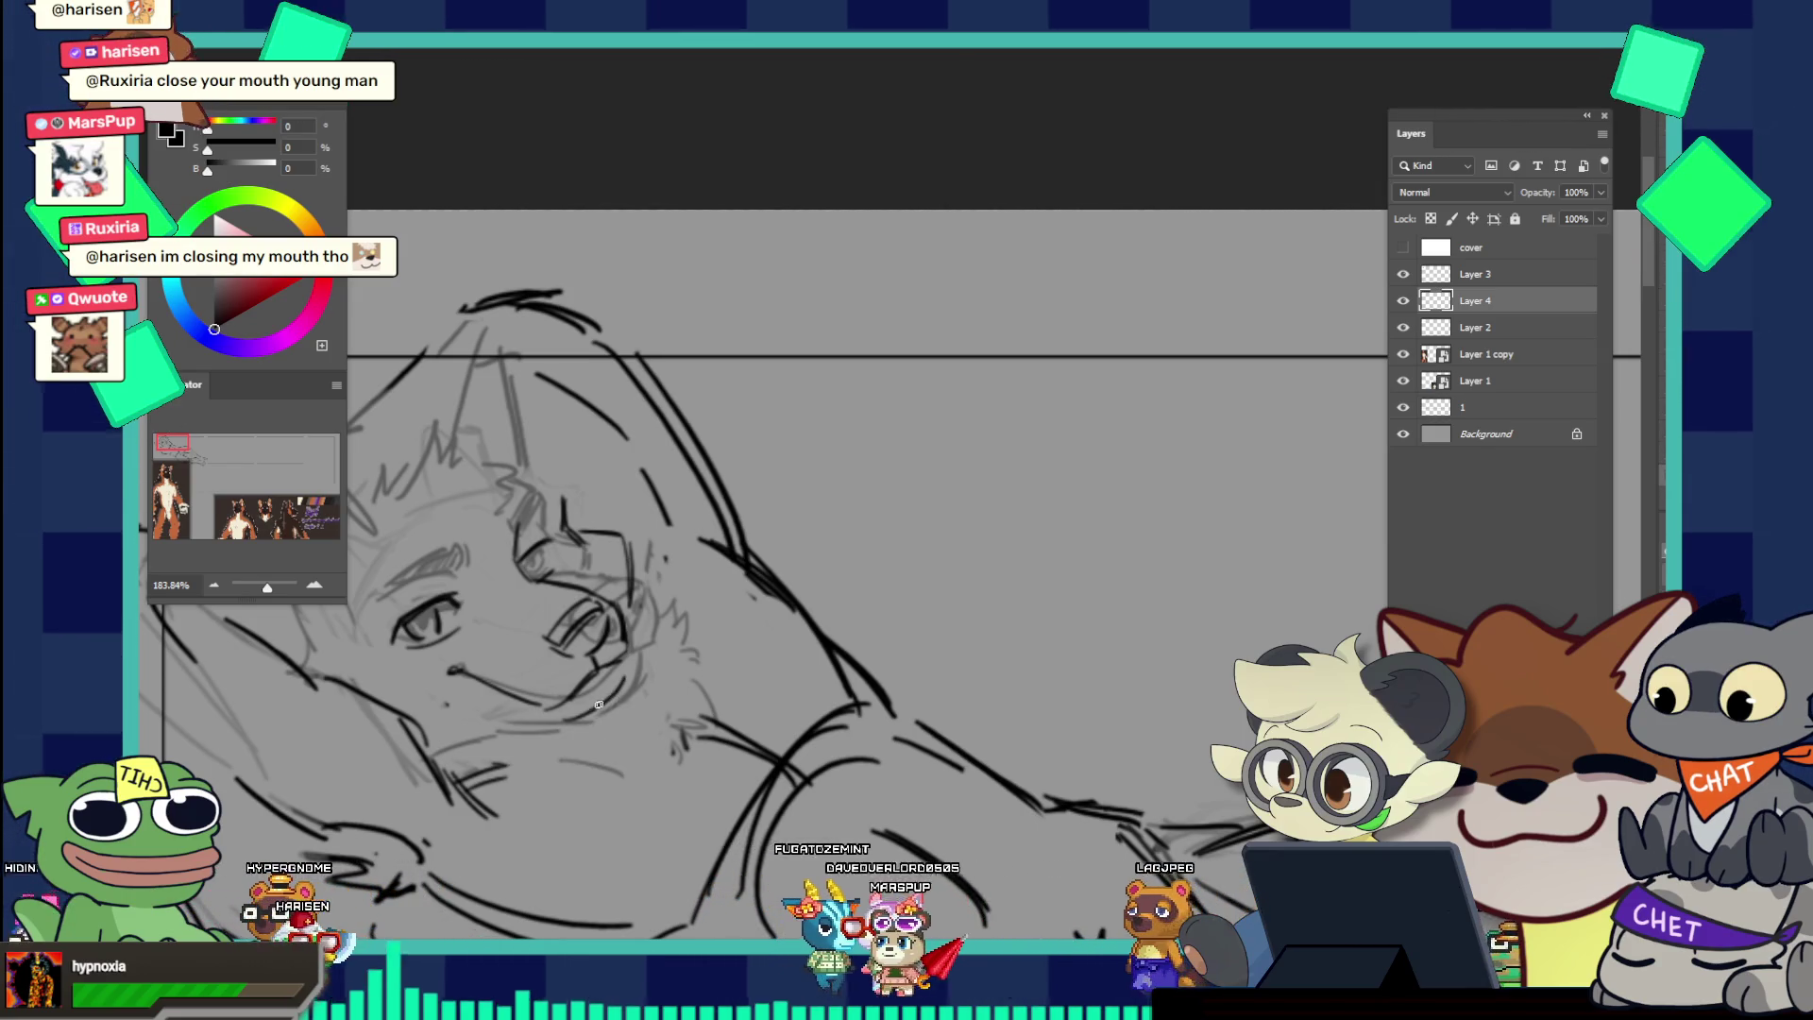
pyautogui.moveTo(617, 668)
pyautogui.mouseDown()
pyautogui.moveTo(532, 612)
pyautogui.moveTo(623, 524)
pyautogui.mouseUp()
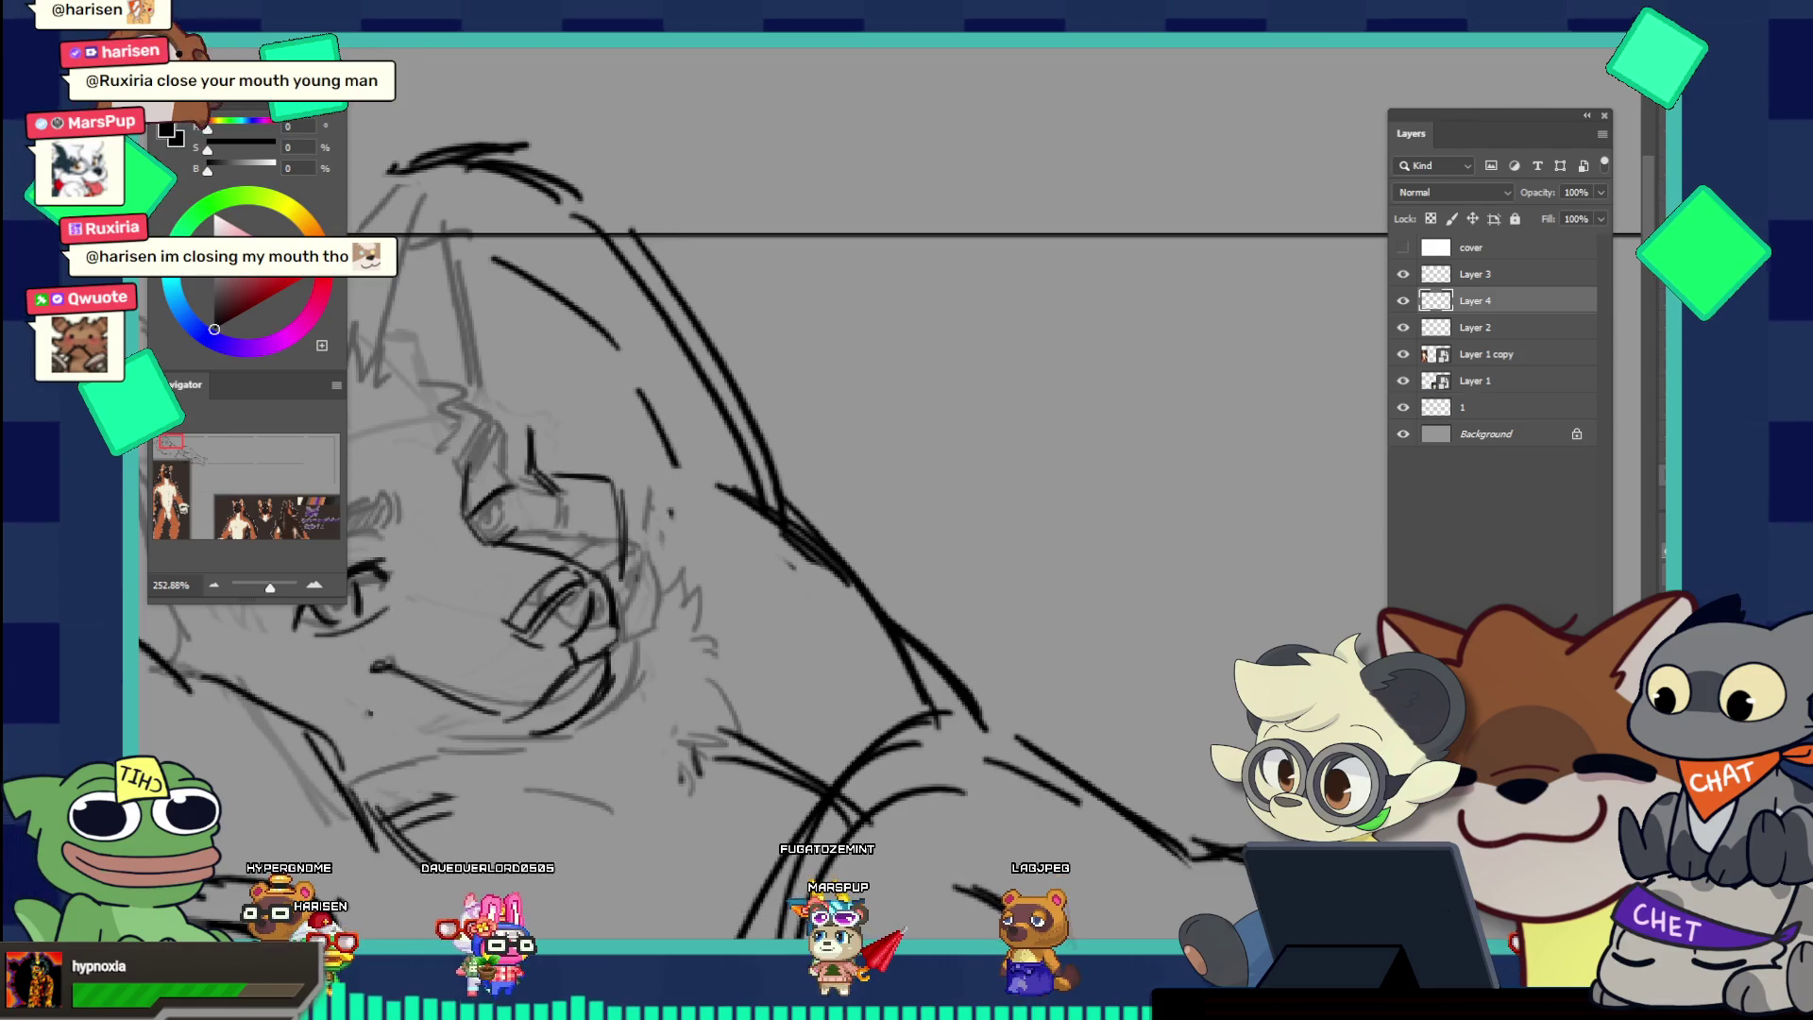
# Step: Lasso the eye strokes, narrow them slightly and rotate them about 15.7° with Free Transform
pyautogui.moveTo(519, 571)
pyautogui.mouseDown()
pyautogui.moveTo(569, 661)
pyautogui.moveTo(576, 567)
pyautogui.mouseUp()
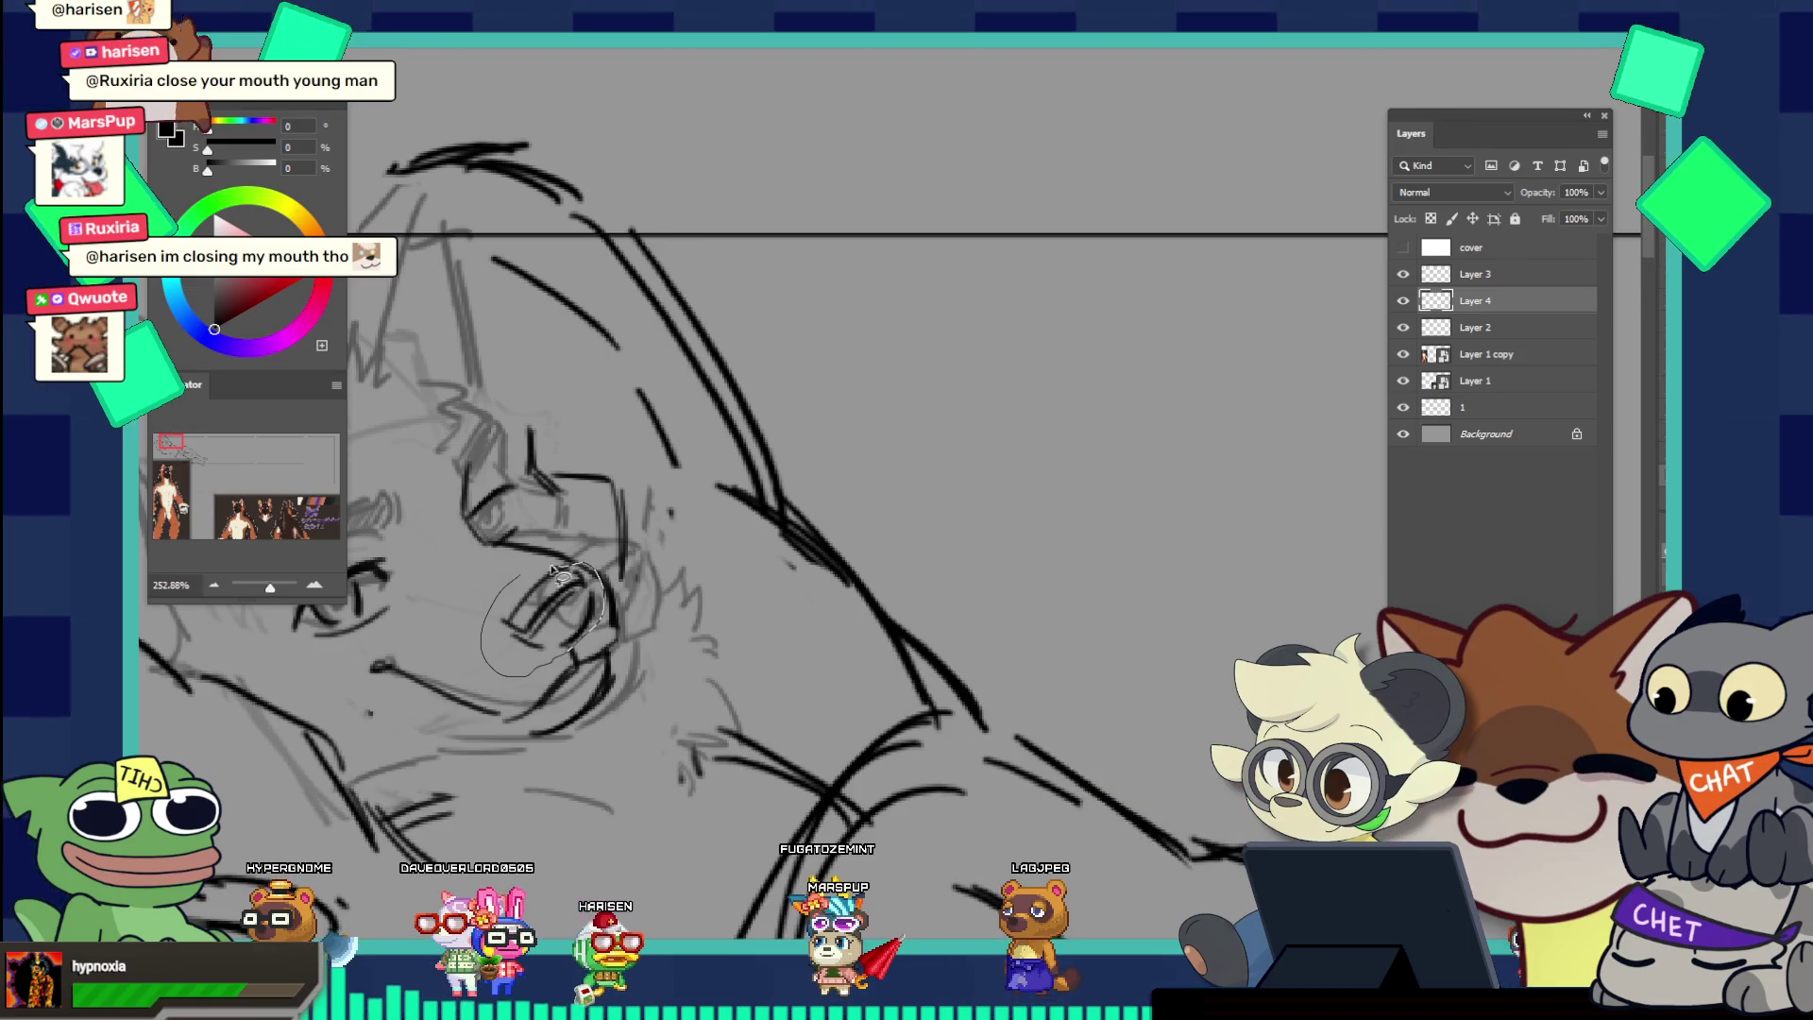
pyautogui.hotkey('ctrl', 't')
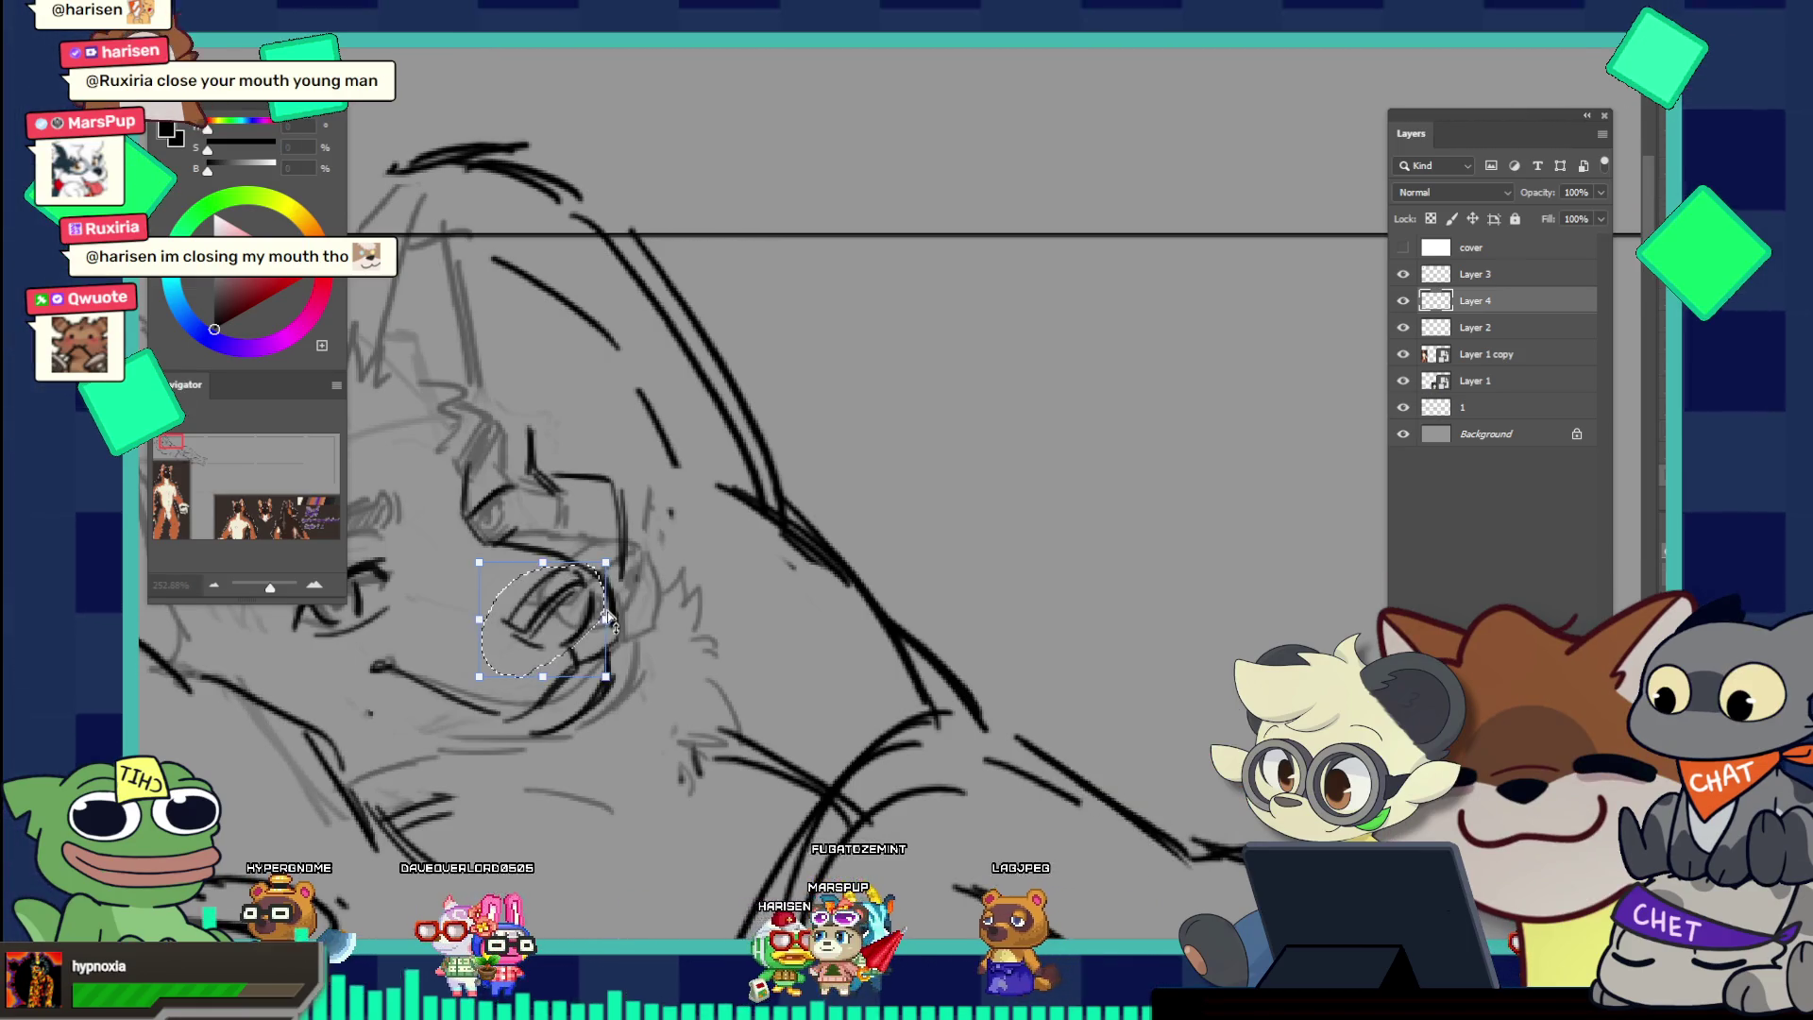
pyautogui.moveTo(610, 619); pyautogui.dragTo(596, 621)
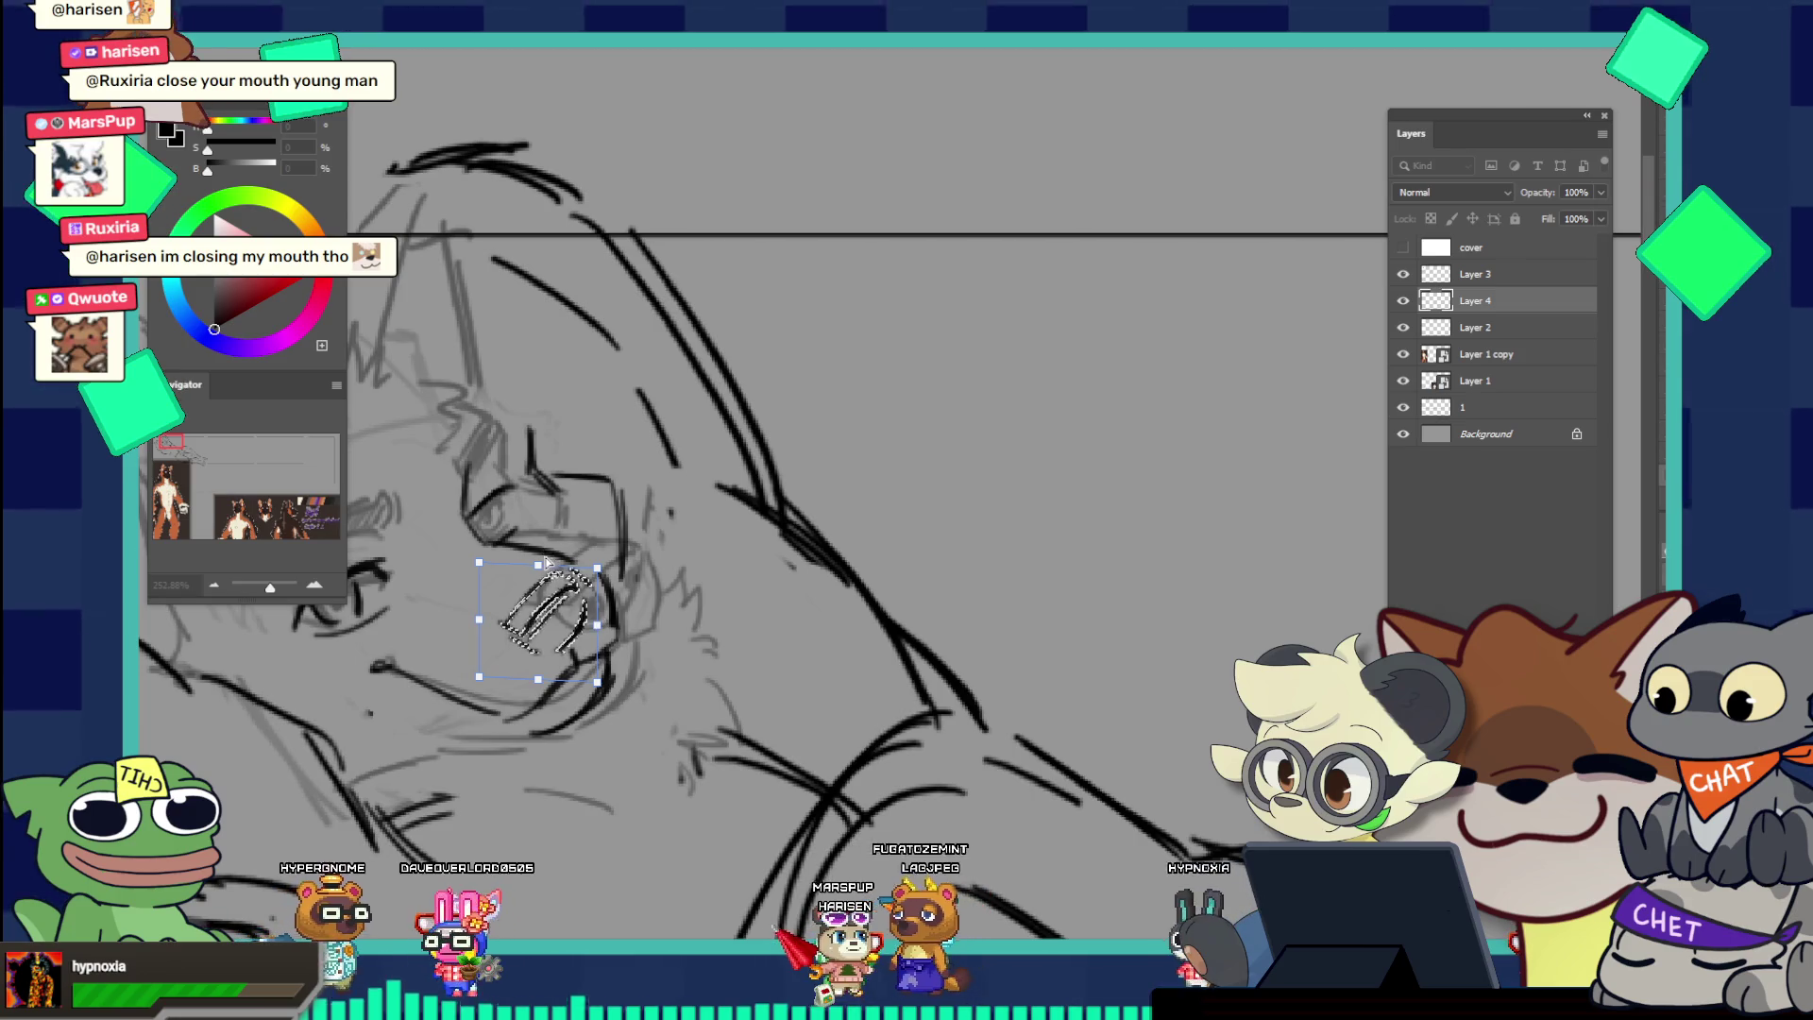
pyautogui.moveTo(546, 563); pyautogui.dragTo(560, 559)
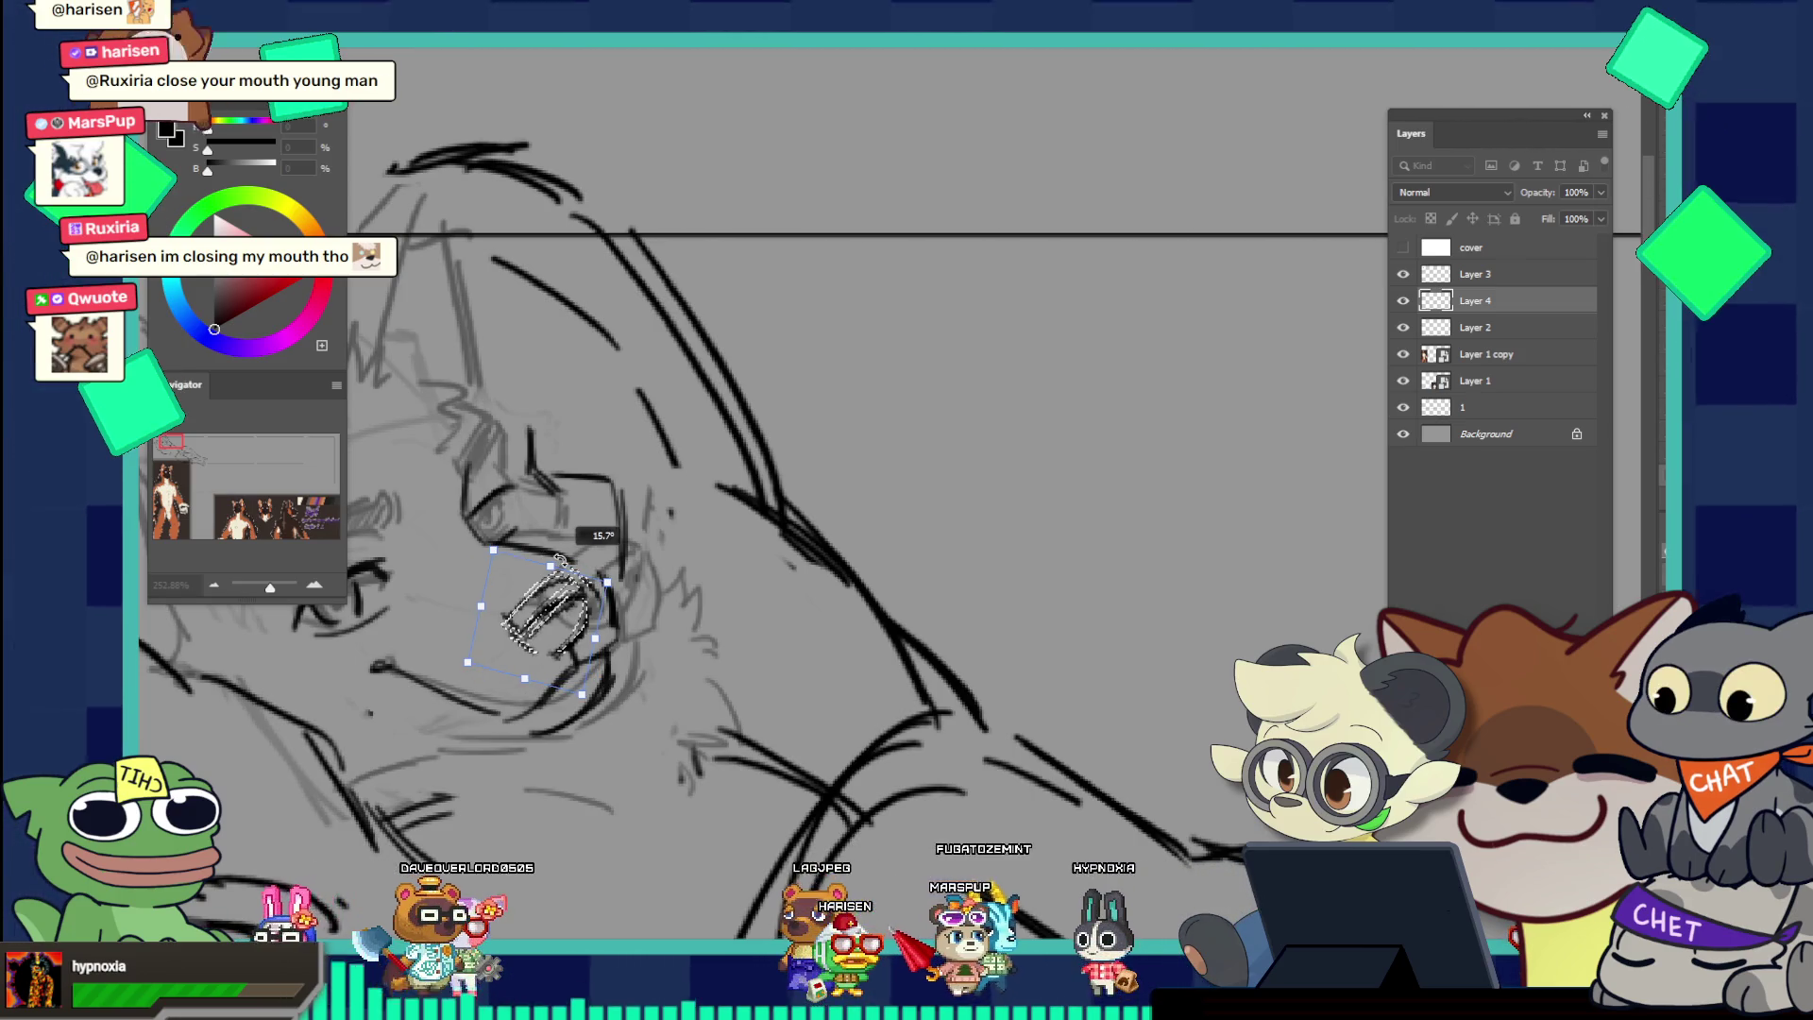
pyautogui.press('Return')
pyautogui.hotkey('ctrl', 'd')
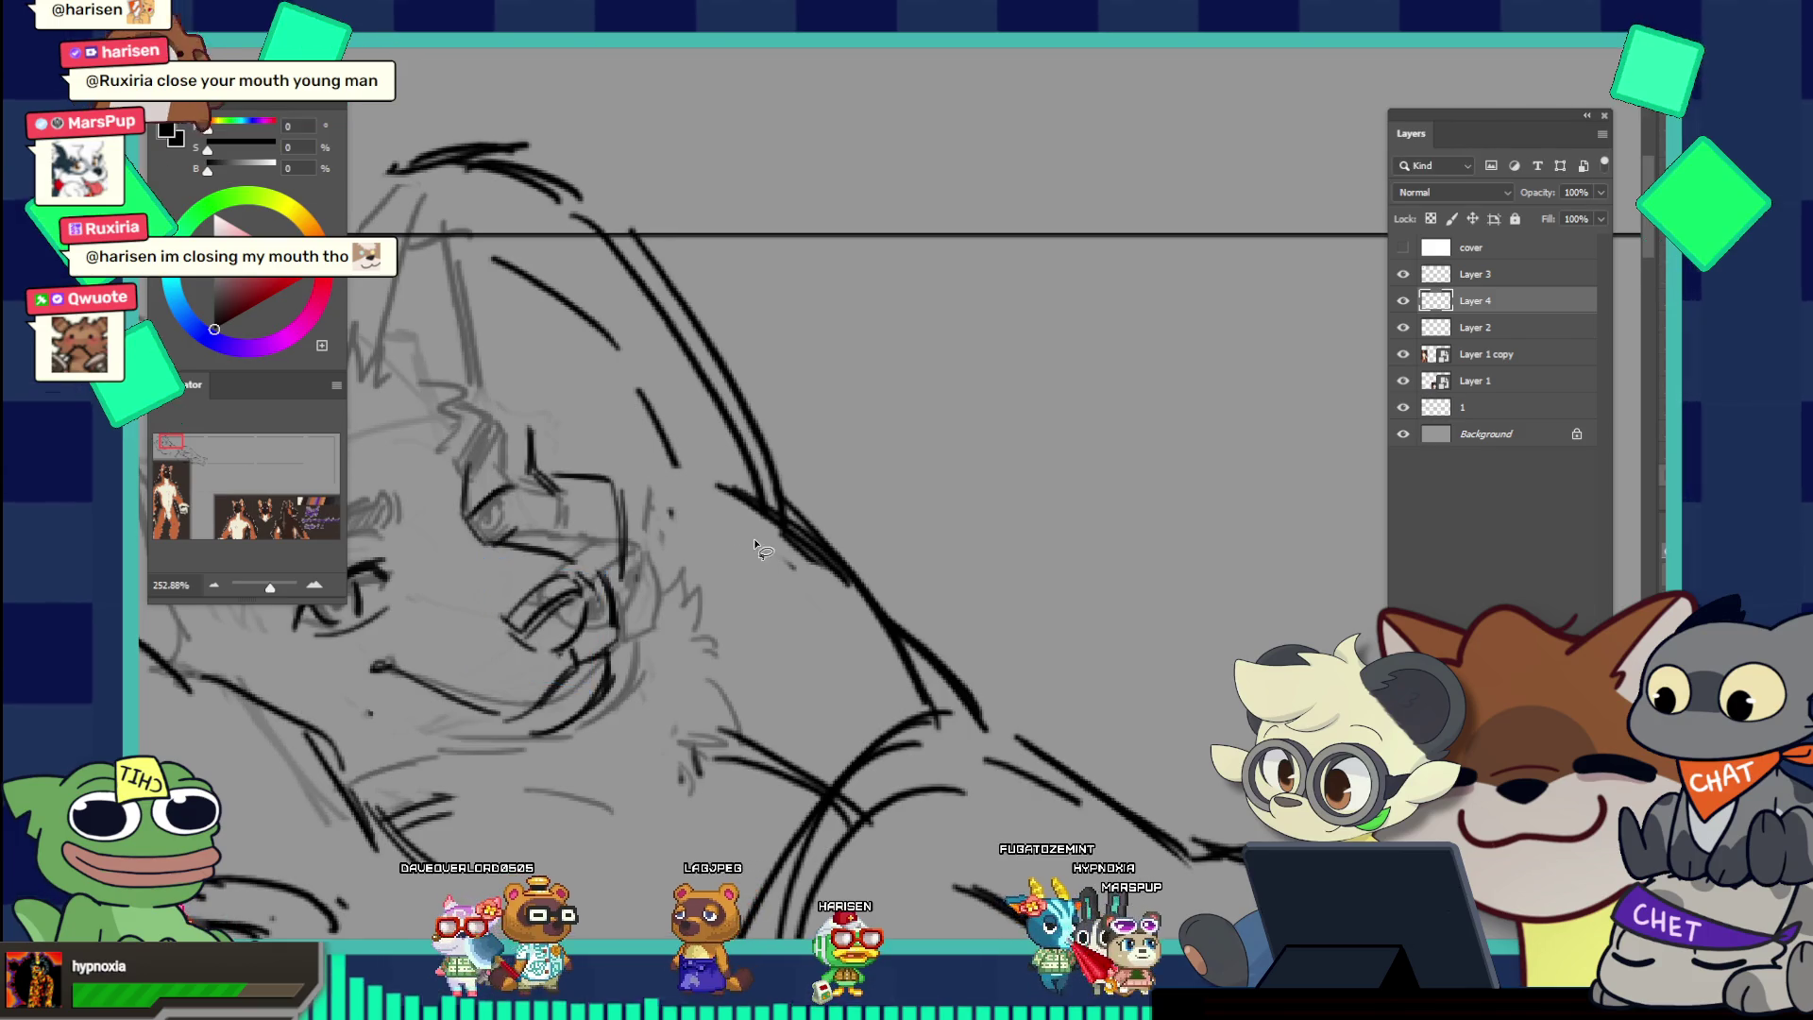
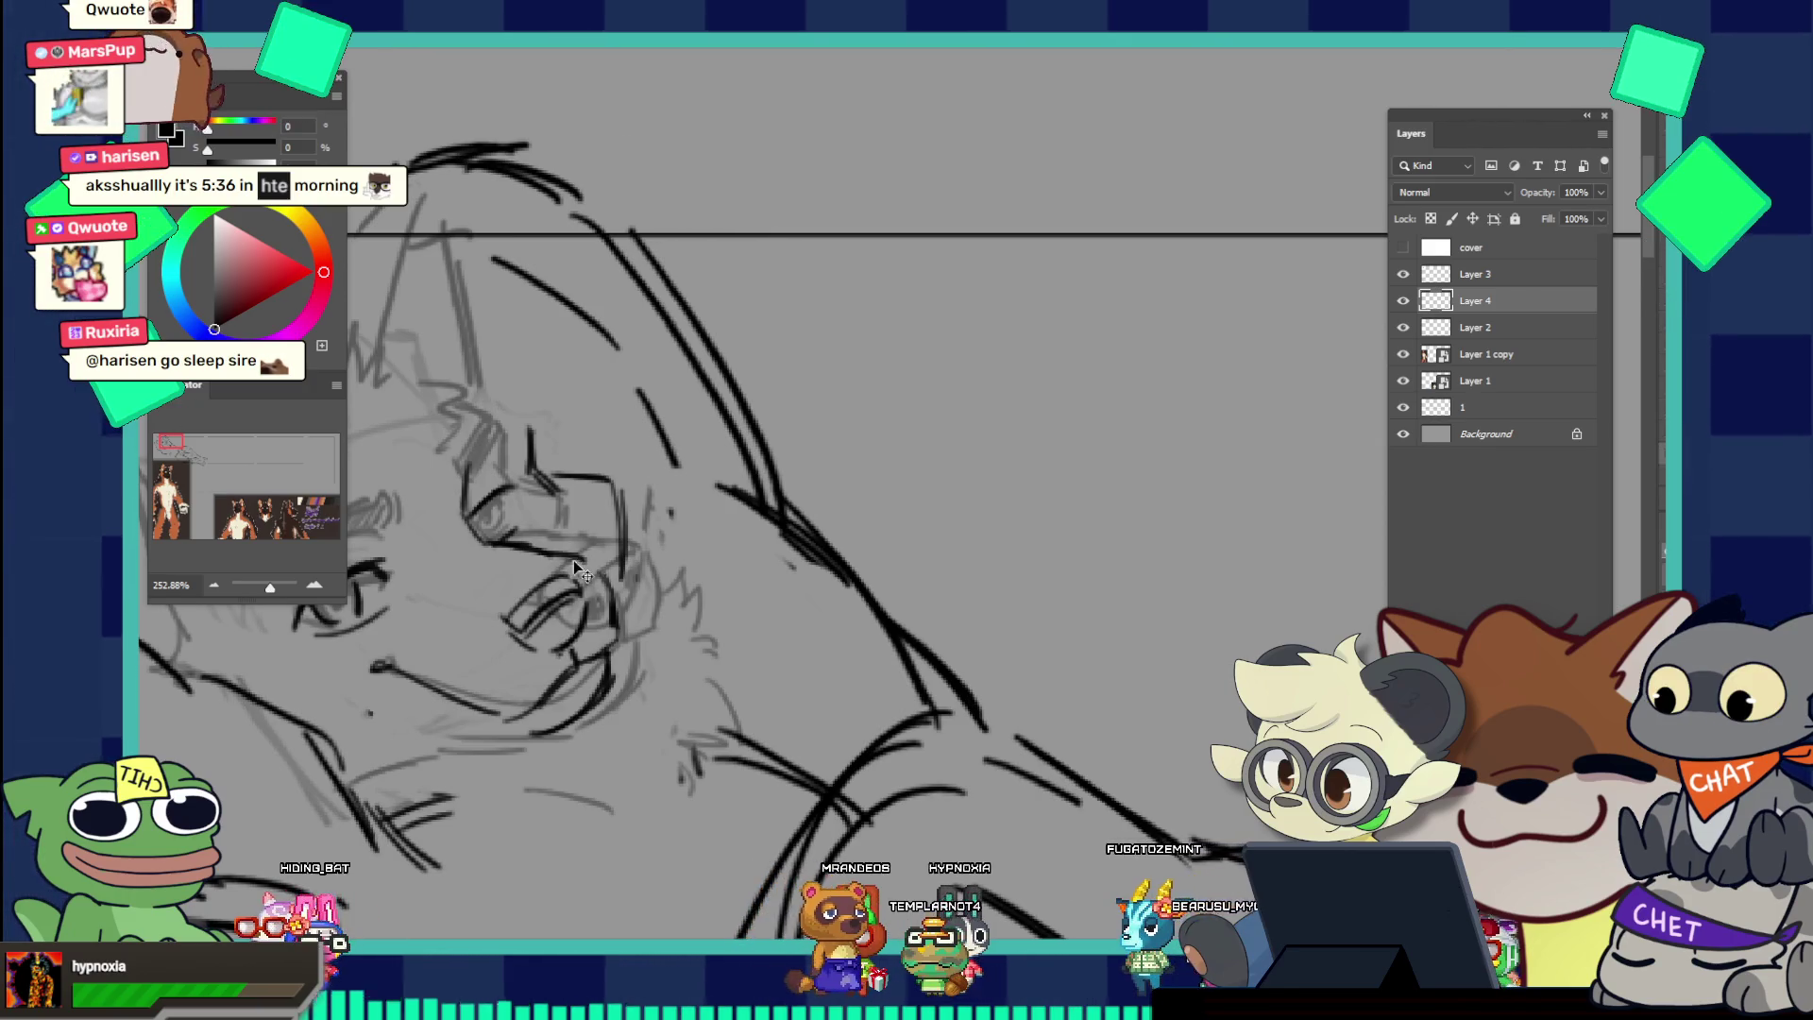
# Step: Zoom out to the whole sketch and back in to review the dog's face
pyautogui.moveTo(606, 552); pyautogui.dragTo(480, 464)
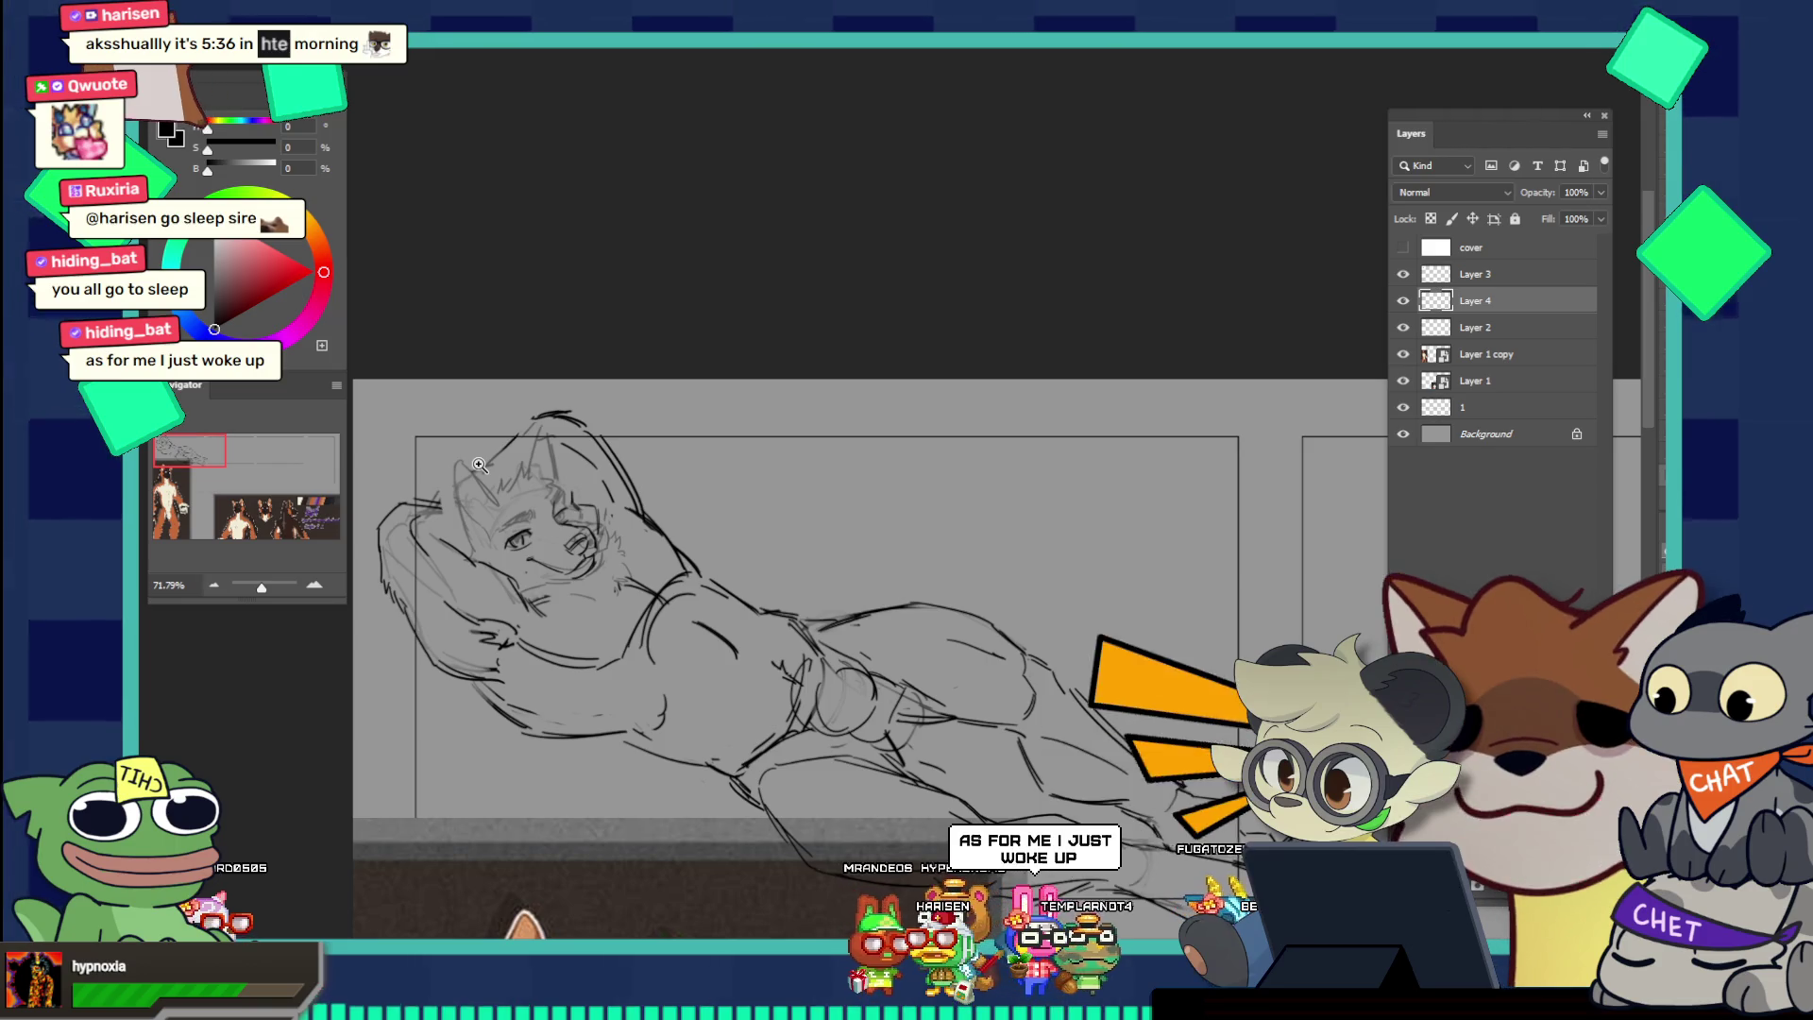
pyautogui.moveTo(575, 536); pyautogui.dragTo(649, 596)
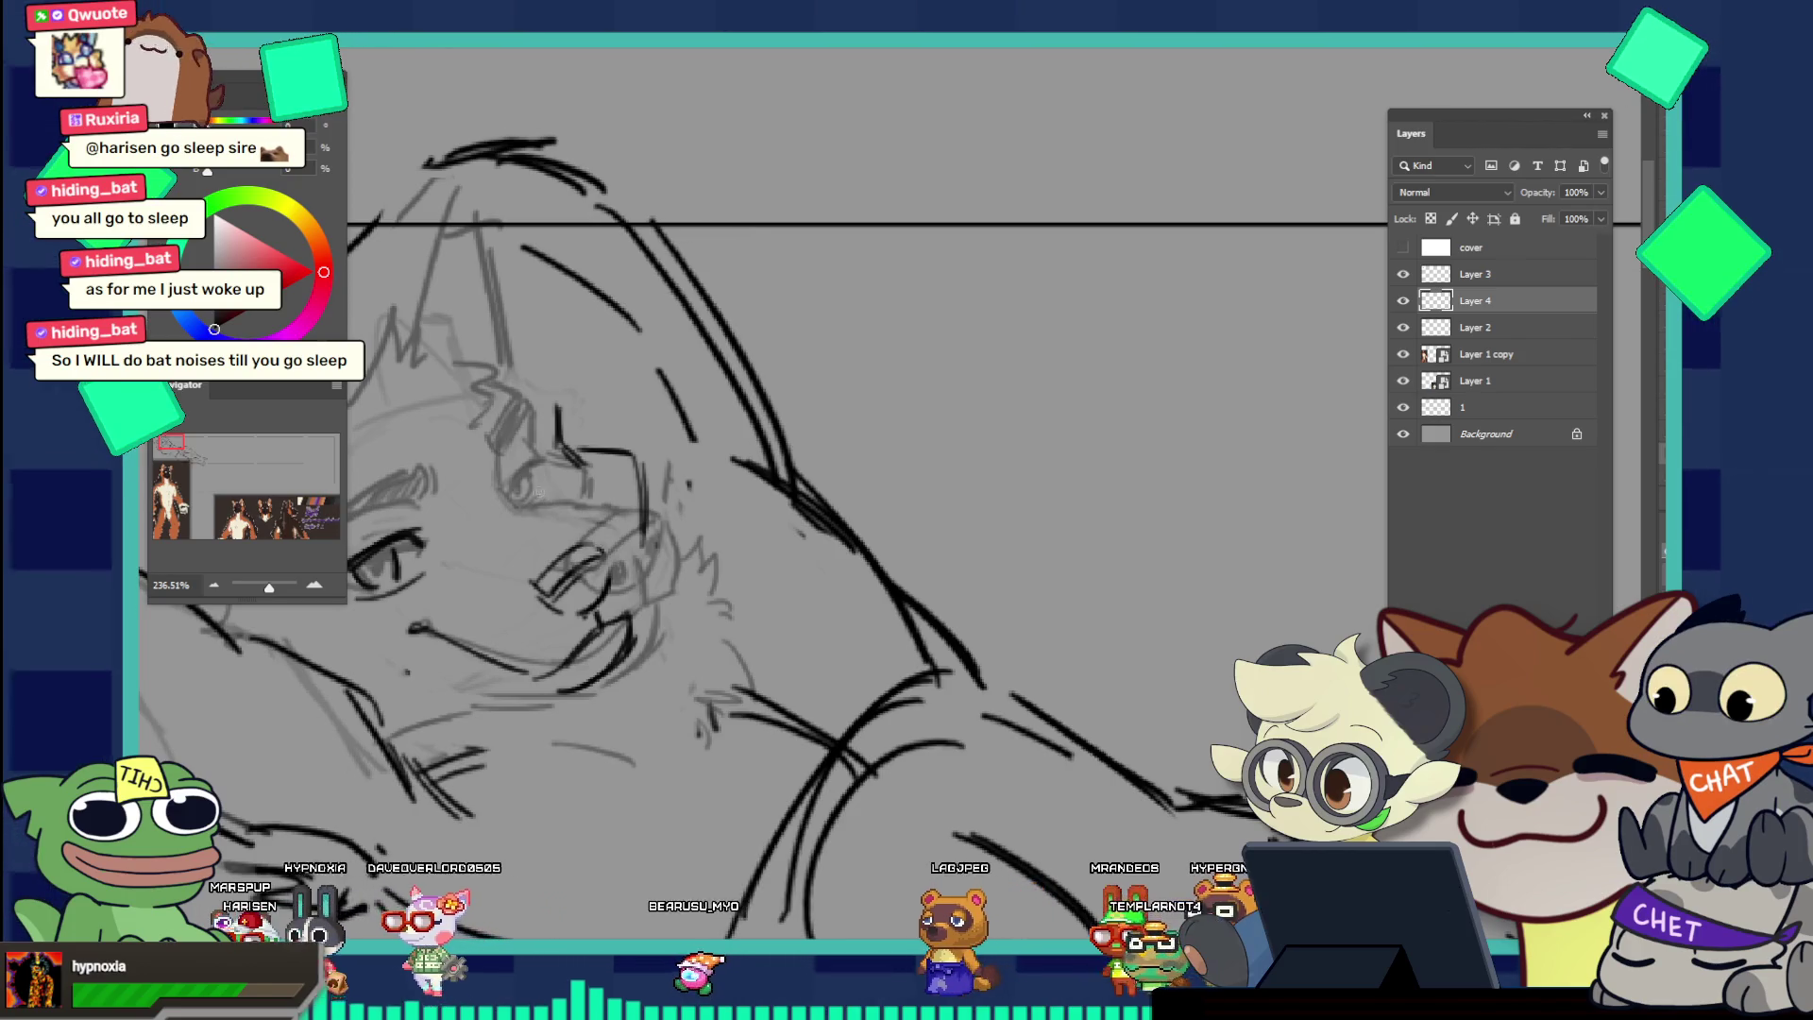
pyautogui.press('v')
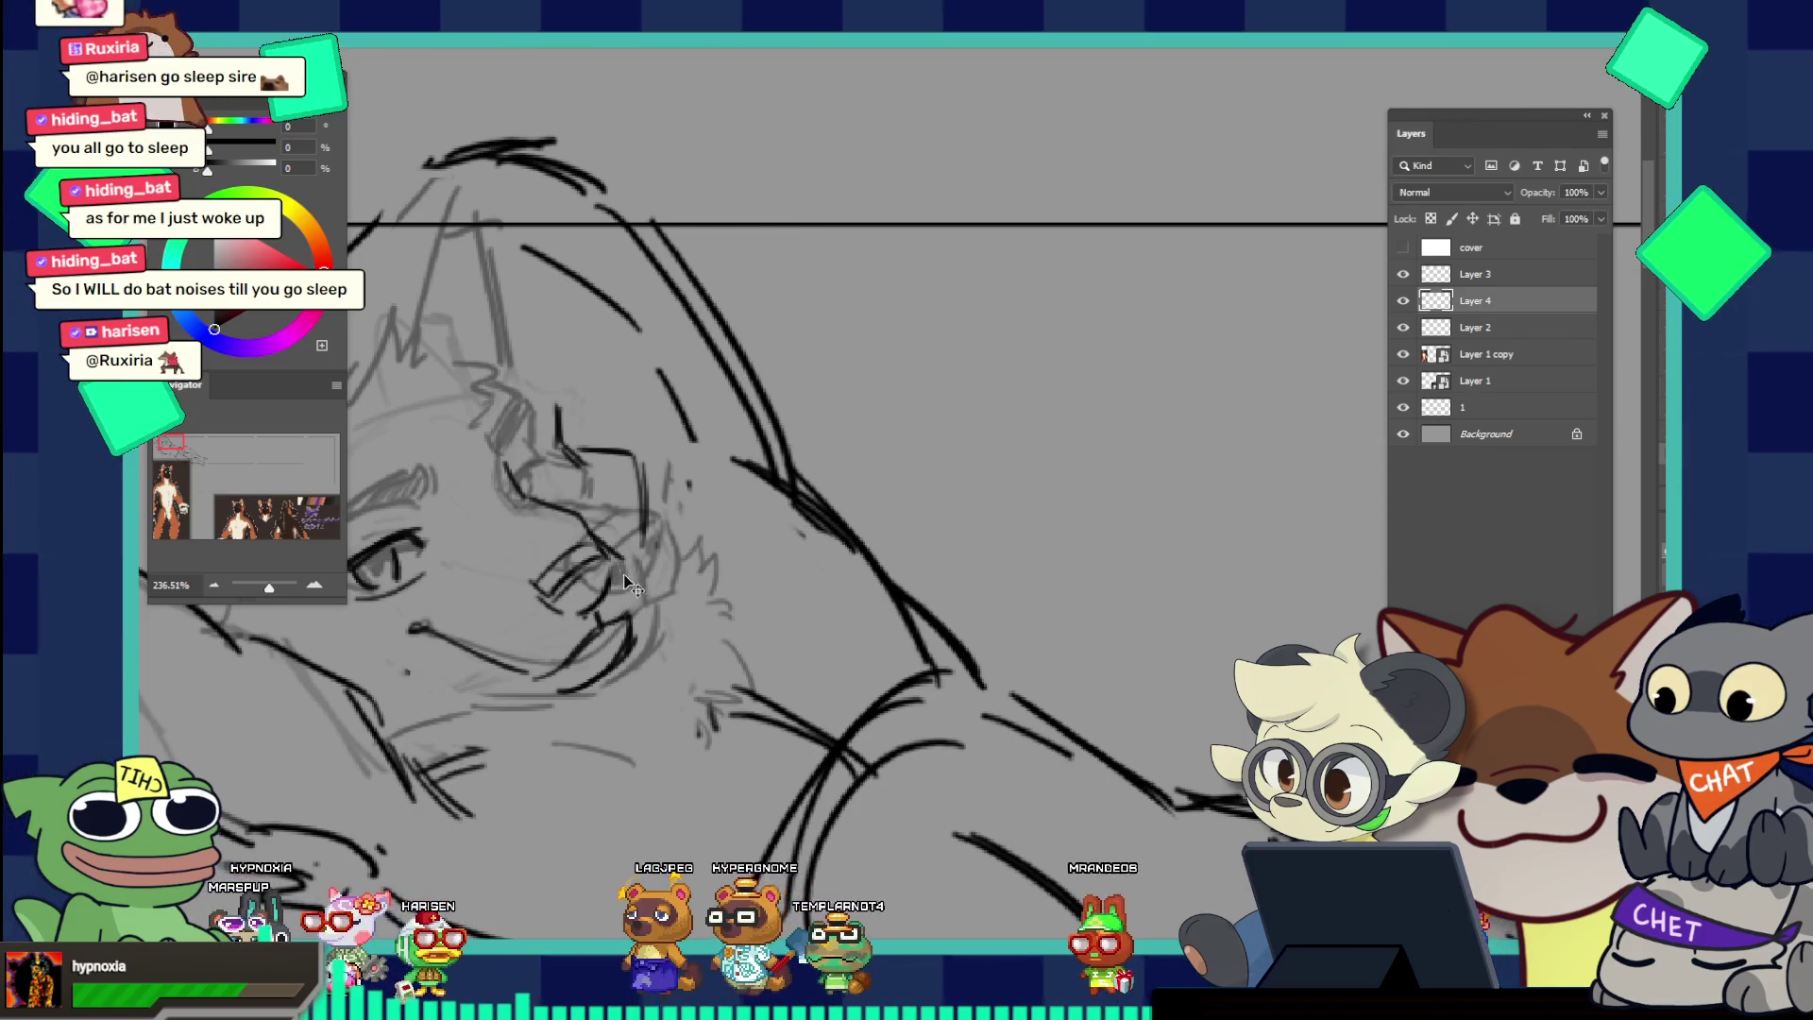
pyautogui.moveTo(644, 558); pyautogui.dragTo(517, 454)
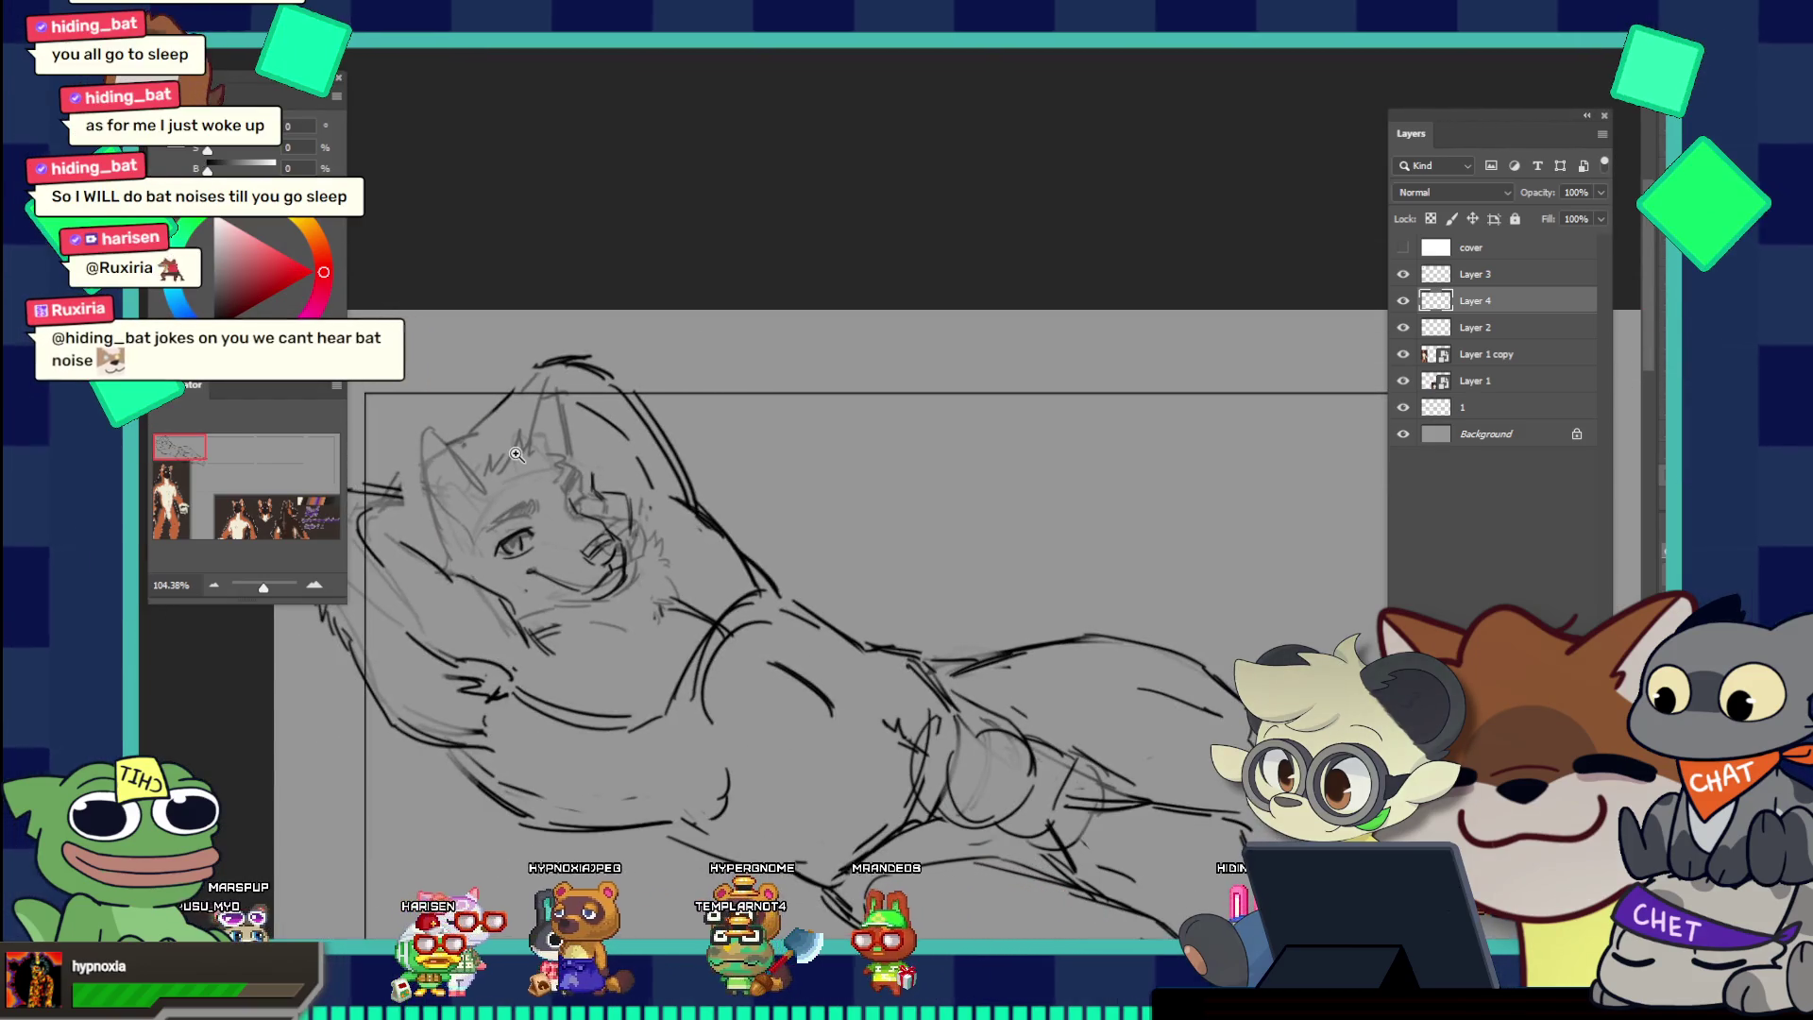
# Step: Zoom closely on the head and add dark brush strokes to the face on Layer 4
pyautogui.press('z')
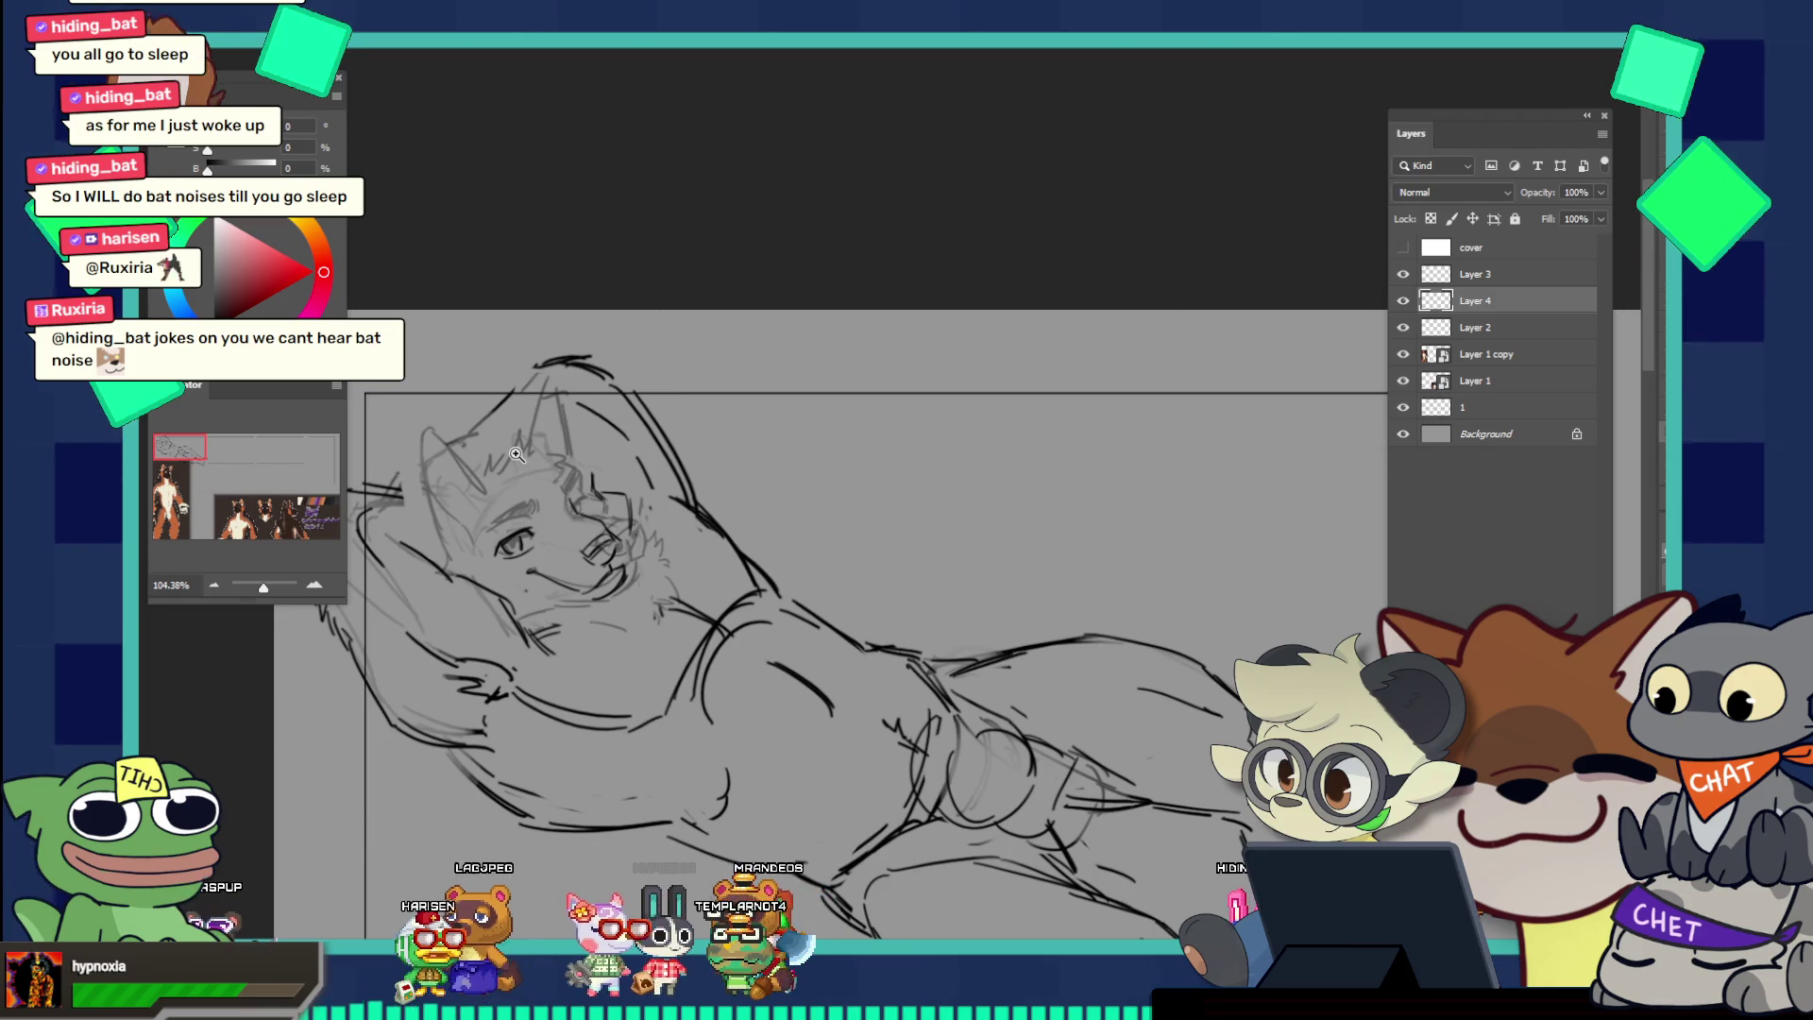
pyautogui.moveTo(516, 454); pyautogui.dragTo(710, 597)
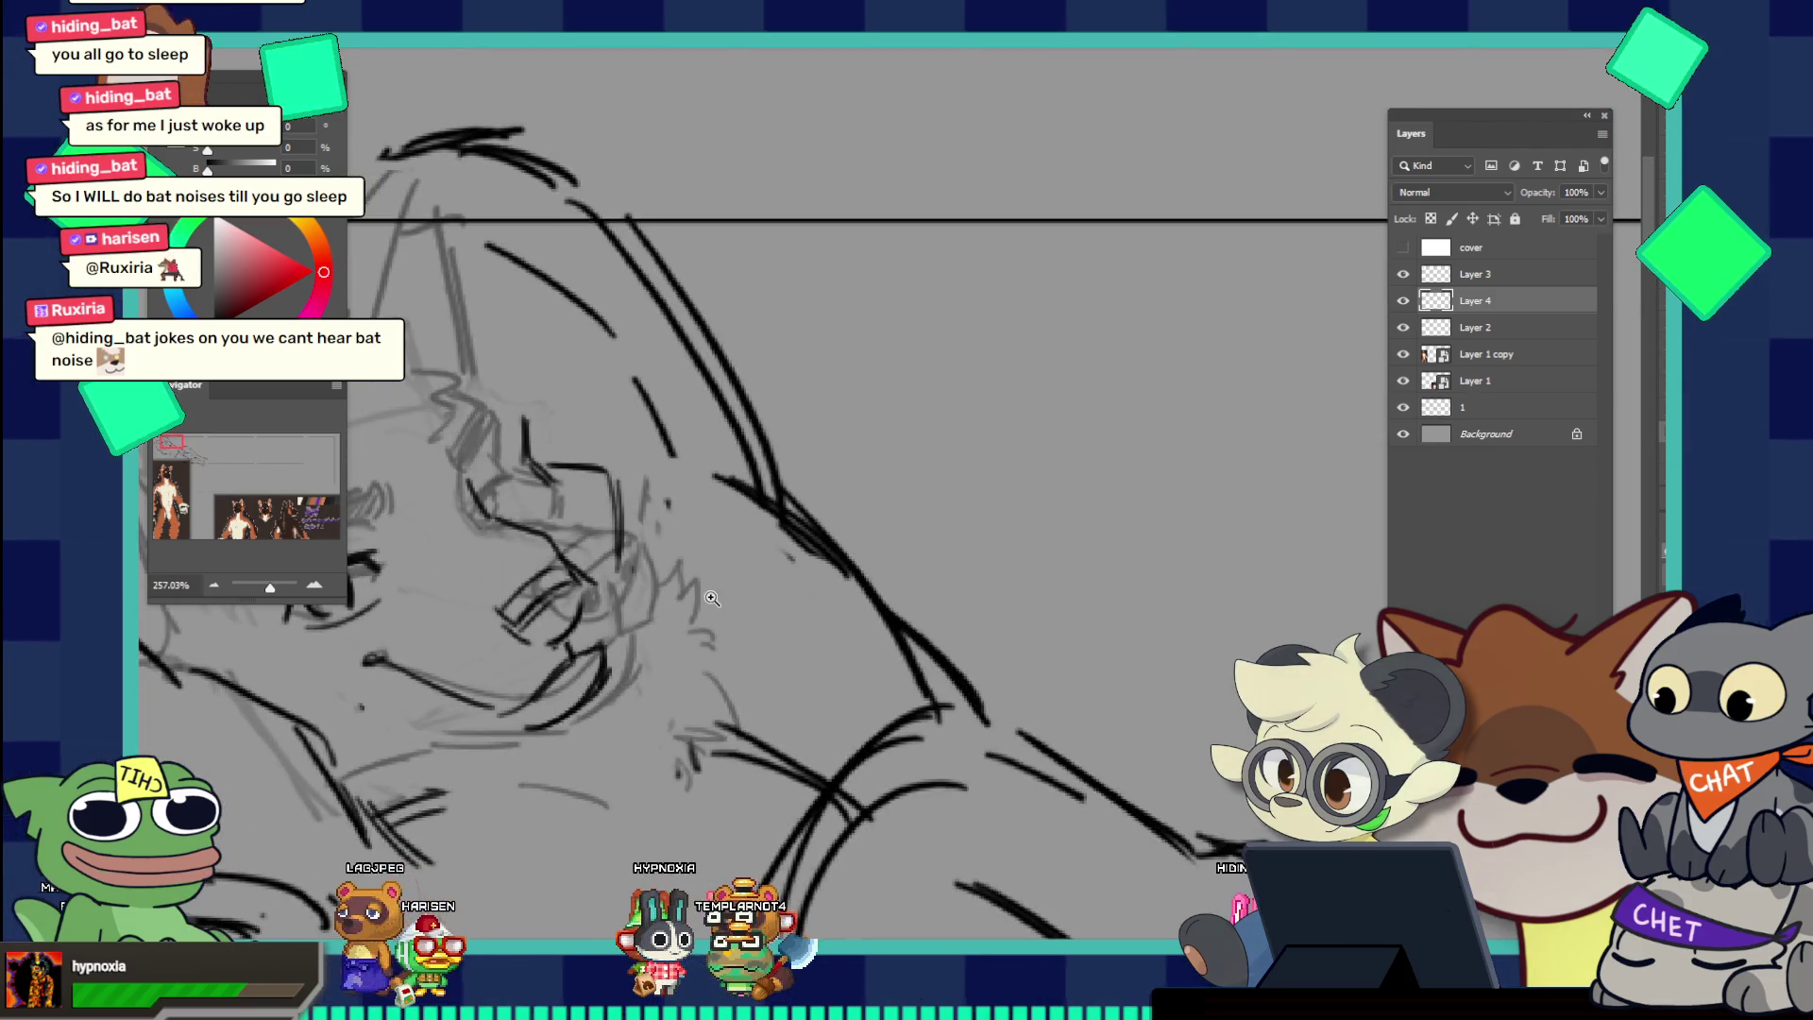
pyautogui.press('b')
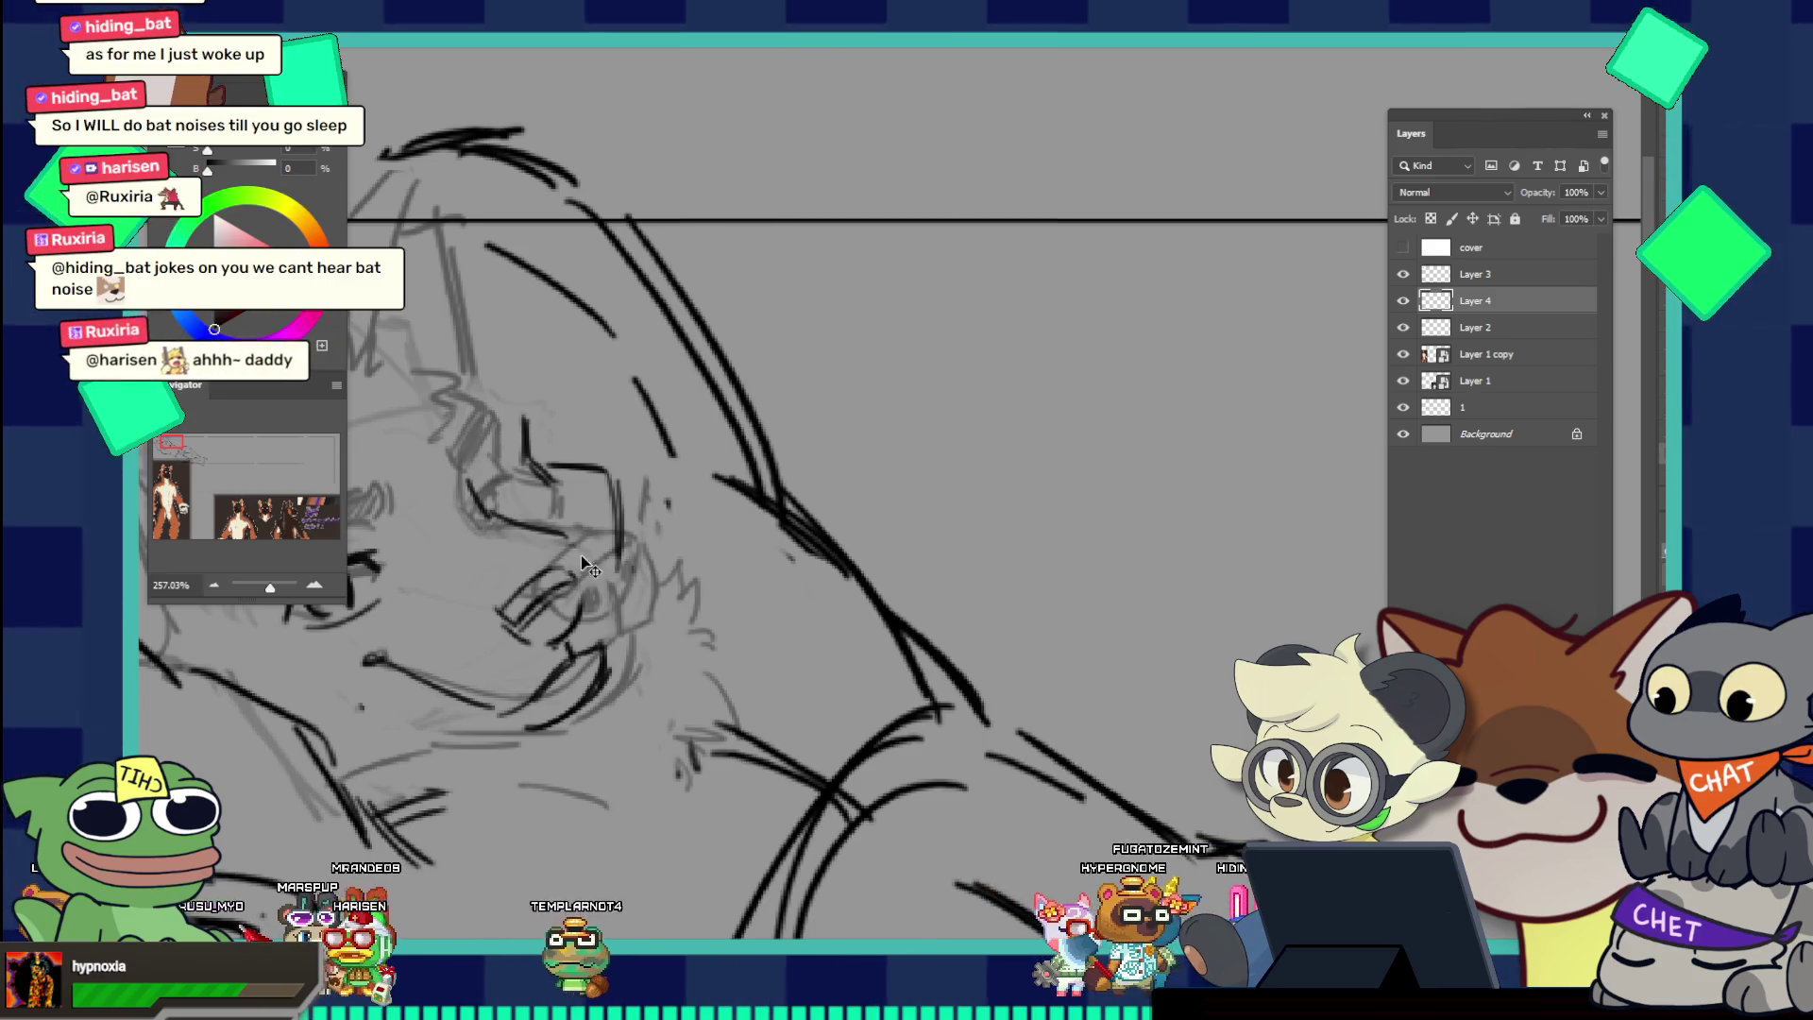
pyautogui.moveTo(496, 518)
pyautogui.mouseDown()
pyautogui.moveTo(562, 532)
pyautogui.moveTo(596, 573)
pyautogui.mouseUp()
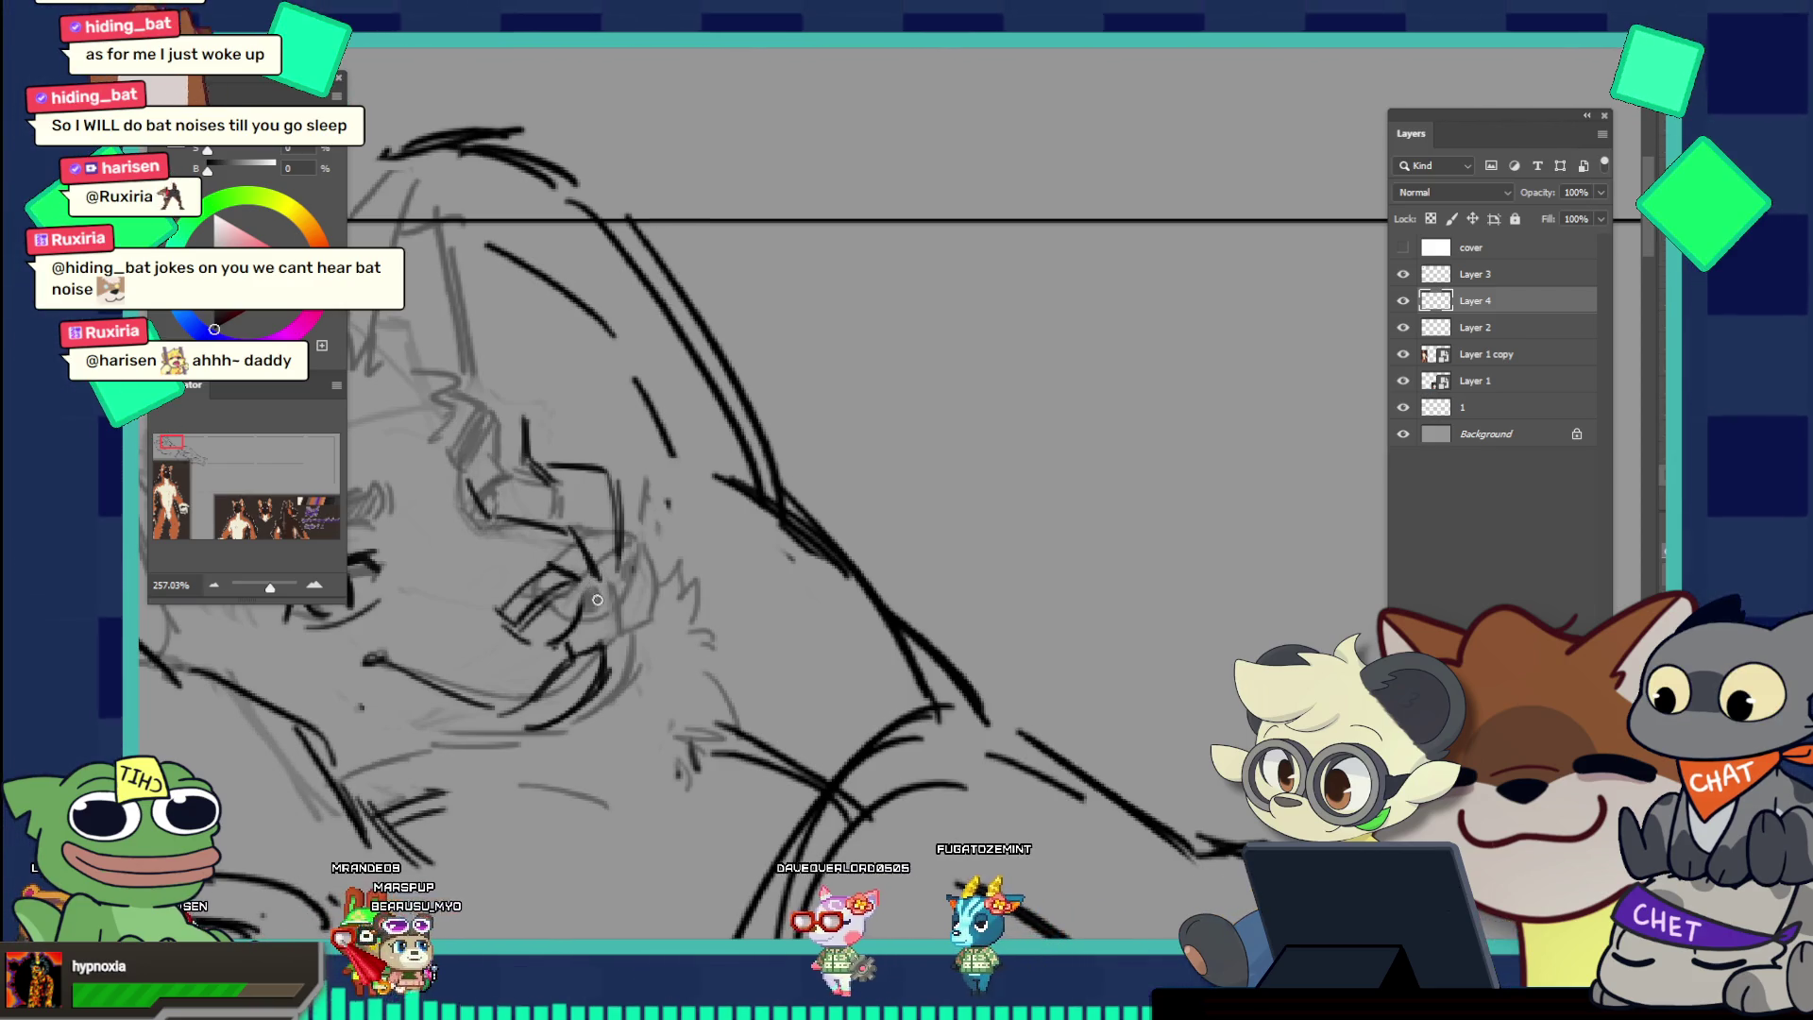
pyautogui.moveTo(592, 523); pyautogui.dragTo(640, 591)
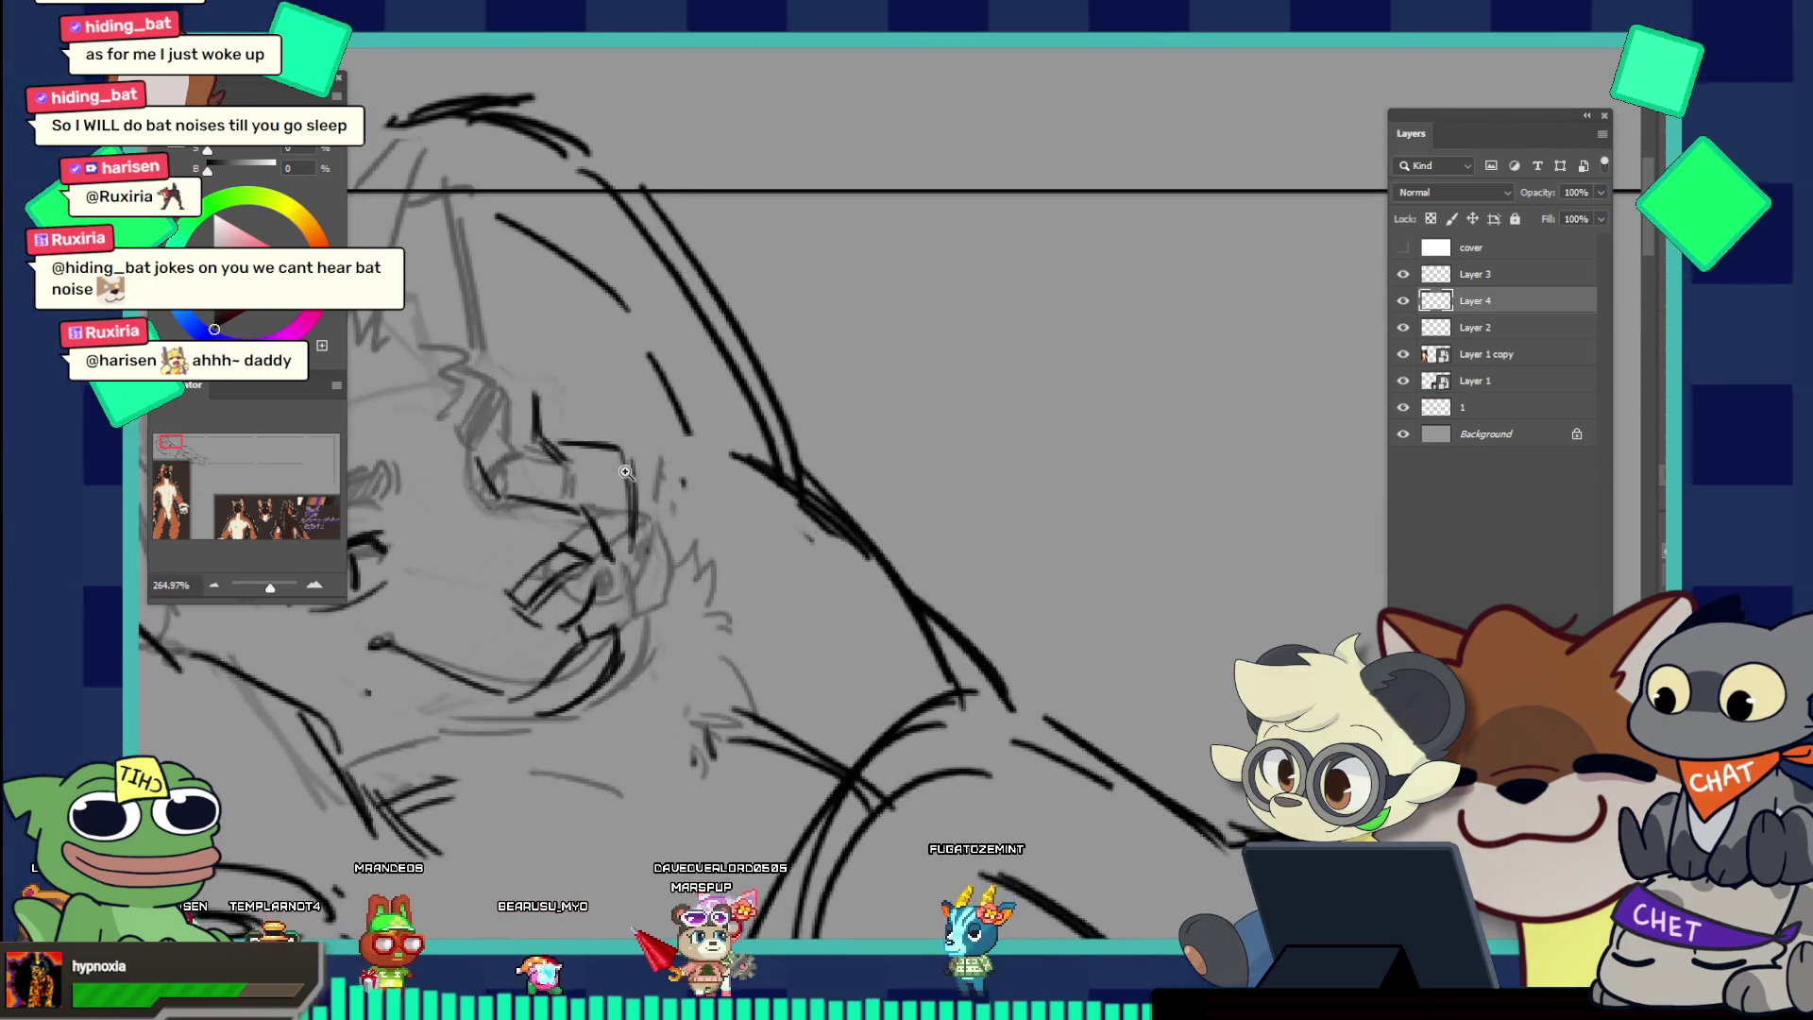
pyautogui.moveTo(625, 470); pyautogui.dragTo(603, 488)
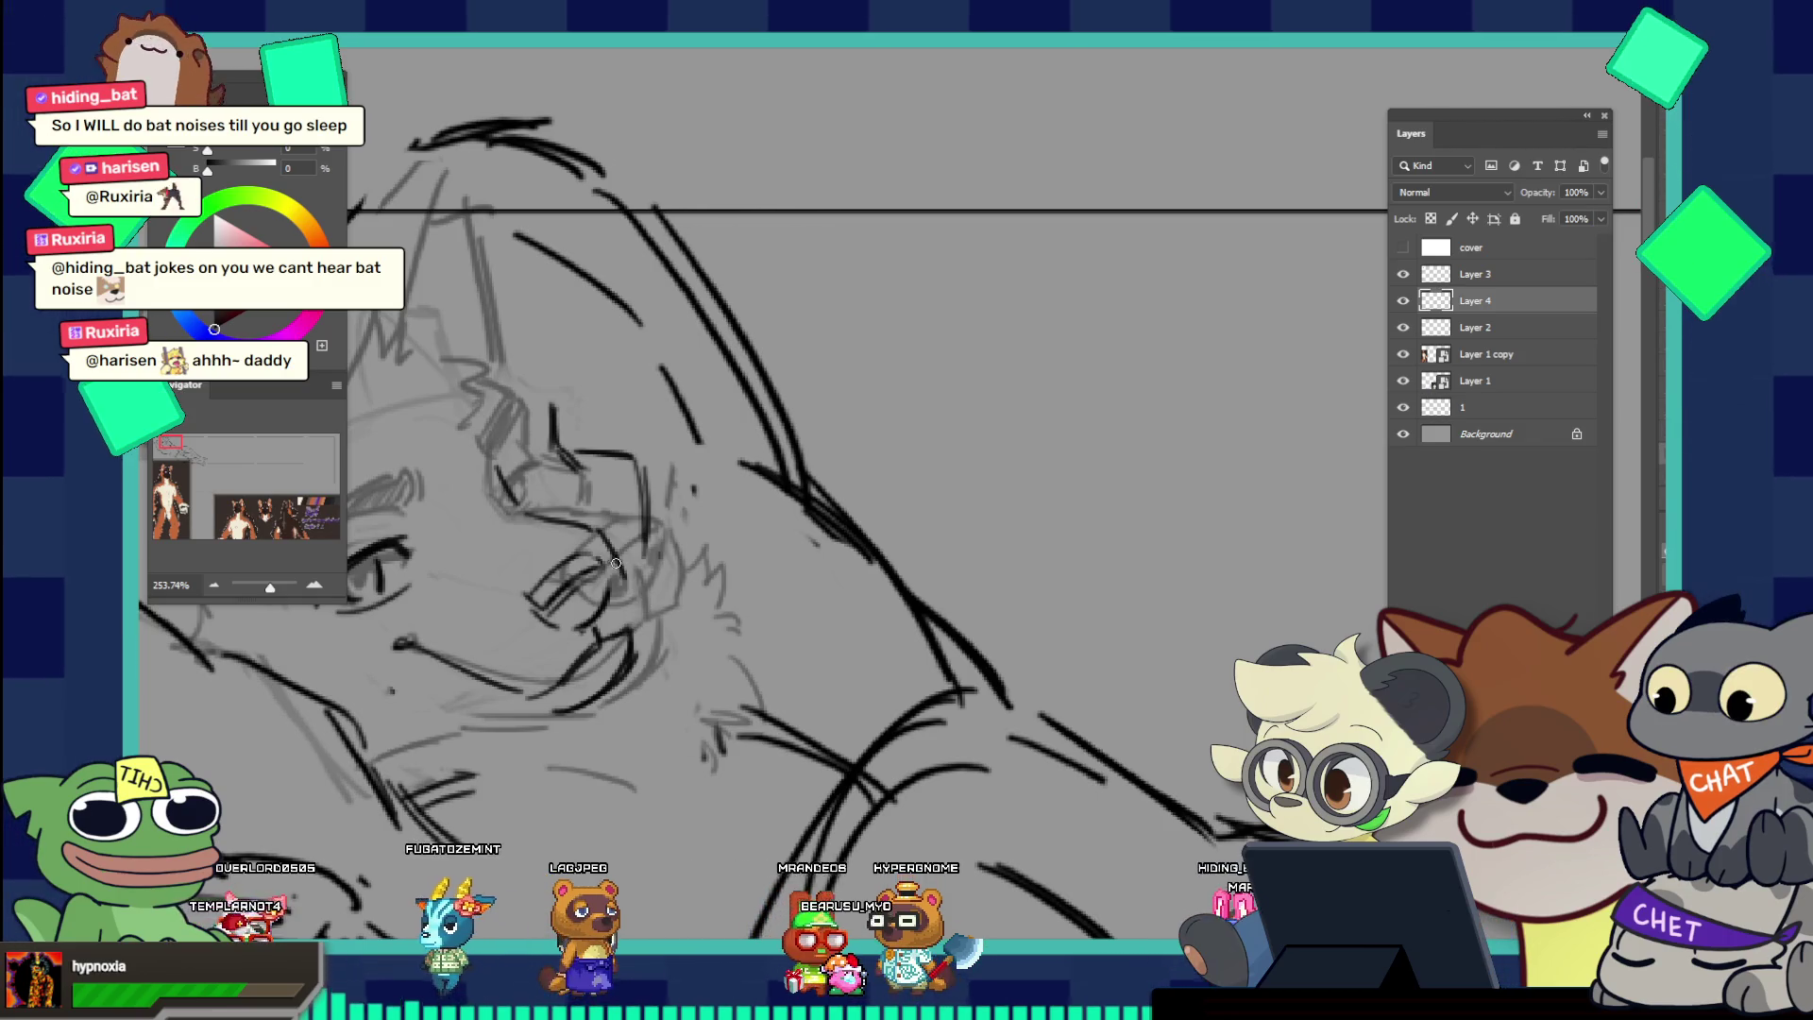
pyautogui.scroll(-3, 531, 479)
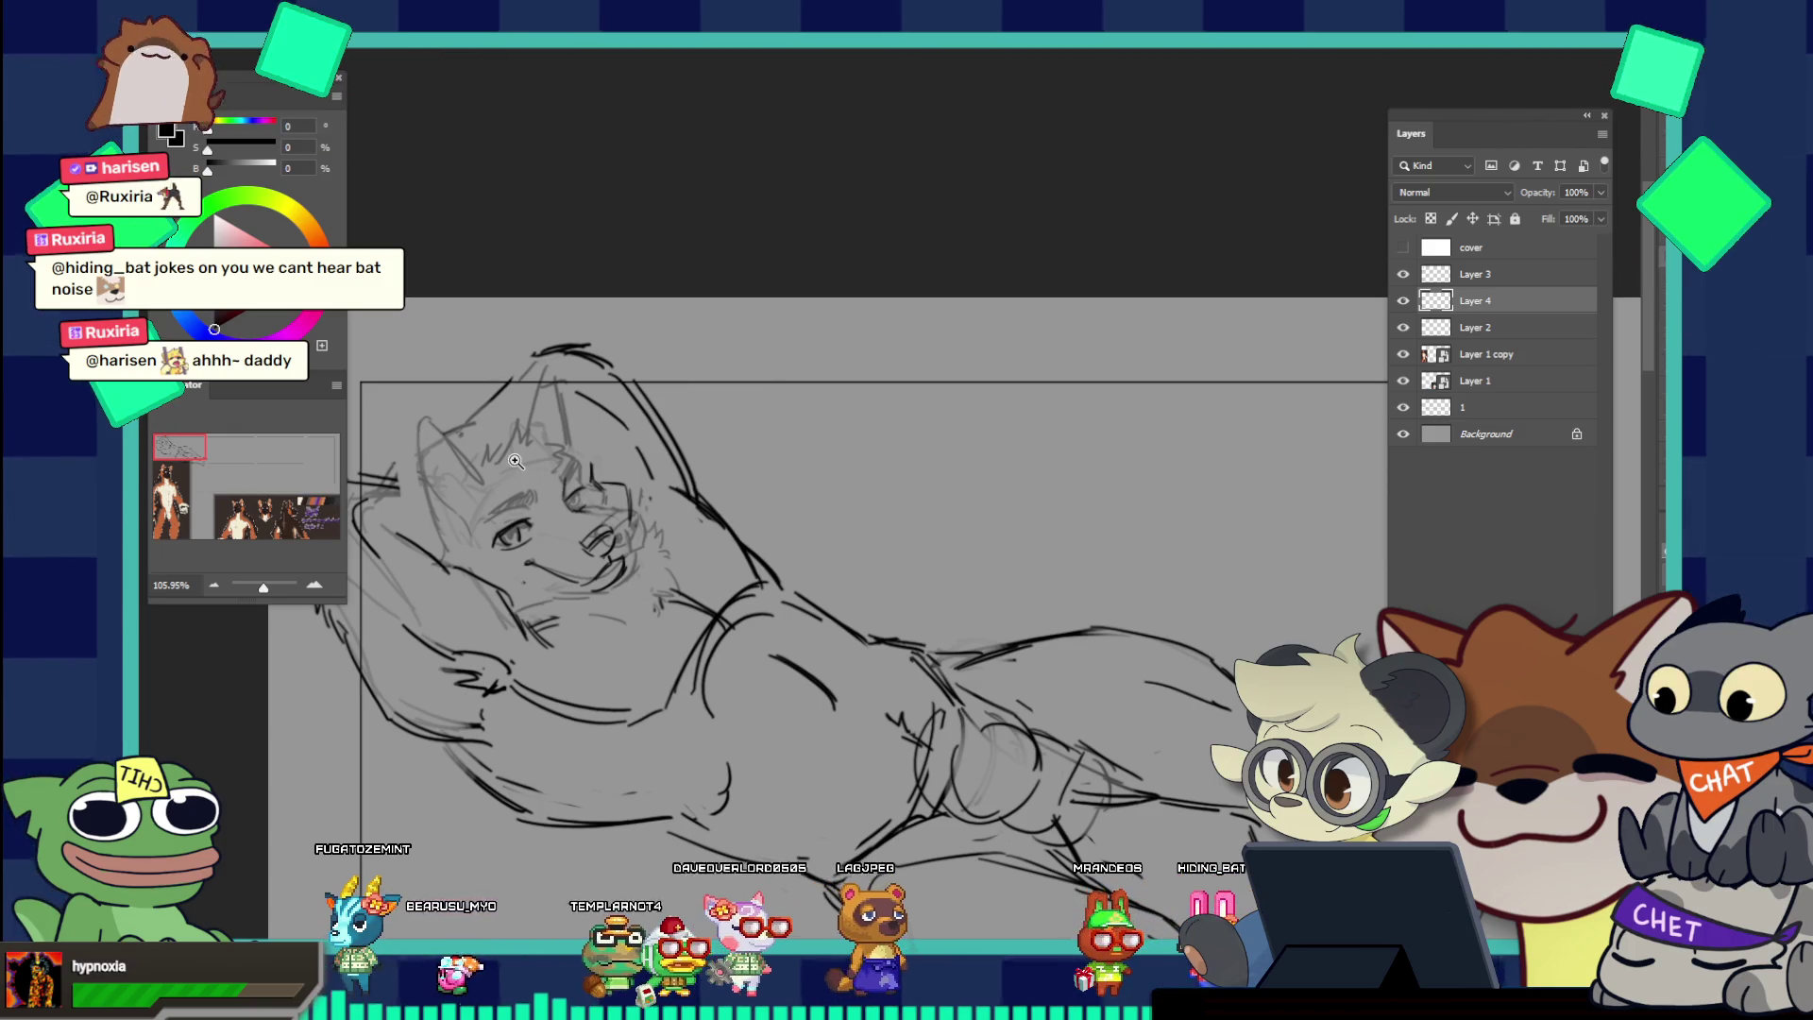
# Step: Delete Layer 4's face lines, zoom on the face, and try a first nose stroke
pyautogui.press('Delete')
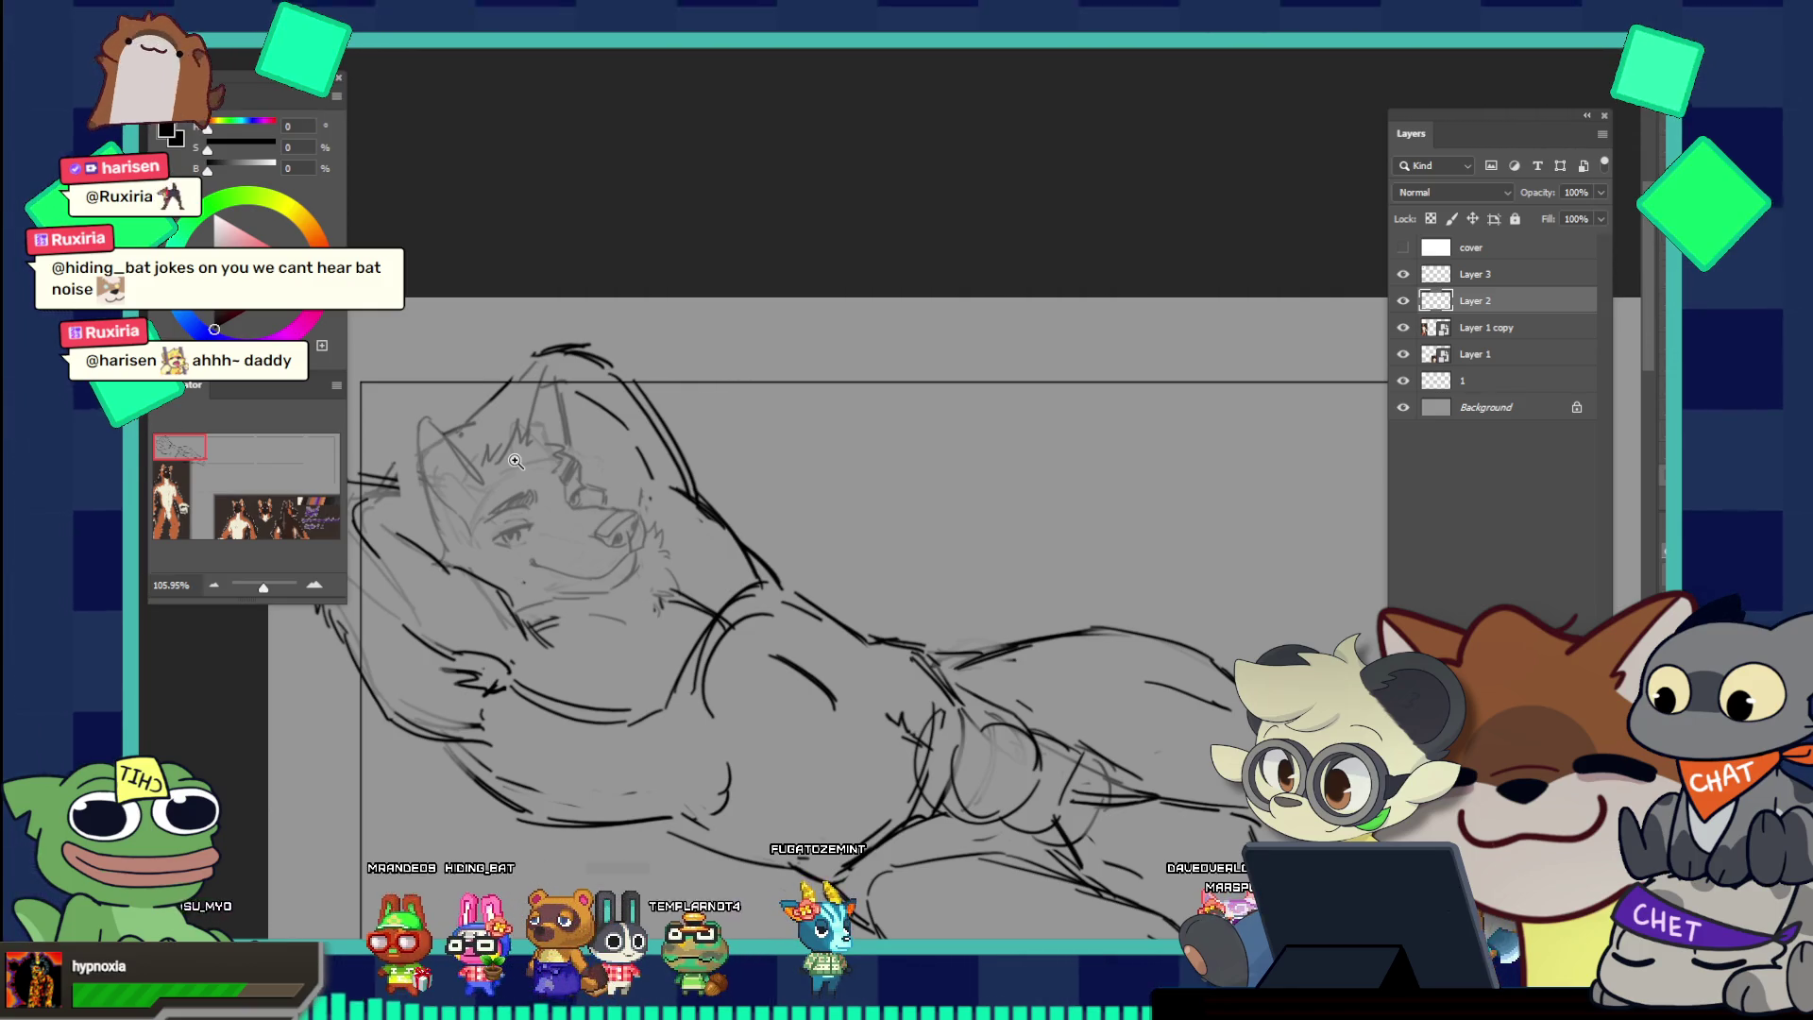
pyautogui.moveTo(516, 461); pyautogui.dragTo(607, 508)
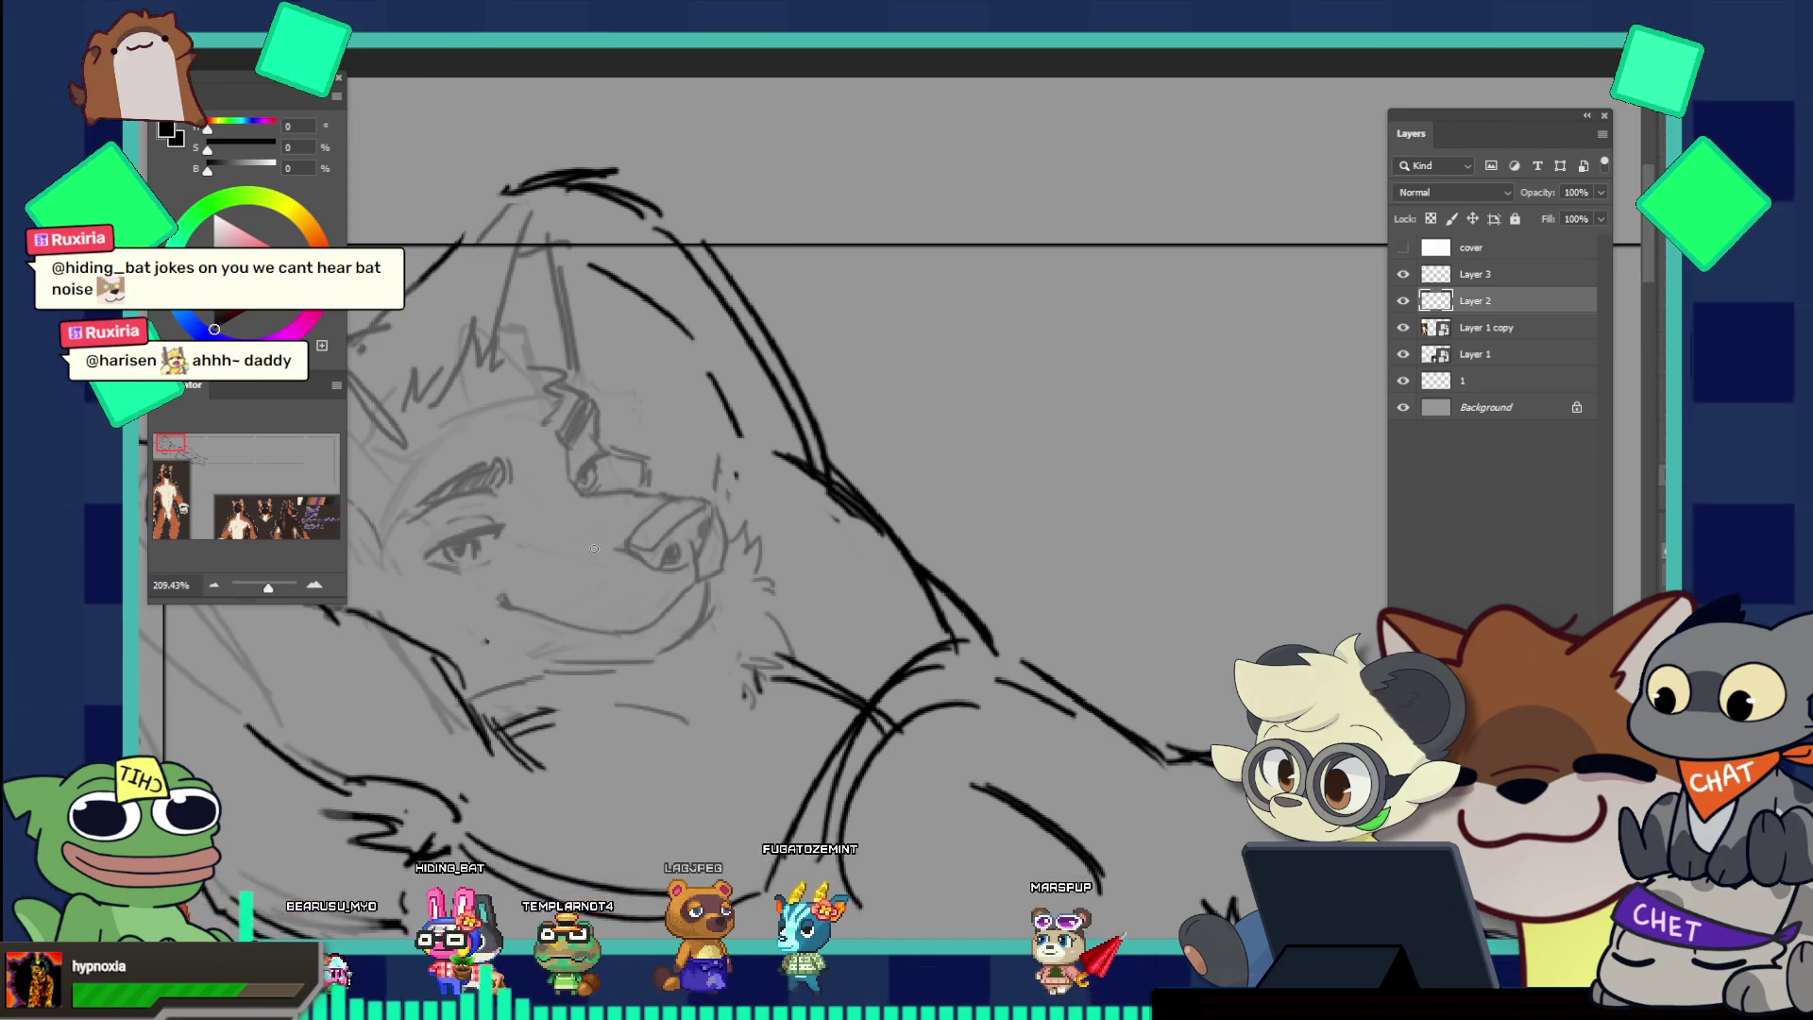
pyautogui.moveTo(567, 583); pyautogui.dragTo(620, 551)
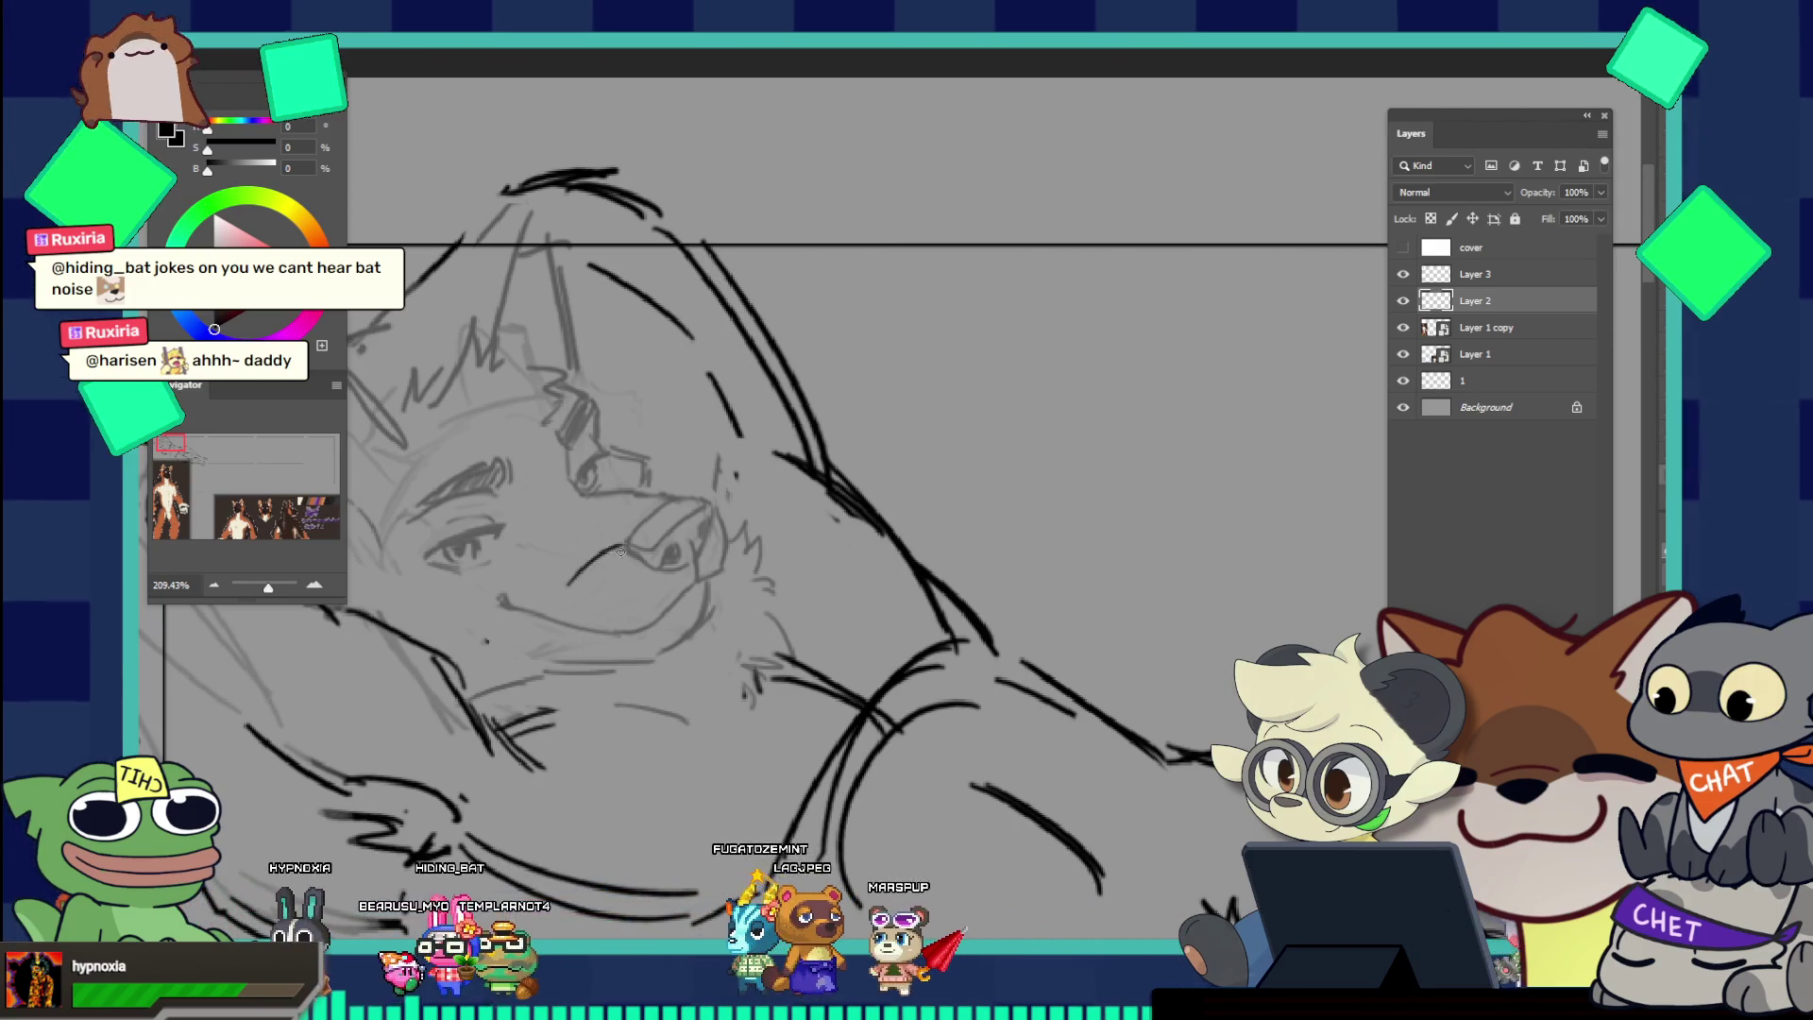
pyautogui.hotkey('ctrl', 'z')
# Step: Redraw the nose strokes on the snout until they close into an oval
pyautogui.moveTo(586, 579)
pyautogui.mouseDown()
pyautogui.moveTo(637, 537)
pyautogui.moveTo(592, 593)
pyautogui.moveTo(653, 545)
pyautogui.mouseUp()
pyautogui.hotkey('ctrl', 'z')
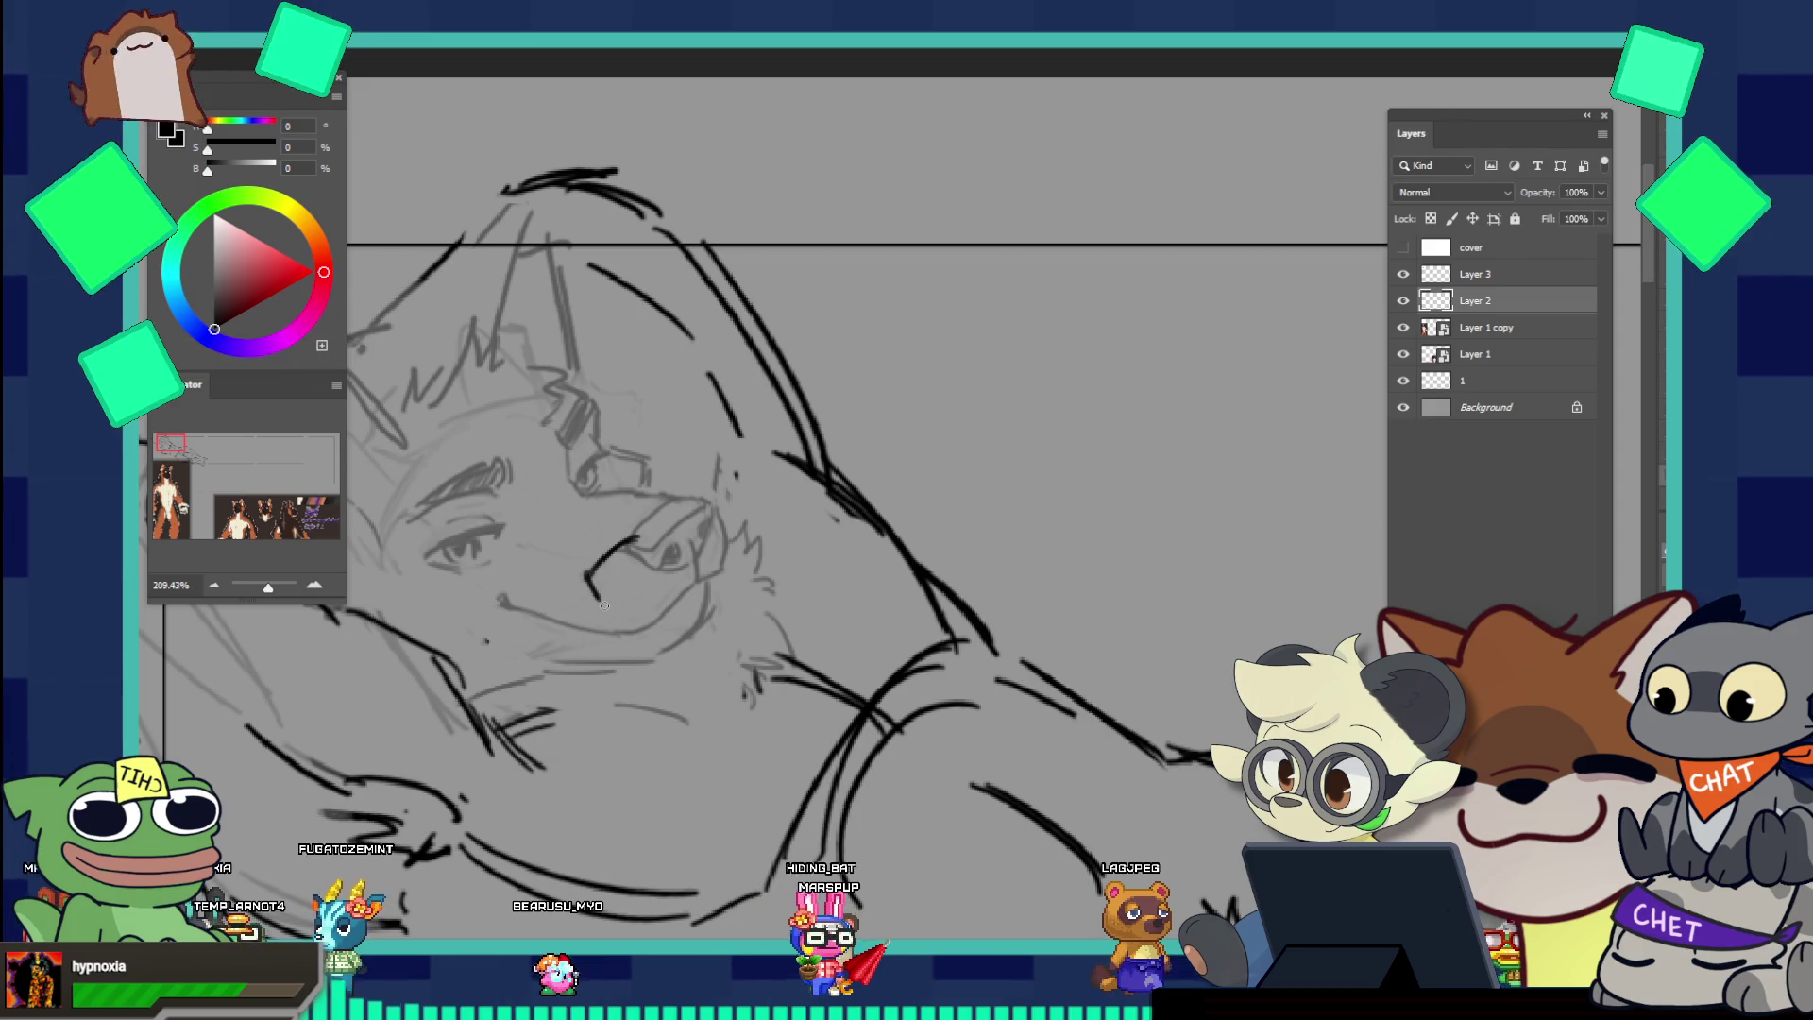
pyautogui.moveTo(595, 597); pyautogui.dragTo(661, 555)
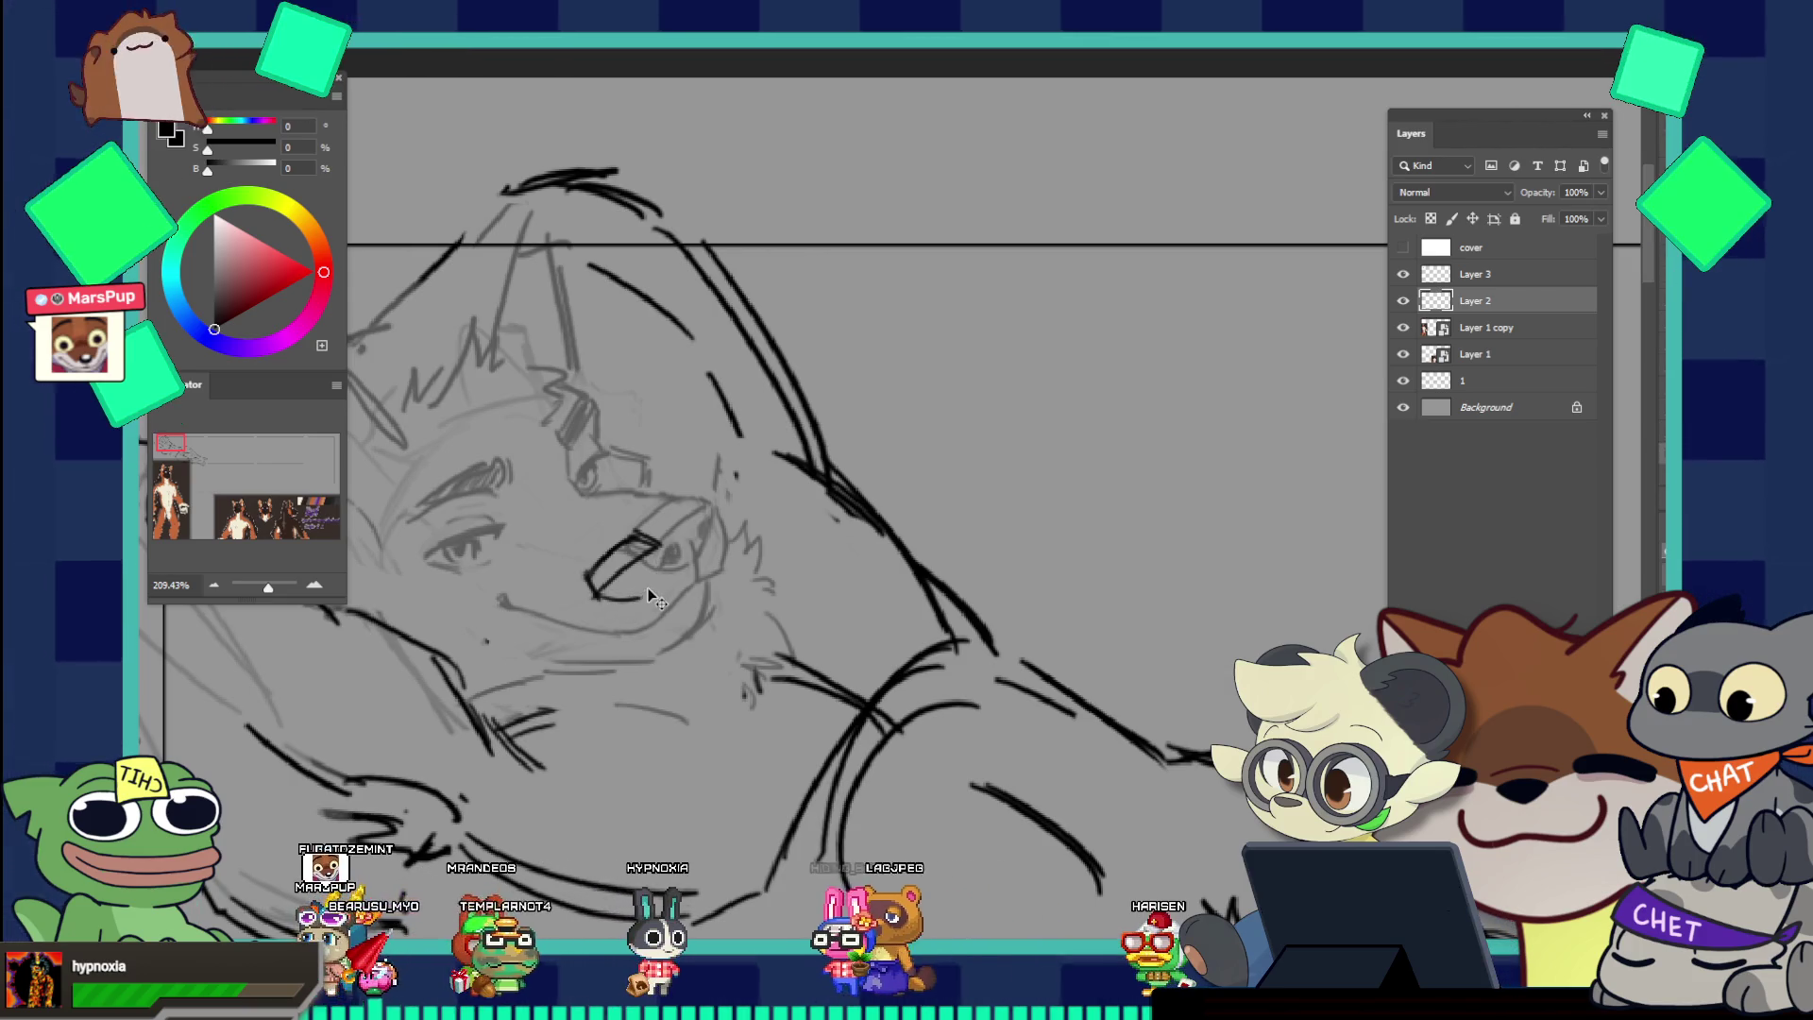
pyautogui.moveTo(651, 597); pyautogui.dragTo(659, 542)
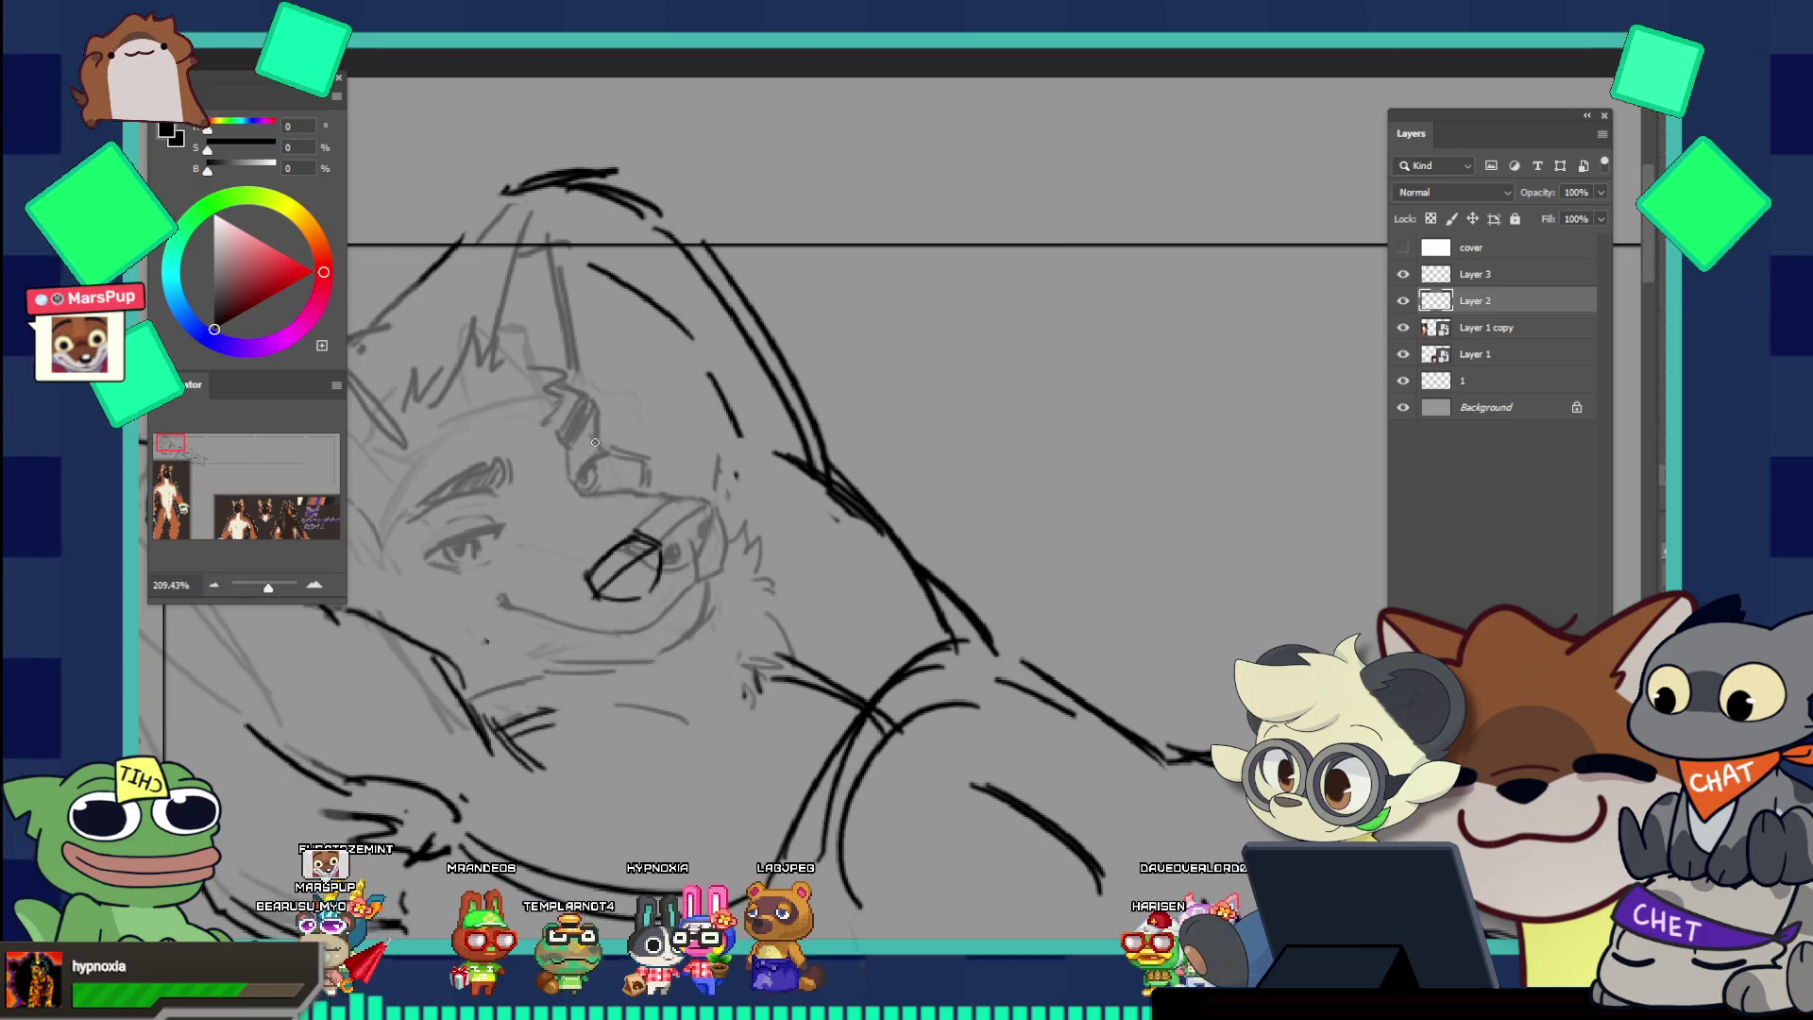
pyautogui.scroll(-5, 590, 455)
pyautogui.scroll(4, 635, 496)
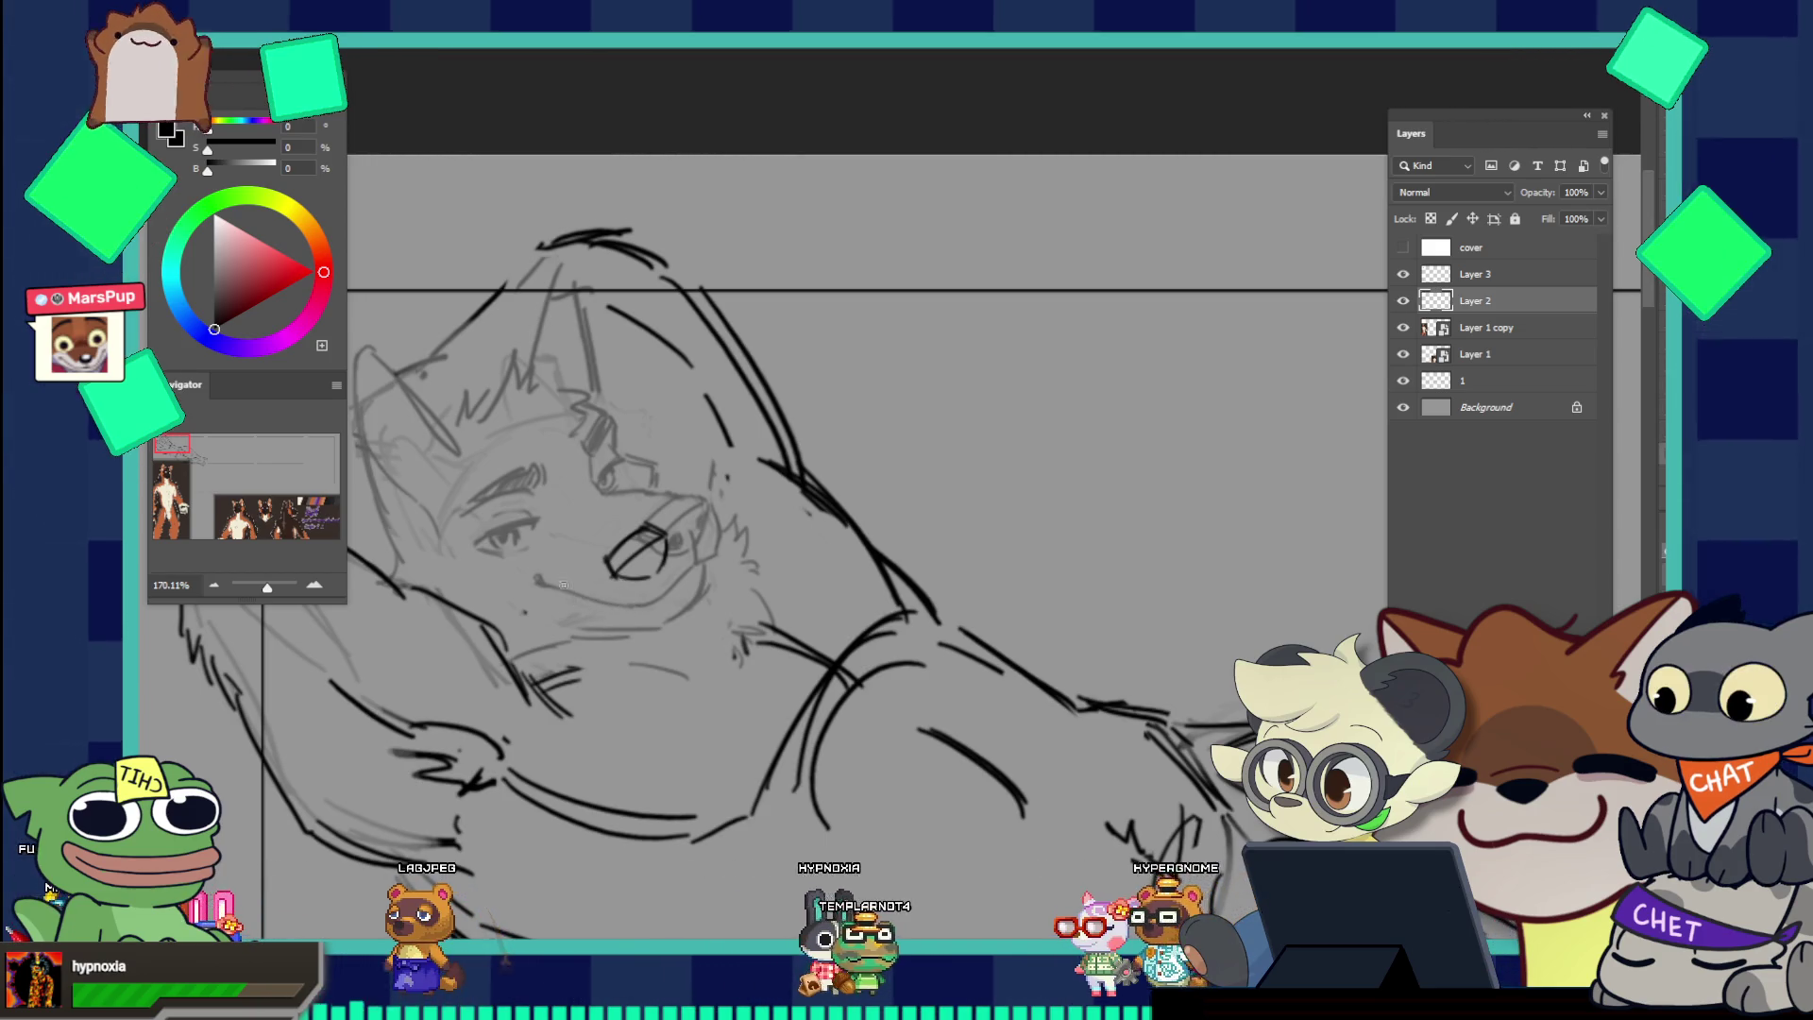
# Step: Draw short mouth strokes below the nose and extend them up-right, then check the whole figure
pyautogui.moveTo(619, 630); pyautogui.dragTo(639, 604)
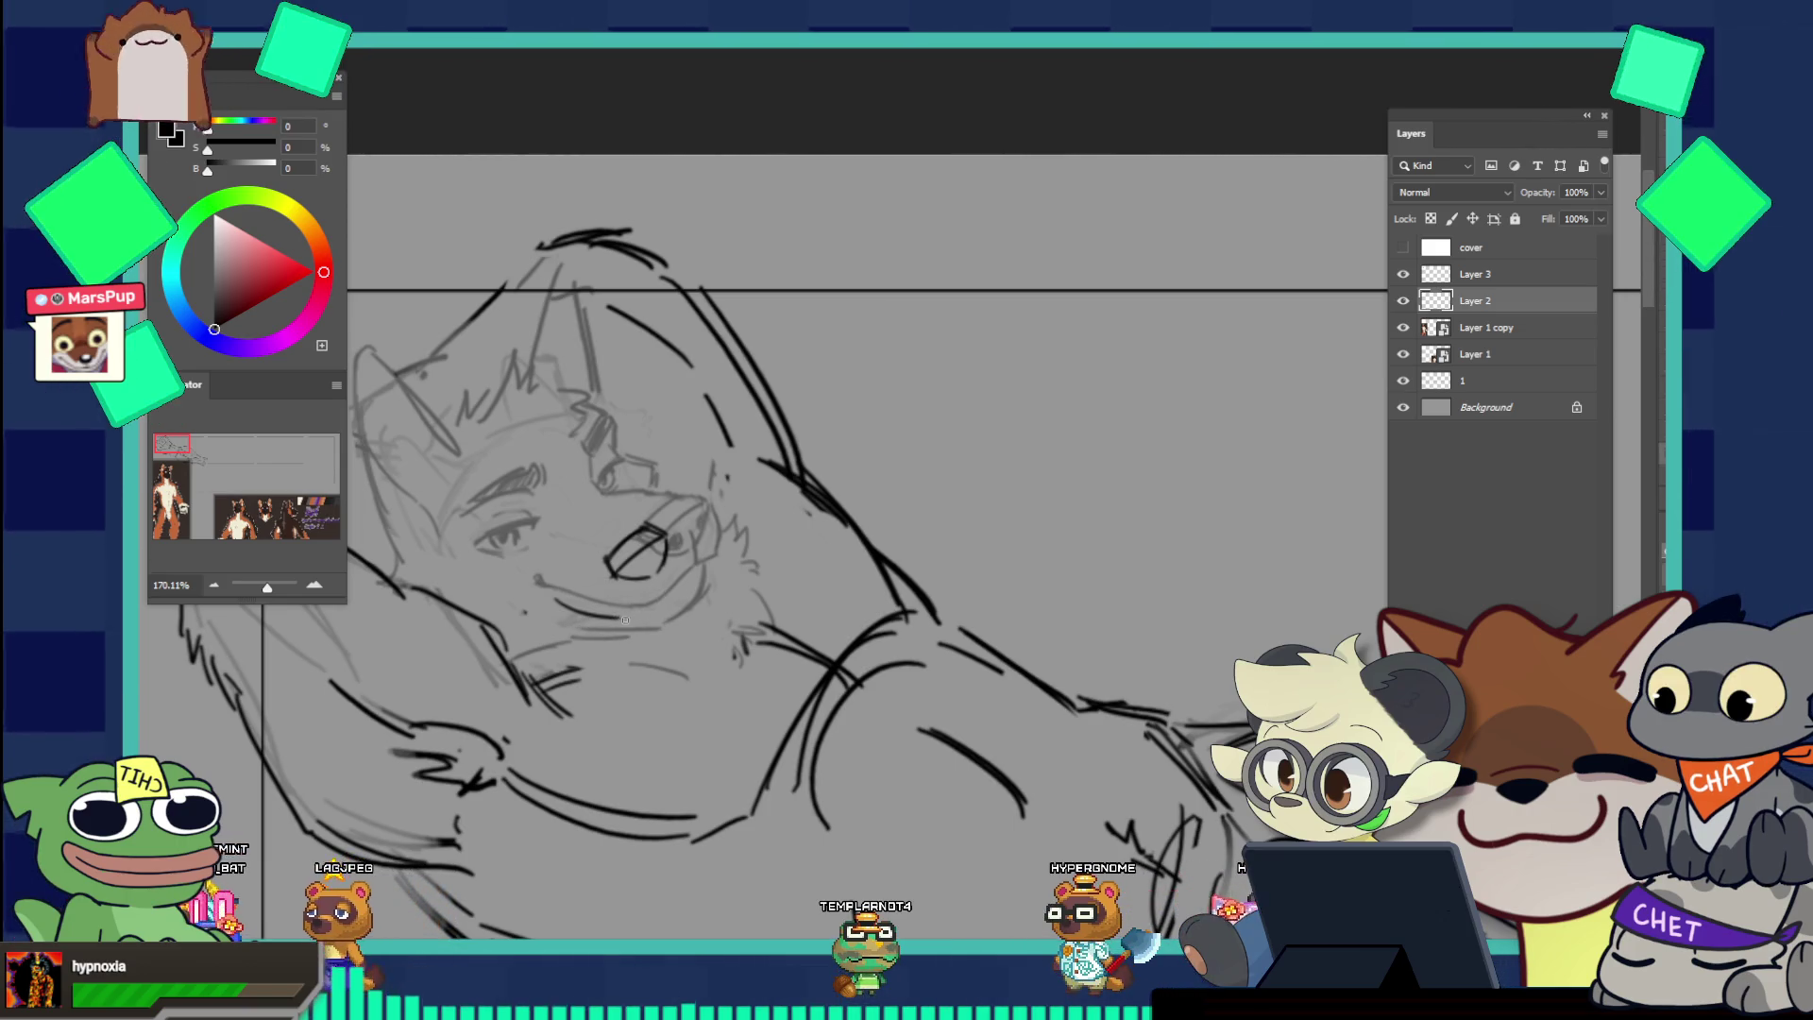
pyautogui.moveTo(549, 597); pyautogui.dragTo(645, 613)
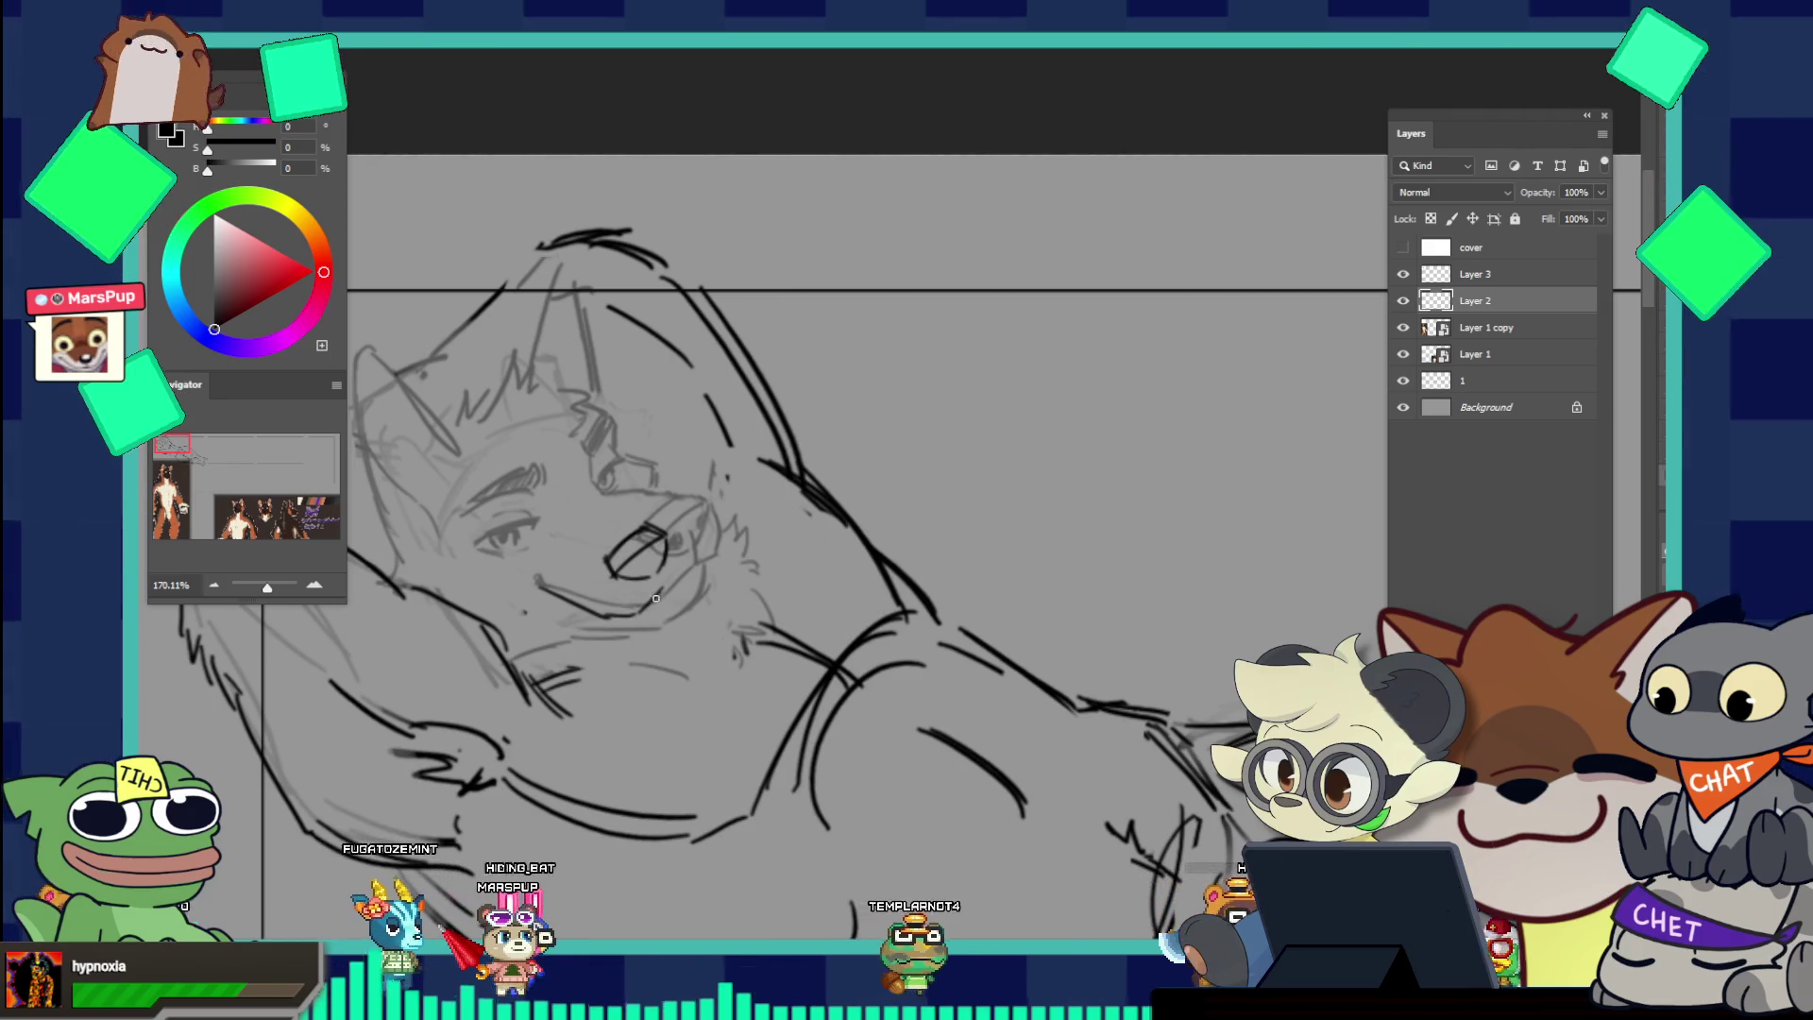
pyautogui.moveTo(652, 604)
pyautogui.mouseDown()
pyautogui.moveTo(687, 569)
pyautogui.moveTo(687, 520)
pyautogui.mouseUp()
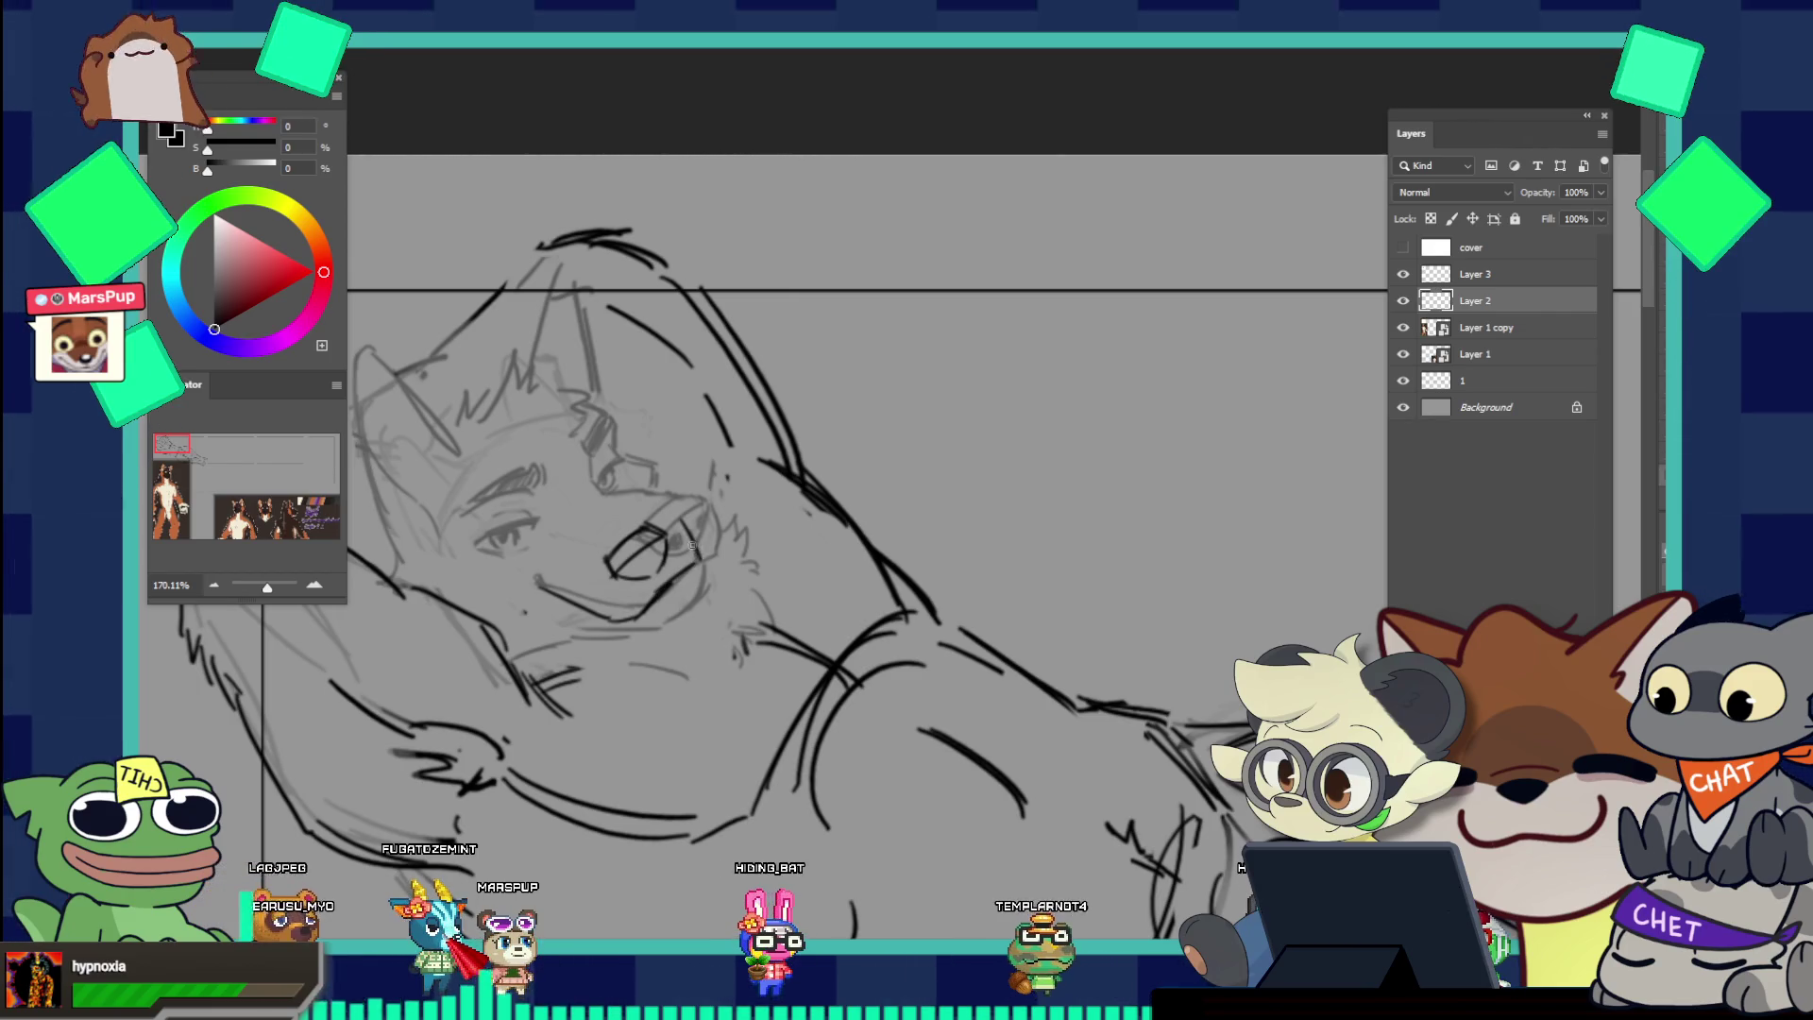
pyautogui.moveTo(619, 456)
pyautogui.mouseDown()
pyautogui.moveTo(544, 392)
pyautogui.moveTo(694, 427)
pyautogui.mouseUp()
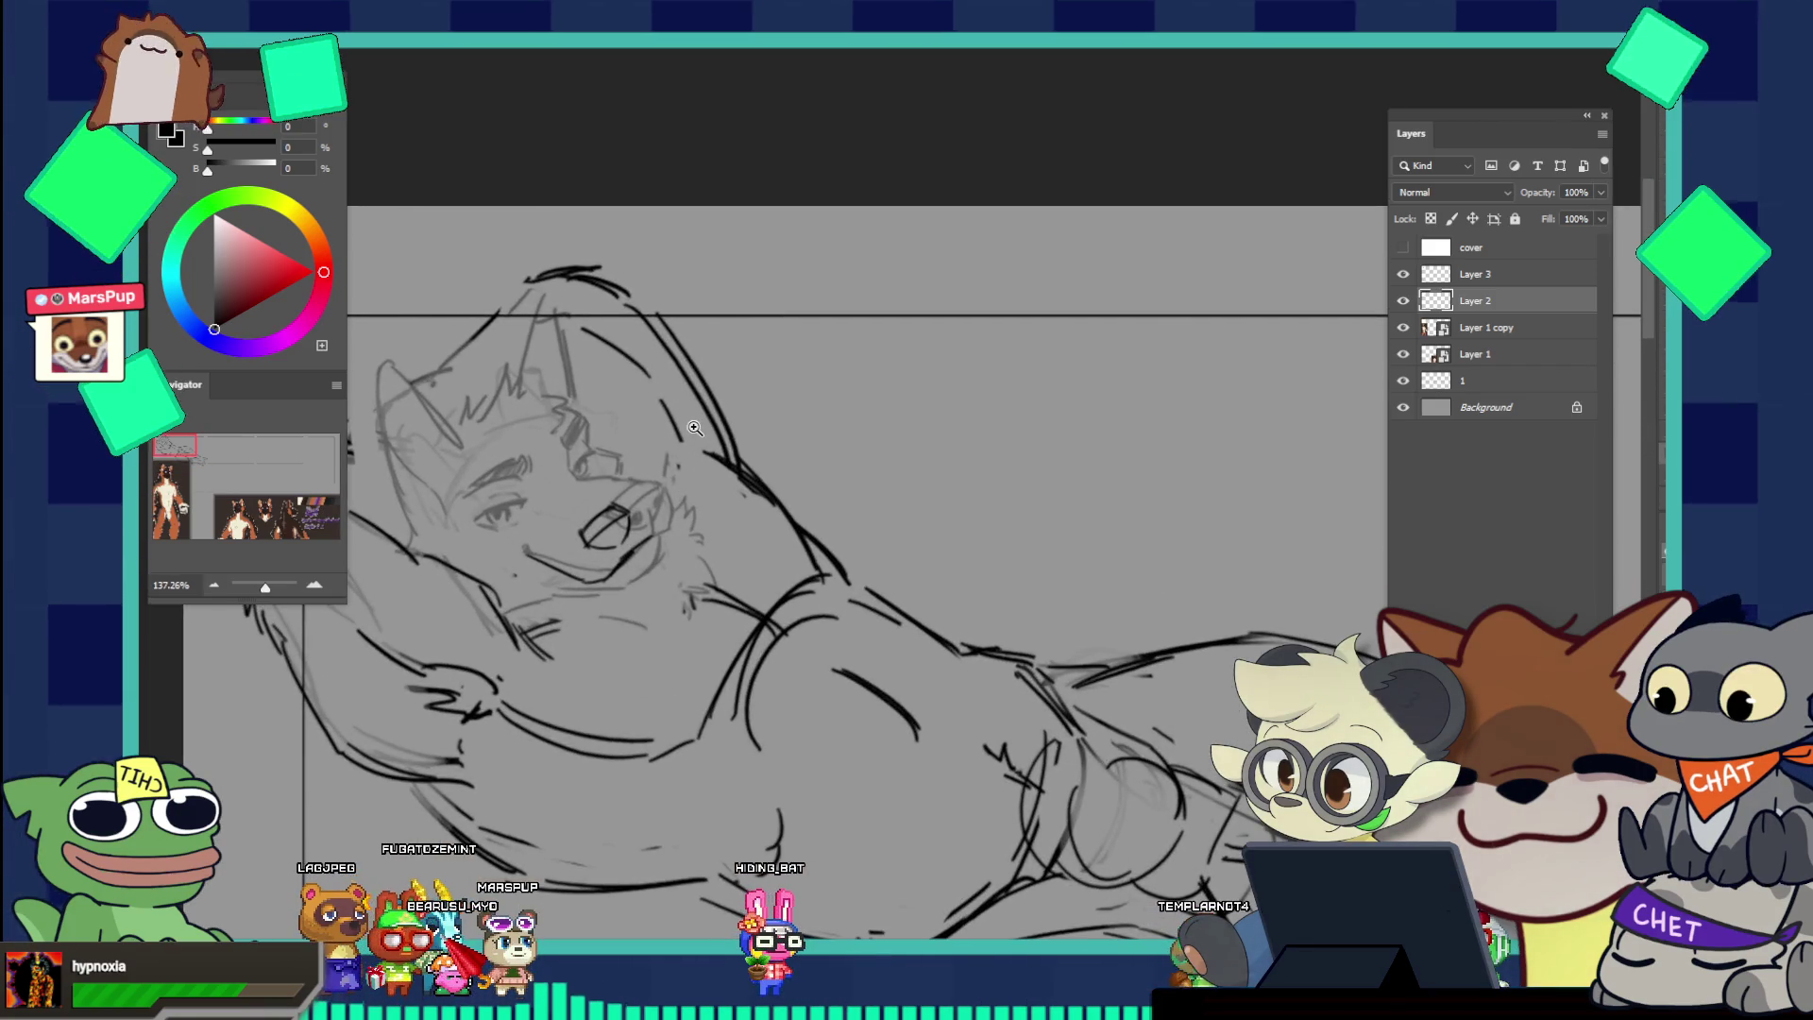
pyautogui.moveTo(651, 517); pyautogui.dragTo(690, 517)
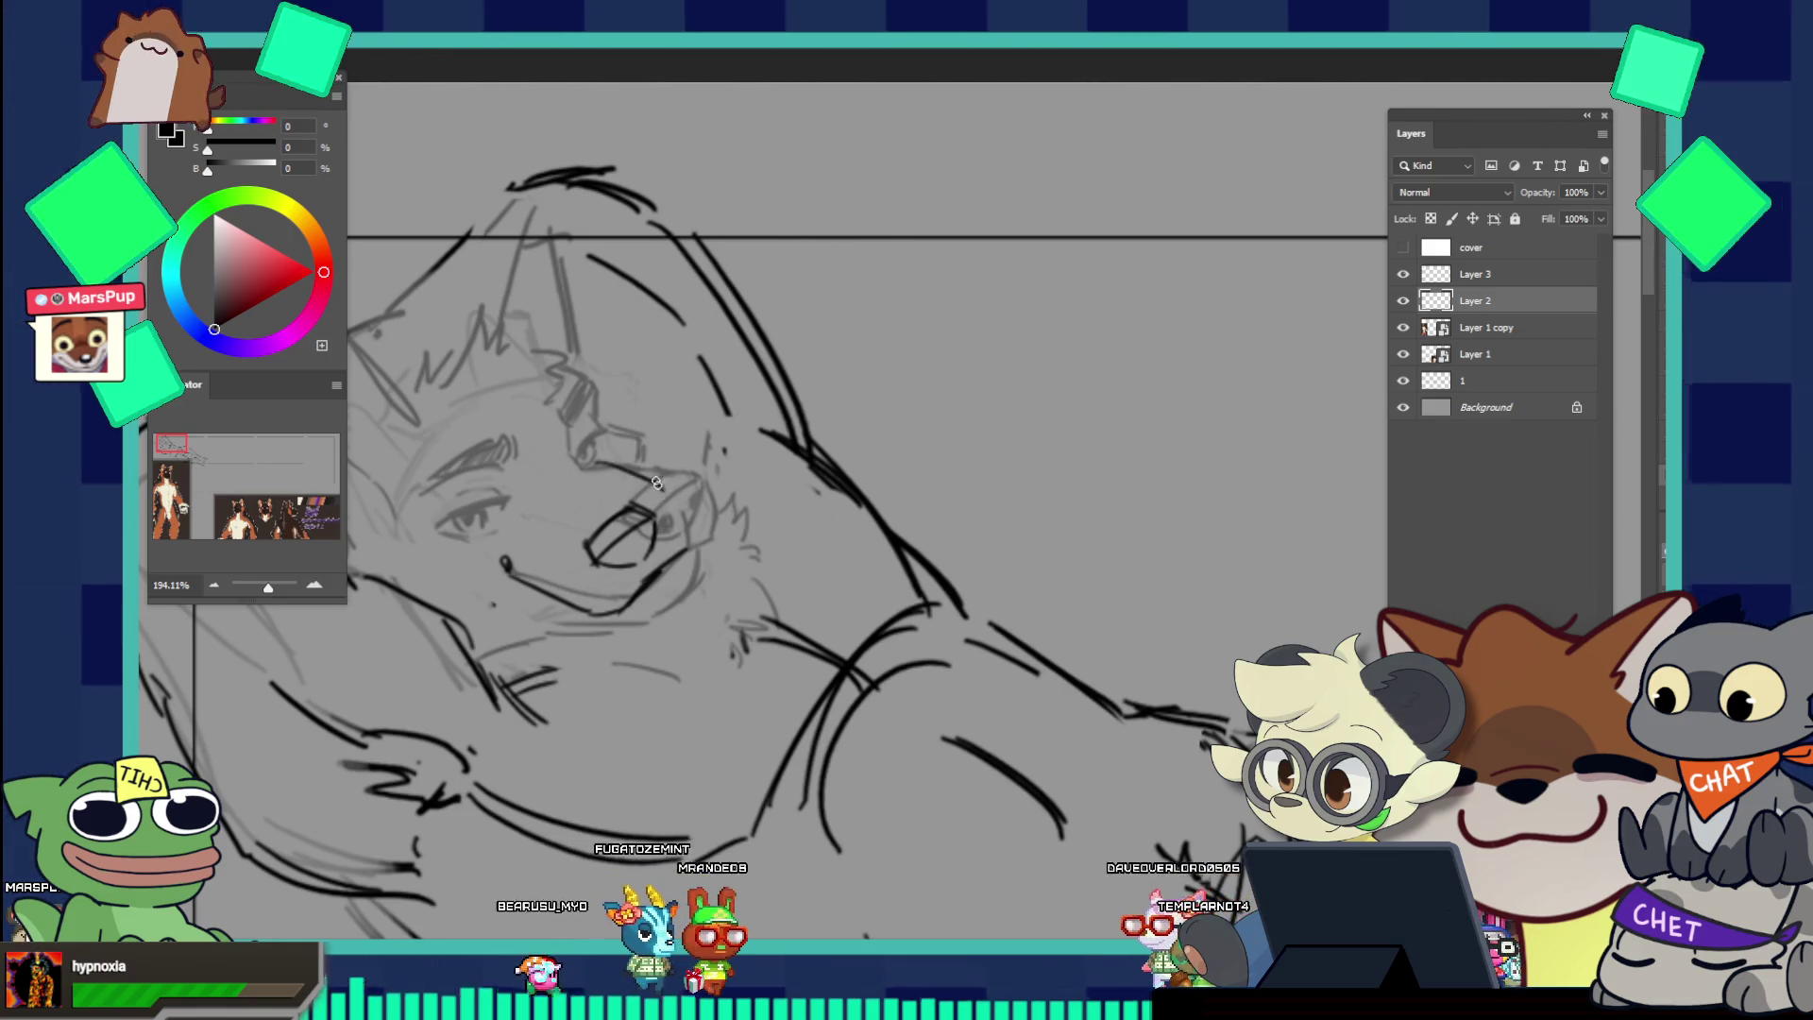
pyautogui.hotkey('ctrl', '0')
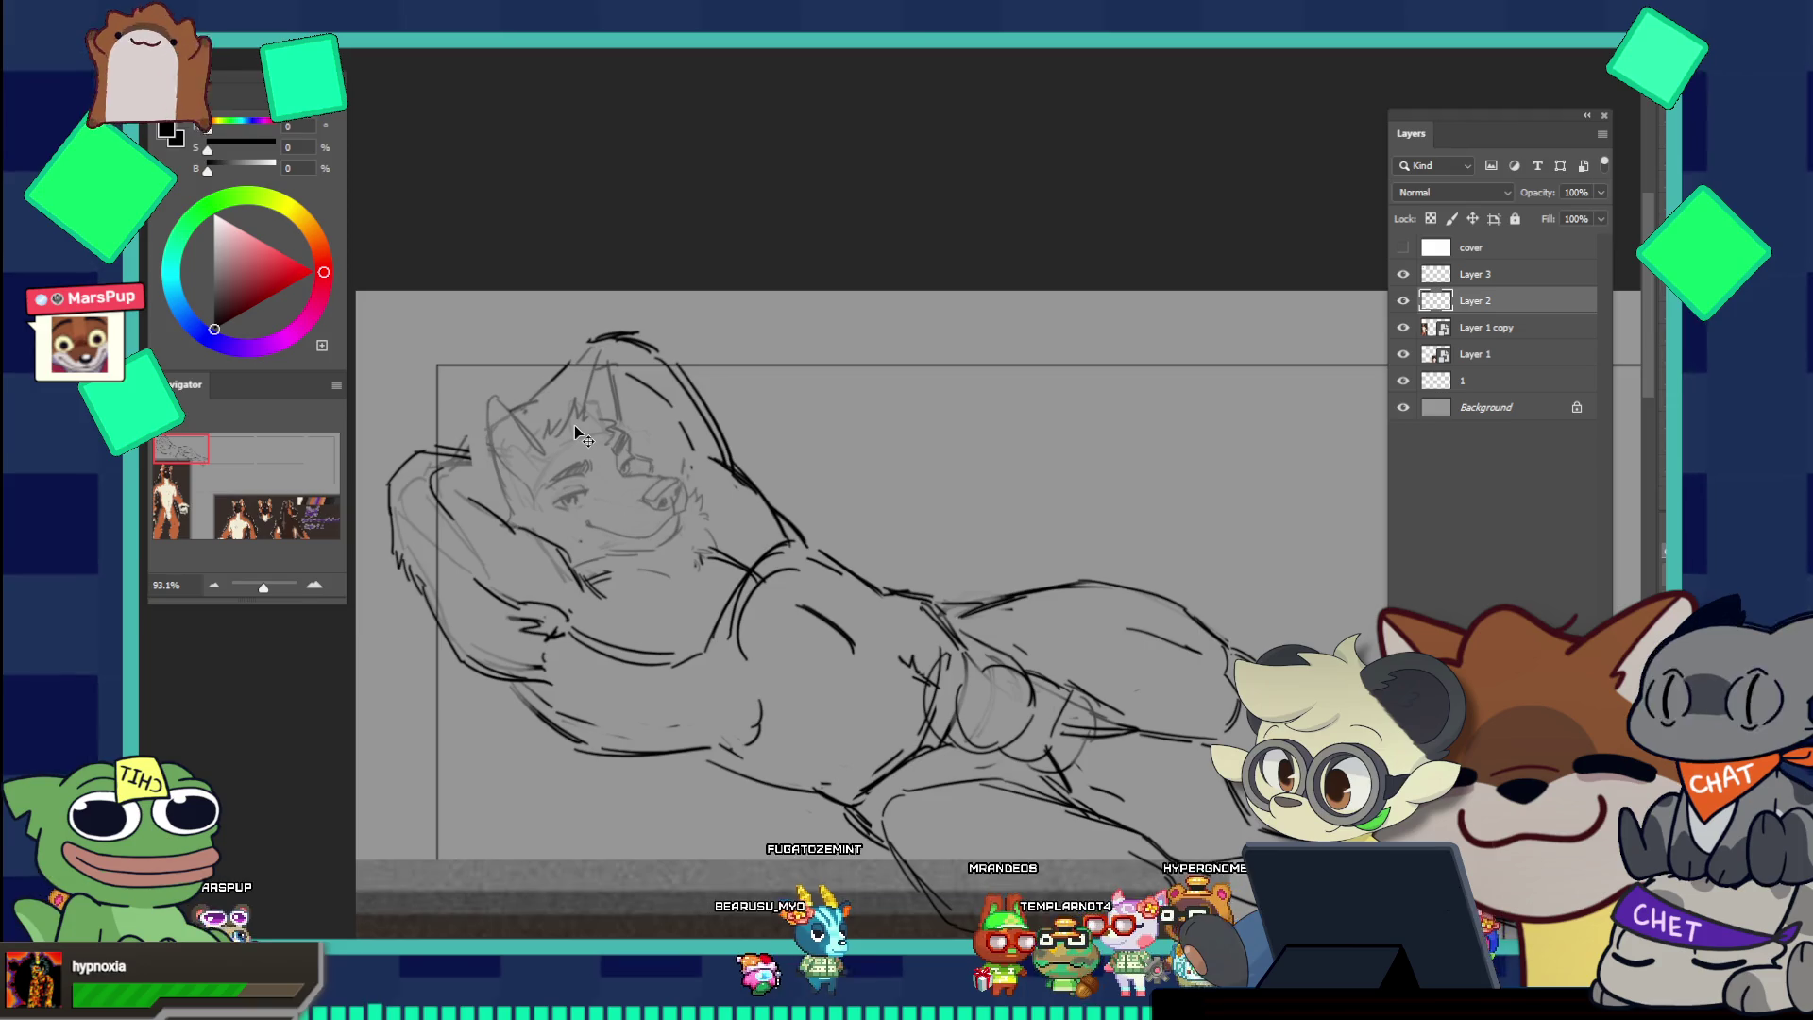
pyautogui.scroll(-5, 674, 490)
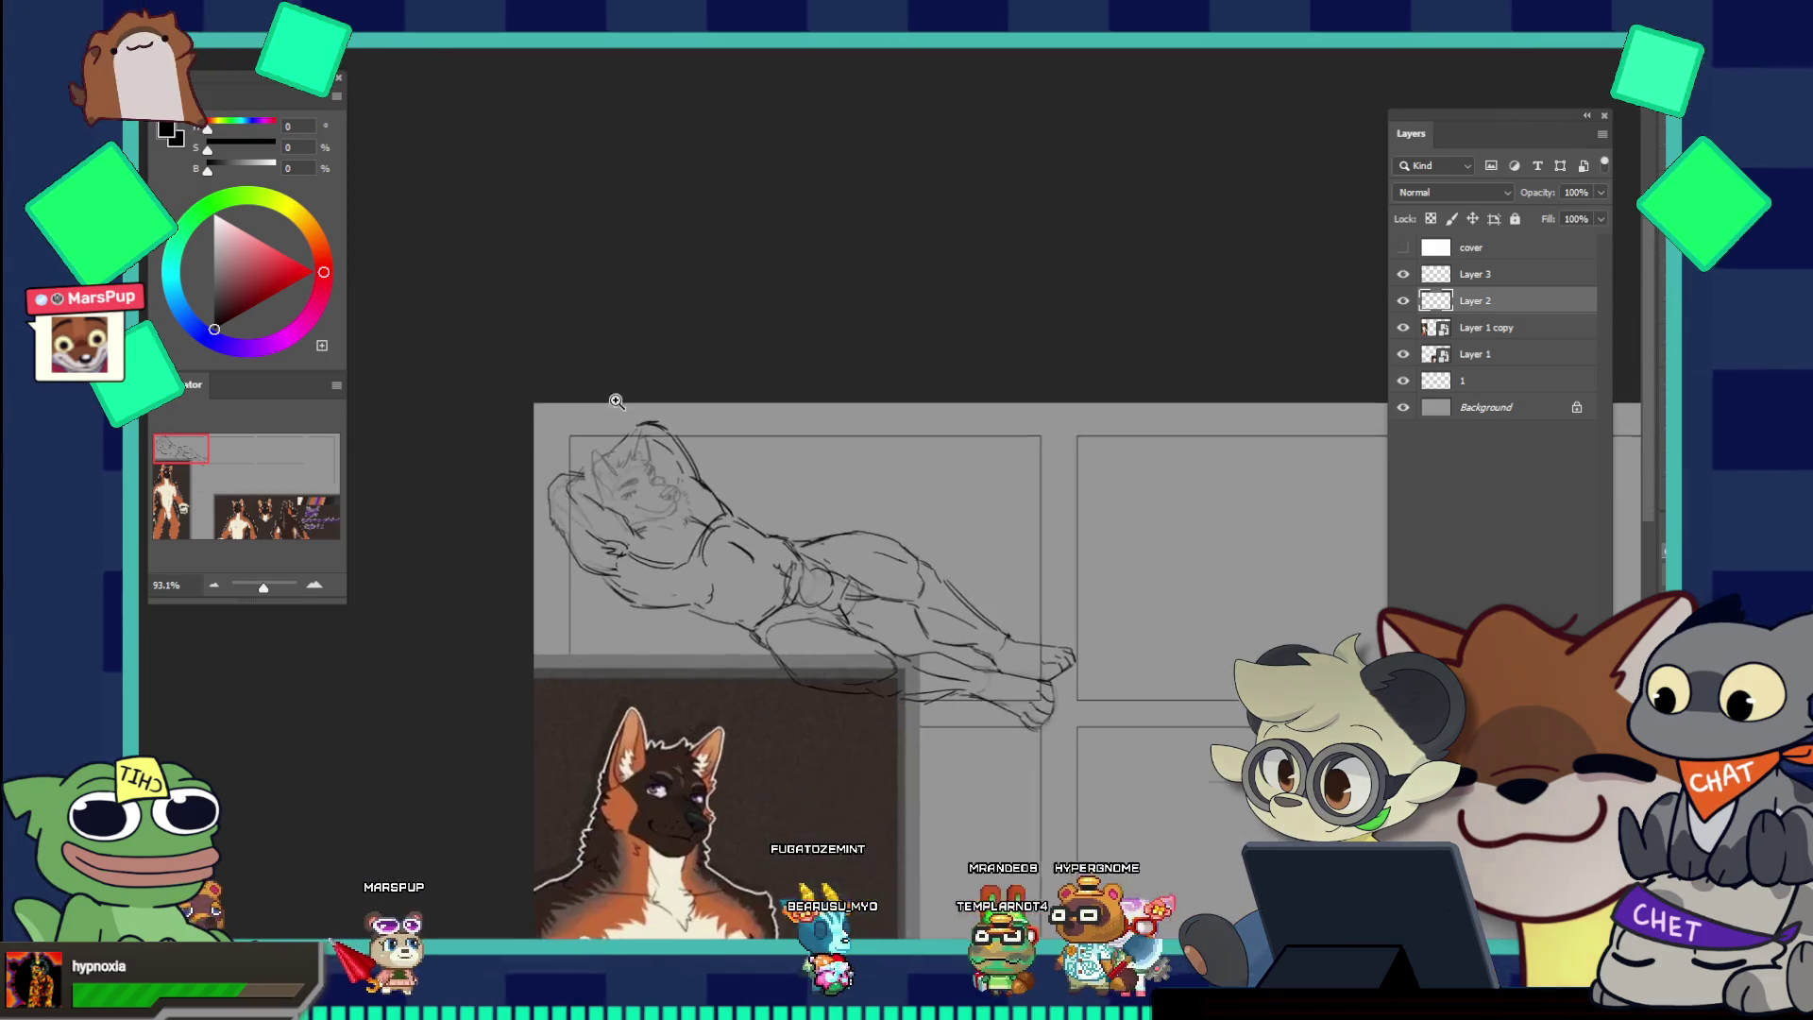
# Step: Nudge Layer 3's head sketch slightly with Free Transform to line it up with the body
pyautogui.scroll(3, 836, 538)
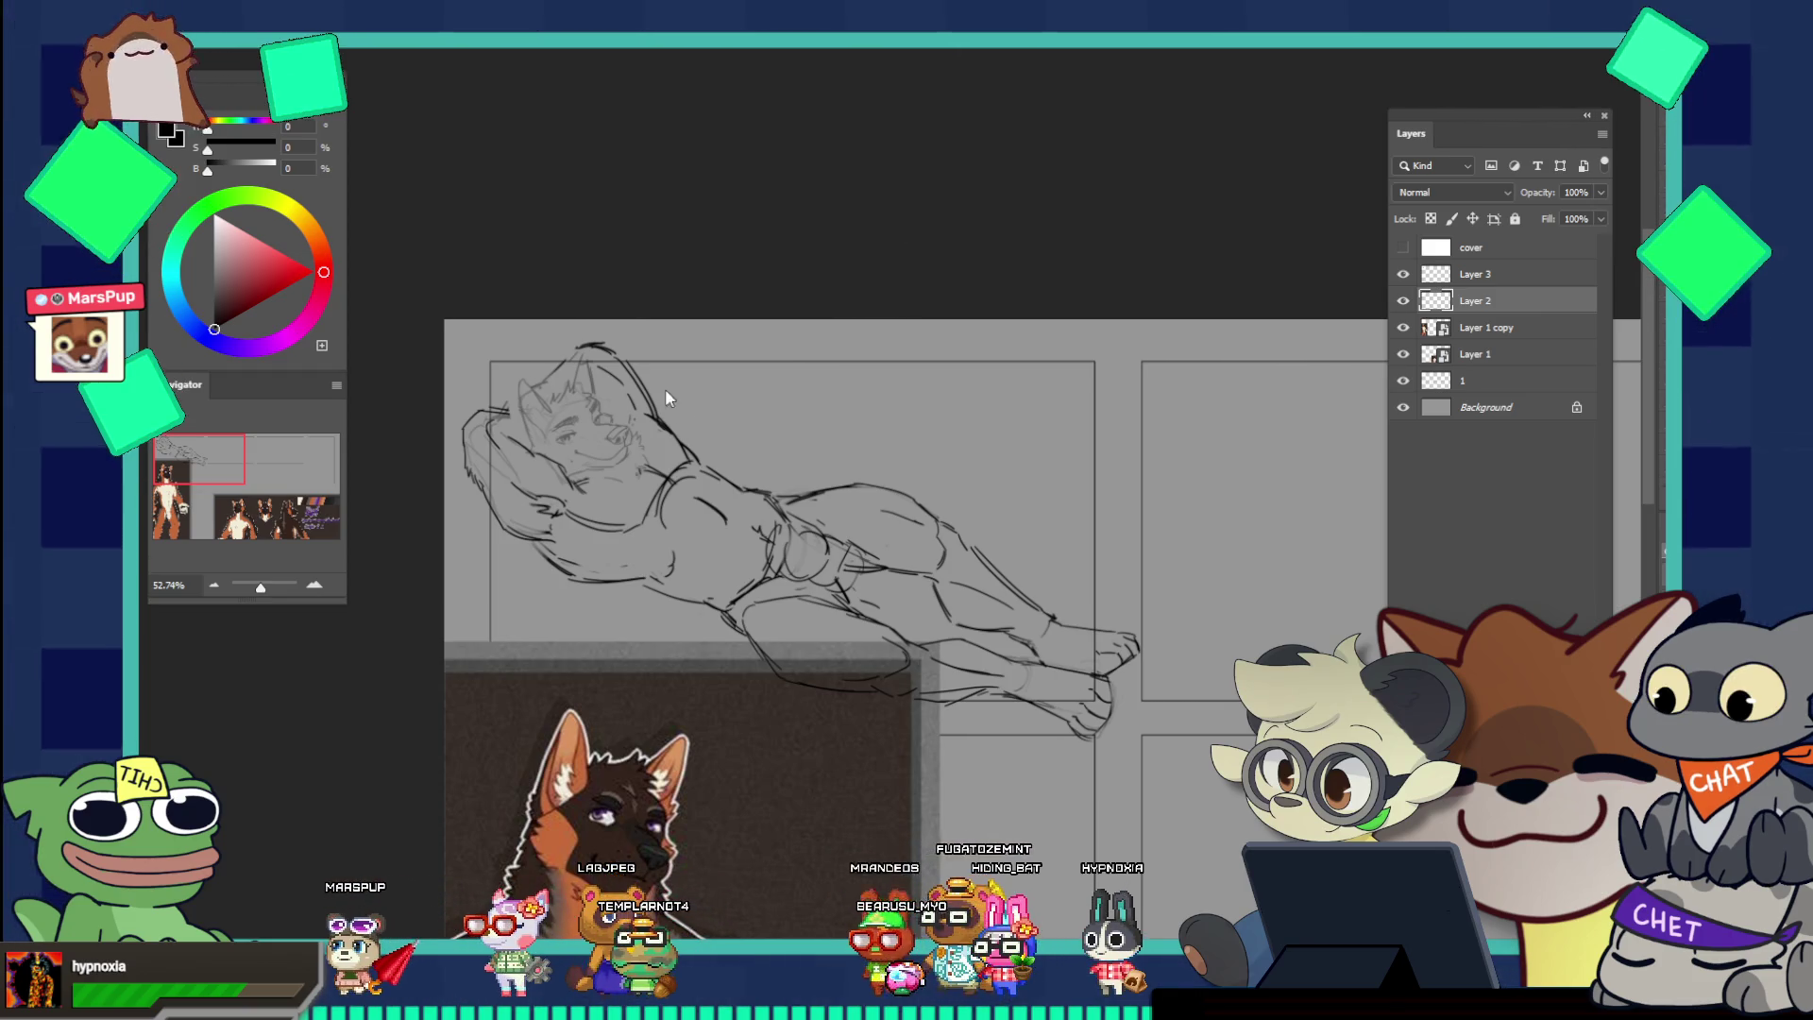
pyautogui.scroll(-1, 577, 397)
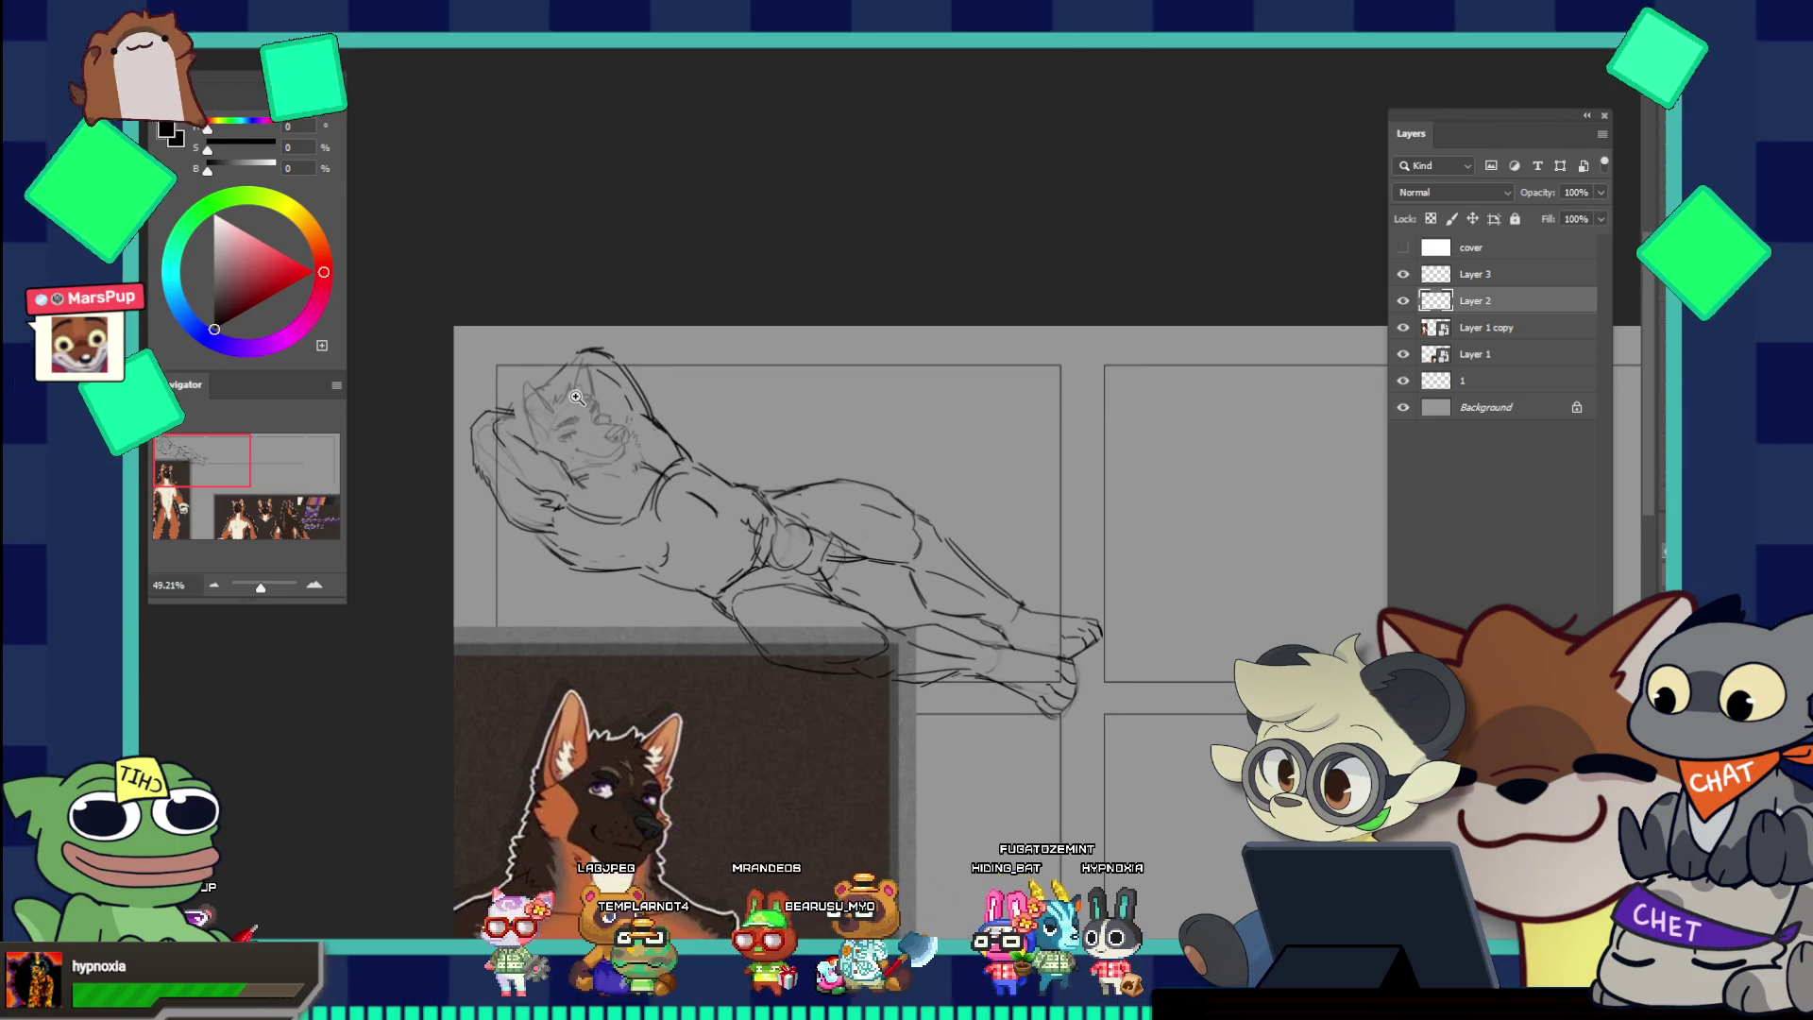
pyautogui.scroll(5, 577, 397)
pyautogui.click(1473, 276)
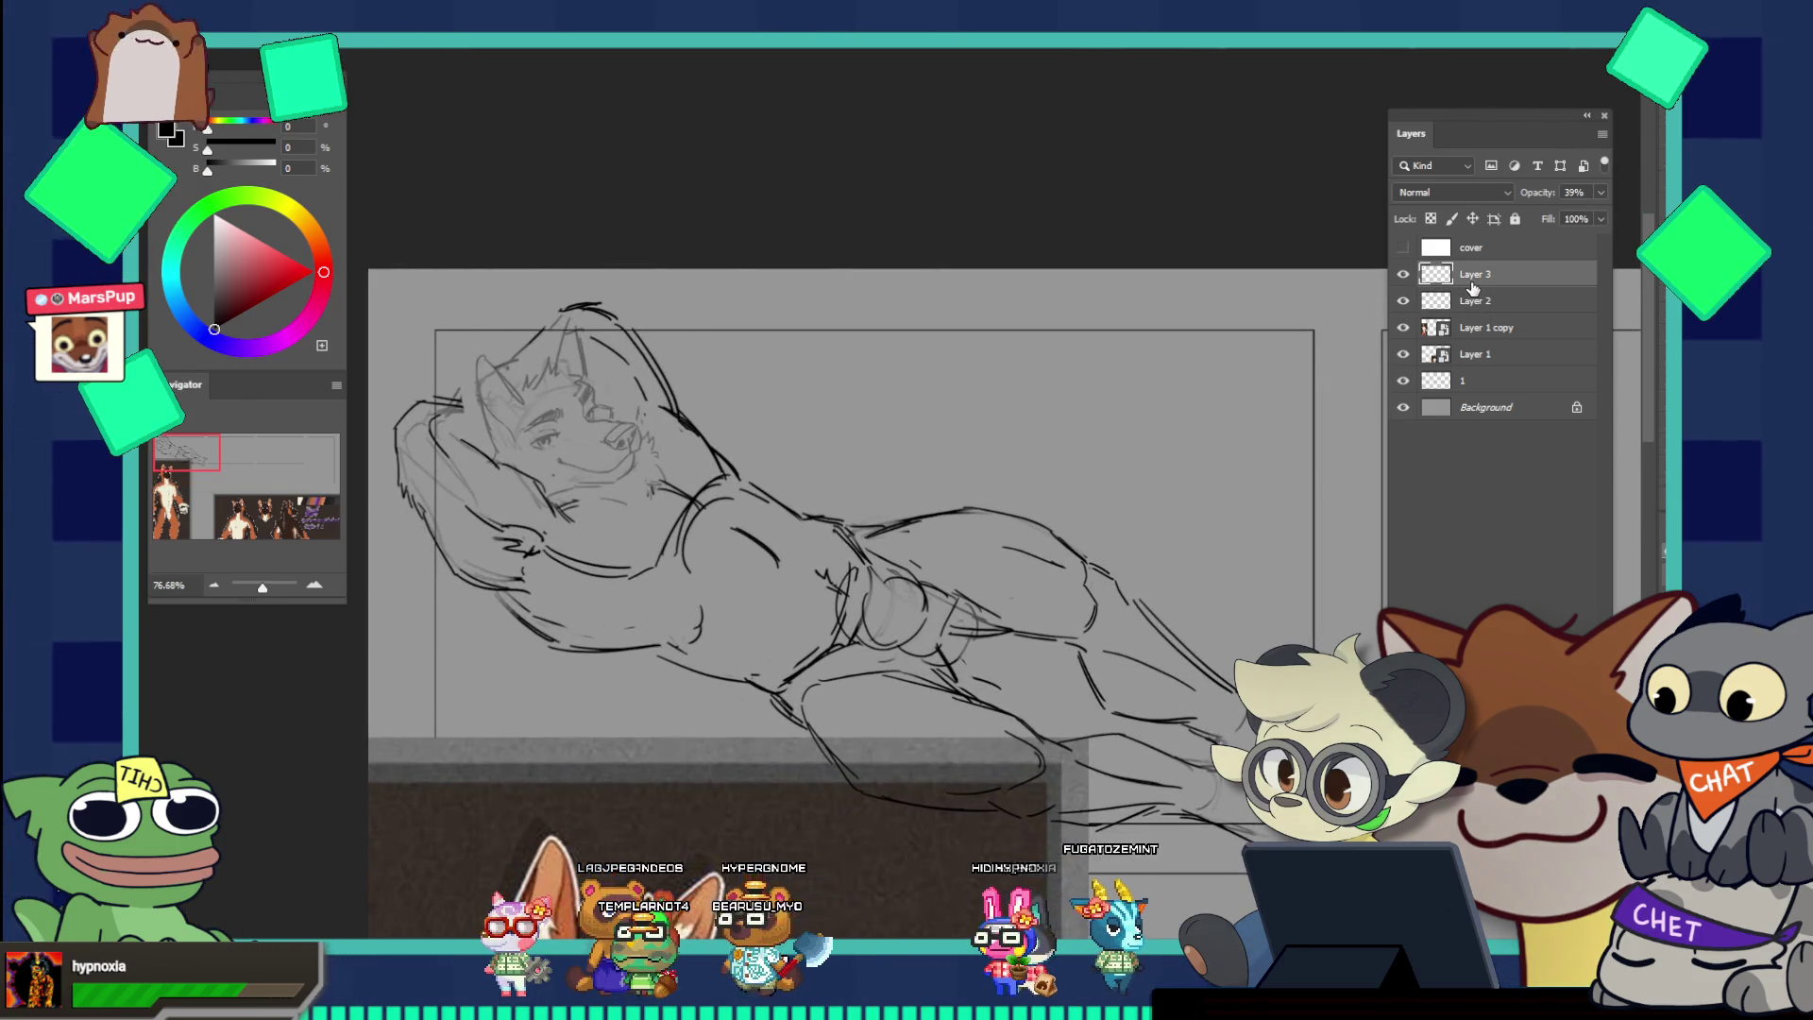
pyautogui.hotkey('ctrl', 't')
pyautogui.moveTo(512, 337); pyautogui.dragTo(512, 349)
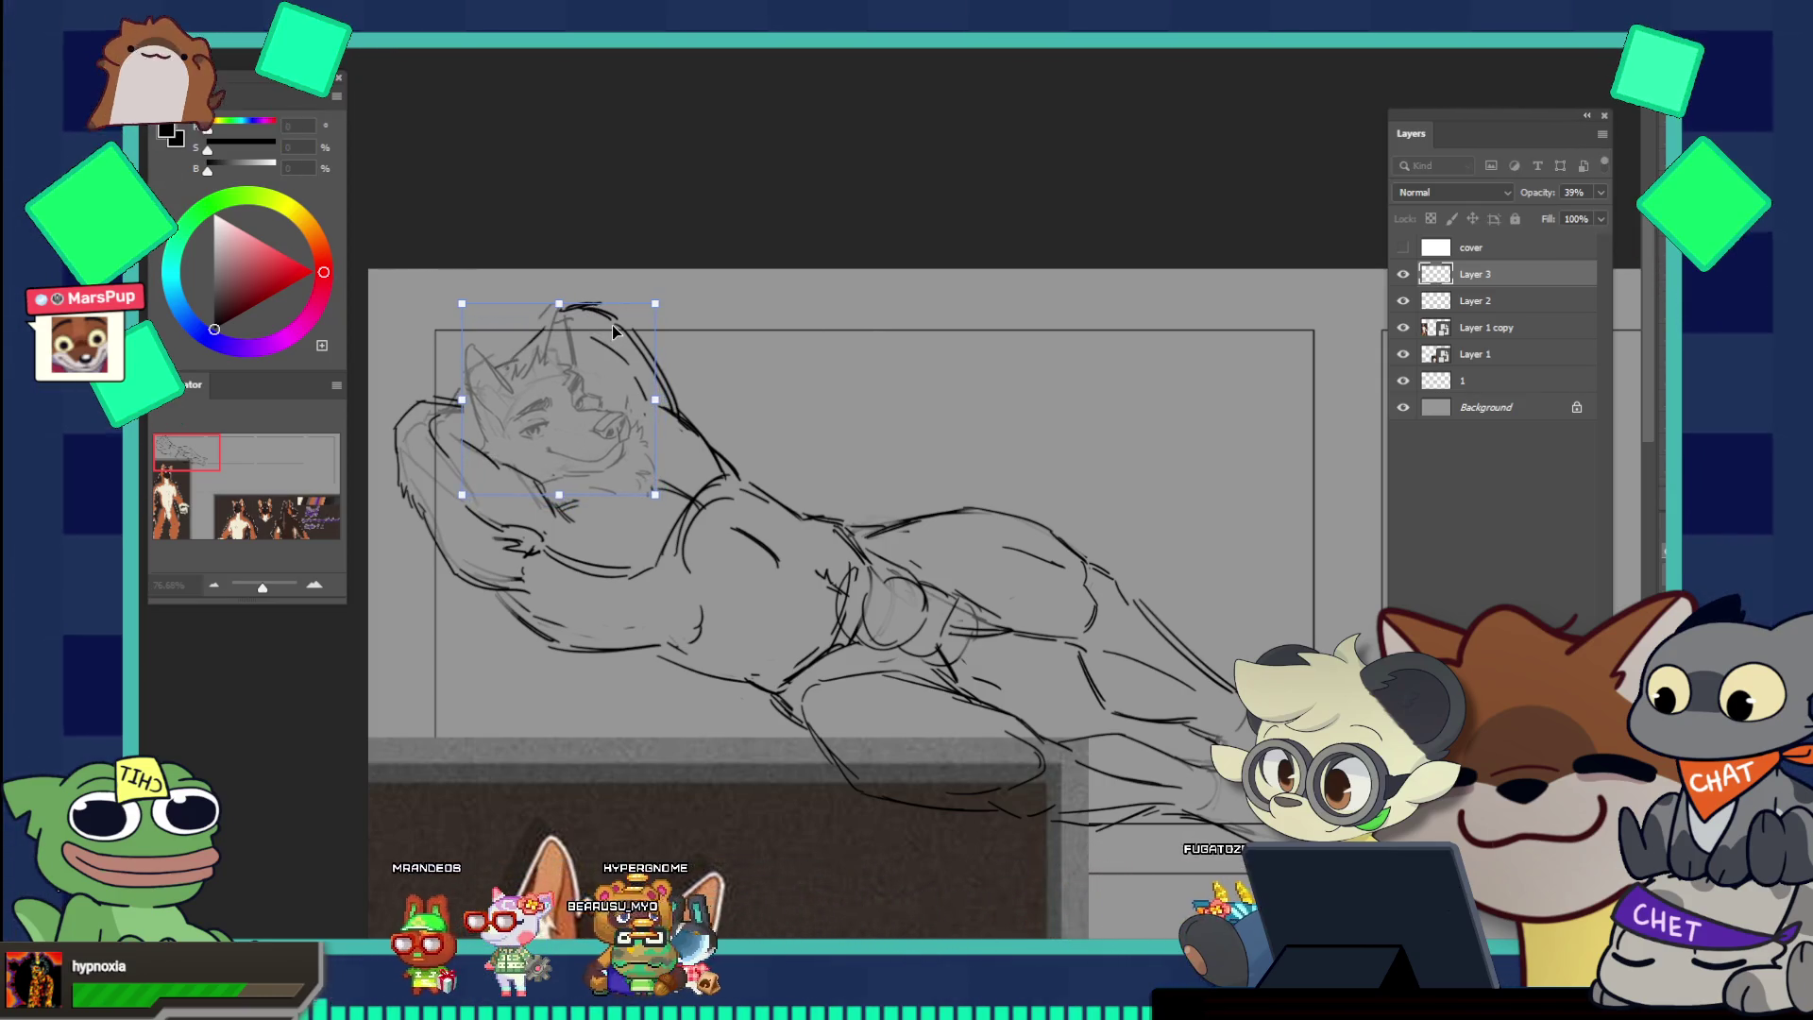
pyautogui.press('Return')
pyautogui.scroll(-2, 568, 288)
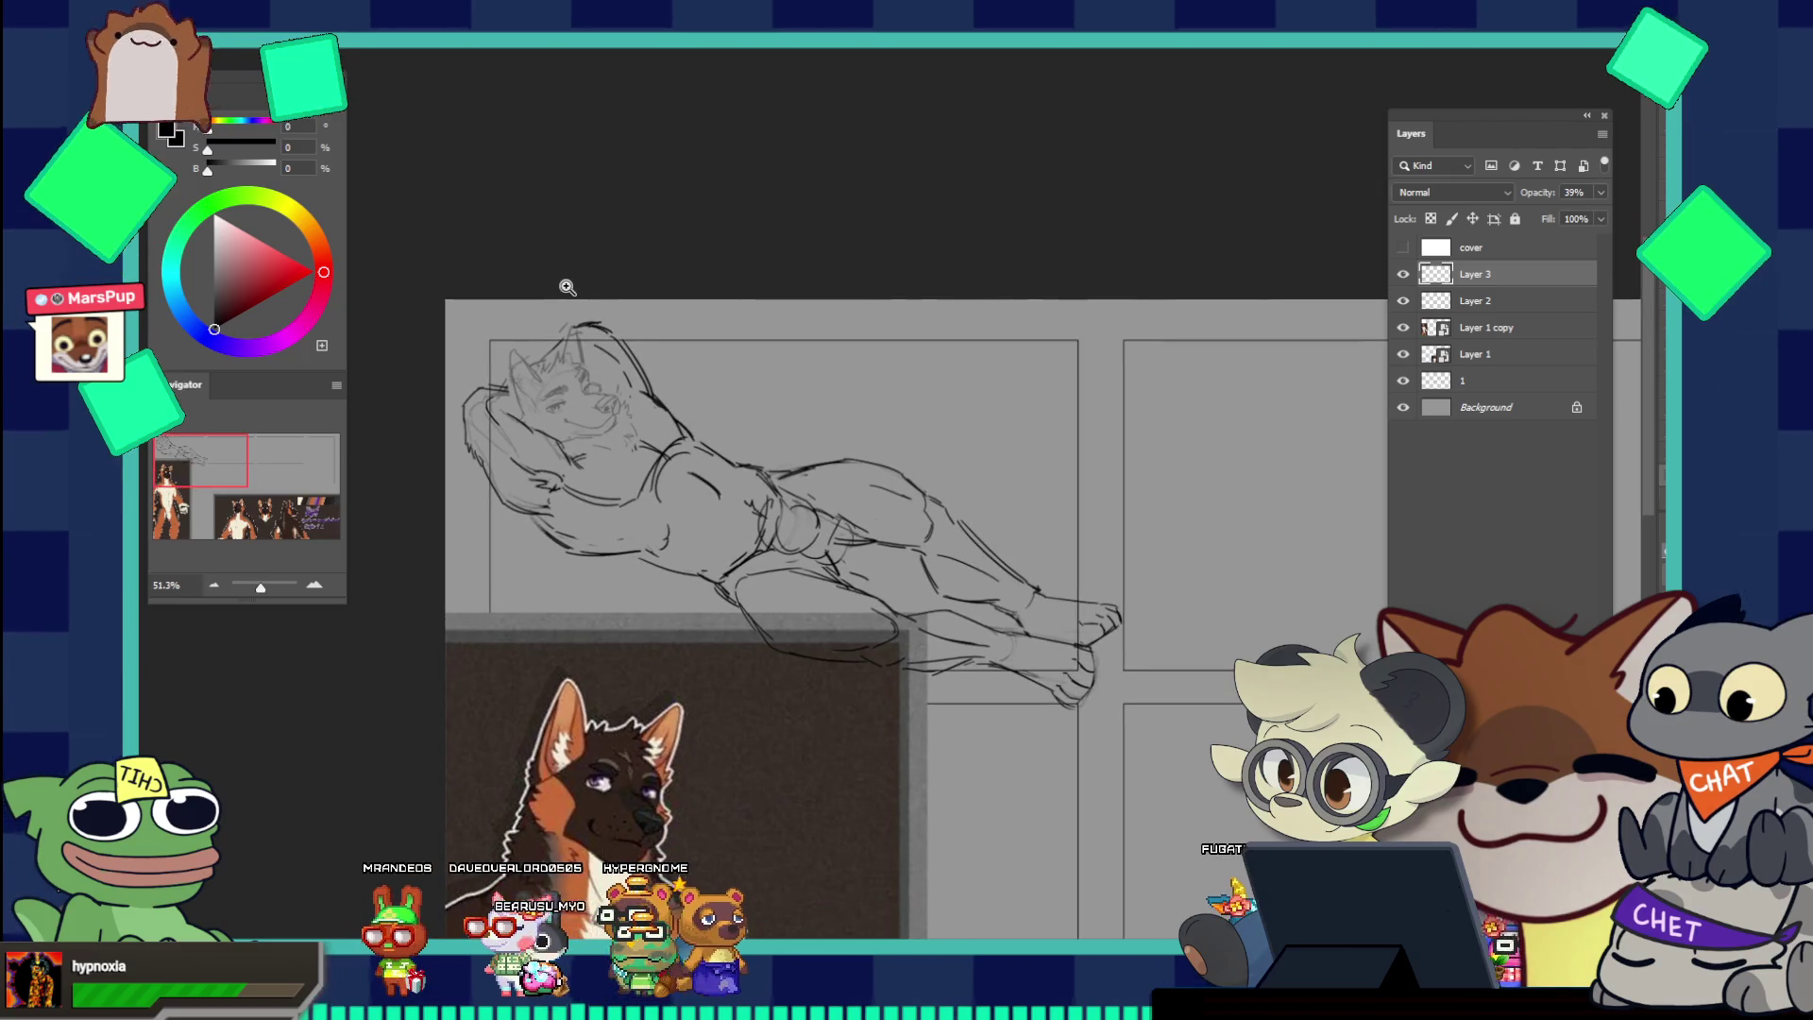